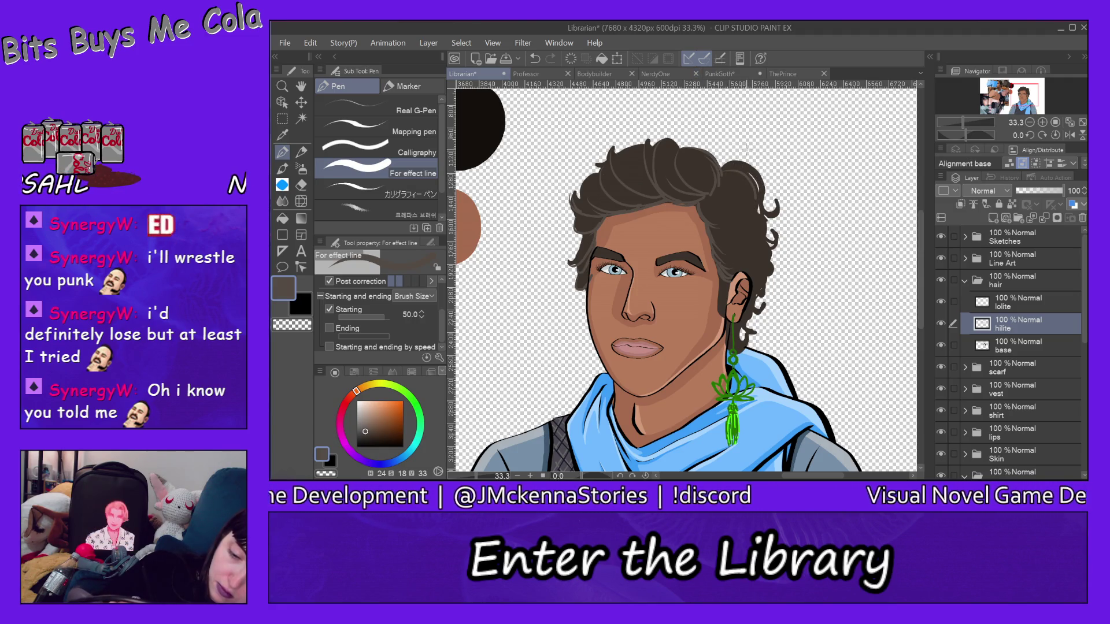
Undo the last hair stroke and set the pen to taper only at Ending, not Starting
left_click(310, 43)
left_click(352, 29)
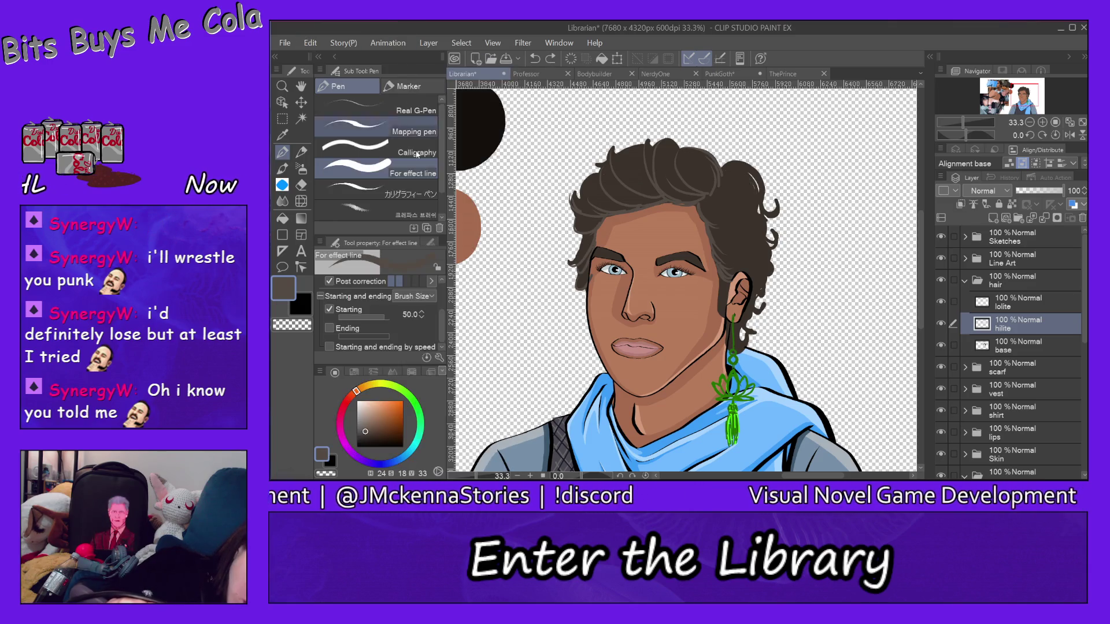
left_click(329, 309)
left_click(330, 328)
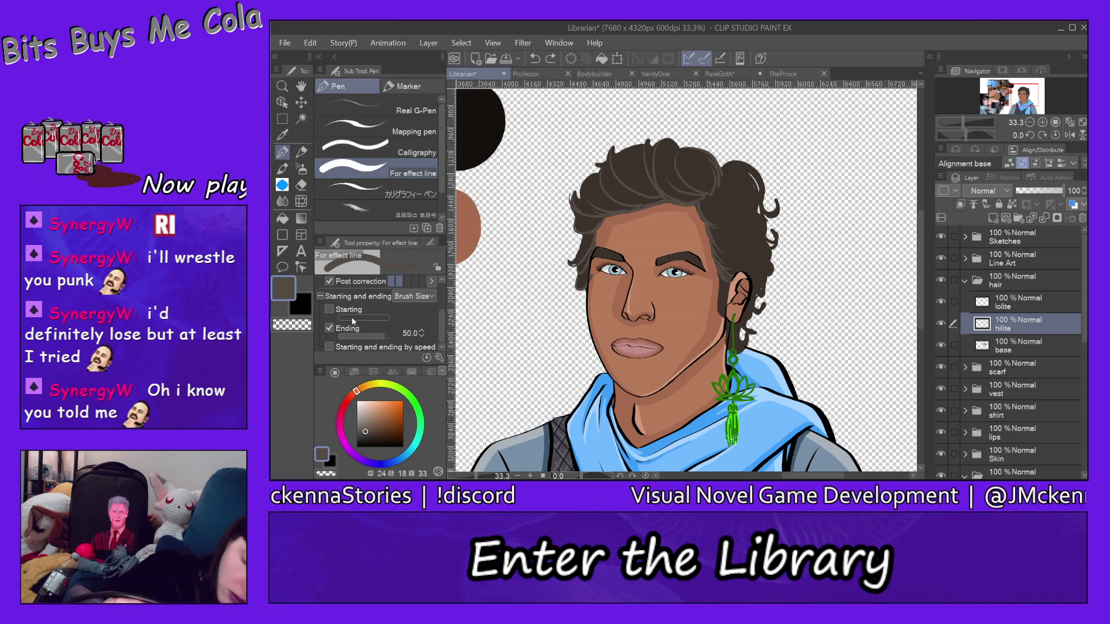
Draw light highlight strands along the top of the hair and down the right-side curl
mouse_move(714, 176)
left_mouse_down()
mouse_move(743, 174)
mouse_move(757, 200)
left_mouse_up()
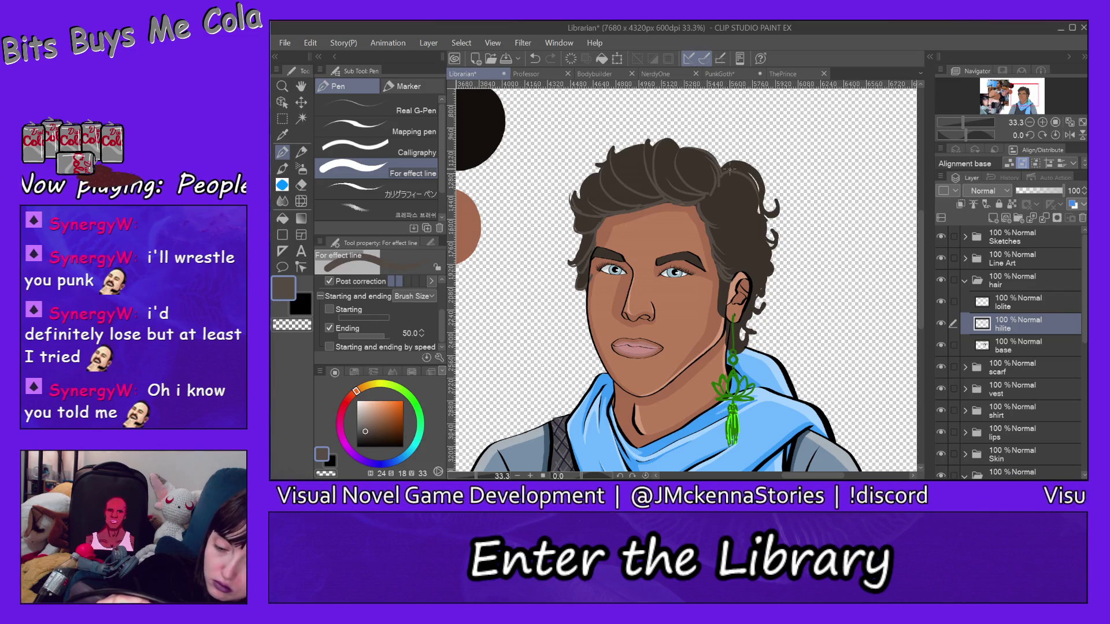
mouse_move(723, 172)
left_mouse_down()
mouse_move(748, 166)
mouse_move(763, 192)
left_mouse_up()
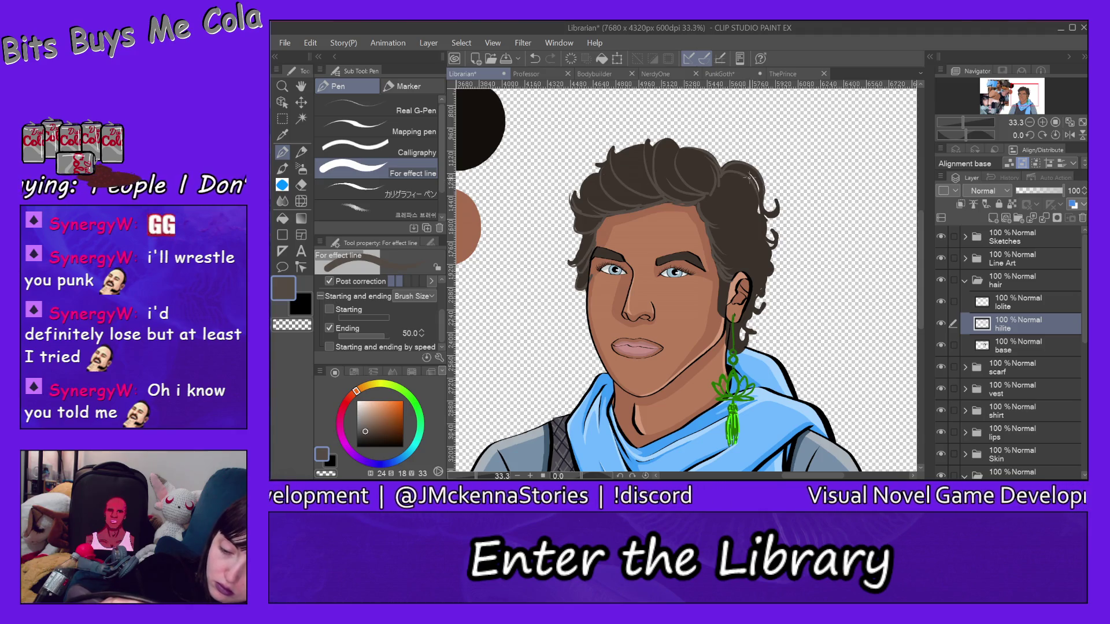
left_click_drag(729, 168, 762, 184)
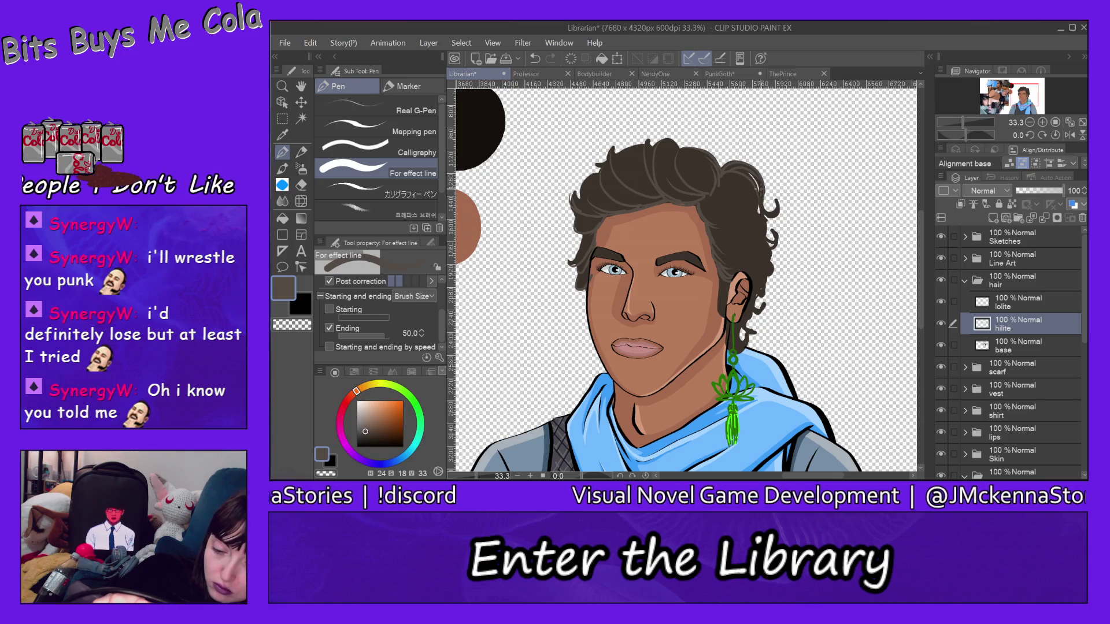
left_click_drag(760, 194, 779, 214)
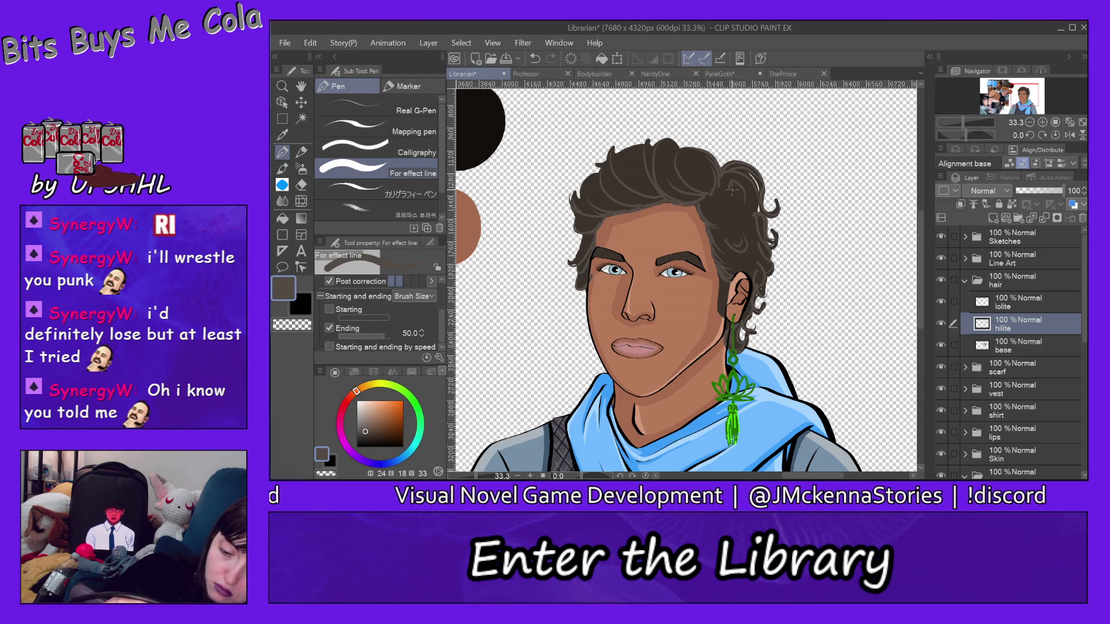
Undo the last highlight stroke and redraw one on the hair
left_click(311, 43)
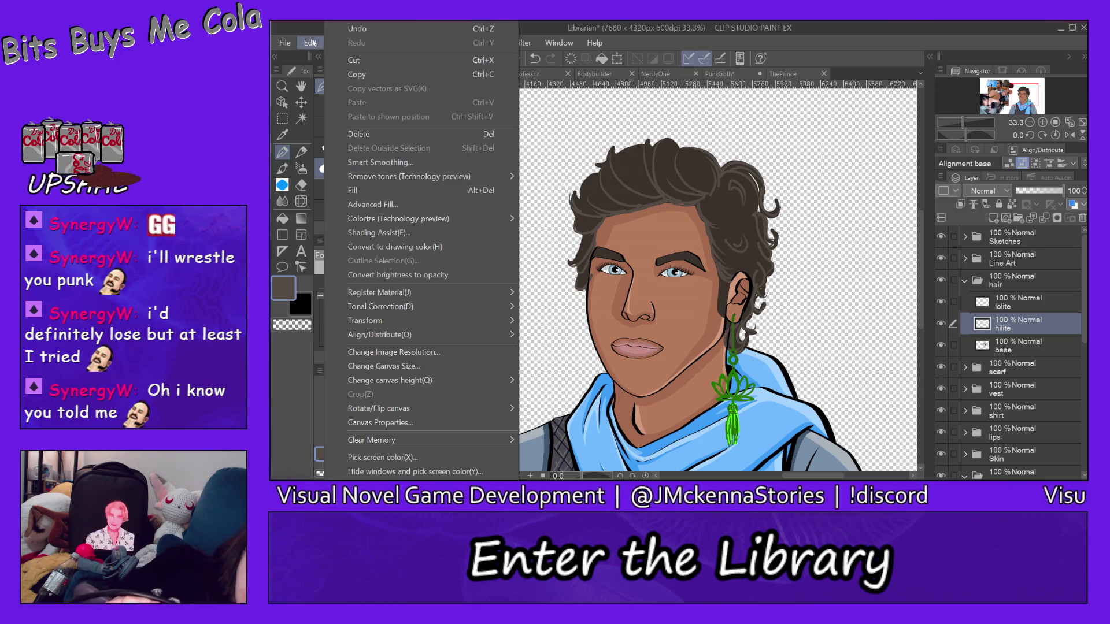
left_click(375, 30)
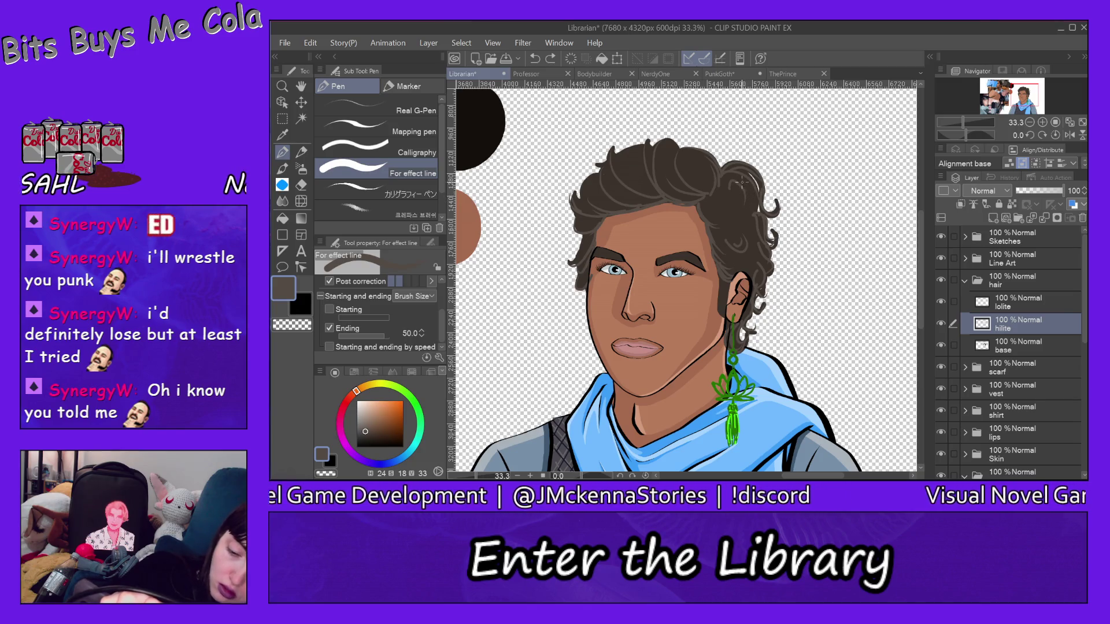
left_click_drag(745, 202, 746, 224)
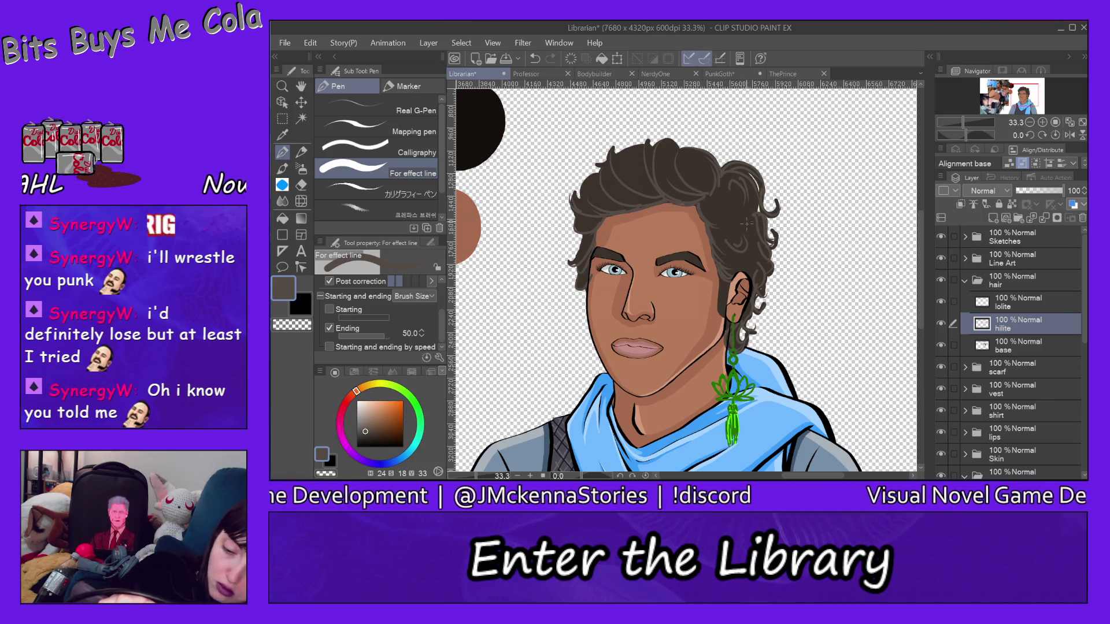
Undo several more highlight strokes, try a faint new stroke, then undo it too
left_click(310, 43)
left_click(358, 28)
left_click(311, 45)
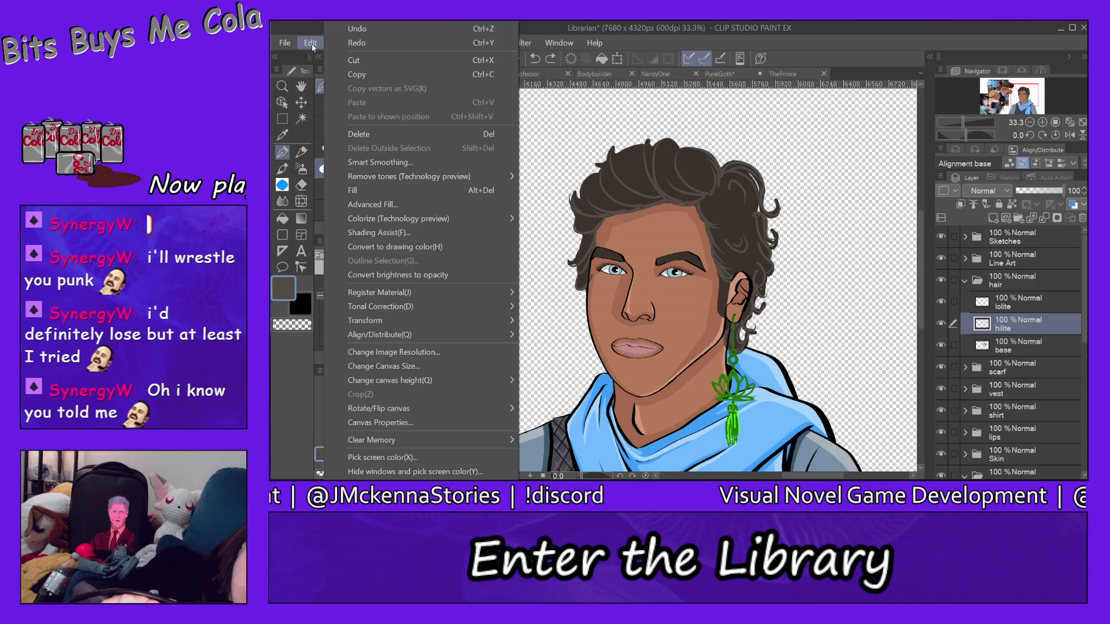
left_click(353, 29)
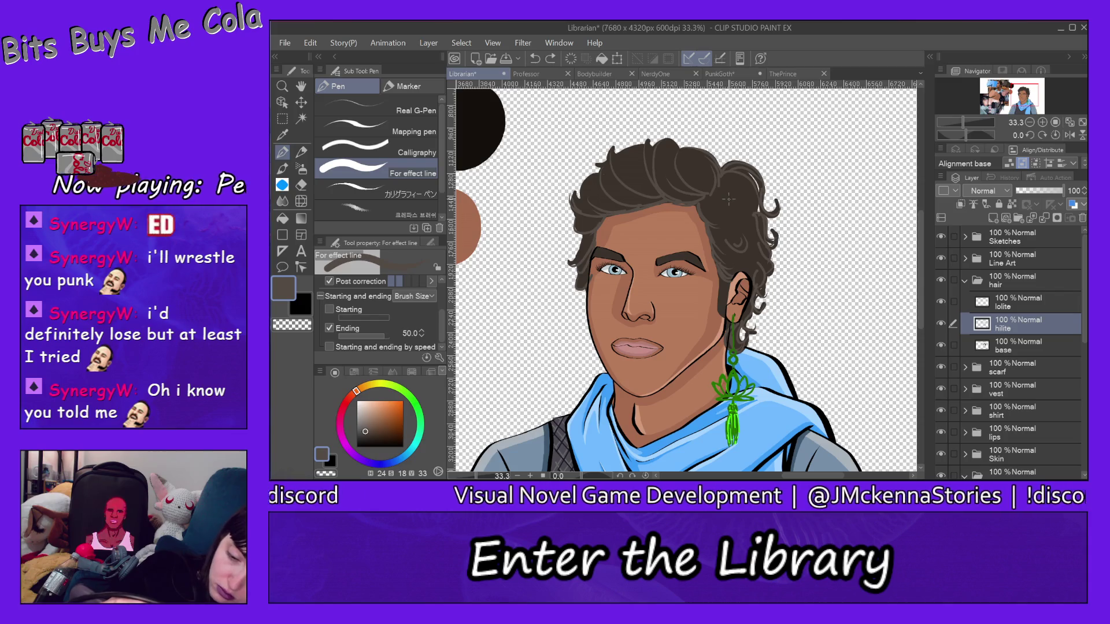
left_click_drag(739, 215, 736, 227)
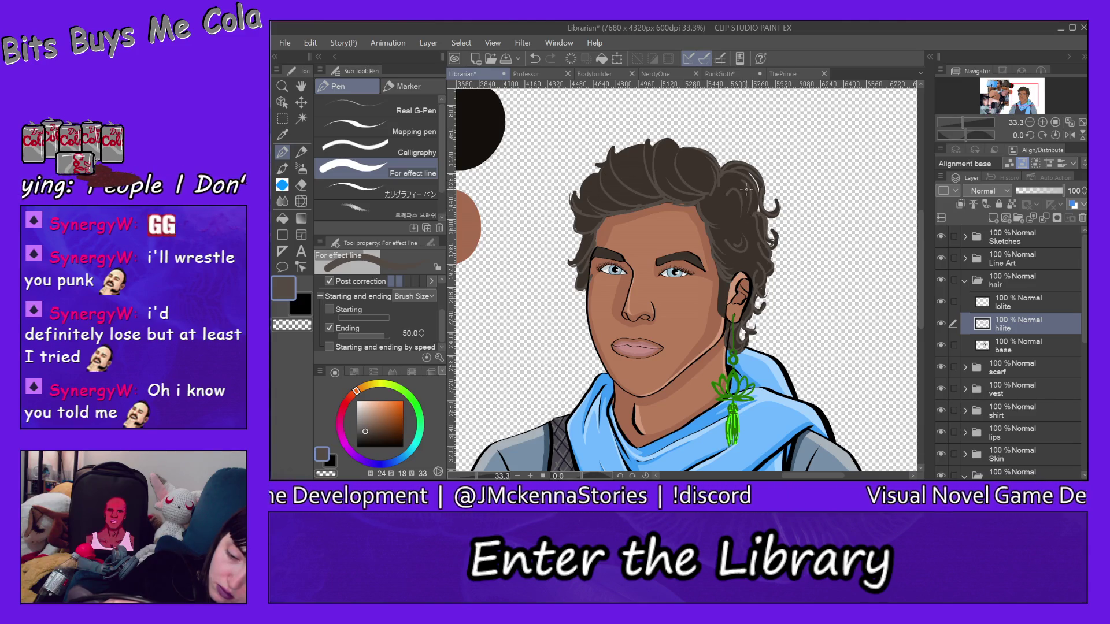
left_click(311, 43)
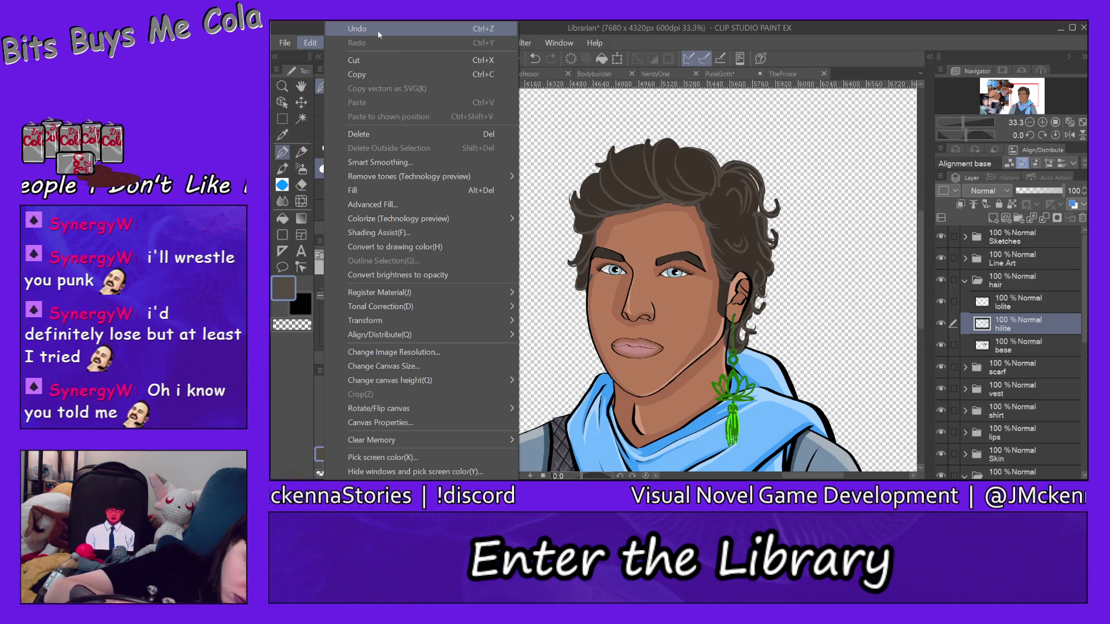
left_click(379, 30)
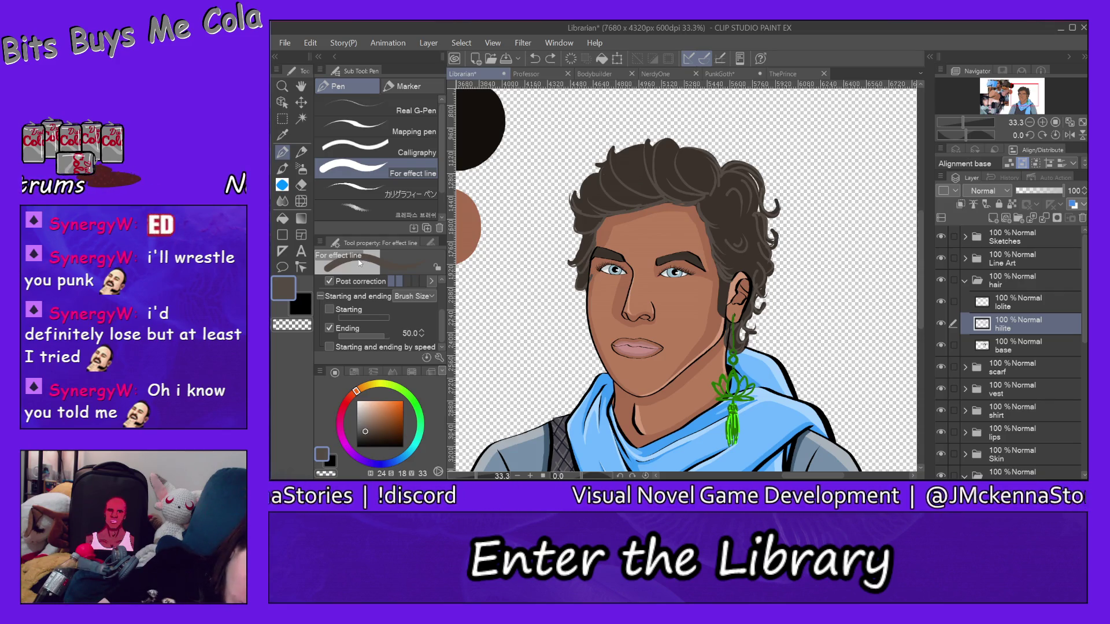
Set the pen size to 5.0 and zoom in on the ear and nearby hair
scroll(435, 281, "up", 3)
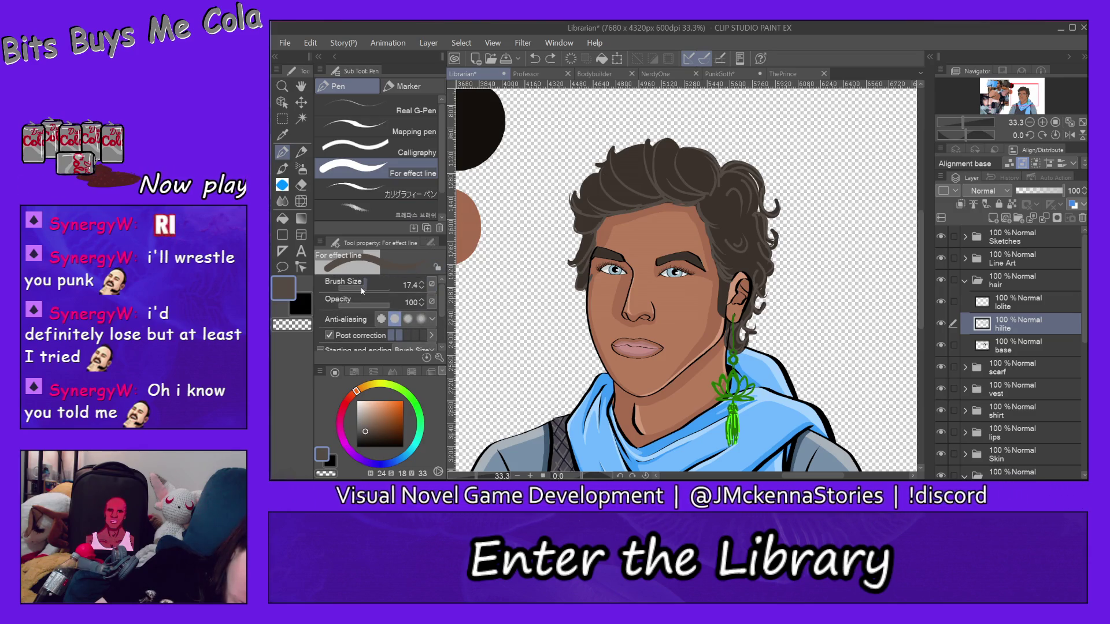
left_click(358, 288)
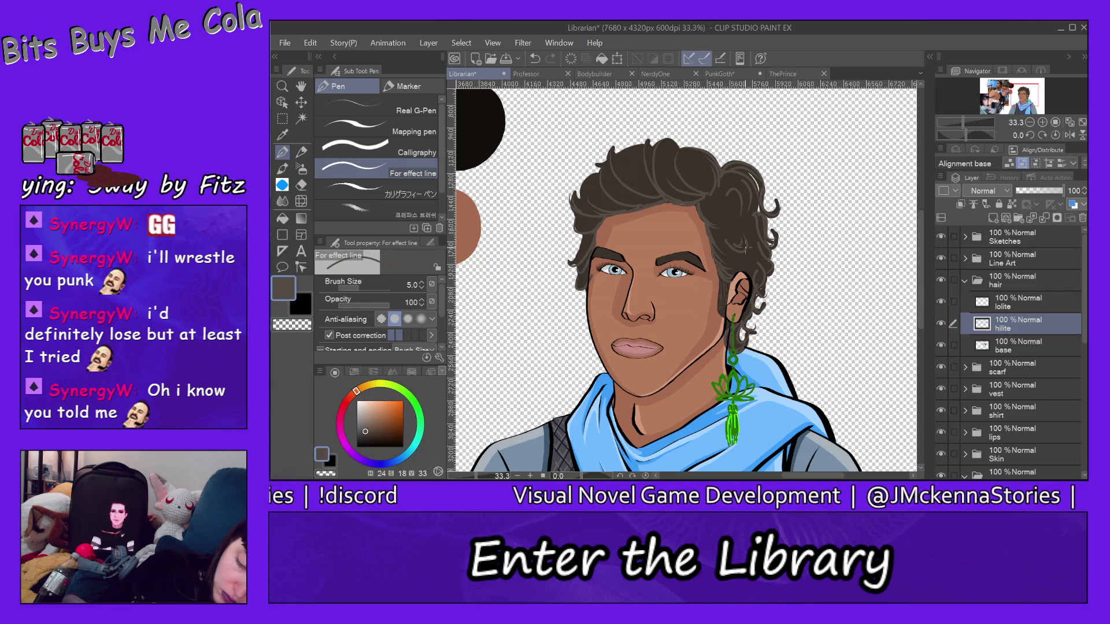
key("slash")
left_click(401, 108)
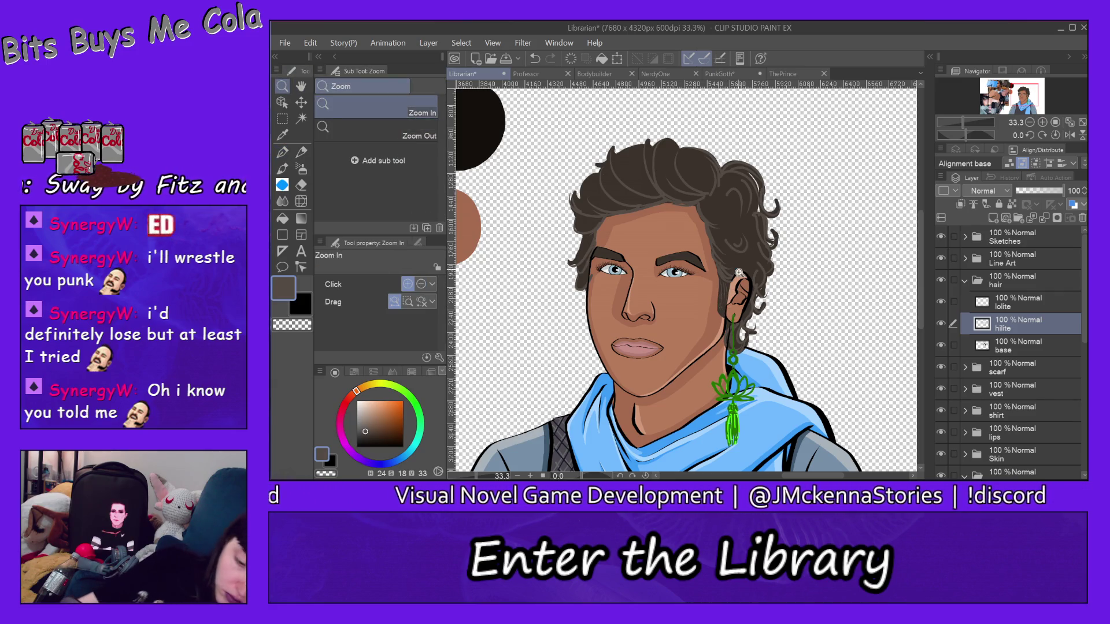
left_click(744, 269)
left_click(744, 269)
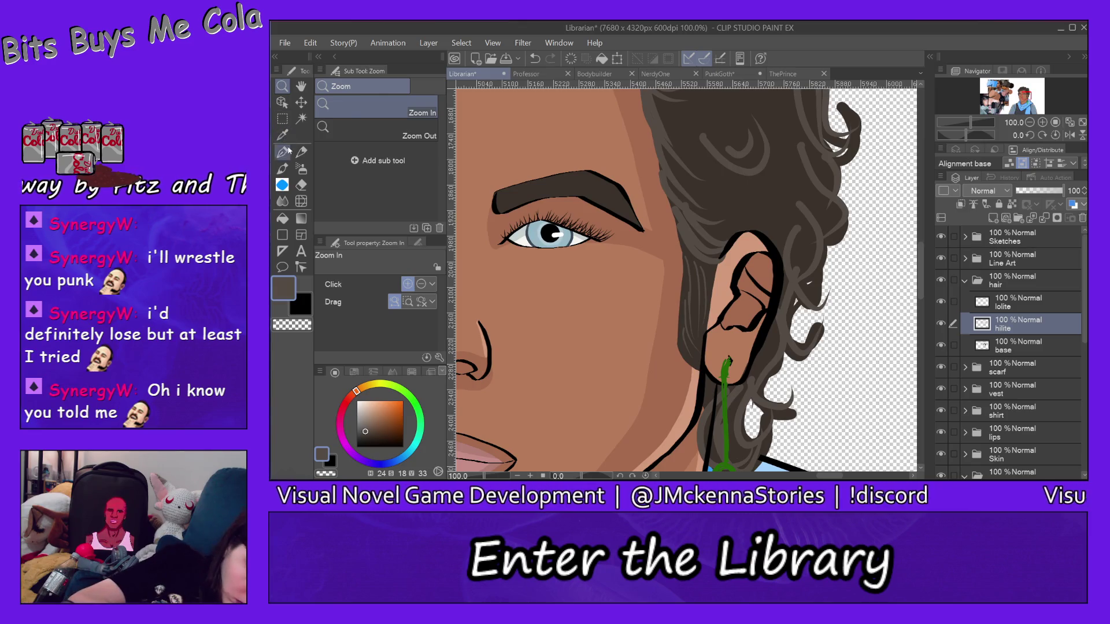
With the Pen, draw faint lighter strands in the curls beside the ear
key("p")
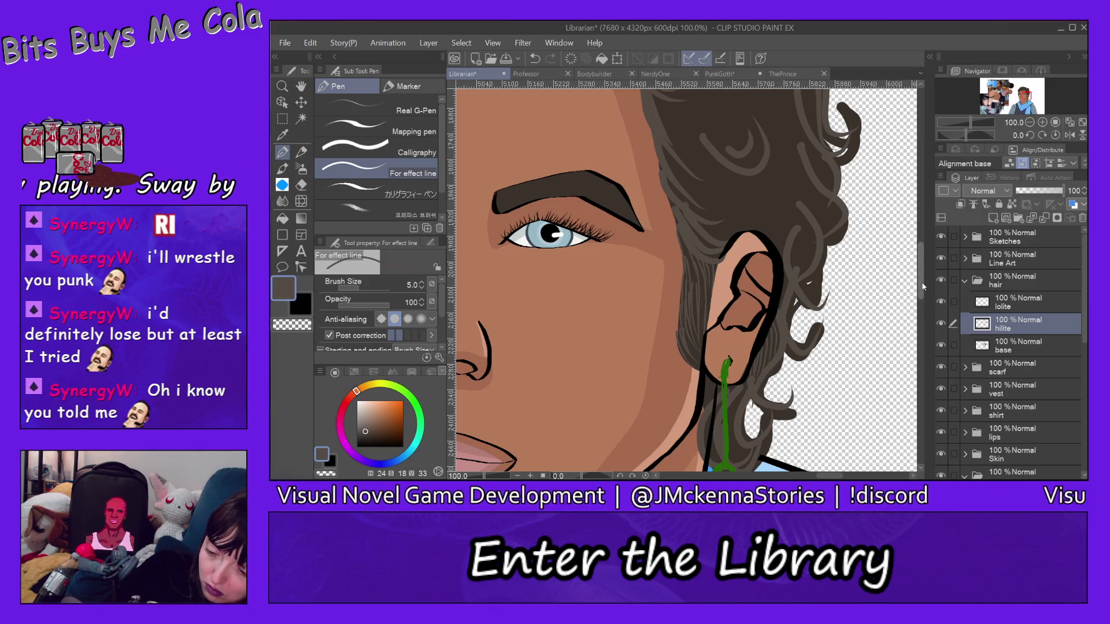
scroll(922, 301, "down", 4)
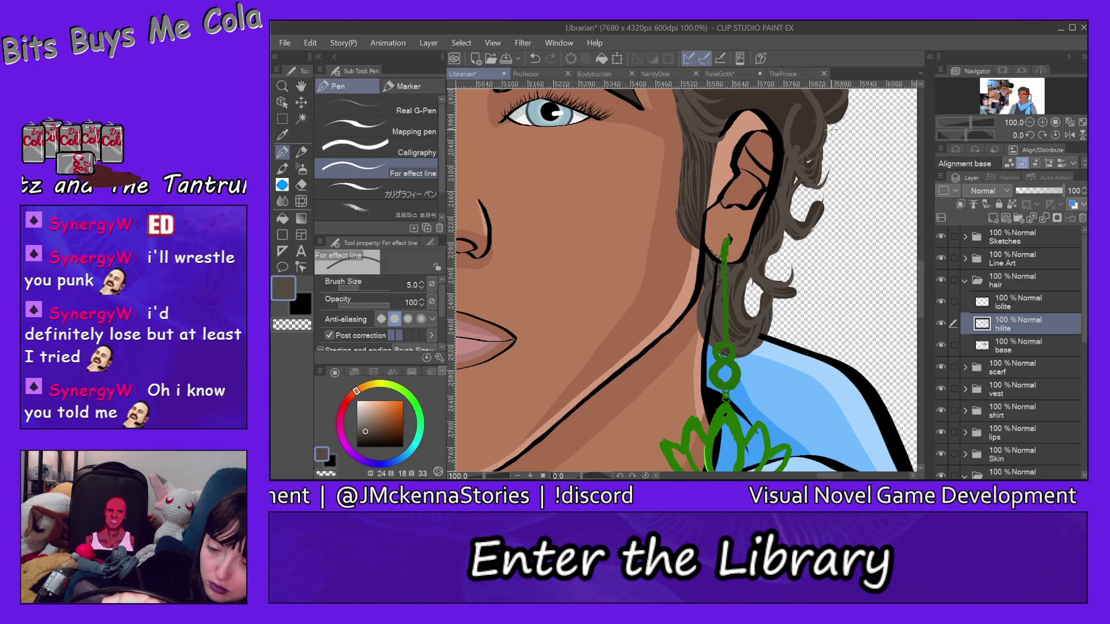
left_click_drag(921, 276, 921, 249)
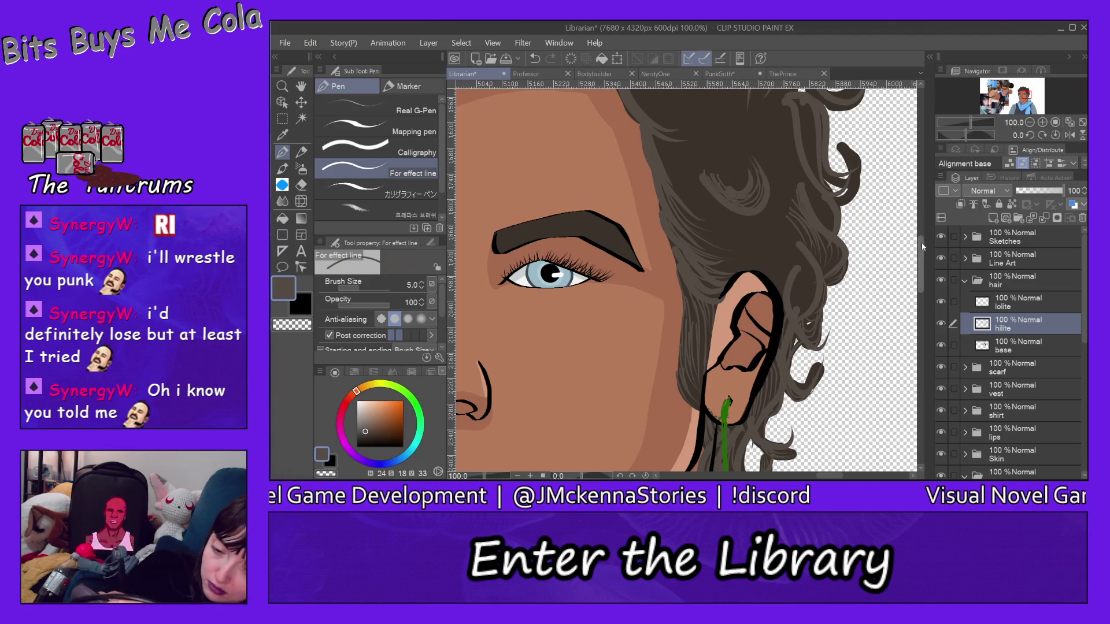
left_click_drag(791, 138, 826, 223)
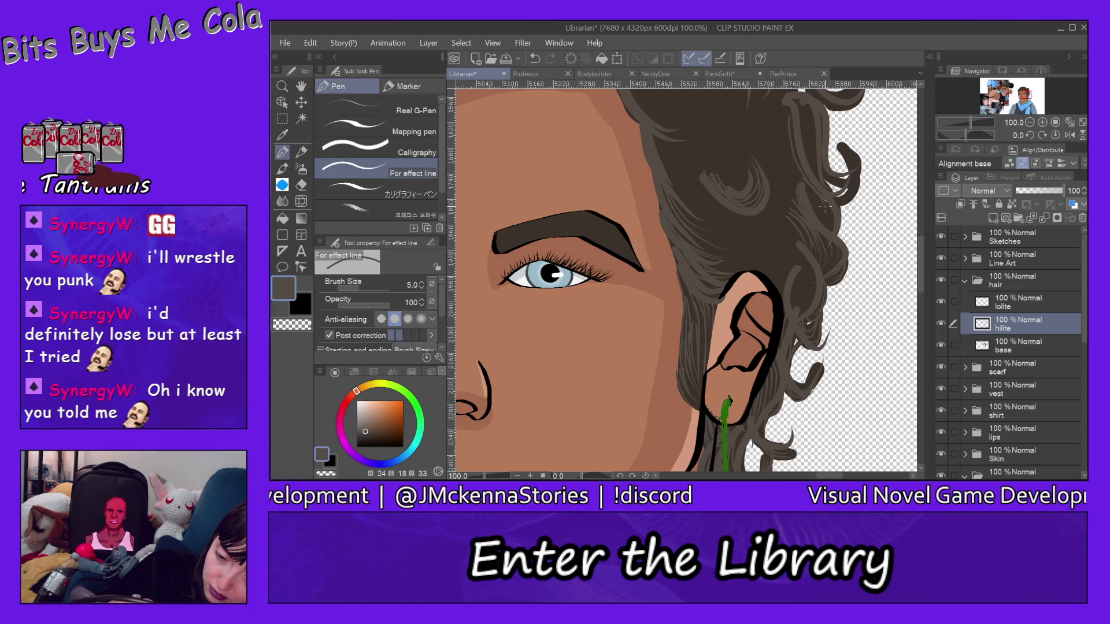
left_click_drag(796, 168, 817, 195)
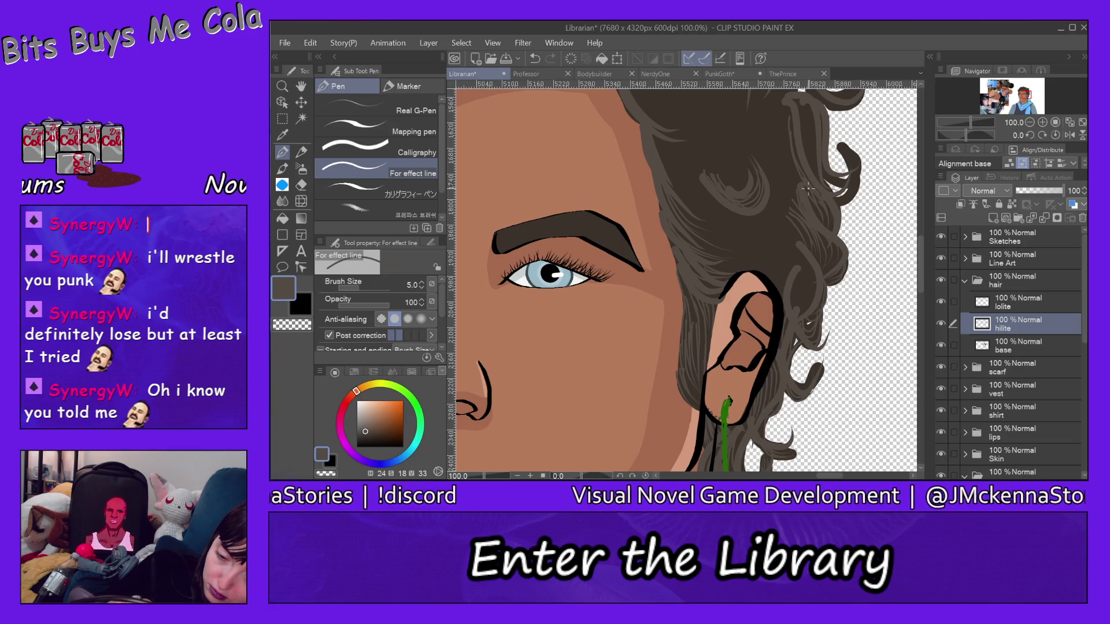
Add a highlight strand along the curl on the right side of the hair
scroll(922, 262, "up", 3)
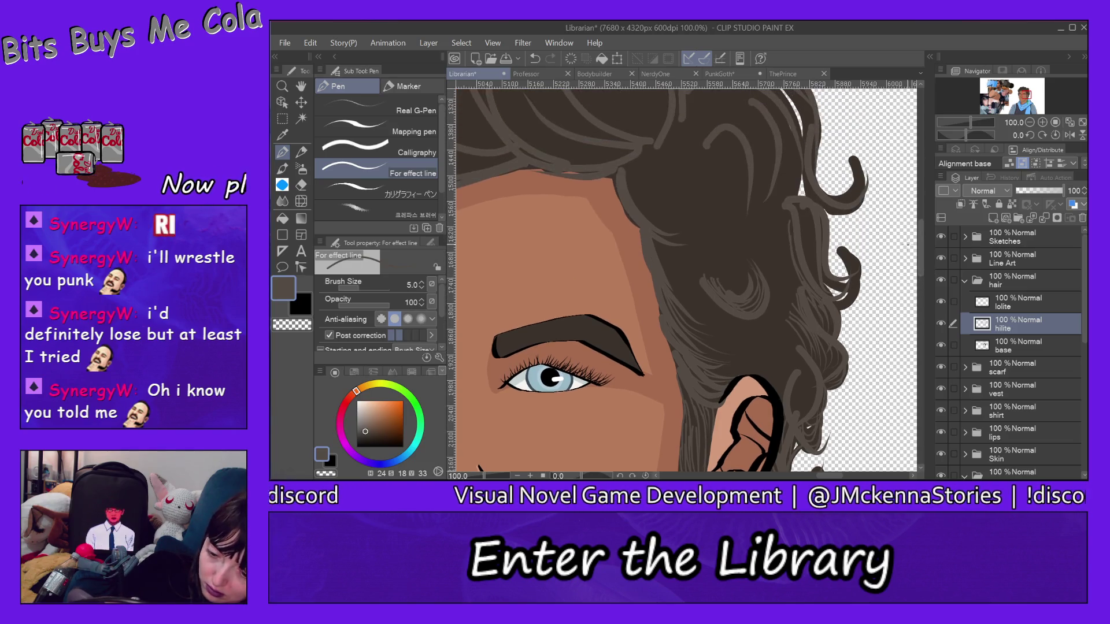
left_click_drag(800, 210, 816, 277)
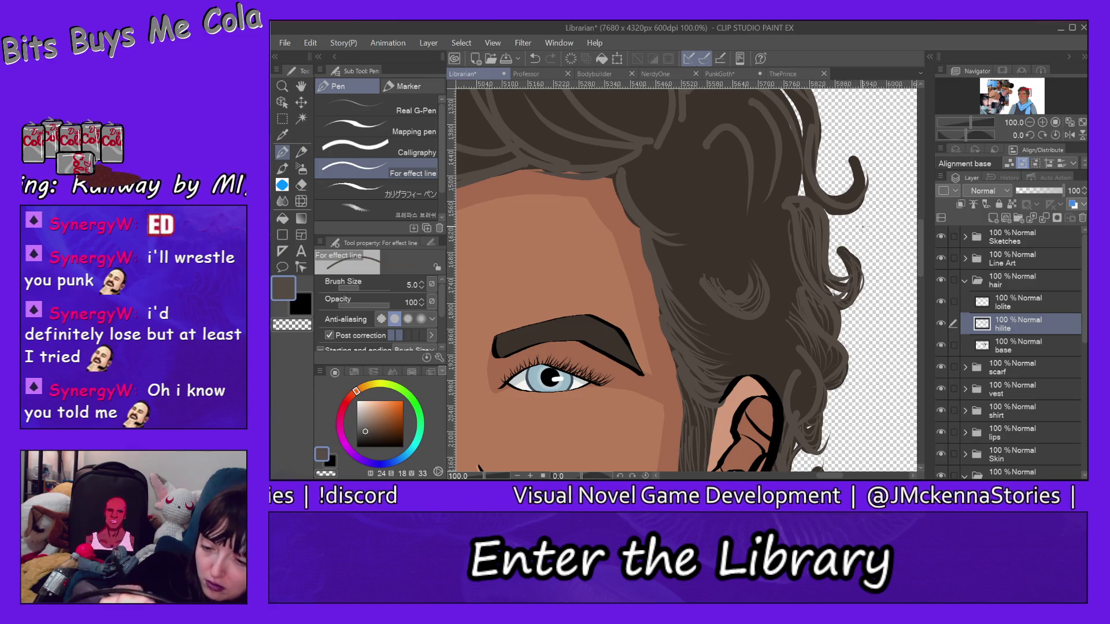
scroll(840, 246, "up", 3)
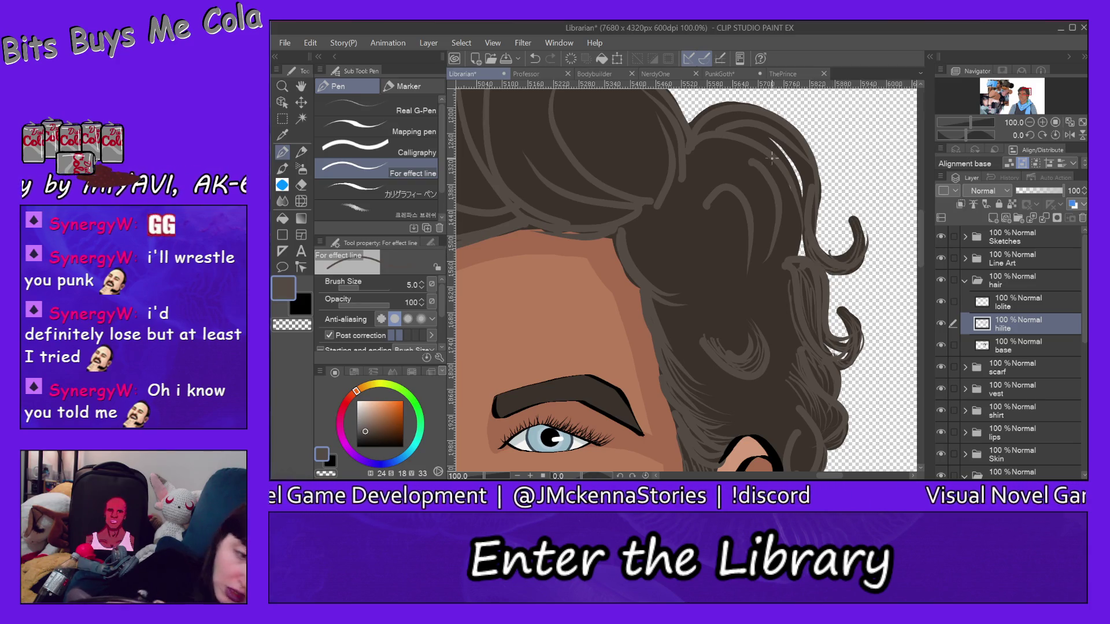
Undo the last strokes, then redraw a short strand and two thin highlights along the hair edge
left_click(311, 42)
left_click(347, 30)
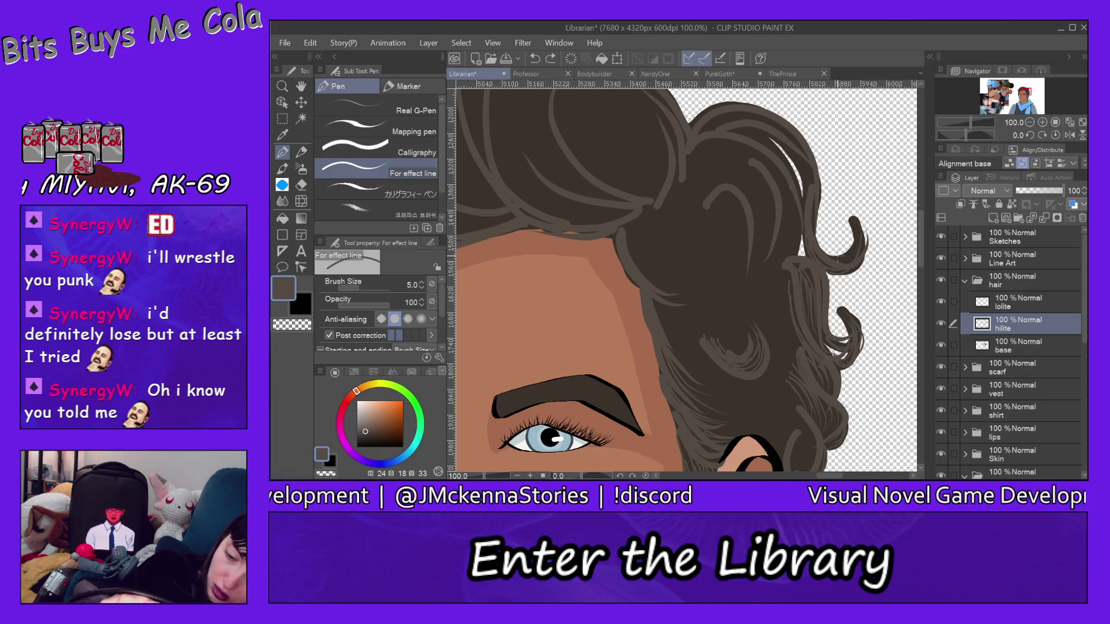
left_click_drag(855, 229, 860, 239)
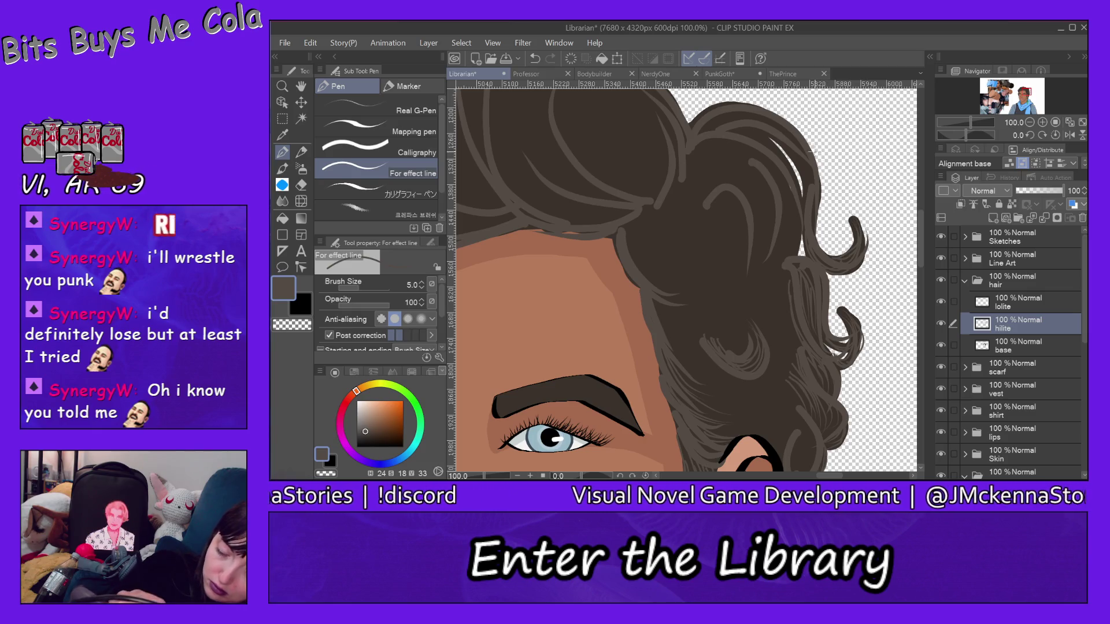
left_click_drag(786, 144, 809, 185)
left_click_drag(782, 141, 812, 183)
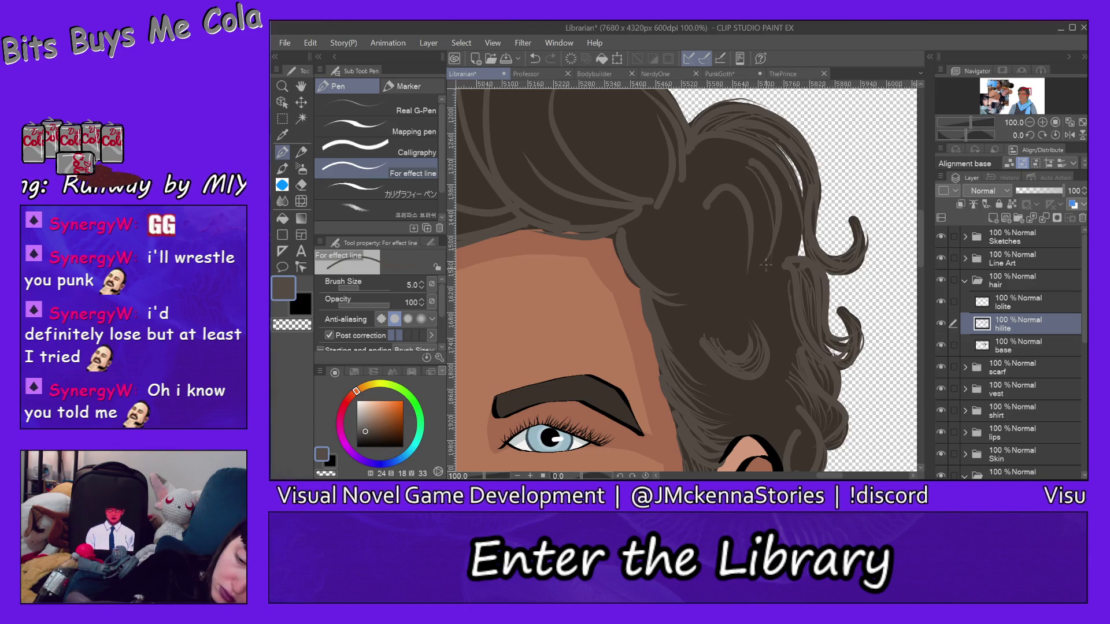
Undo the previous stroke, then draw several light strands down through the right-side curls
left_click(311, 43)
left_click(347, 28)
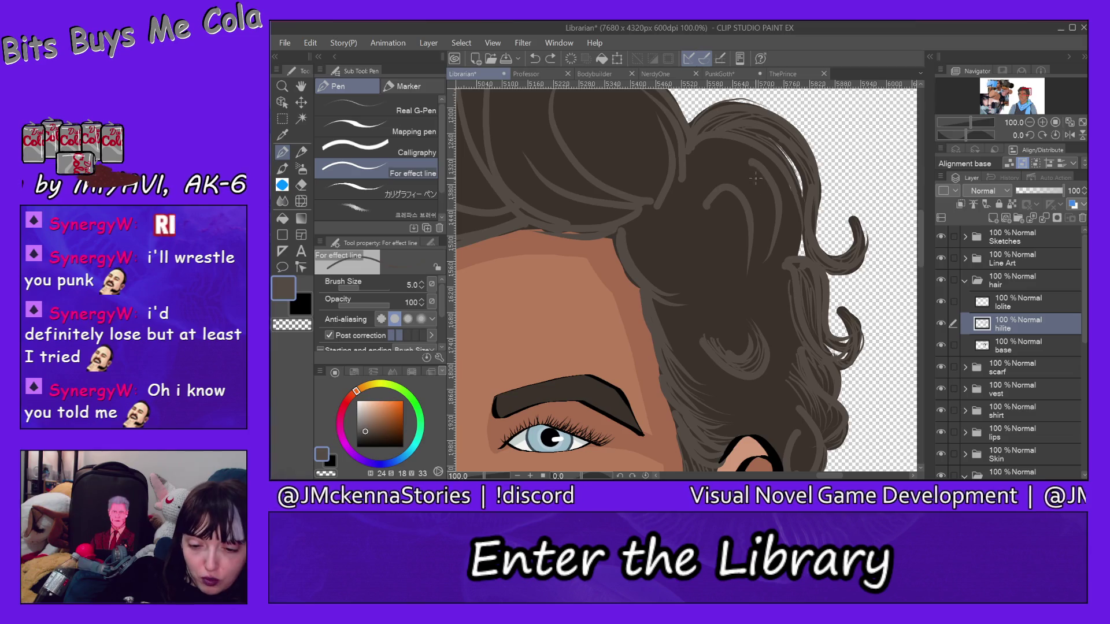
mouse_move(748, 169)
left_mouse_down()
mouse_move(765, 249)
mouse_move(739, 200)
mouse_move(764, 225)
left_mouse_up()
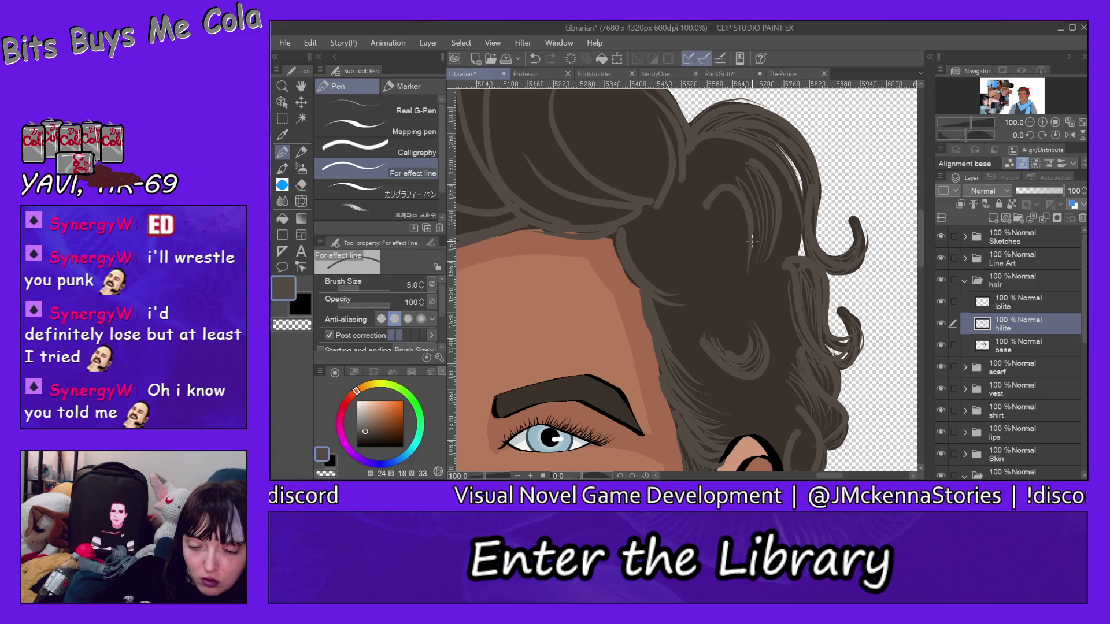
left_click_drag(759, 174, 761, 261)
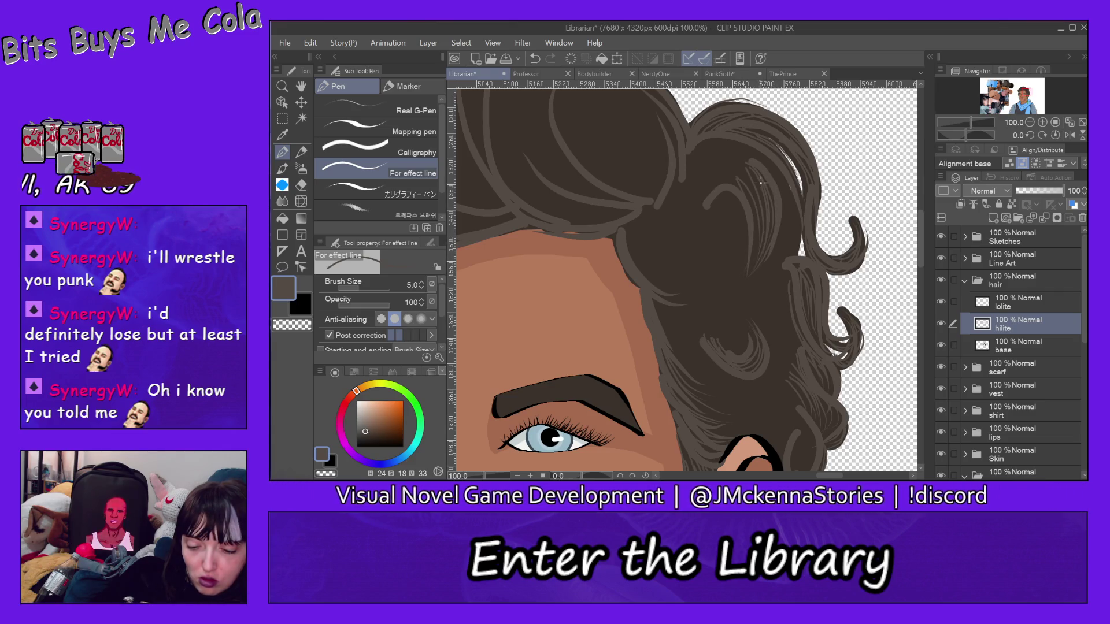
left_click_drag(761, 183, 755, 246)
left_click_drag(767, 179, 748, 280)
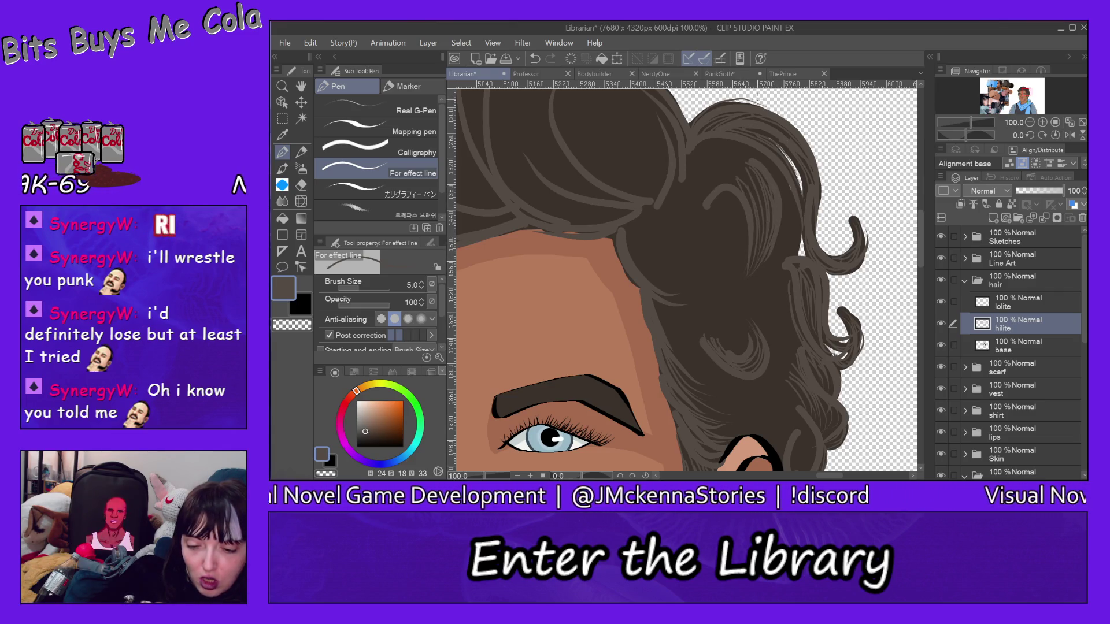
left_click_drag(785, 177, 787, 249)
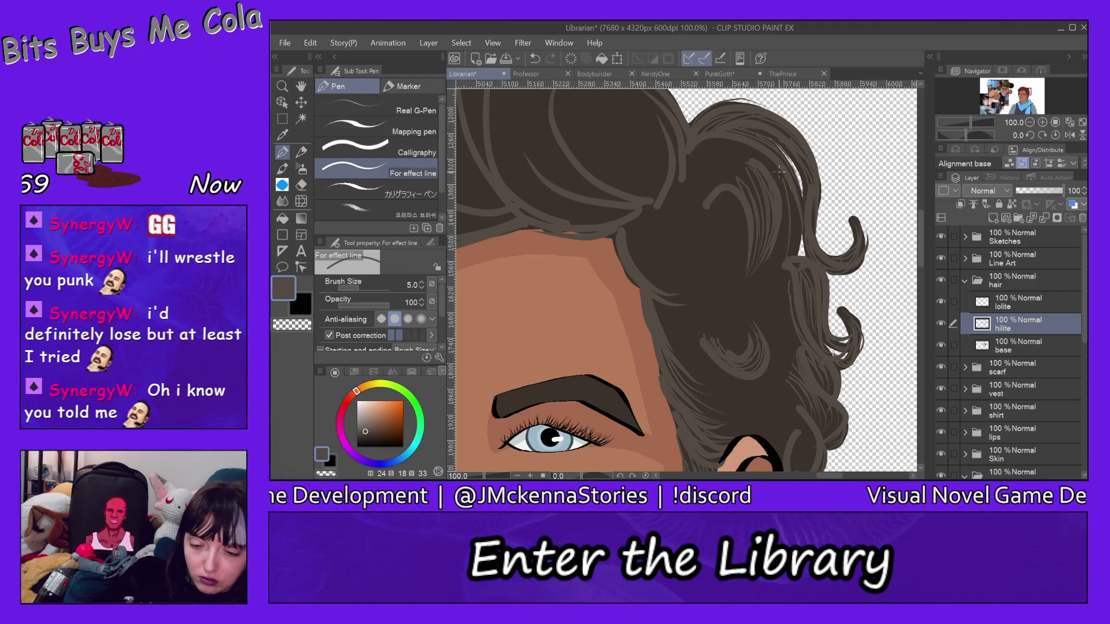
left_click_drag(798, 186, 787, 239)
mouse_move(782, 196)
left_mouse_down()
mouse_move(786, 252)
mouse_move(798, 256)
mouse_move(795, 224)
left_mouse_up()
left_click_drag(770, 164, 787, 238)
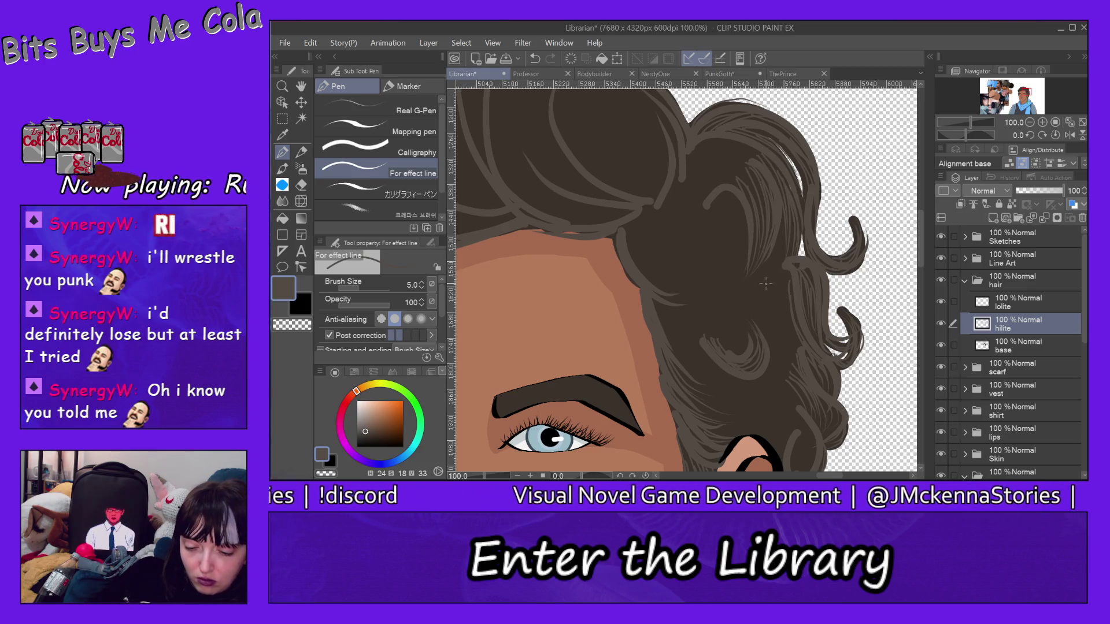
Add short highlight strands in the lower curls and along the hairline edge
mouse_move(764, 294)
left_mouse_down()
mouse_move(782, 330)
mouse_move(769, 325)
left_mouse_up()
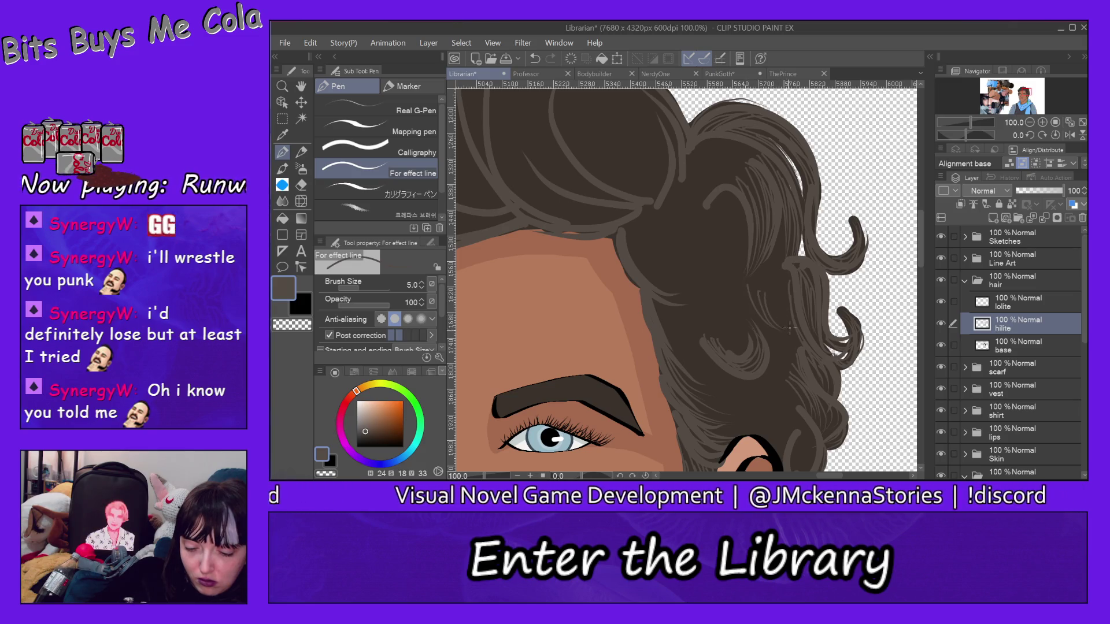
left_click_drag(744, 288, 762, 319)
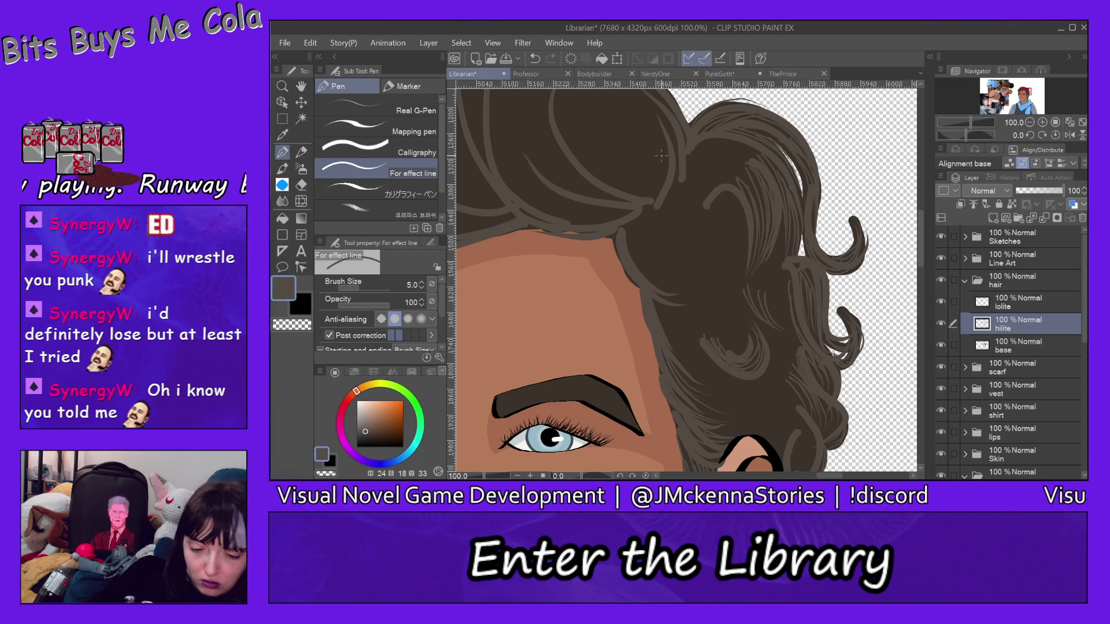
left_click_drag(638, 241, 682, 289)
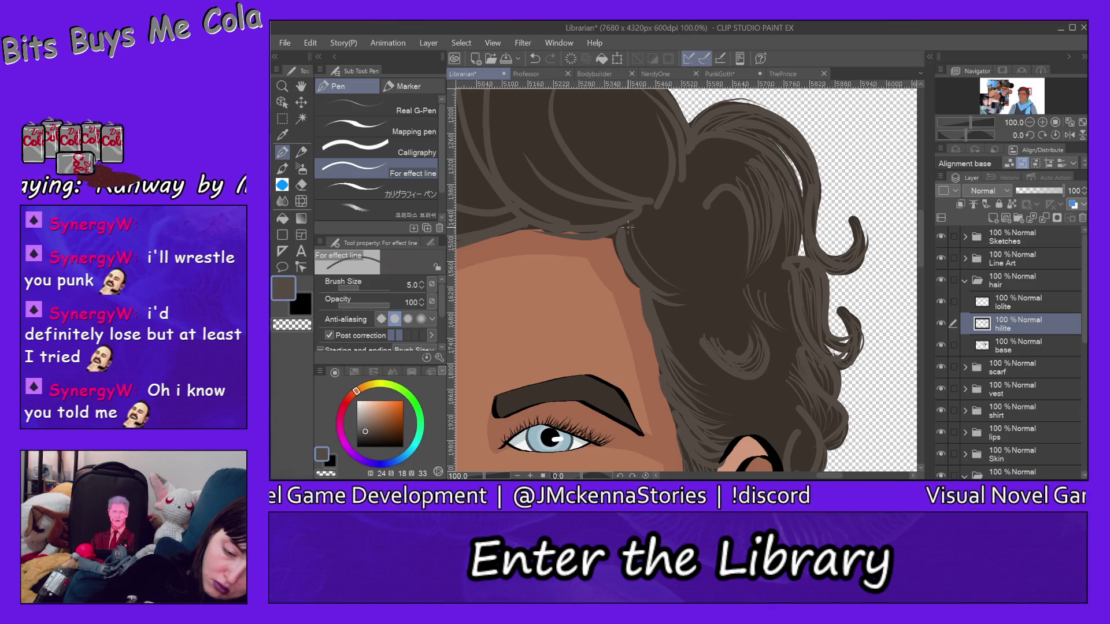
left_click_drag(616, 241, 643, 274)
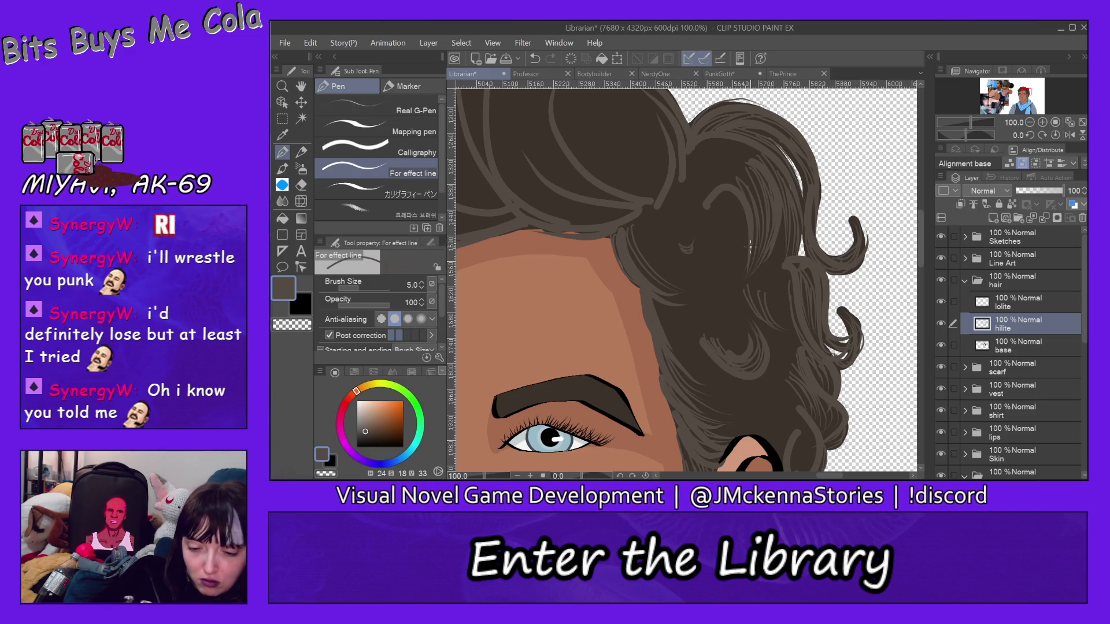
mouse_move(718, 205)
left_mouse_down()
mouse_move(745, 234)
mouse_move(744, 257)
left_mouse_up()
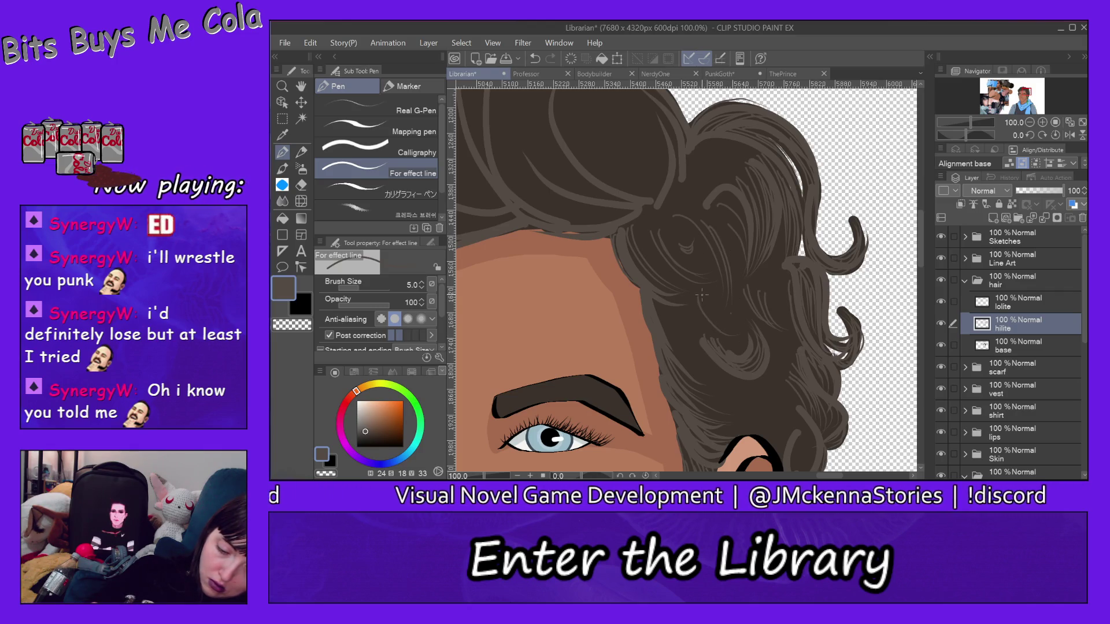
mouse_move(735, 292)
left_mouse_down()
mouse_move(720, 326)
mouse_move(732, 334)
left_mouse_up()
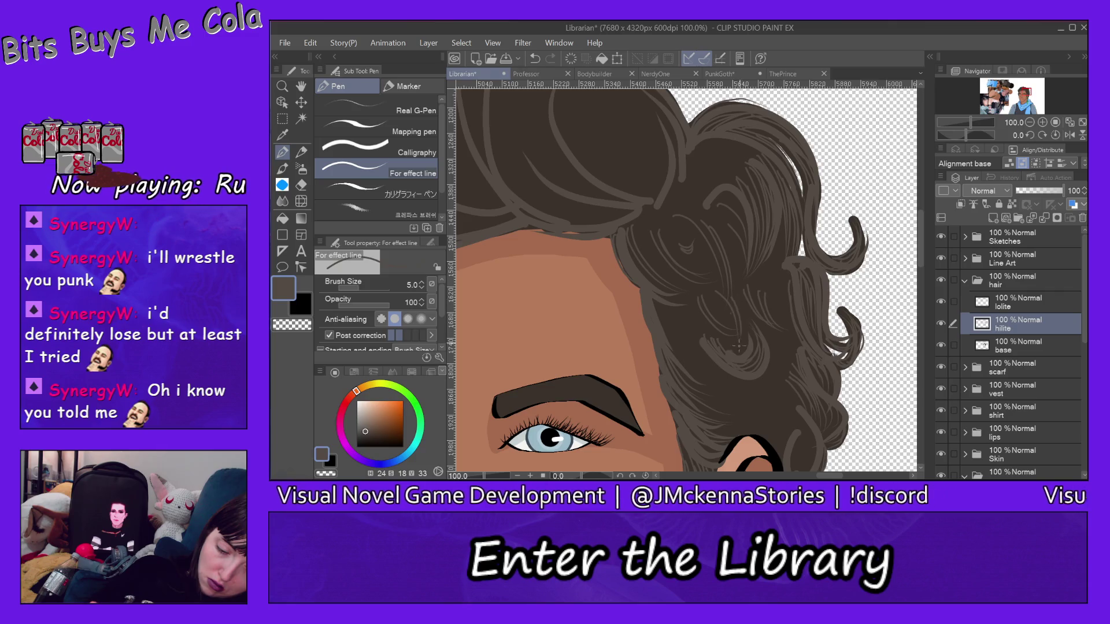
left_click_drag(672, 315, 688, 365)
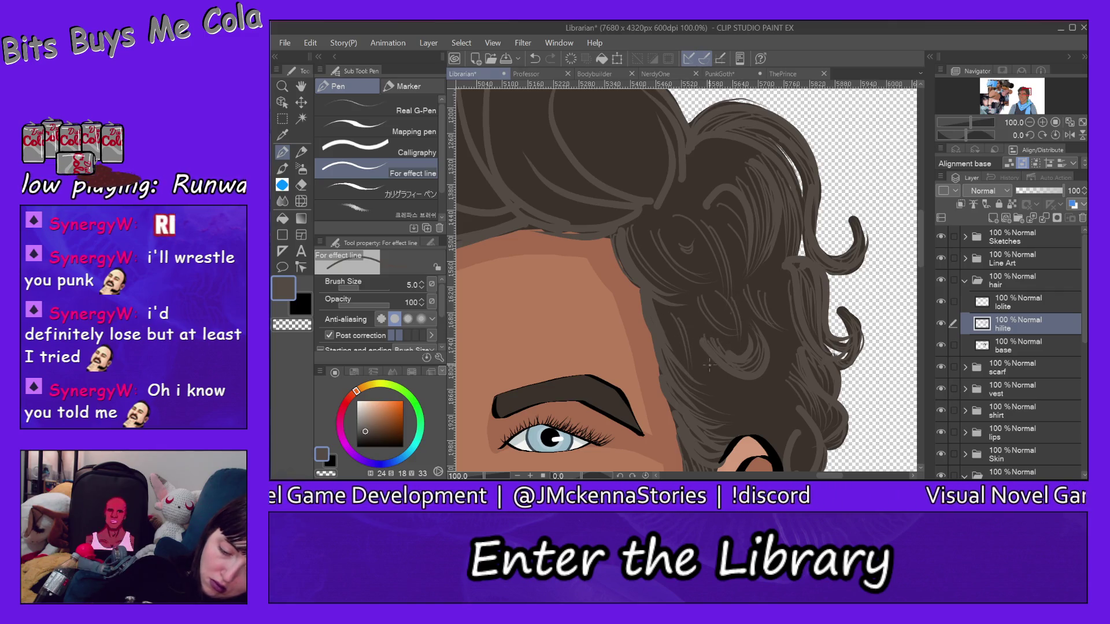
left_click_drag(687, 317, 693, 370)
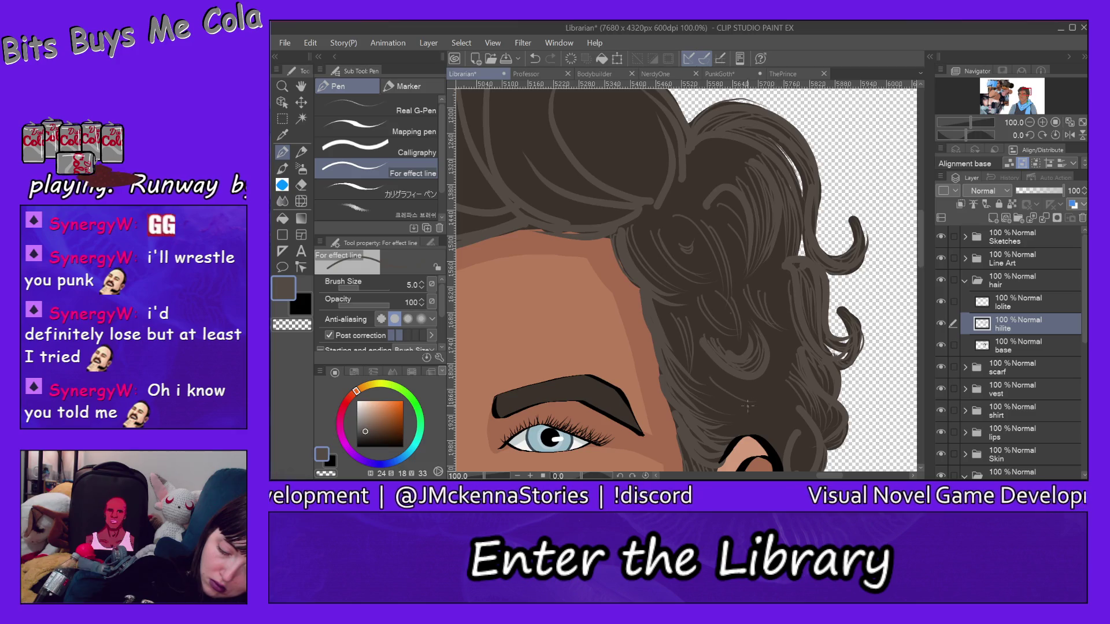
Add faint strands to the lowest curls and one more near the hairline
mouse_move(724, 406)
left_mouse_down()
mouse_move(774, 392)
mouse_move(766, 412)
left_mouse_up()
left_click_drag(786, 375, 779, 409)
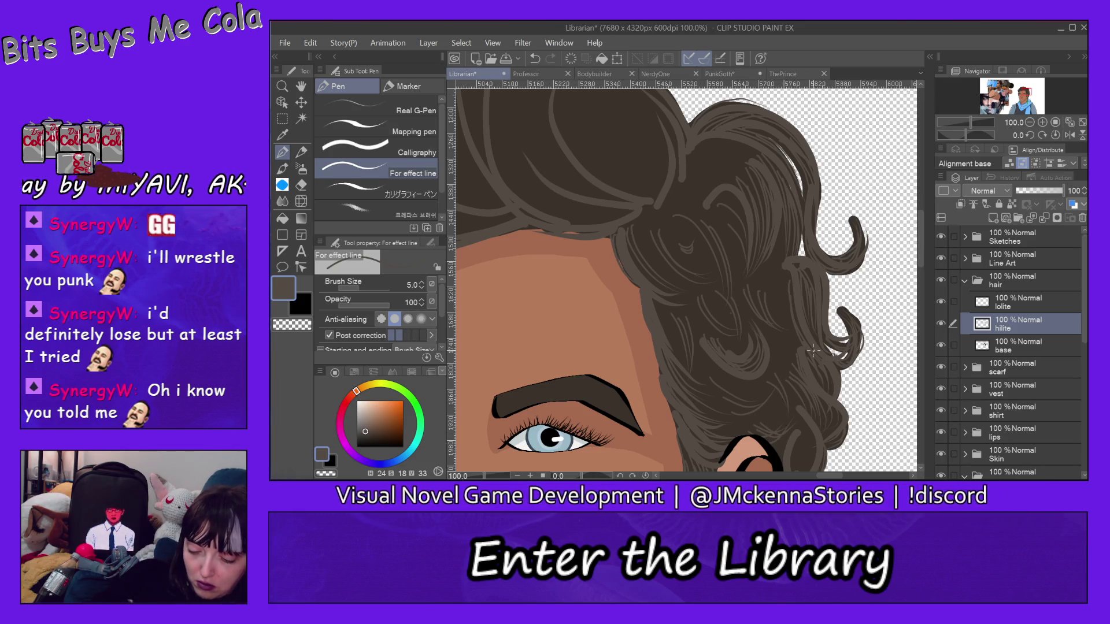
mouse_move(920, 240)
left_mouse_down()
mouse_move(923, 292)
mouse_move(911, 181)
left_mouse_up()
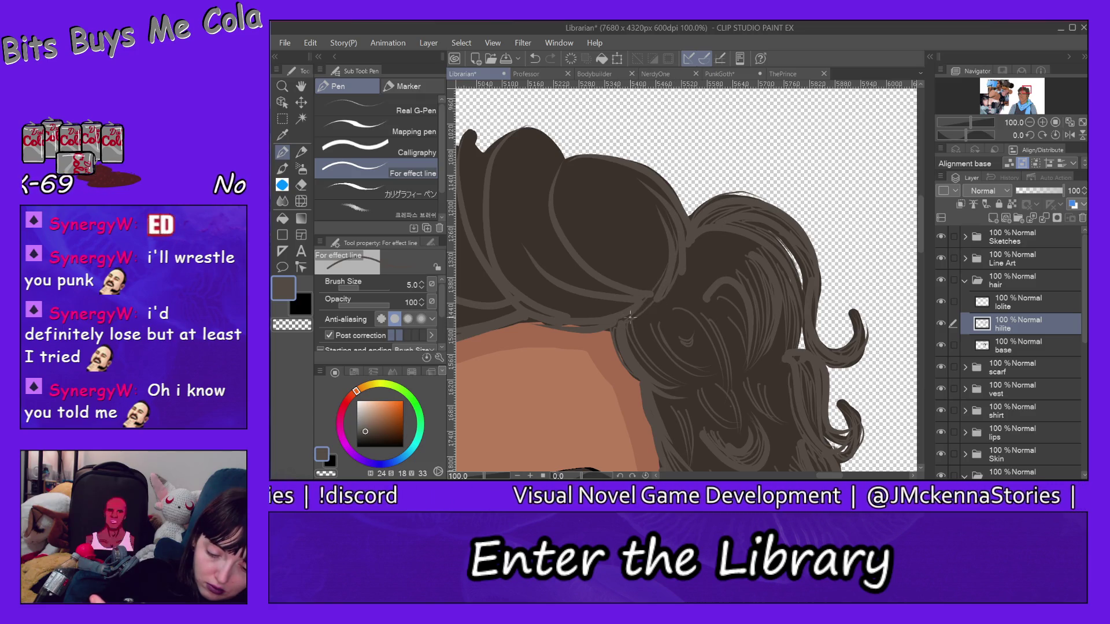
left_click_drag(643, 309, 665, 272)
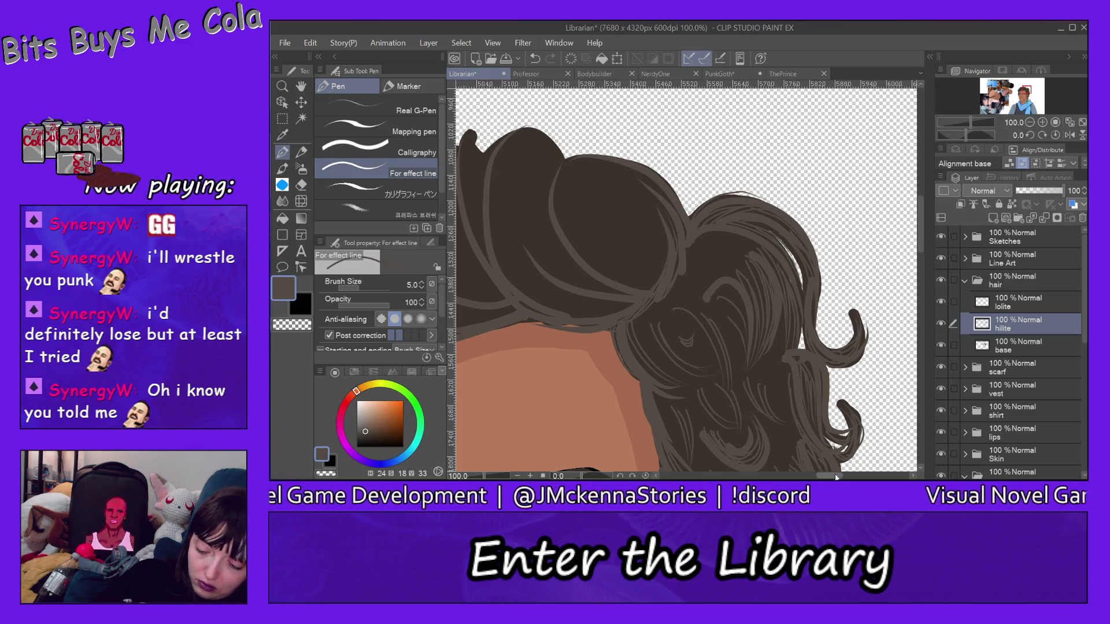
left_click_drag(837, 477, 812, 477)
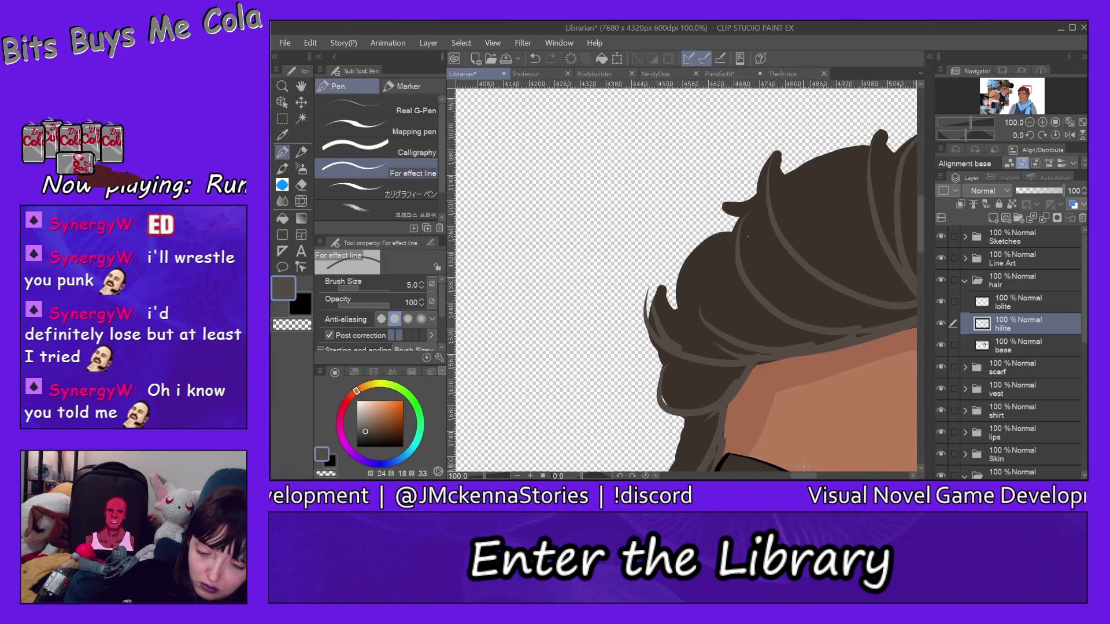
Draw two thin strands running down the hair's left edge toward the eyebrow
scroll(895, 249, "down", 4)
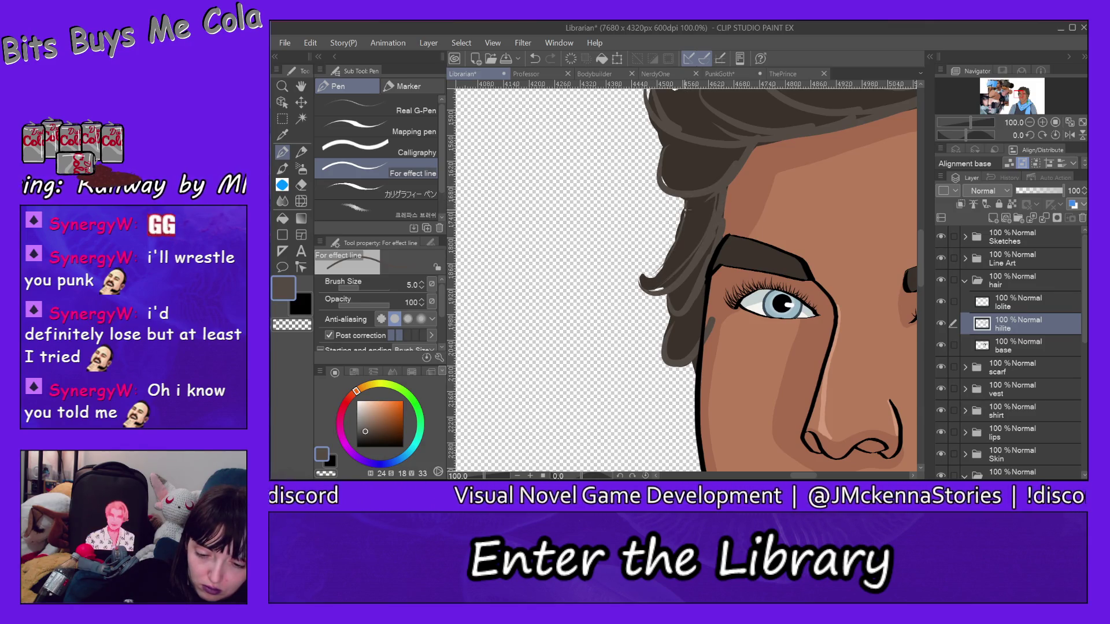
left_click_drag(680, 206, 640, 280)
left_click_drag(683, 195, 649, 274)
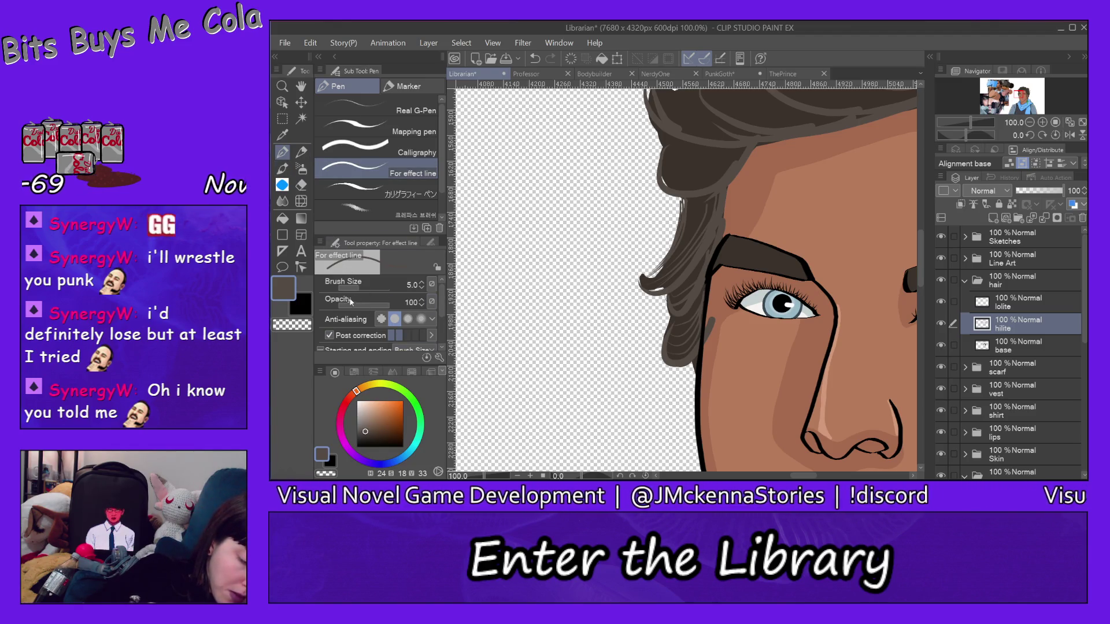
Check Starting (50.0) and uncheck Ending, briefly using the Eraser before returning to the Pen
scroll(376, 324, "down", 2)
left_click(330, 309)
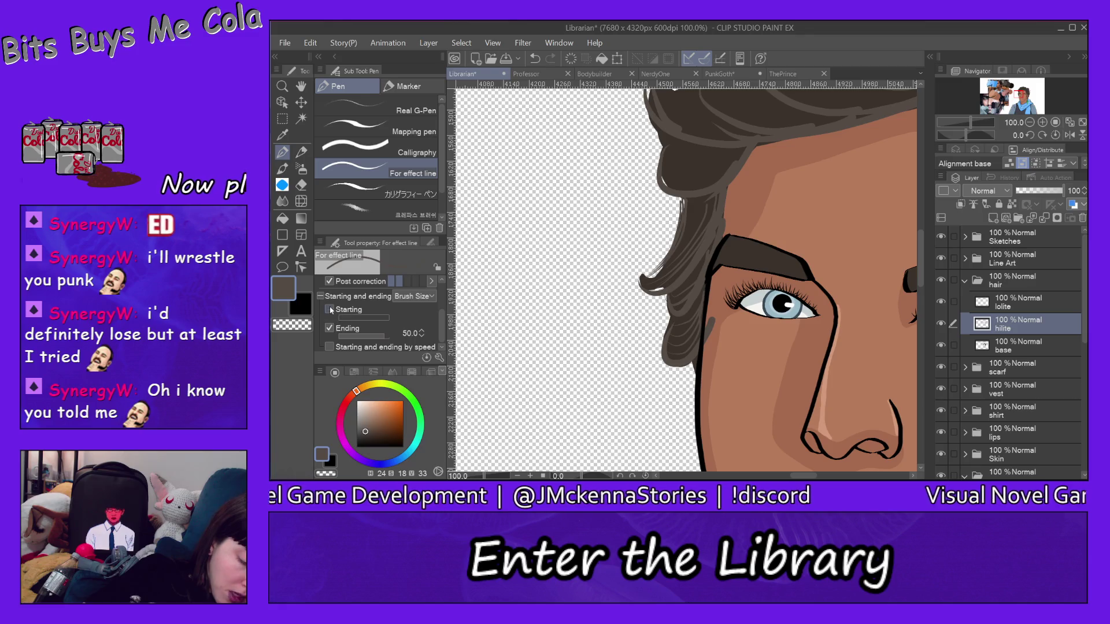
left_click(330, 327)
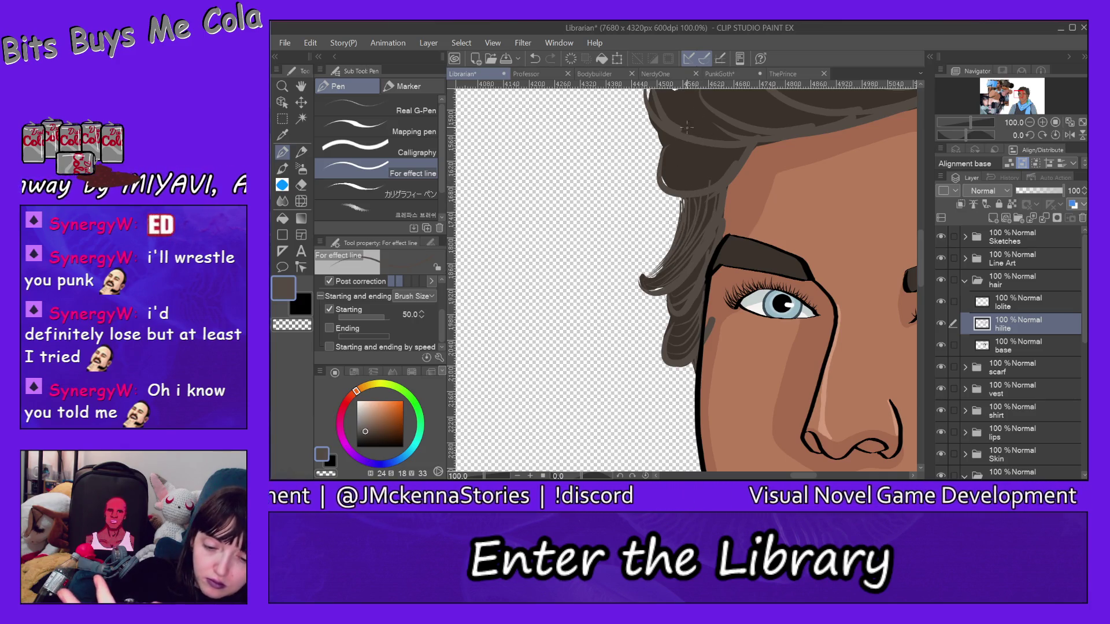
key("e")
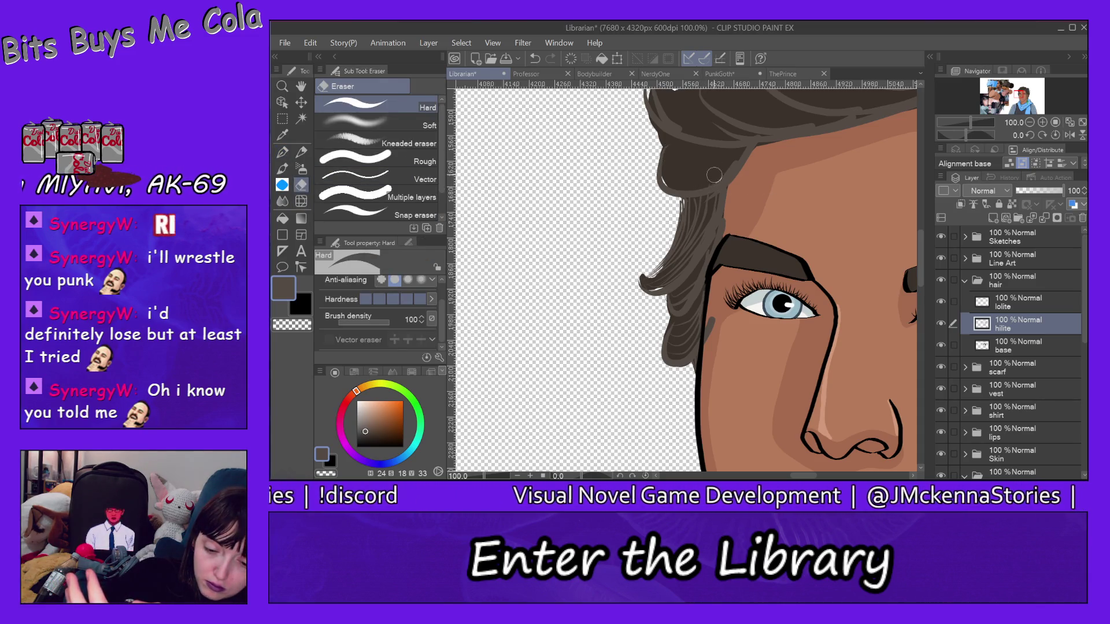
key("p")
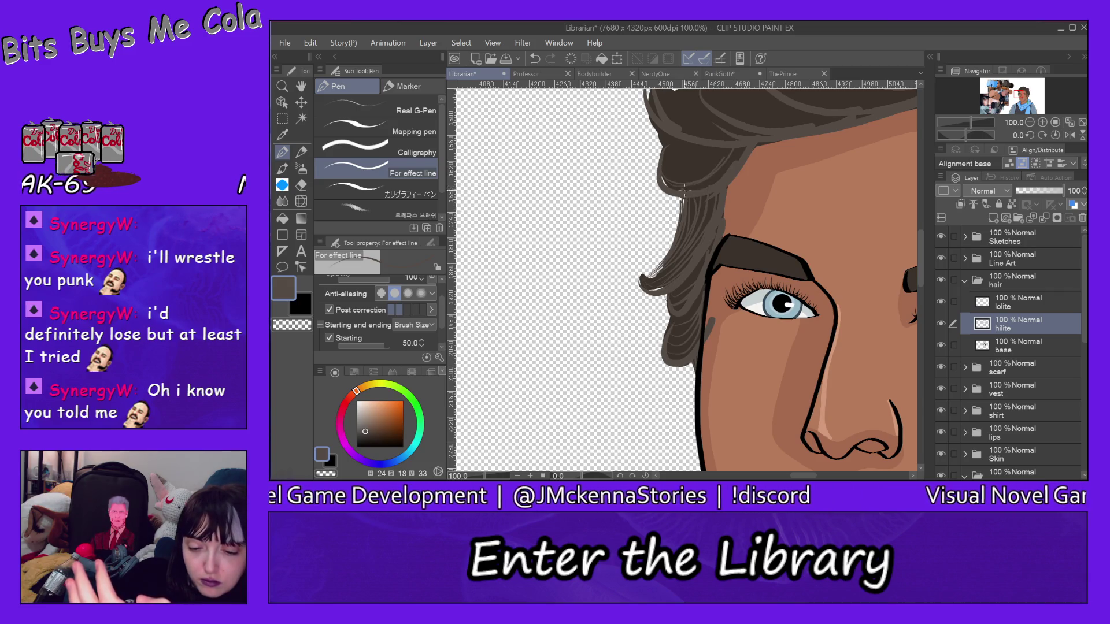
Draw several light highlight strokes running down-right from the hair tip above the eye
mouse_move(665, 176)
left_mouse_down()
mouse_move(711, 165)
mouse_move(728, 138)
mouse_move(704, 142)
mouse_move(734, 130)
left_mouse_up()
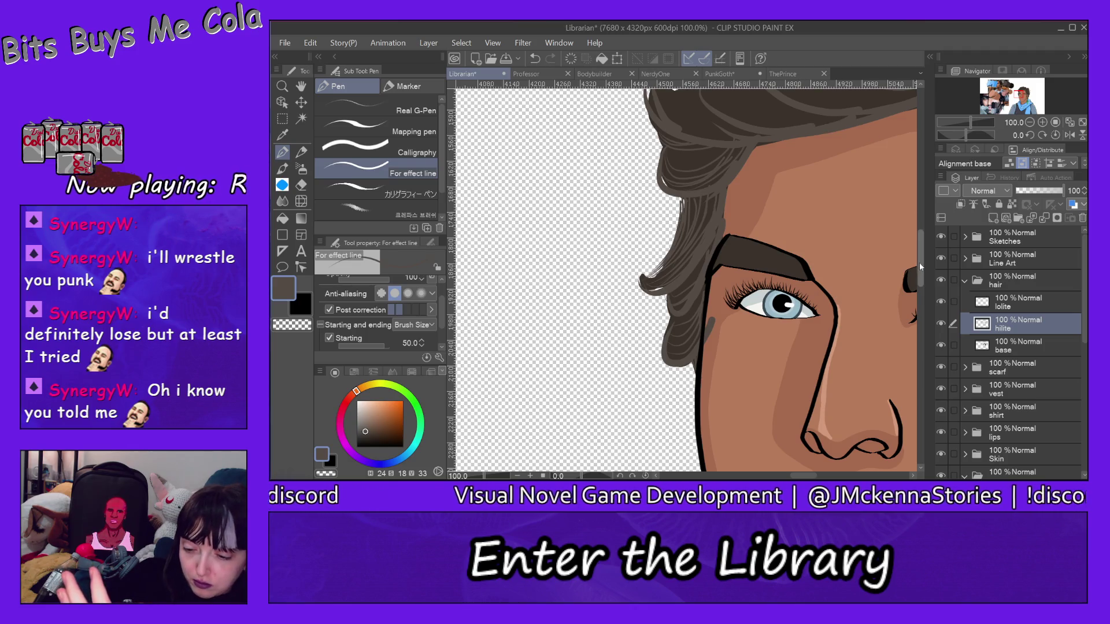
mouse_move(919, 262)
left_mouse_down()
mouse_move(821, 228)
mouse_move(708, 233)
left_mouse_up()
mouse_move(662, 201)
left_mouse_down()
mouse_move(654, 233)
mouse_move(693, 250)
left_mouse_up()
left_click_drag(661, 200, 703, 245)
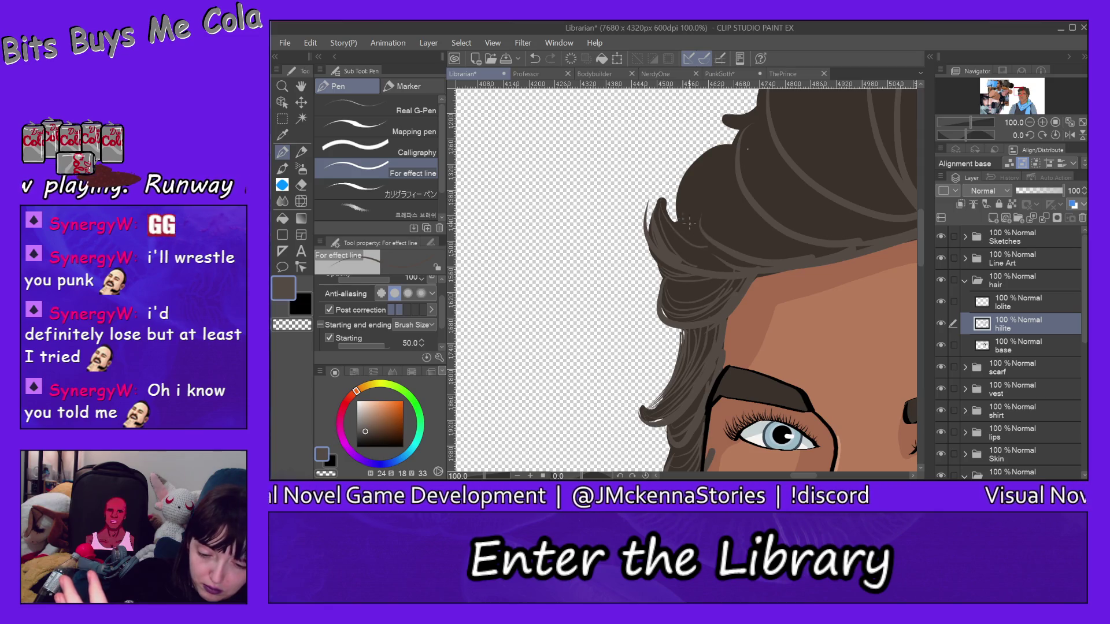
left_click_drag(663, 202, 701, 245)
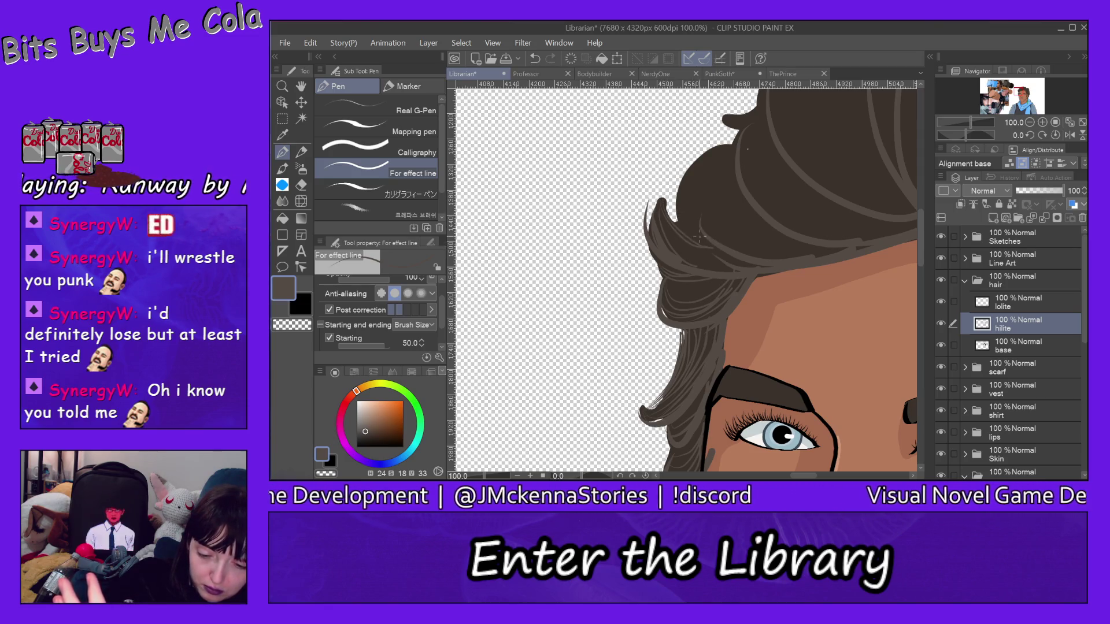
left_click_drag(664, 201, 715, 260)
left_click_drag(662, 204, 718, 258)
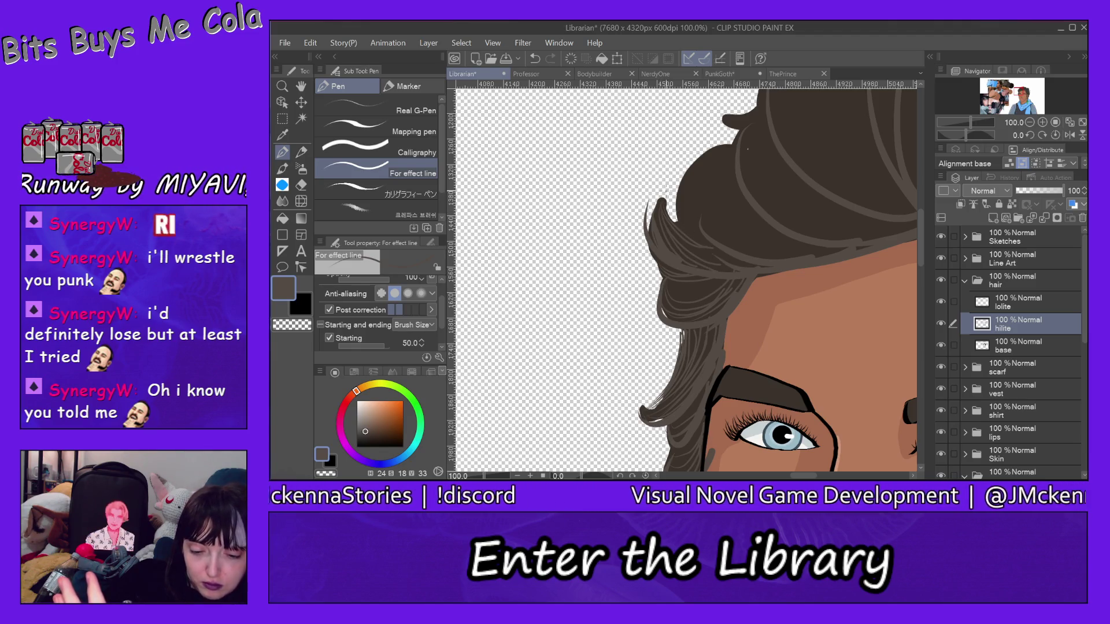
left_click_drag(665, 200, 689, 247)
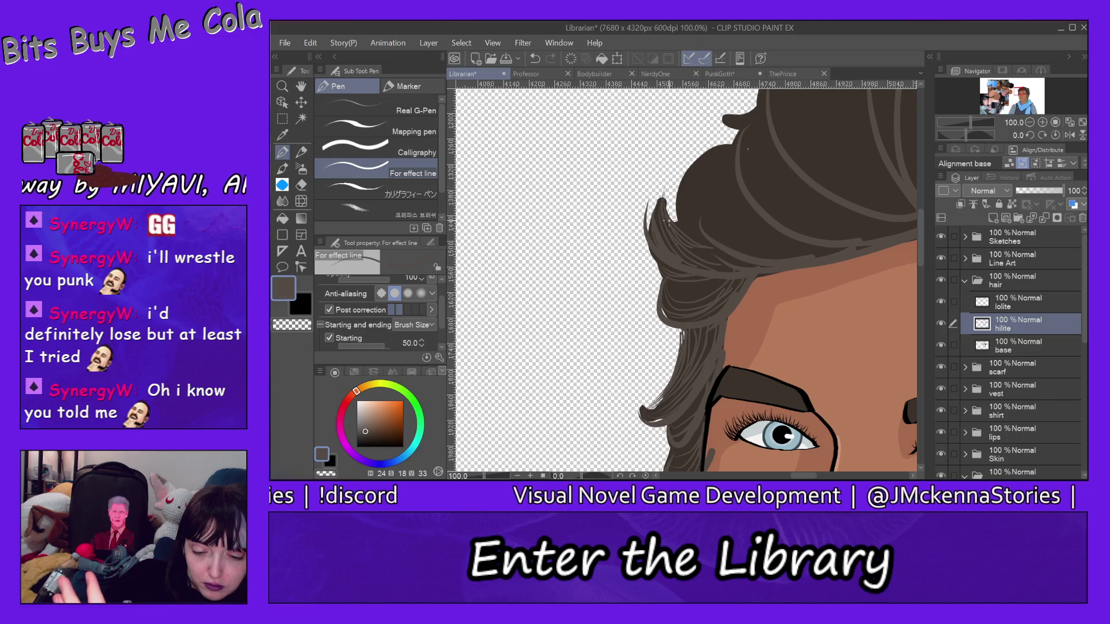
left_click_drag(662, 190, 664, 247)
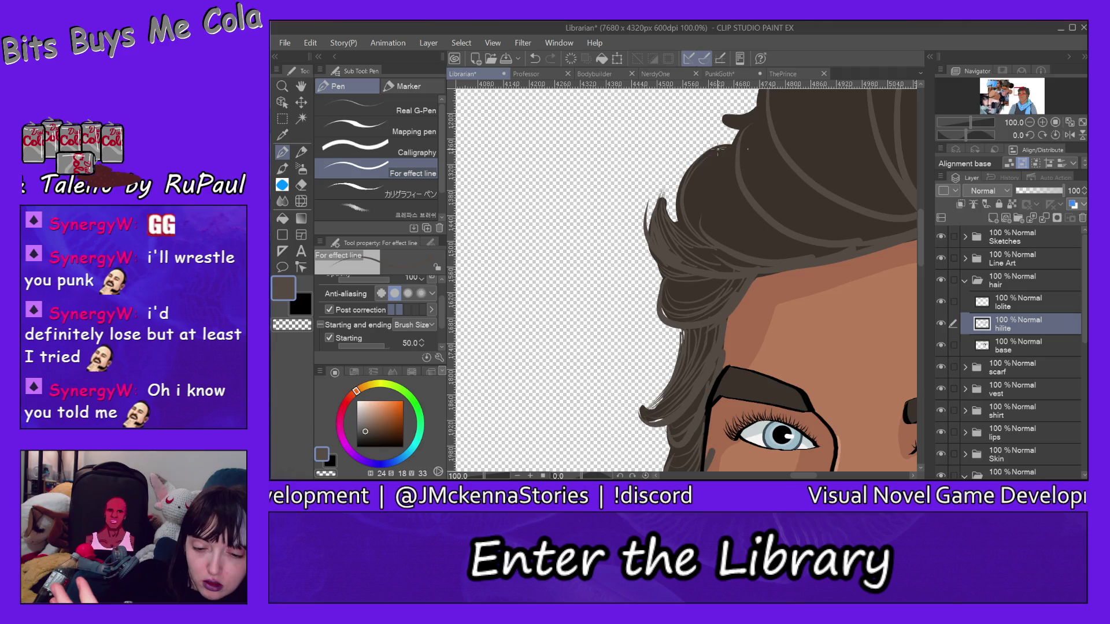
Add long thin light strands from the top of the head down across the hair above the forehead
left_click_drag(719, 162, 694, 243)
left_click_drag(709, 154, 697, 224)
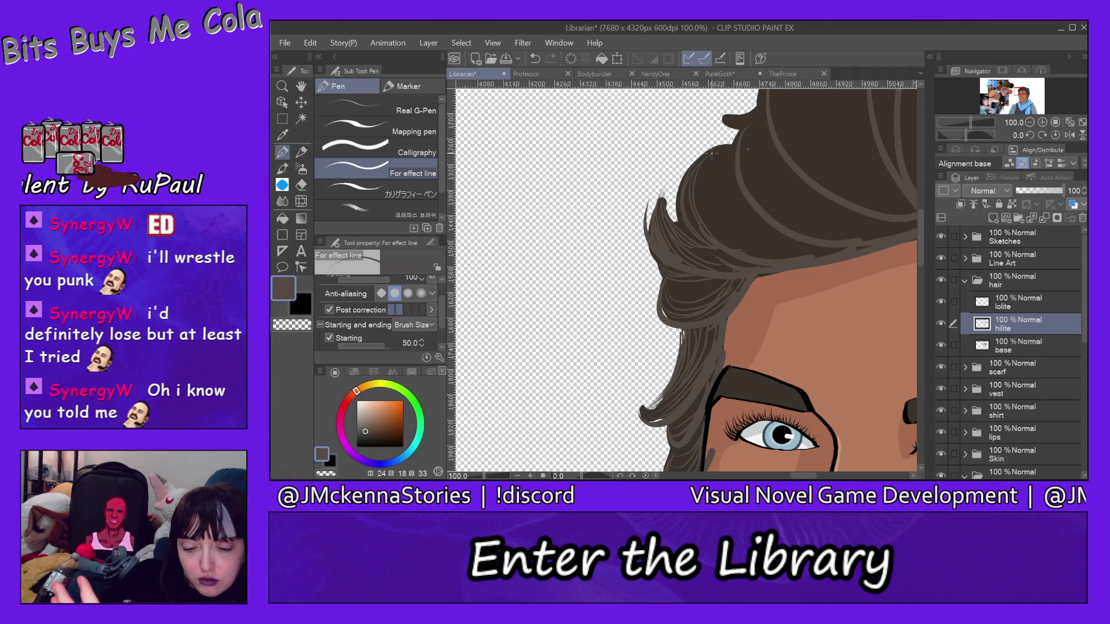
left_click_drag(721, 147, 816, 242)
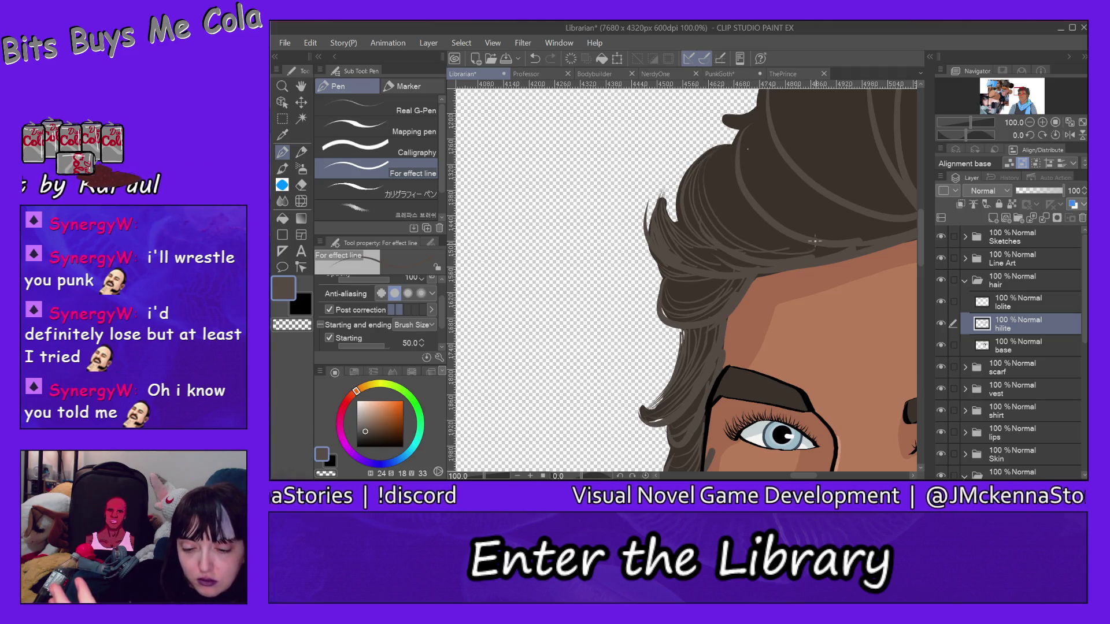
mouse_move(703, 171)
left_mouse_down()
mouse_move(801, 255)
mouse_move(832, 252)
left_mouse_up()
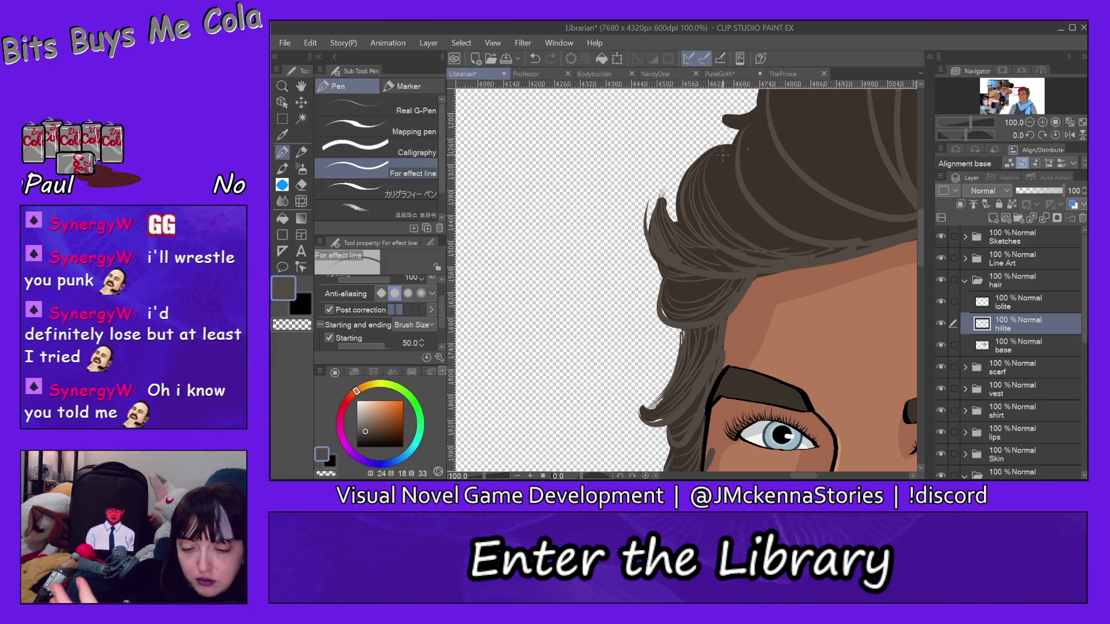
left_click_drag(719, 154, 819, 257)
left_click_drag(735, 158, 804, 250)
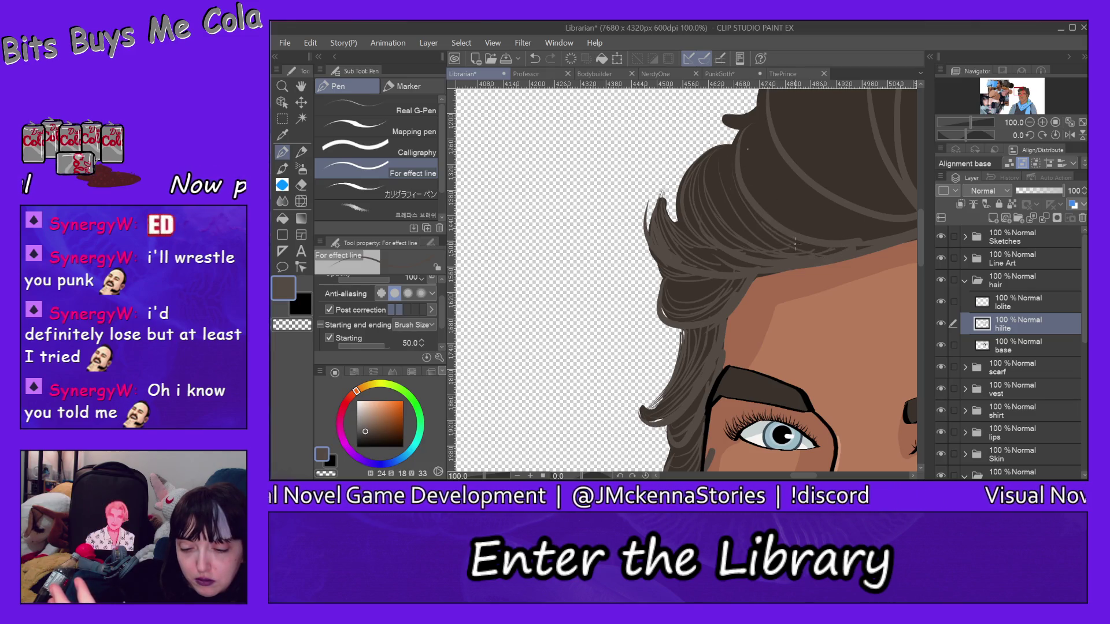
left_click_drag(715, 153, 821, 222)
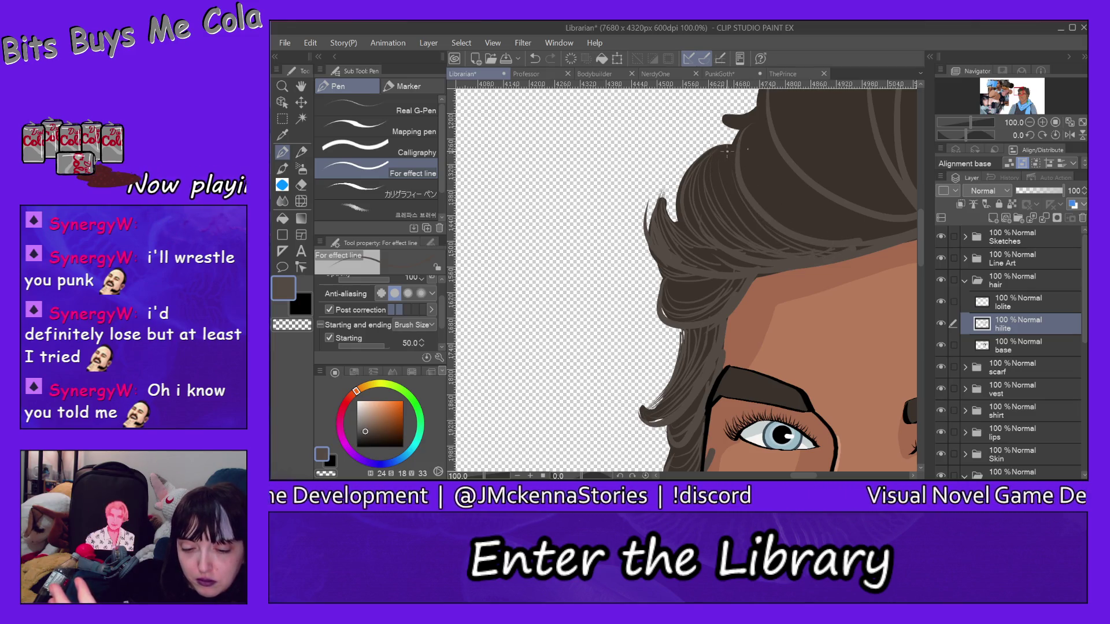
left_click_drag(737, 152, 834, 248)
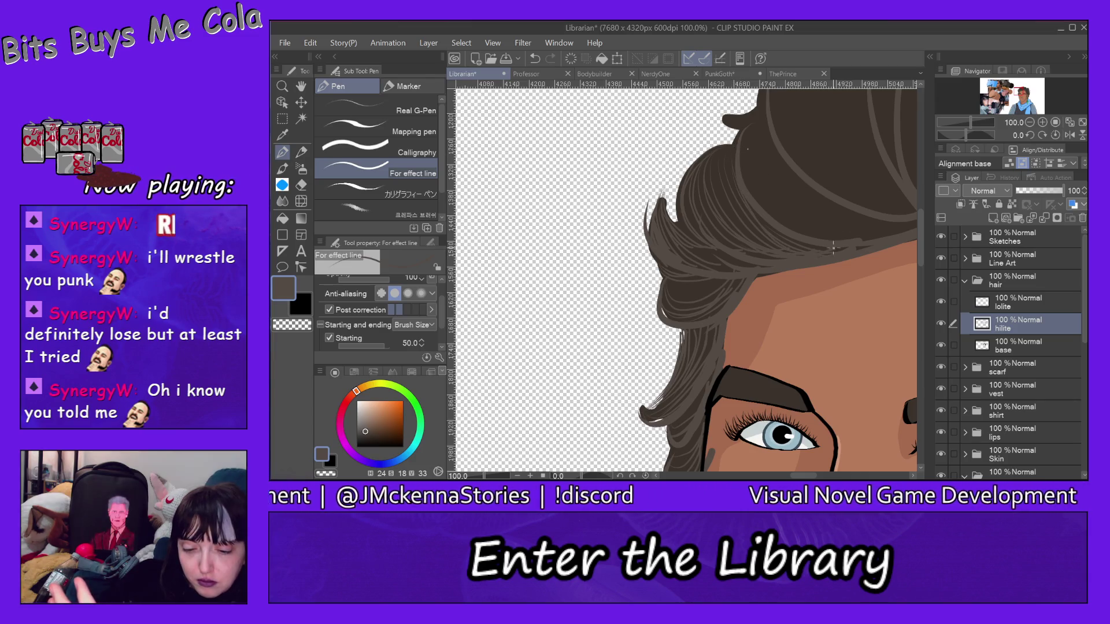
left_click_drag(731, 149, 746, 240)
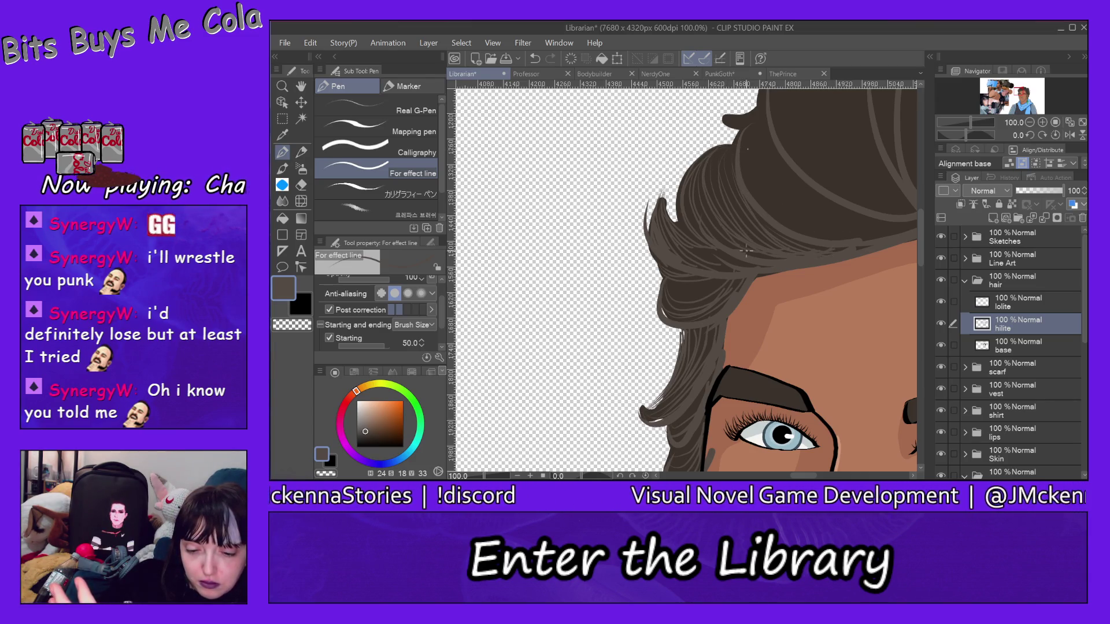
left_click_drag(732, 149, 741, 243)
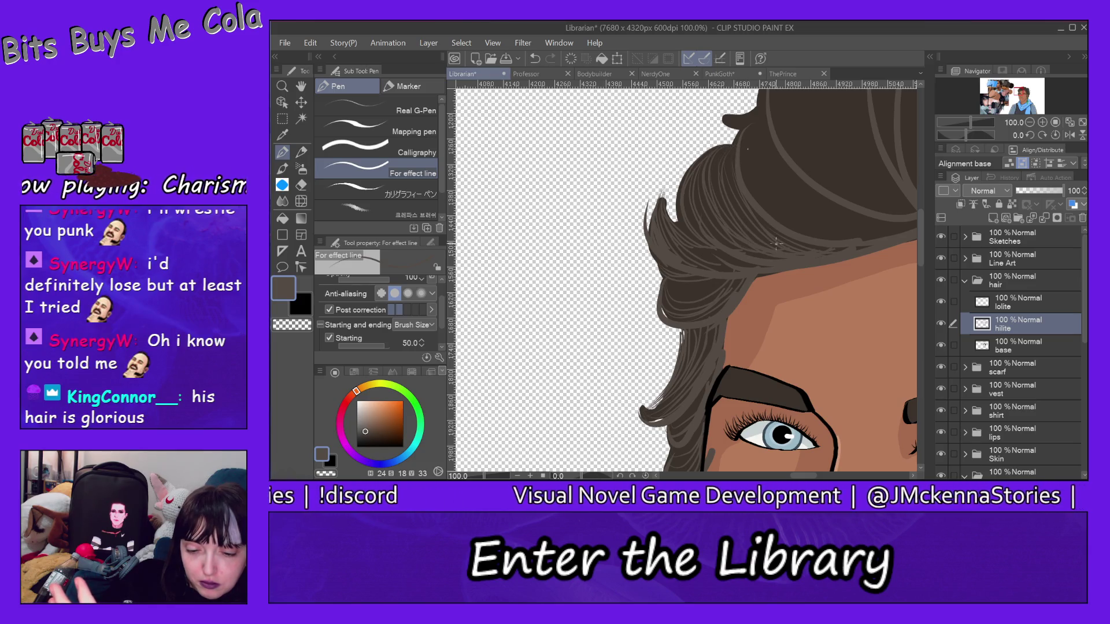
left_click_drag(736, 147, 750, 224)
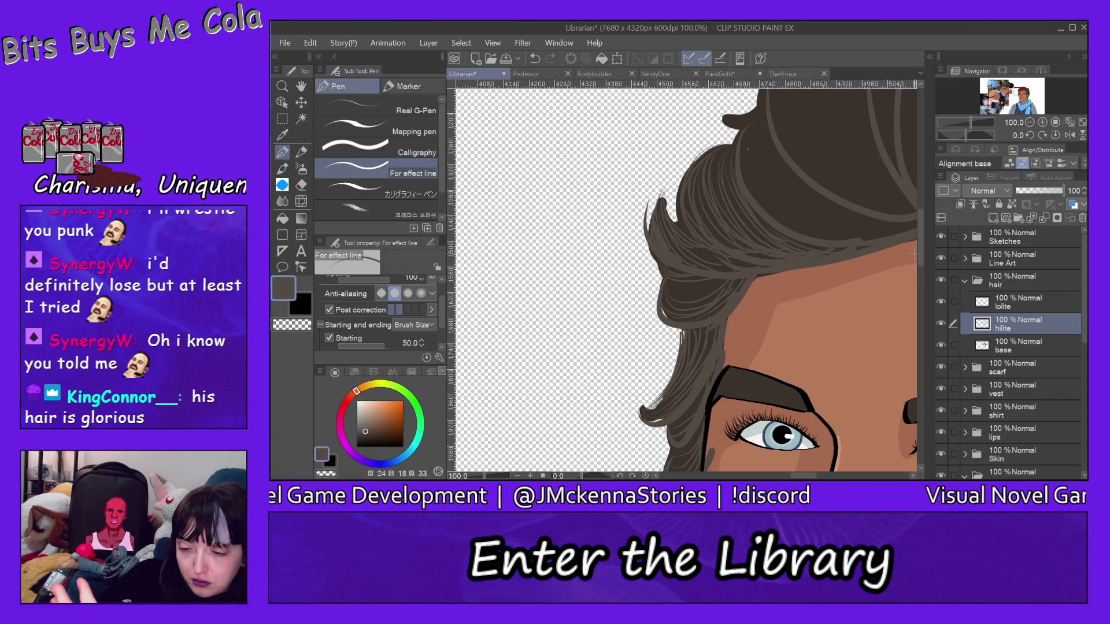
Draw light strands running down and to the lower right from the hair spike
scroll(892, 209, "up", 2)
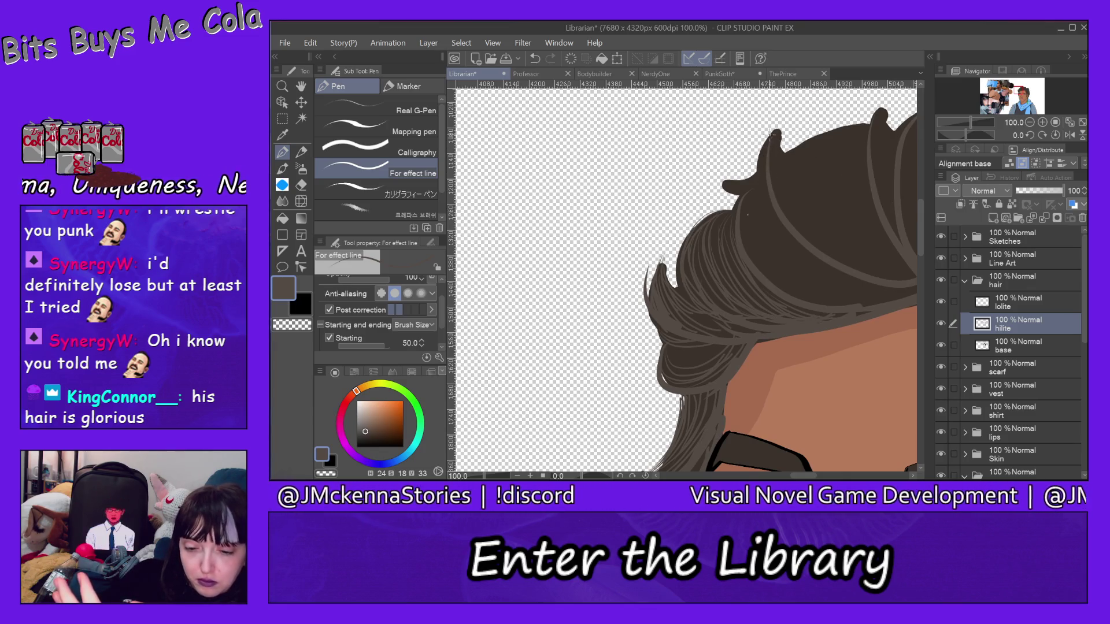
mouse_move(775, 136)
left_mouse_down()
mouse_move(769, 174)
mouse_move(797, 240)
left_mouse_up()
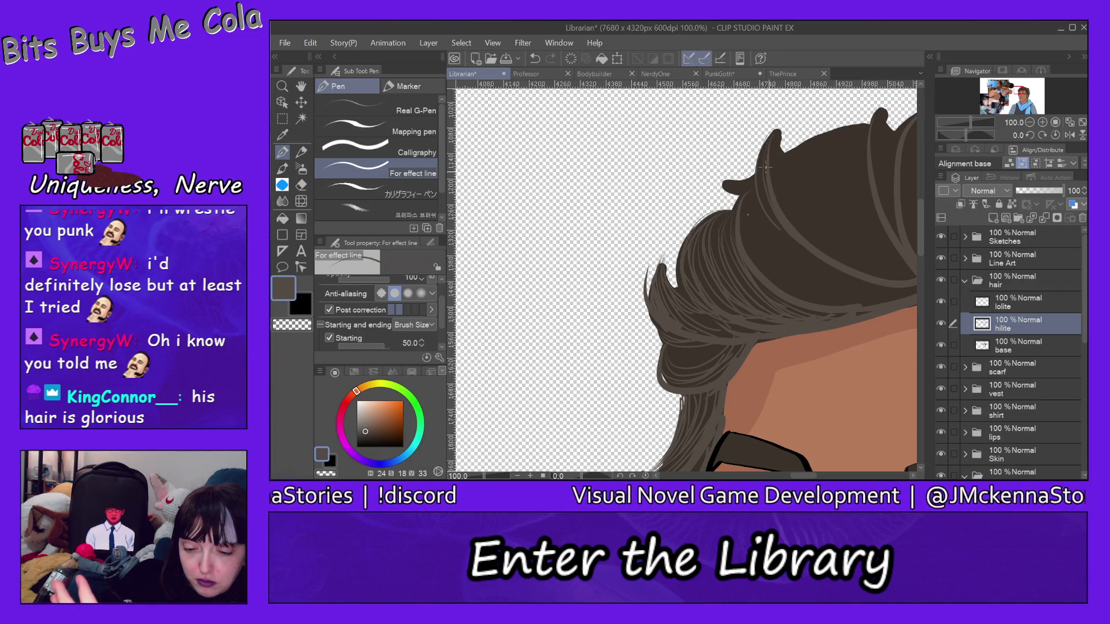
left_click_drag(762, 143, 801, 225)
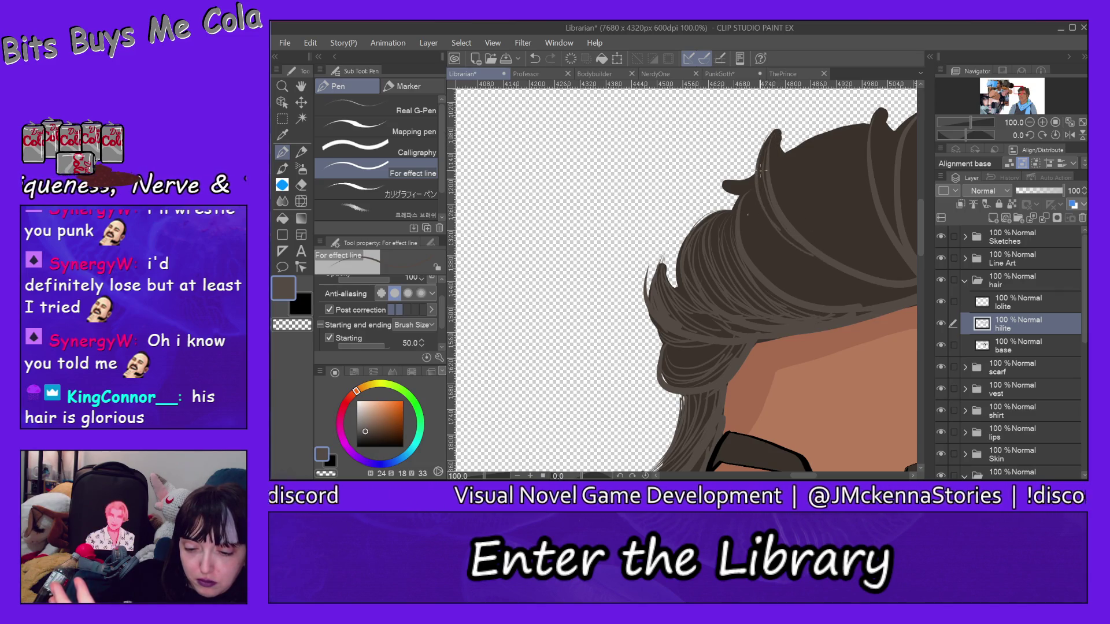
left_click_drag(763, 169, 875, 285)
left_click_drag(756, 189, 876, 298)
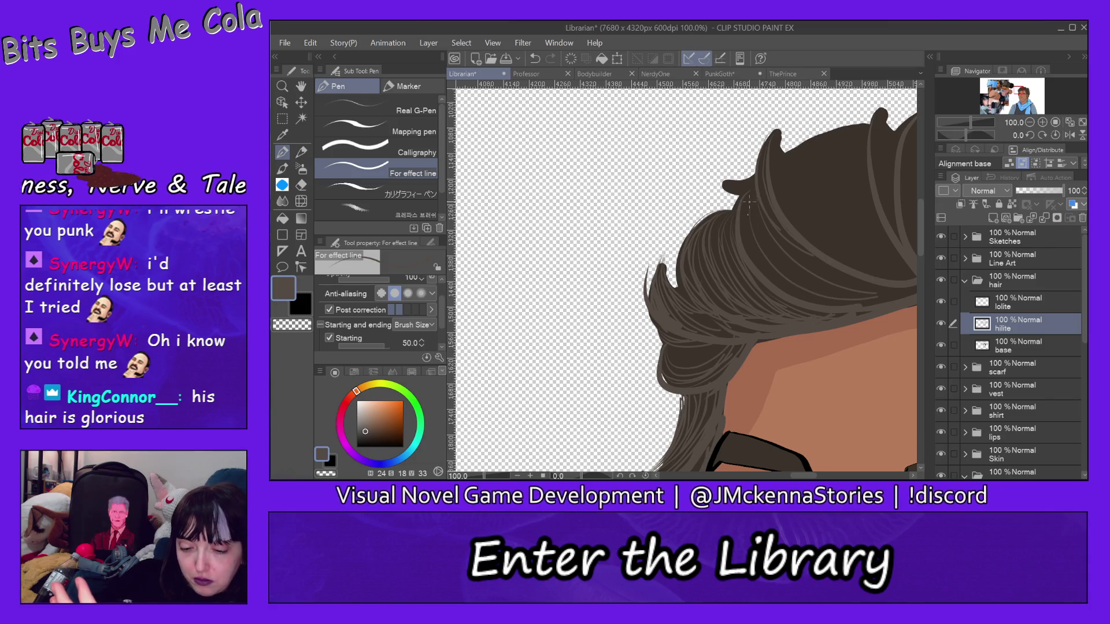
left_click_drag(749, 203, 895, 302)
left_click_drag(763, 225, 891, 296)
left_click_drag(818, 260, 893, 295)
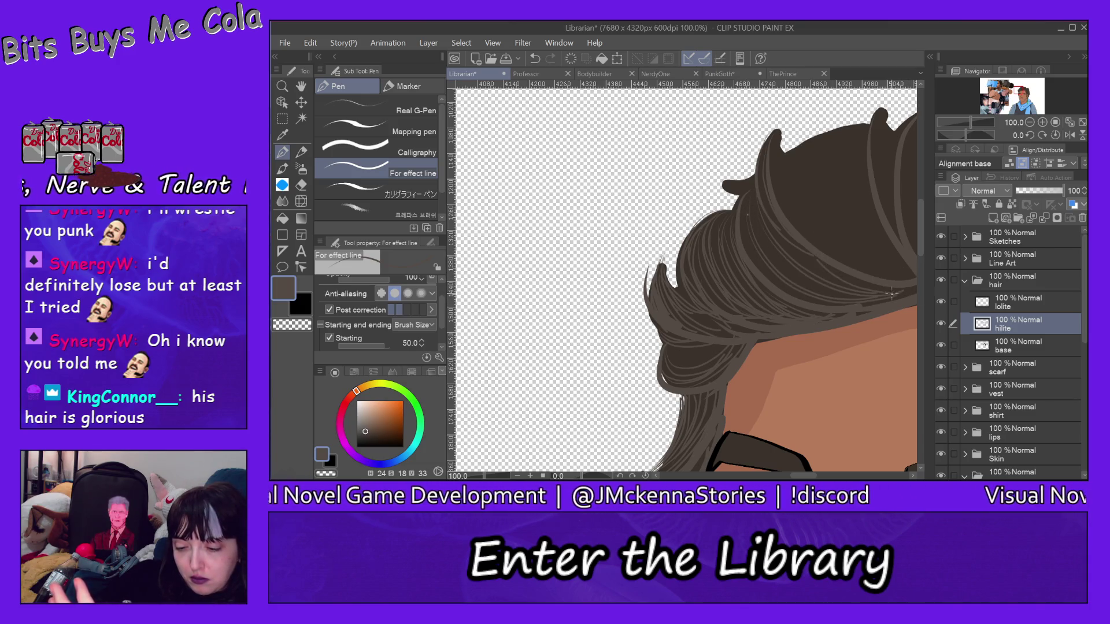
left_click_drag(761, 194, 908, 274)
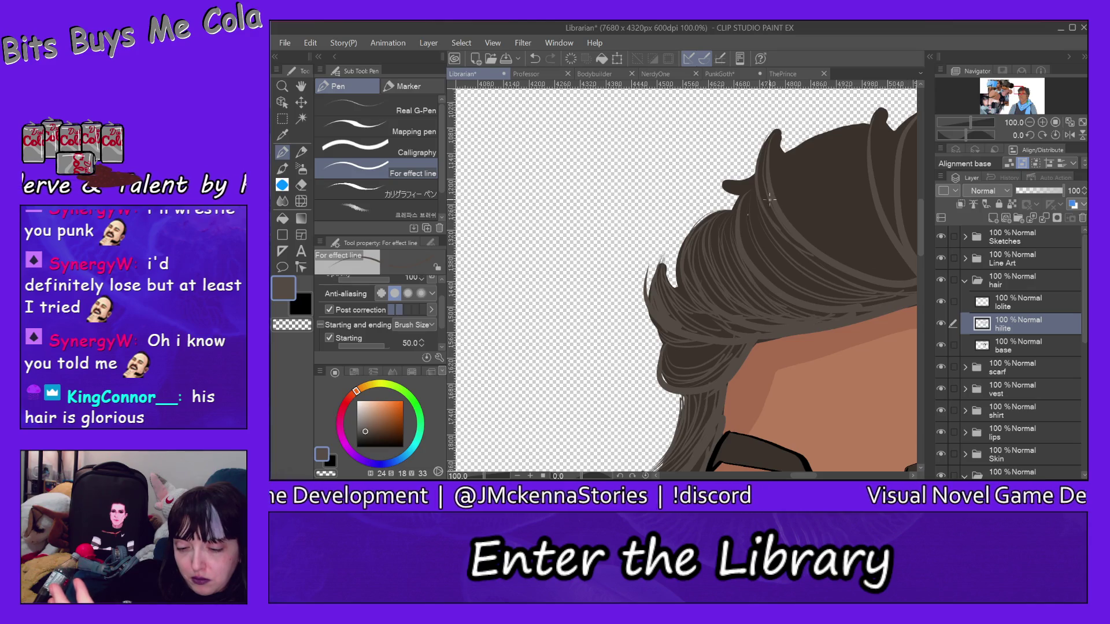
left_click_drag(770, 200, 862, 294)
left_click_drag(767, 231, 850, 293)
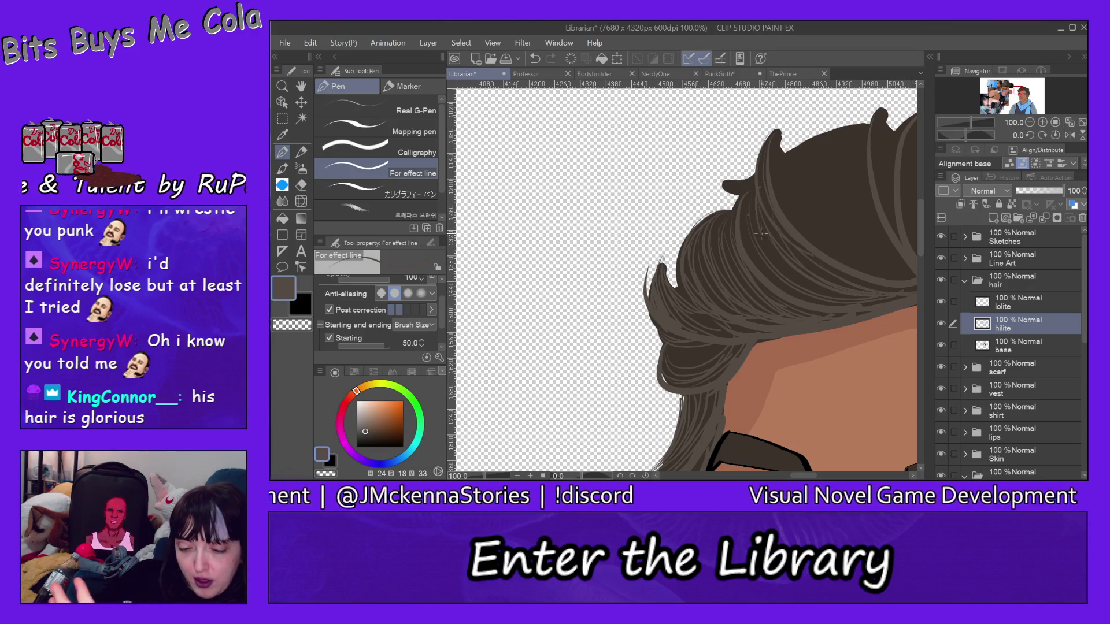
left_click_drag(761, 235, 852, 296)
left_click_drag(752, 253, 804, 295)
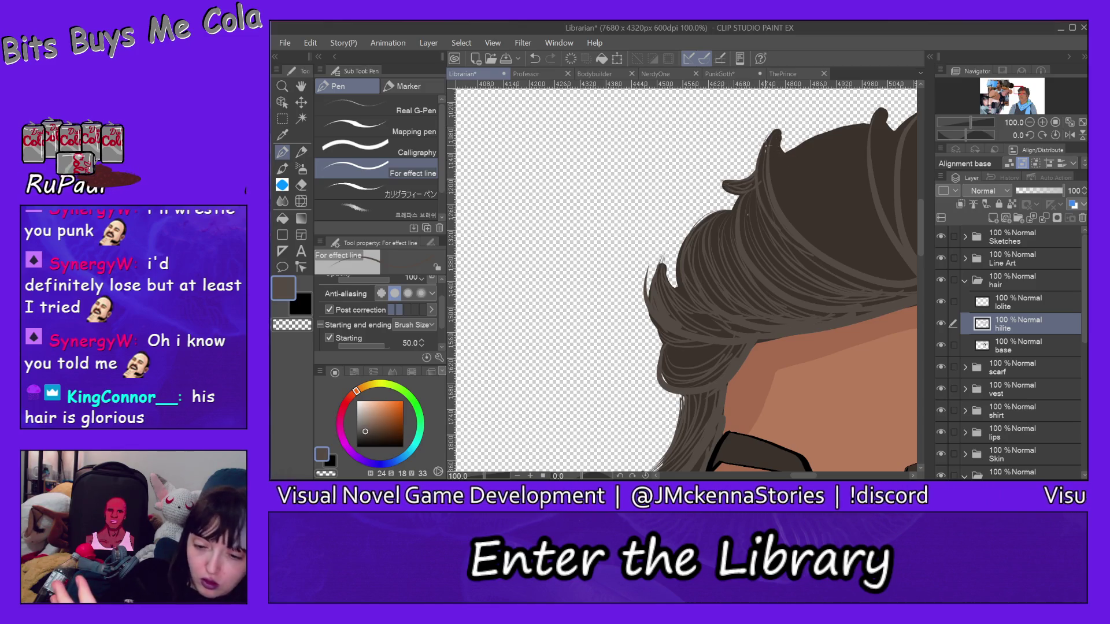
Add a second pass of light strands sweeping from the spike toward the lower right
left_click_drag(778, 132, 785, 214)
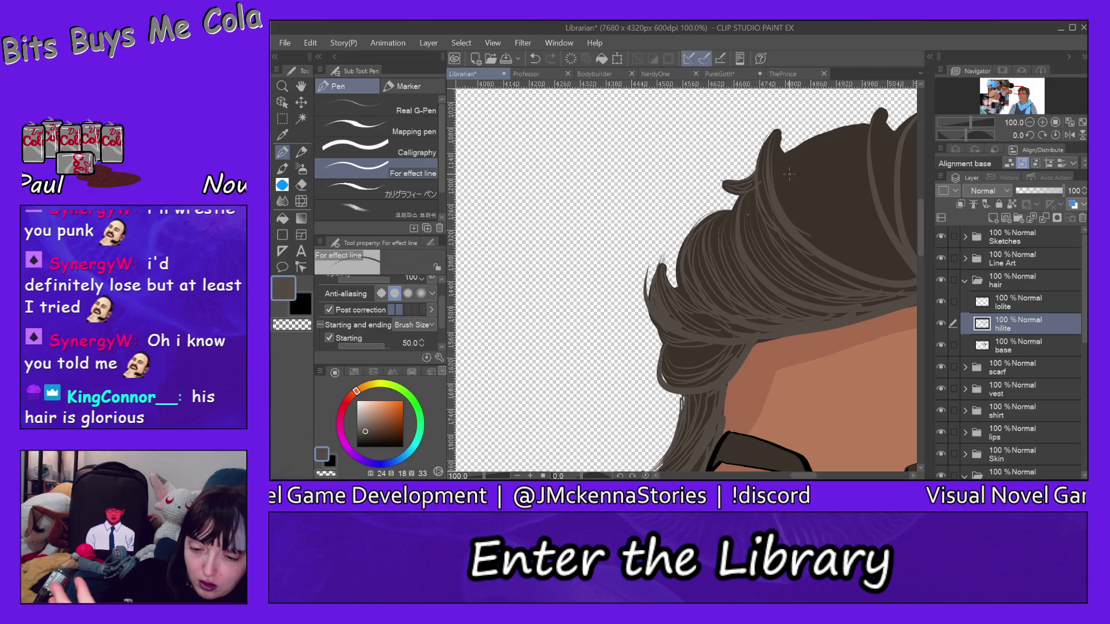
mouse_move(777, 132)
left_mouse_down()
mouse_move(806, 230)
mouse_move(894, 269)
left_mouse_up()
left_click_drag(779, 134, 885, 237)
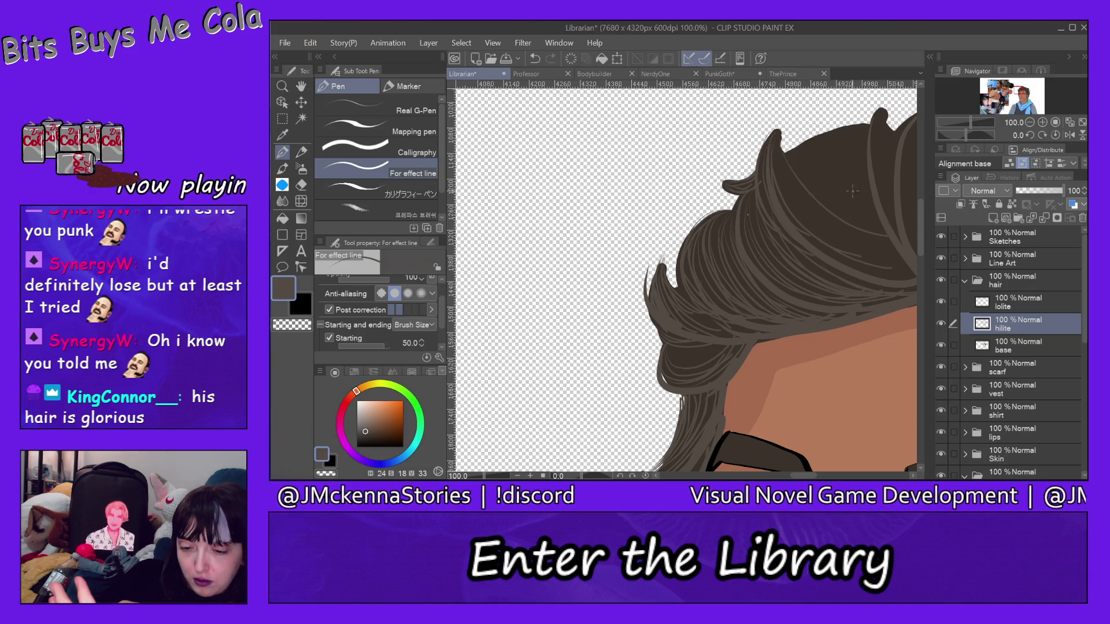
left_click_drag(780, 137, 842, 222)
mouse_move(778, 148)
left_mouse_down()
mouse_move(874, 238)
mouse_move(816, 221)
mouse_move(894, 254)
mouse_move(789, 197)
mouse_move(910, 267)
left_mouse_up()
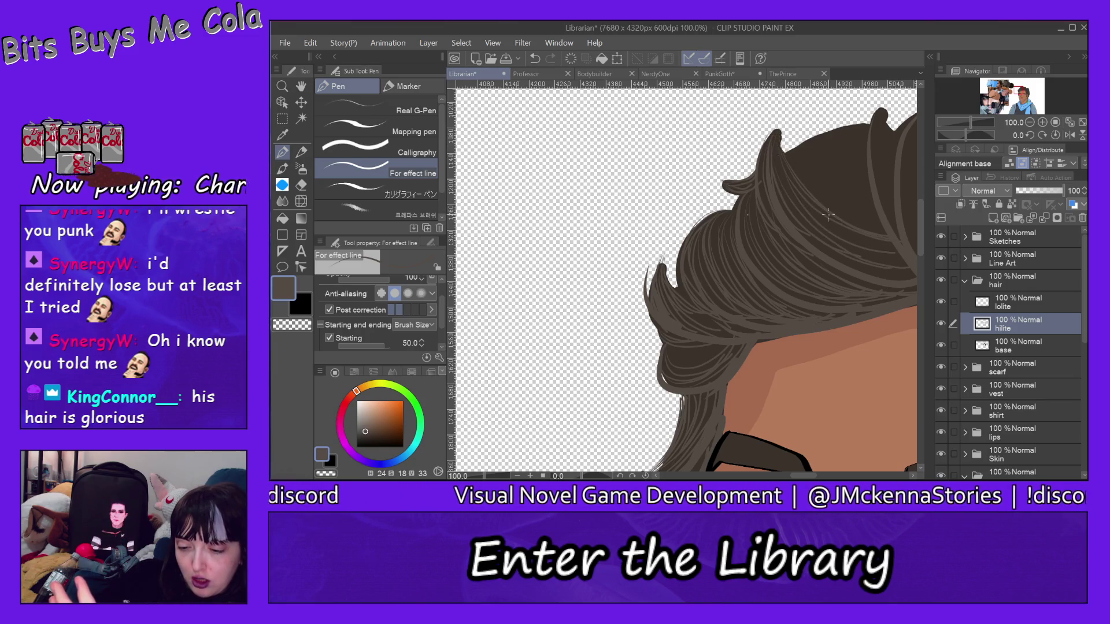
left_click_drag(784, 200, 906, 275)
left_click_drag(810, 204, 881, 254)
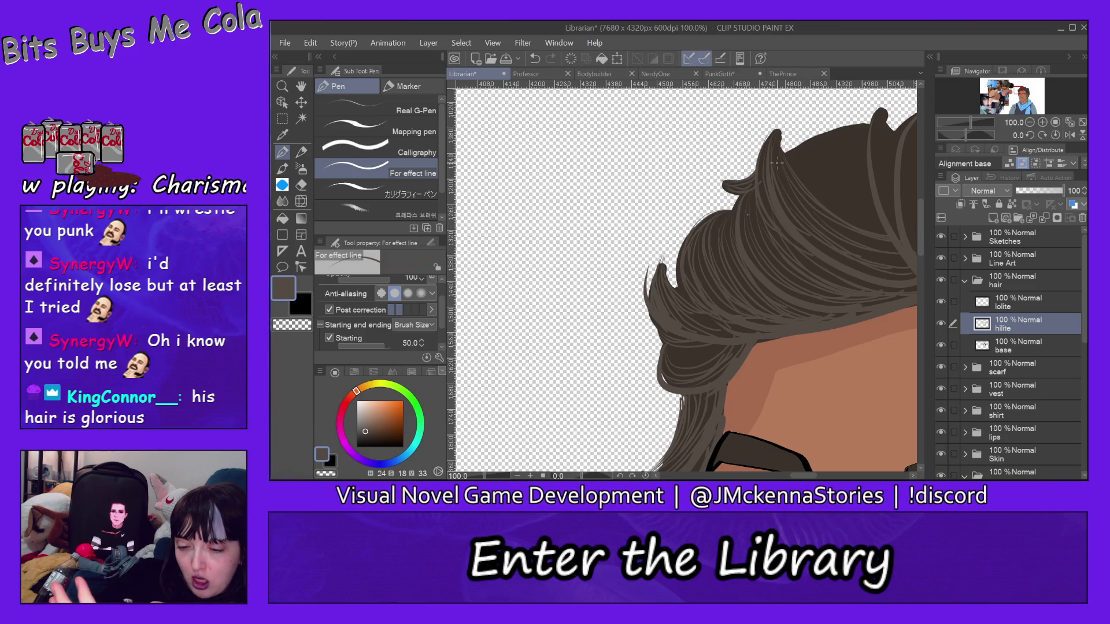
left_click_drag(778, 164, 893, 244)
mouse_move(785, 210)
left_mouse_down()
mouse_move(813, 242)
mouse_move(909, 263)
left_mouse_up()
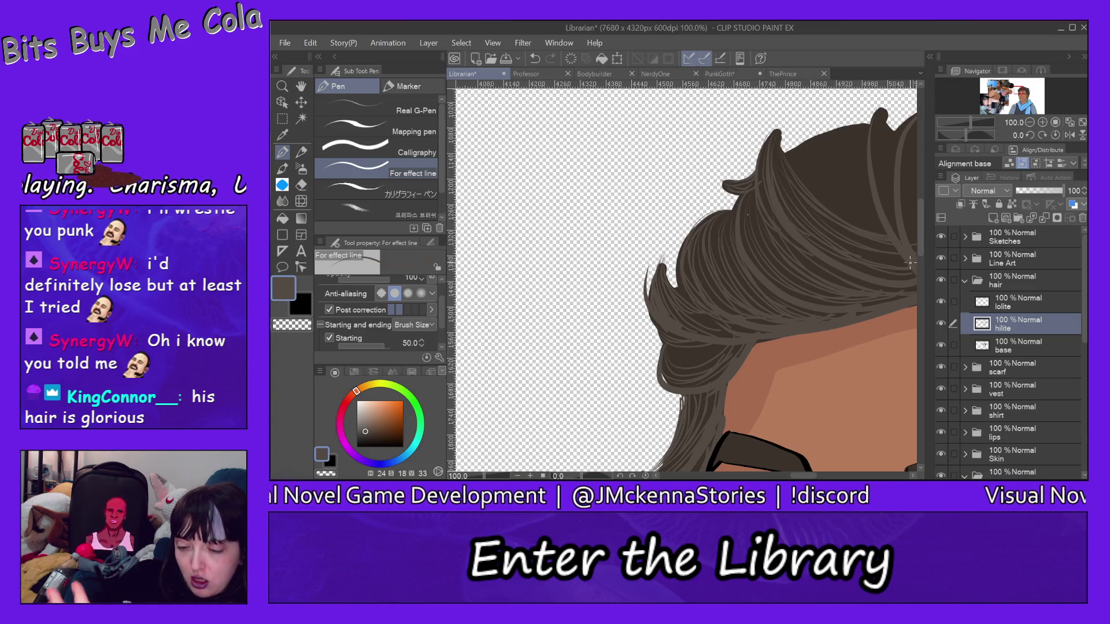
left_click_drag(812, 477, 820, 477)
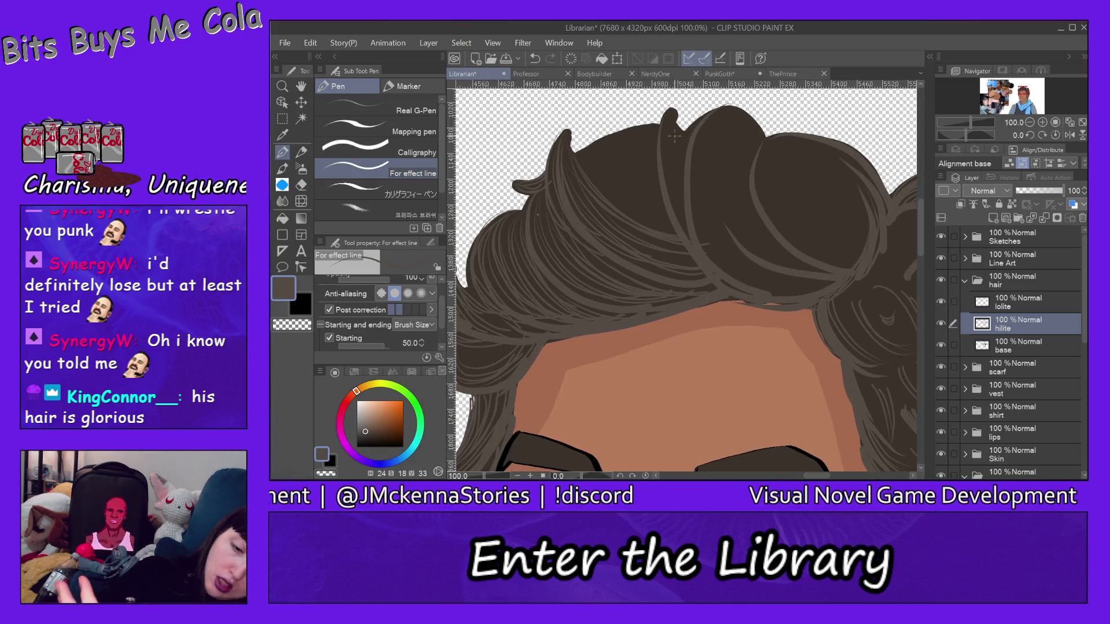
Add light strands along the top curls and down the central hair lock
left_click_drag(569, 157, 683, 136)
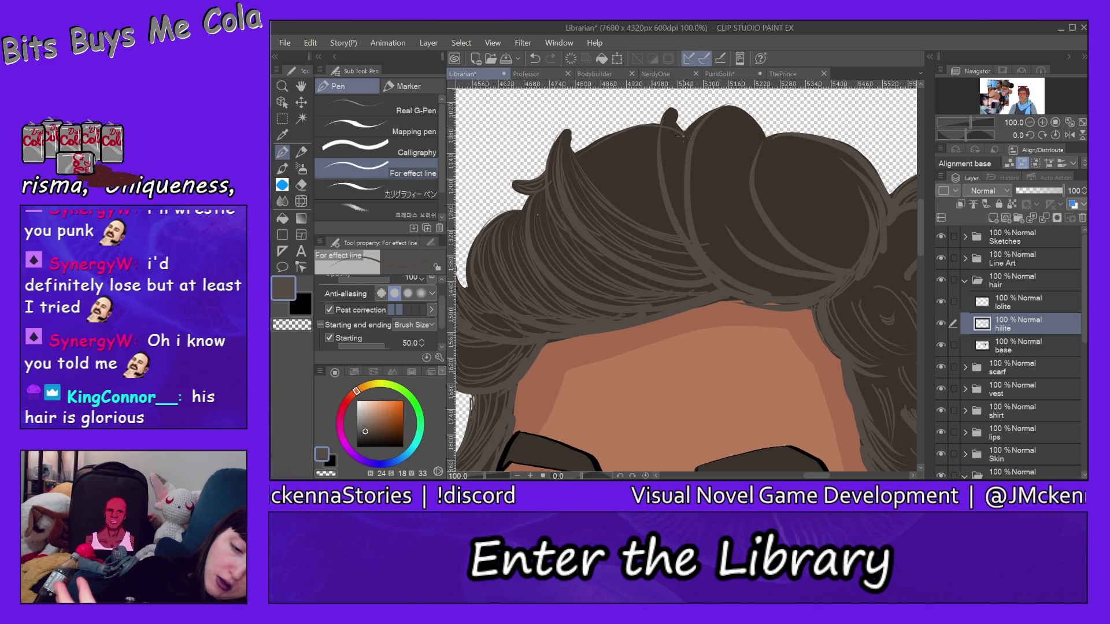
left_click_drag(571, 156, 686, 133)
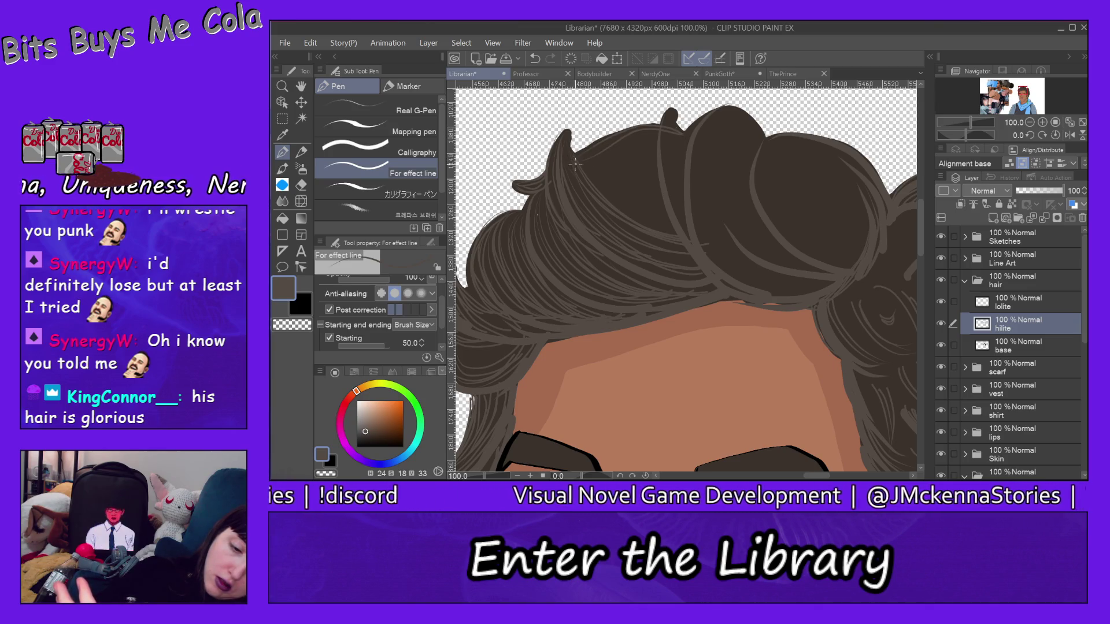
left_click_drag(576, 163, 692, 136)
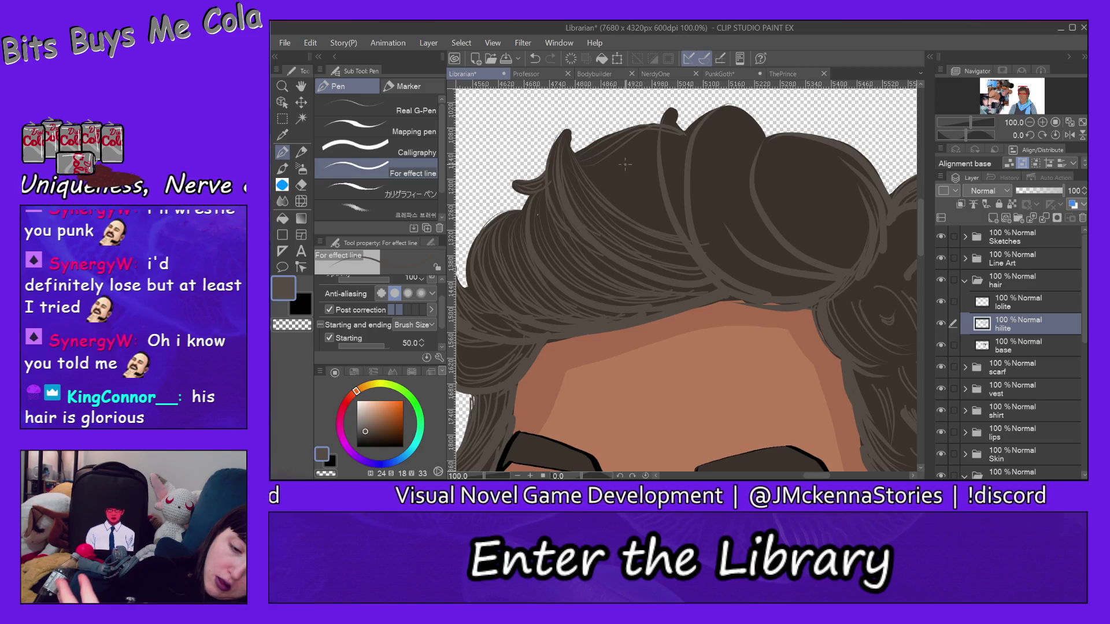
left_click_drag(602, 173, 650, 154)
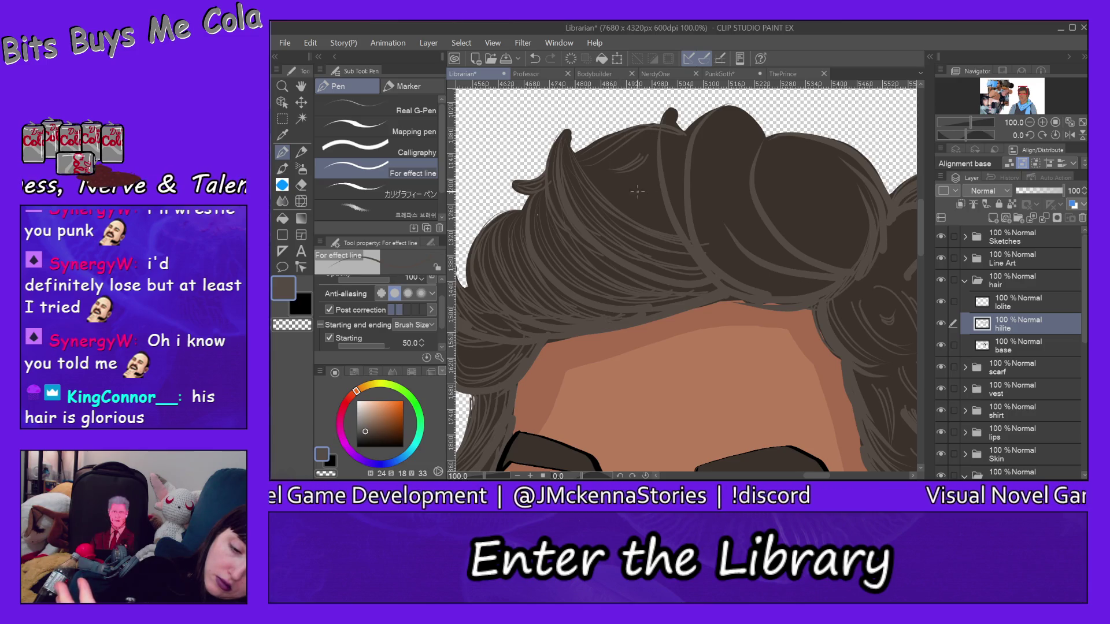
mouse_move(620, 186)
left_mouse_down()
mouse_move(653, 204)
mouse_move(661, 188)
left_mouse_up()
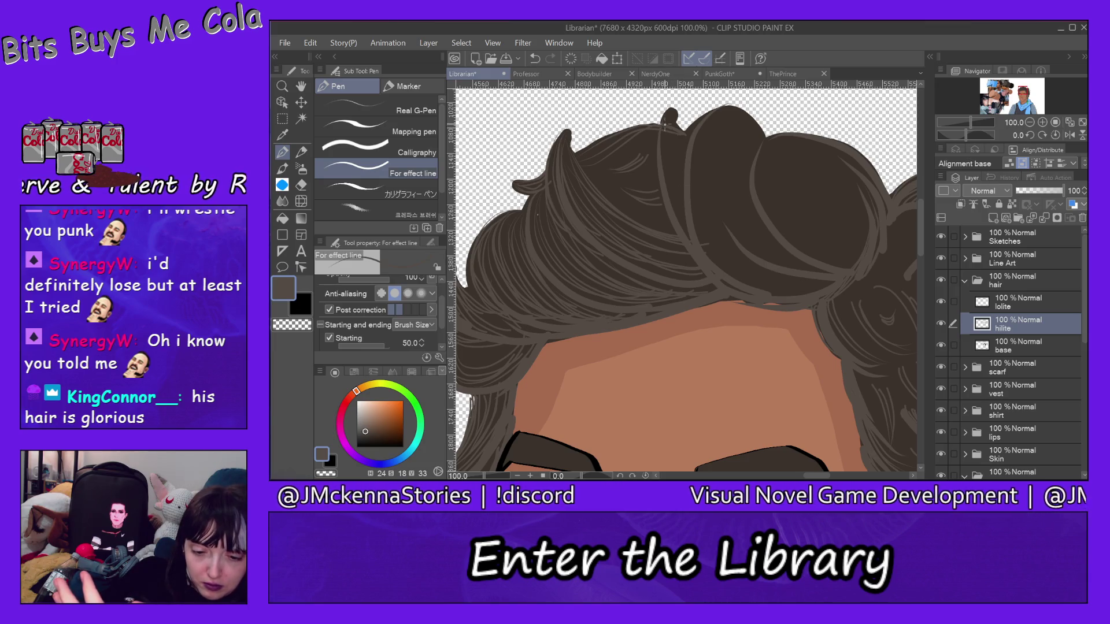
left_click_drag(670, 128, 683, 231)
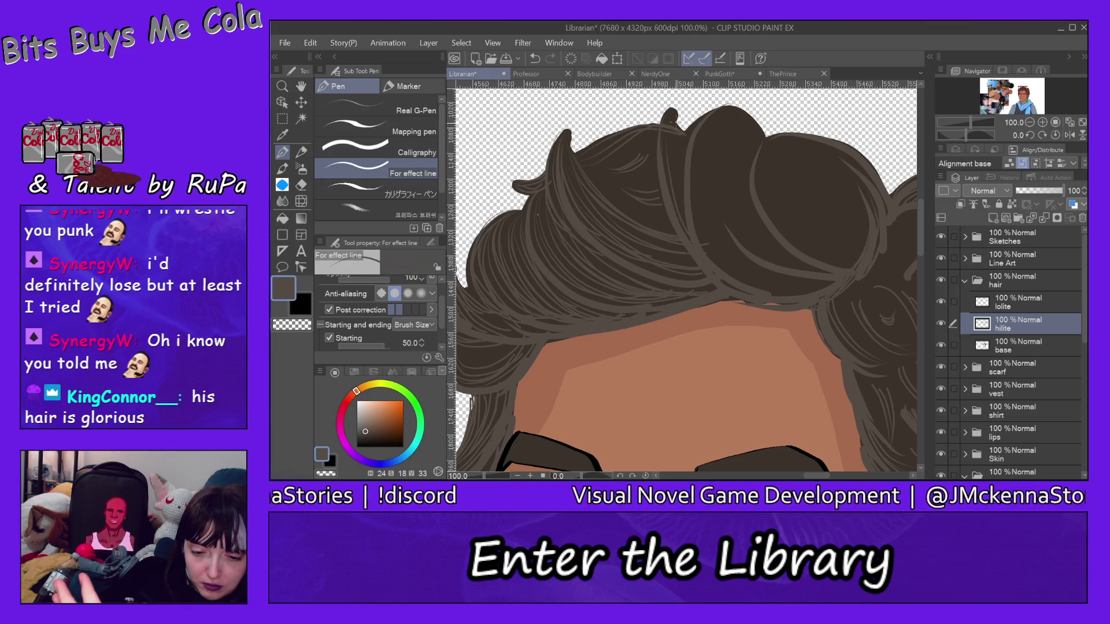
mouse_move(666, 131)
left_mouse_down()
mouse_move(682, 218)
mouse_move(668, 166)
left_mouse_up()
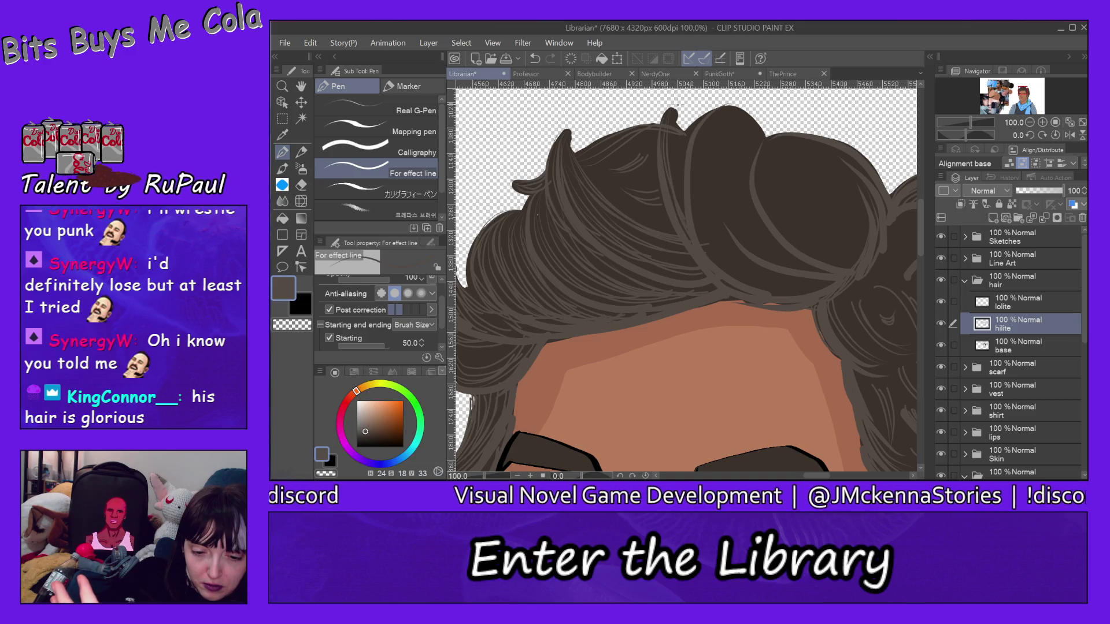
mouse_move(673, 104)
left_mouse_down()
mouse_move(684, 208)
mouse_move(683, 171)
left_mouse_up()
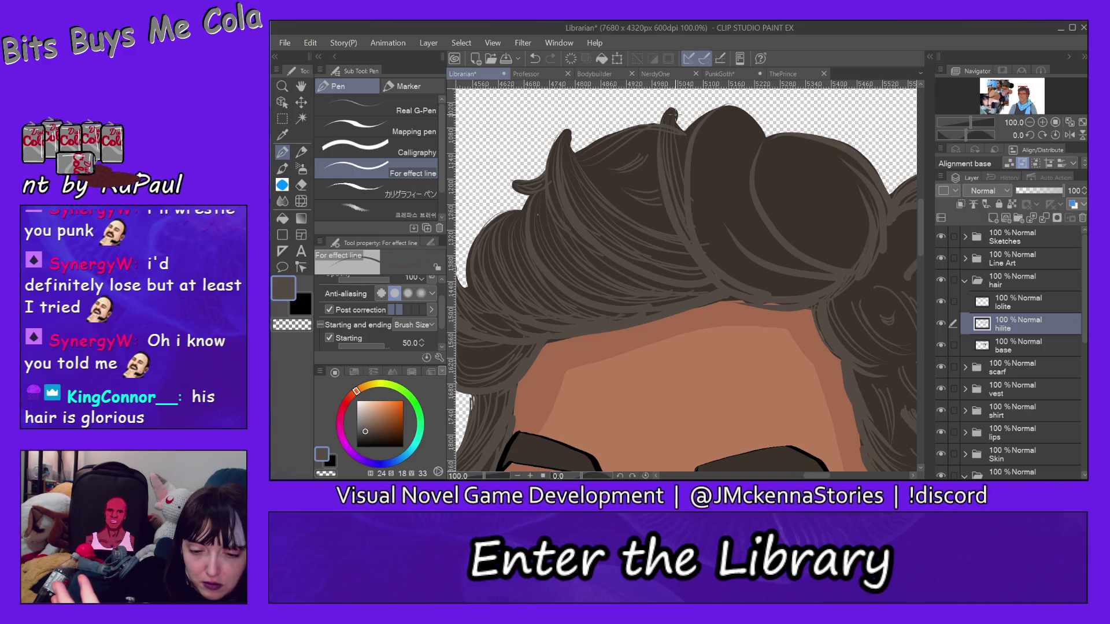
left_click_drag(672, 114, 730, 272)
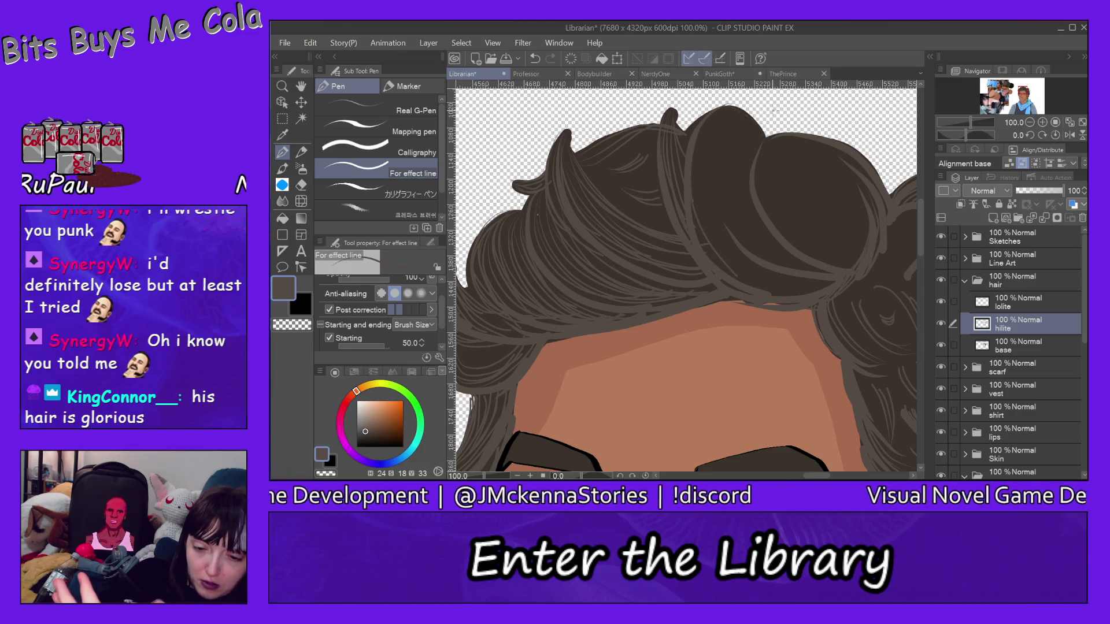
Fill the right-hand top curls with light highlight strands, upper and lower
left_click_drag(714, 116, 751, 269)
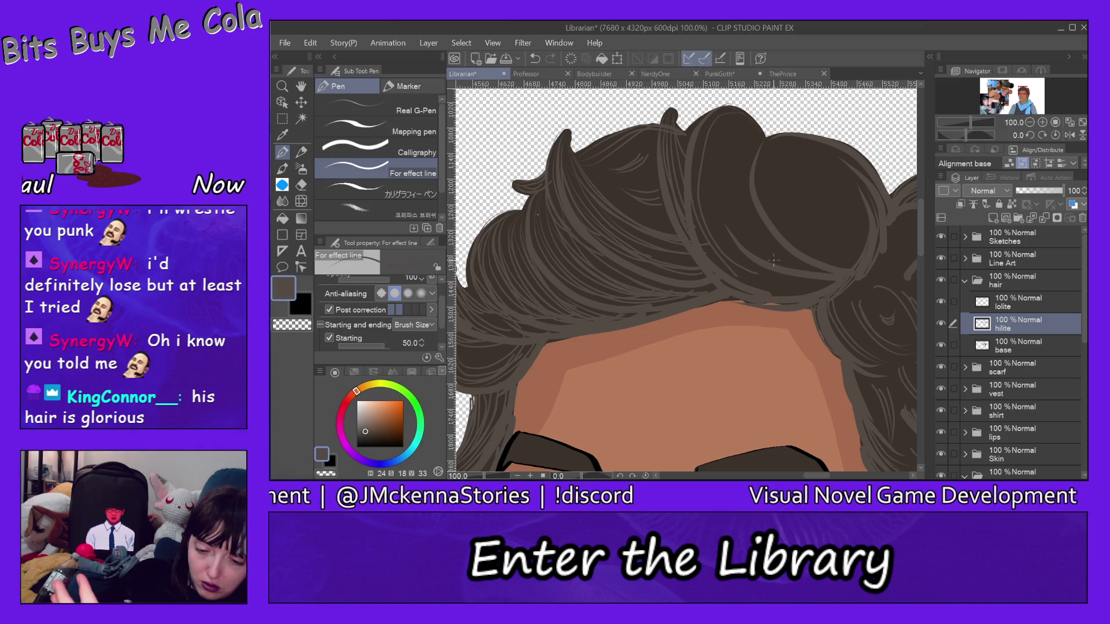
left_click_drag(730, 110, 751, 275)
left_click_drag(708, 118, 769, 277)
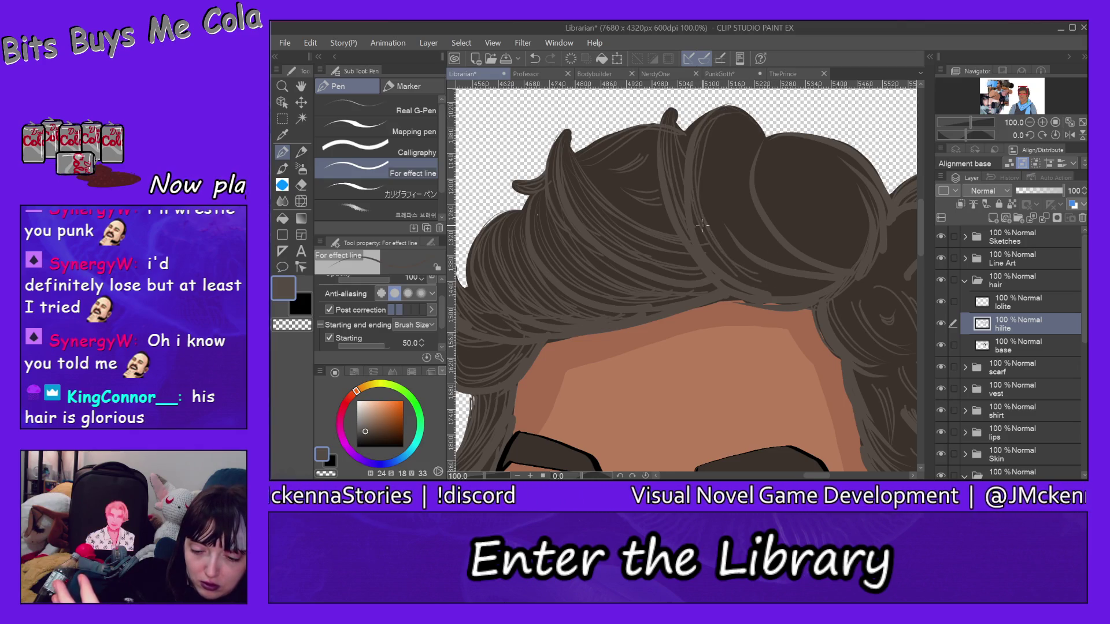
left_click_drag(709, 248, 806, 289)
left_click_drag(712, 257, 815, 292)
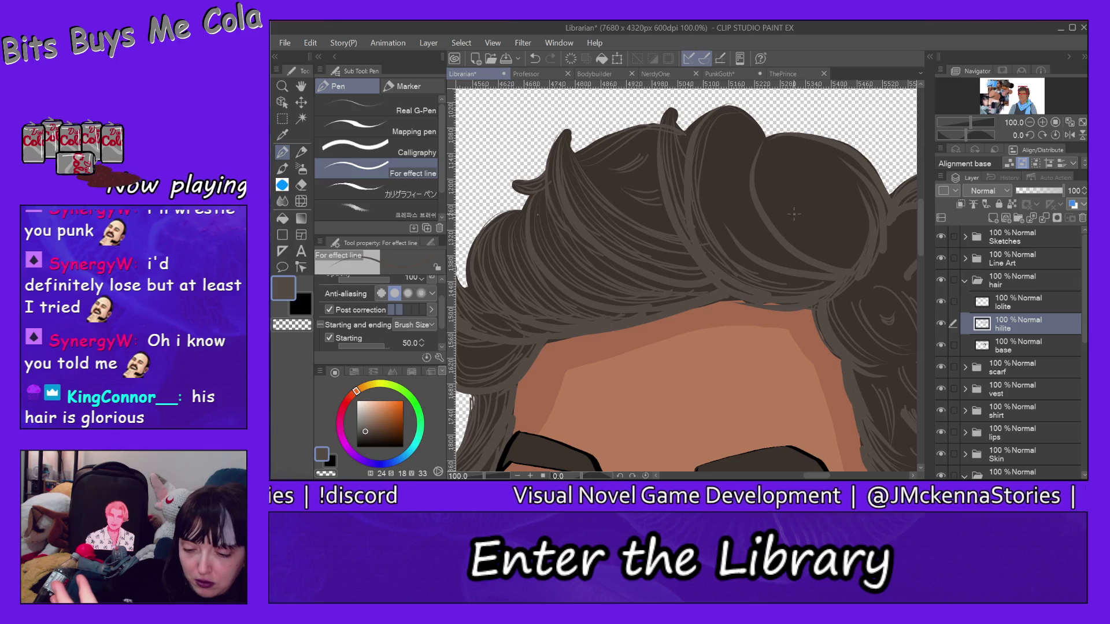
left_click_drag(709, 122, 727, 272)
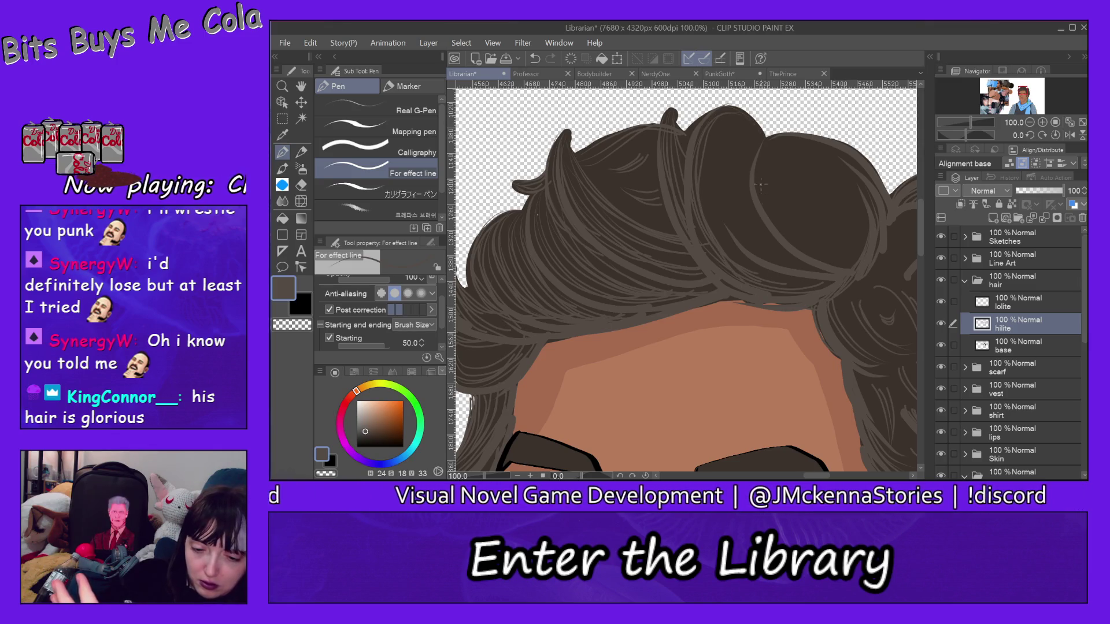
left_click_drag(731, 118, 782, 243)
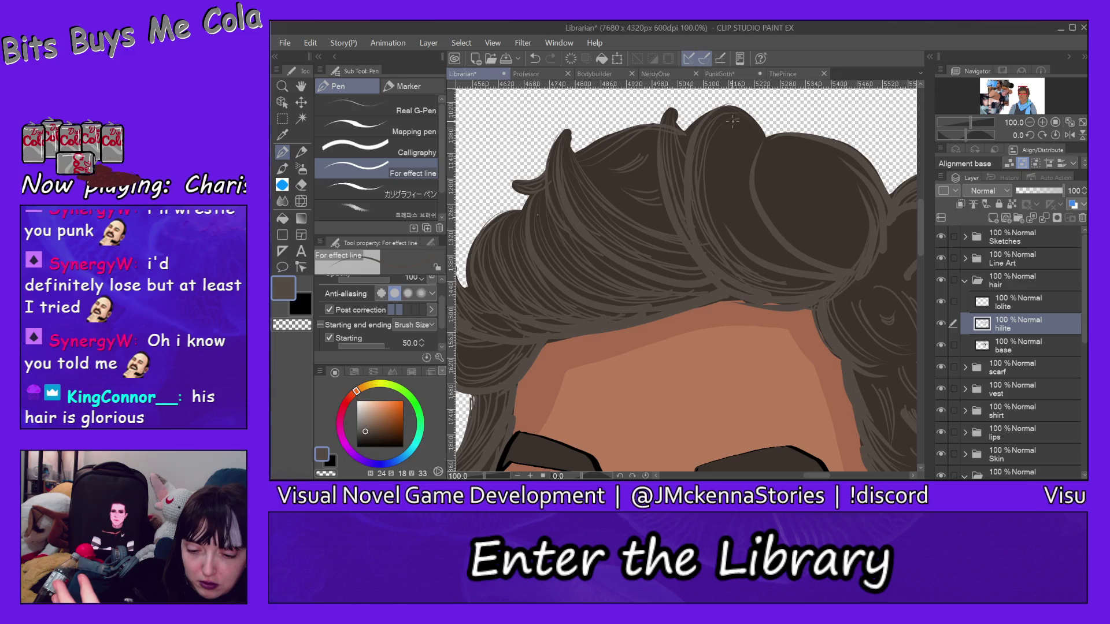
left_click_drag(731, 120, 743, 246)
left_click_drag(730, 180, 821, 281)
left_click_drag(752, 128, 782, 257)
Draw light strands curving down the top curl, redoing a short stroke via Edit > Undo
left_click_drag(773, 154, 842, 260)
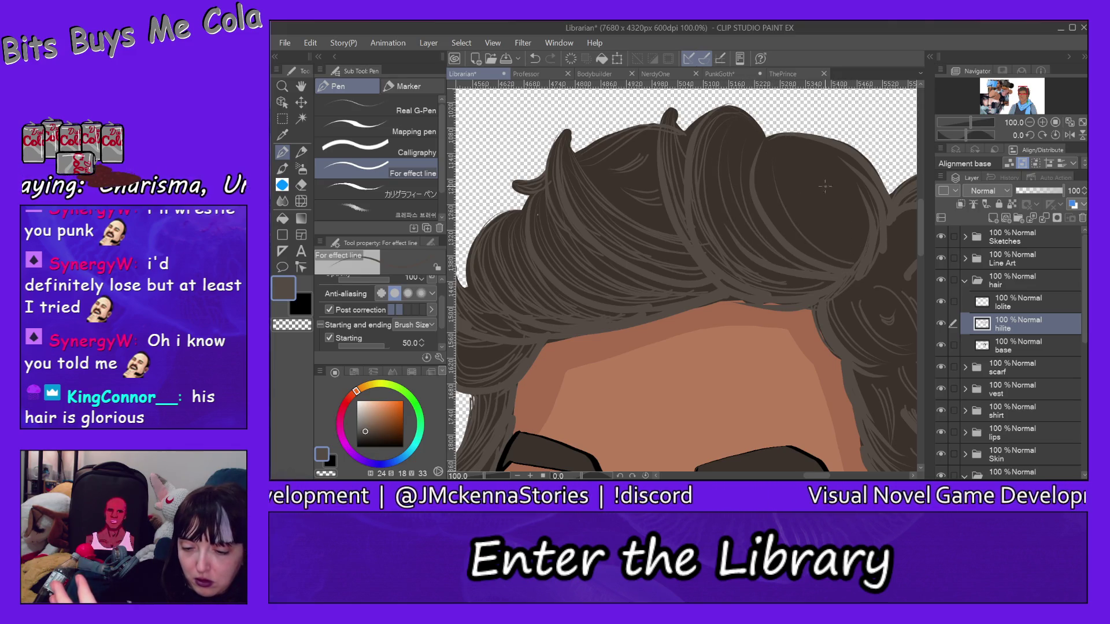
left_click_drag(777, 142, 852, 273)
mouse_move(785, 137)
left_mouse_down()
mouse_move(851, 262)
mouse_move(855, 181)
mouse_move(862, 243)
left_mouse_up()
left_click_drag(855, 173, 865, 243)
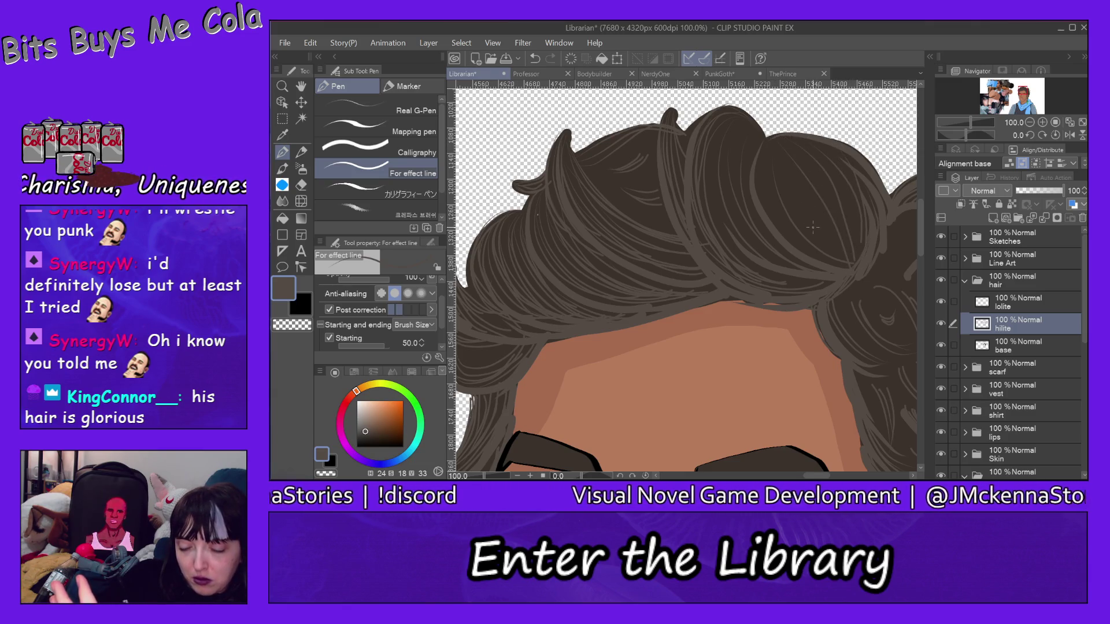
left_click_drag(808, 218, 801, 226)
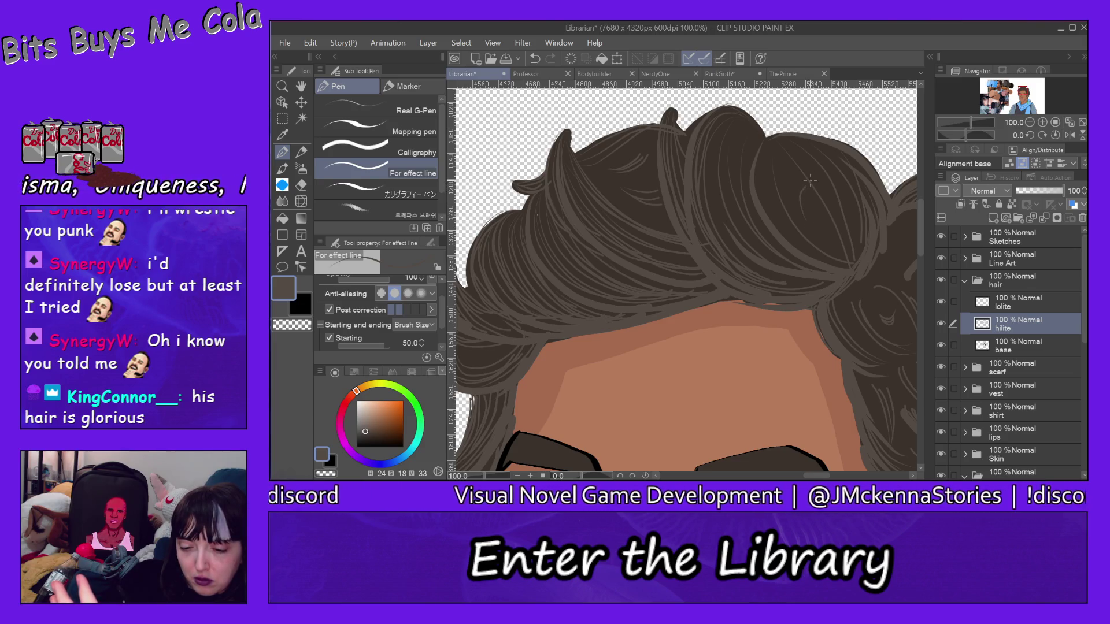
left_click(310, 43)
left_click(362, 30)
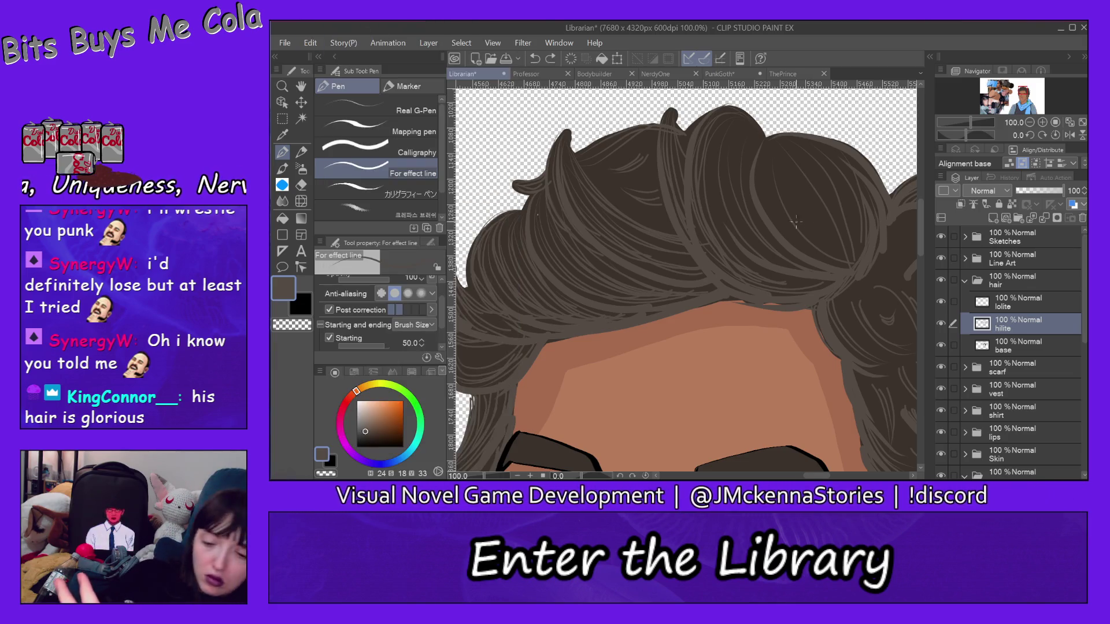
left_click_drag(808, 199, 804, 234)
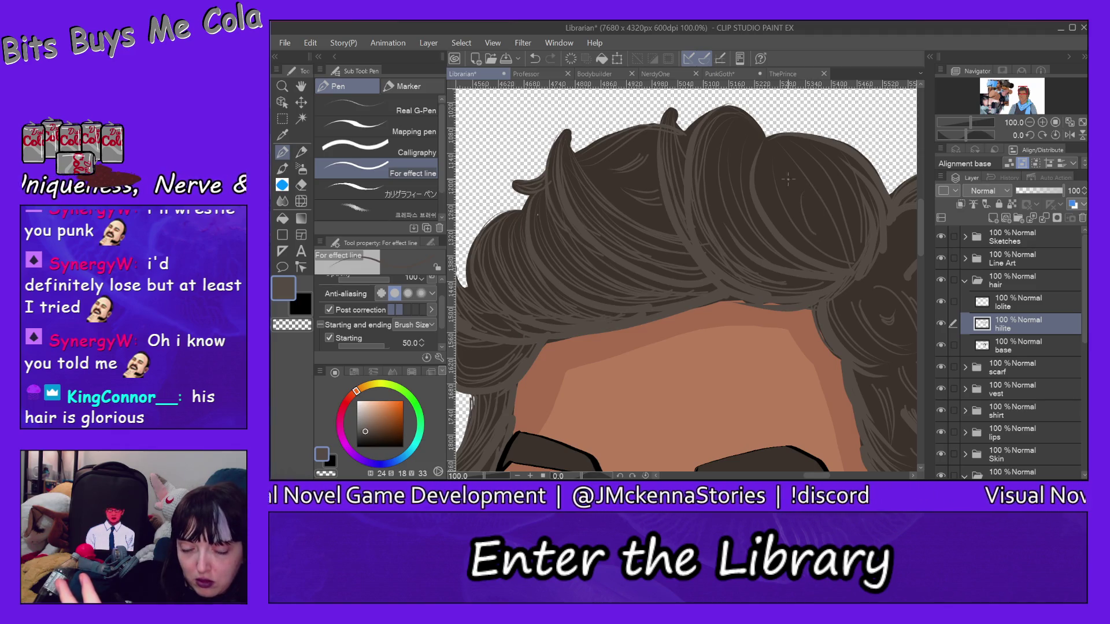
Add short light strokes and a few hatching strands to the curl
left_click(325, 38)
left_click(451, 39)
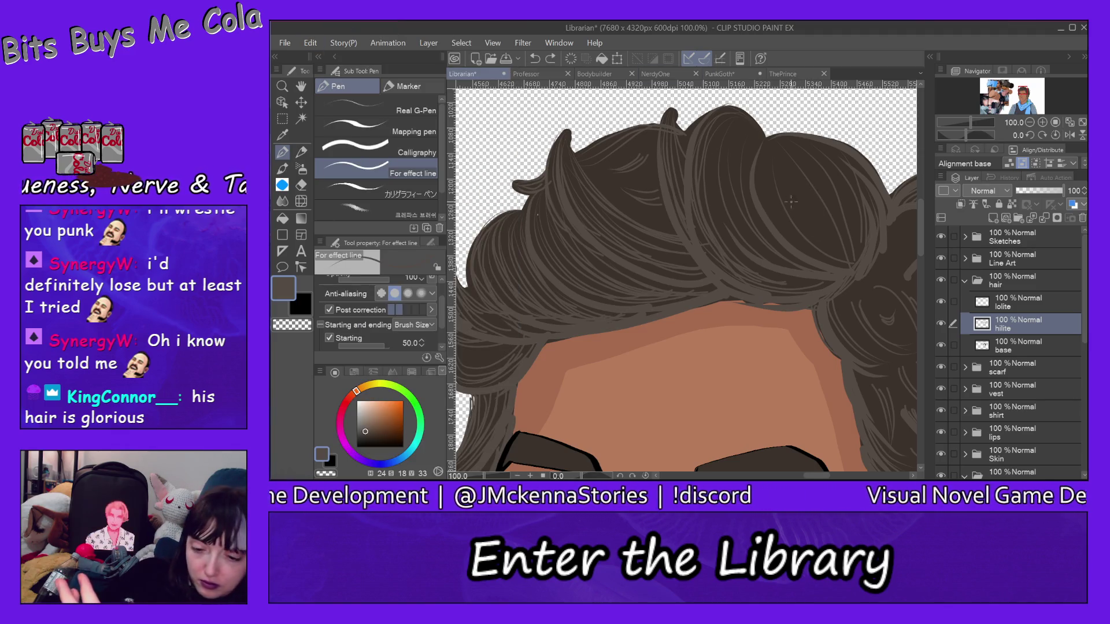
mouse_move(808, 188)
left_mouse_down()
mouse_move(801, 222)
mouse_move(828, 211)
left_mouse_up()
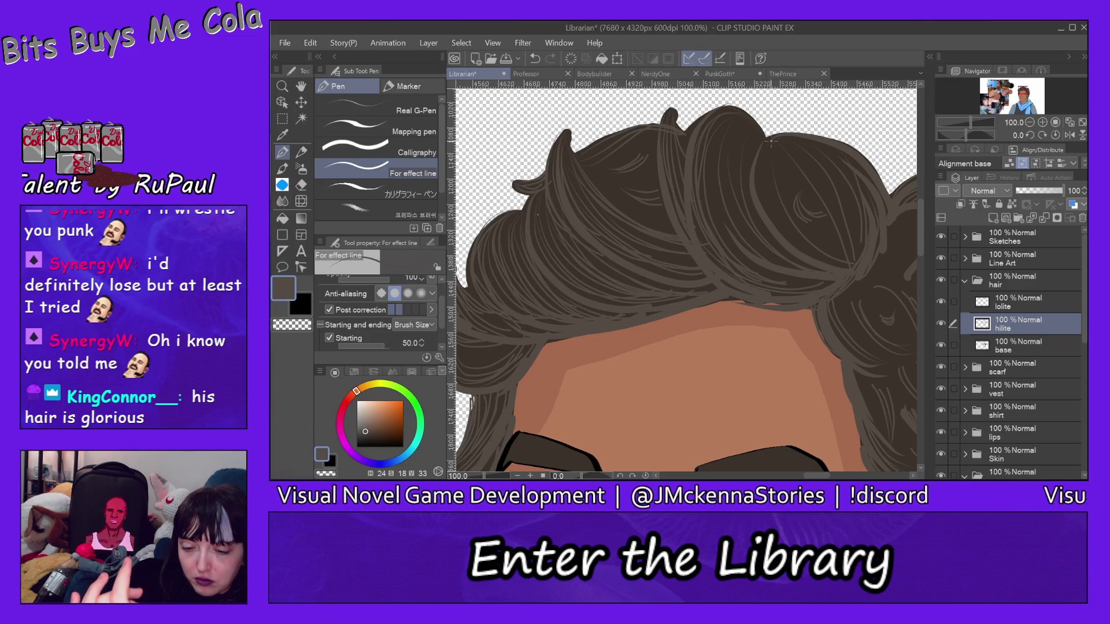
left_click_drag(771, 141, 812, 258)
mouse_move(773, 139)
left_mouse_down()
mouse_move(831, 247)
mouse_move(821, 203)
mouse_move(843, 248)
mouse_move(847, 208)
mouse_move(856, 258)
left_mouse_up()
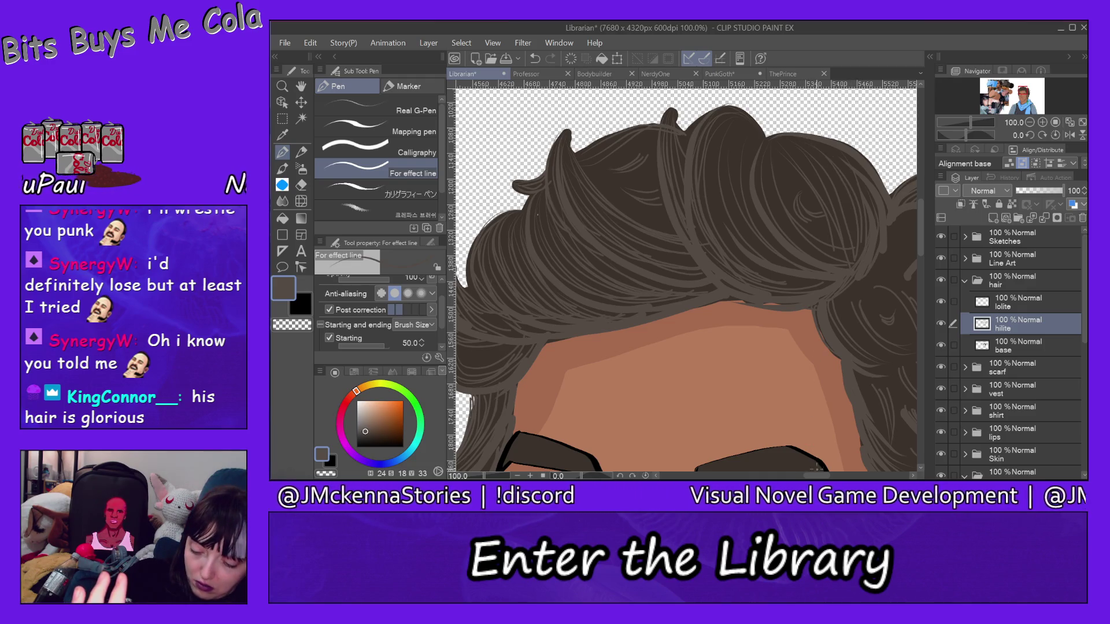
left_click_drag(818, 477, 827, 462)
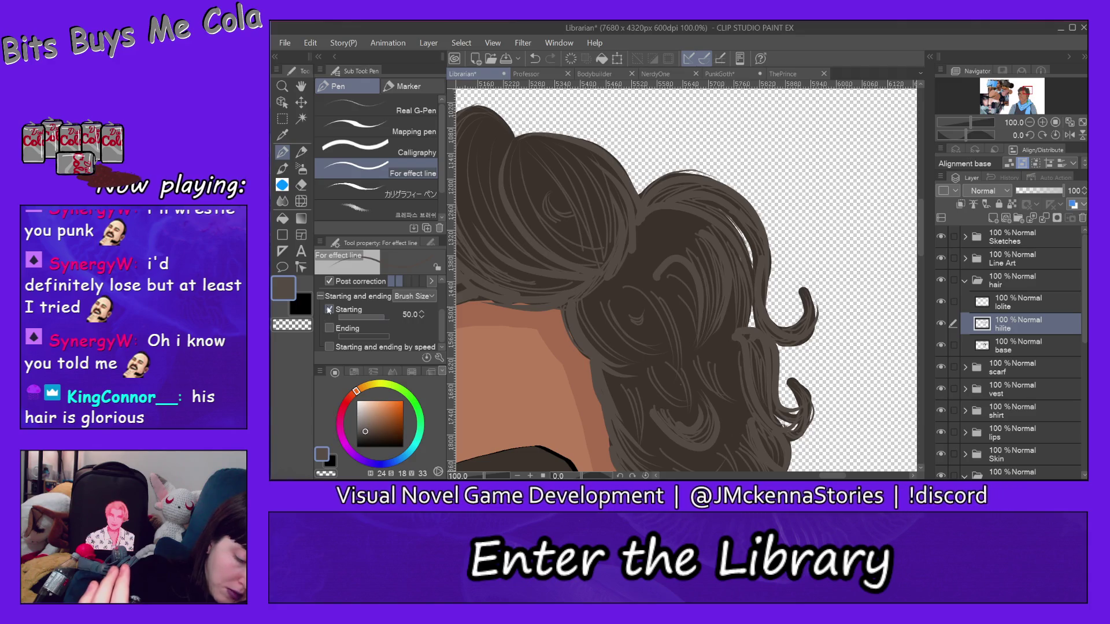
Turn off Starting and enable Ending at 50.0 under Starting and ending in Tool property
left_click(330, 310)
left_click(330, 329)
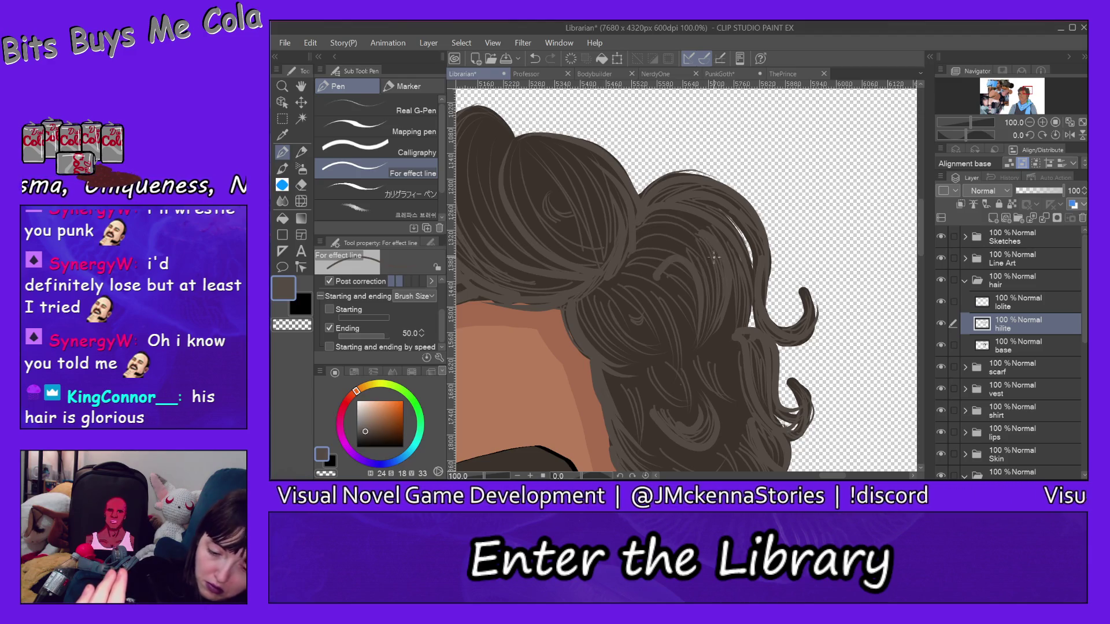
scroll(923, 266, "down", 5)
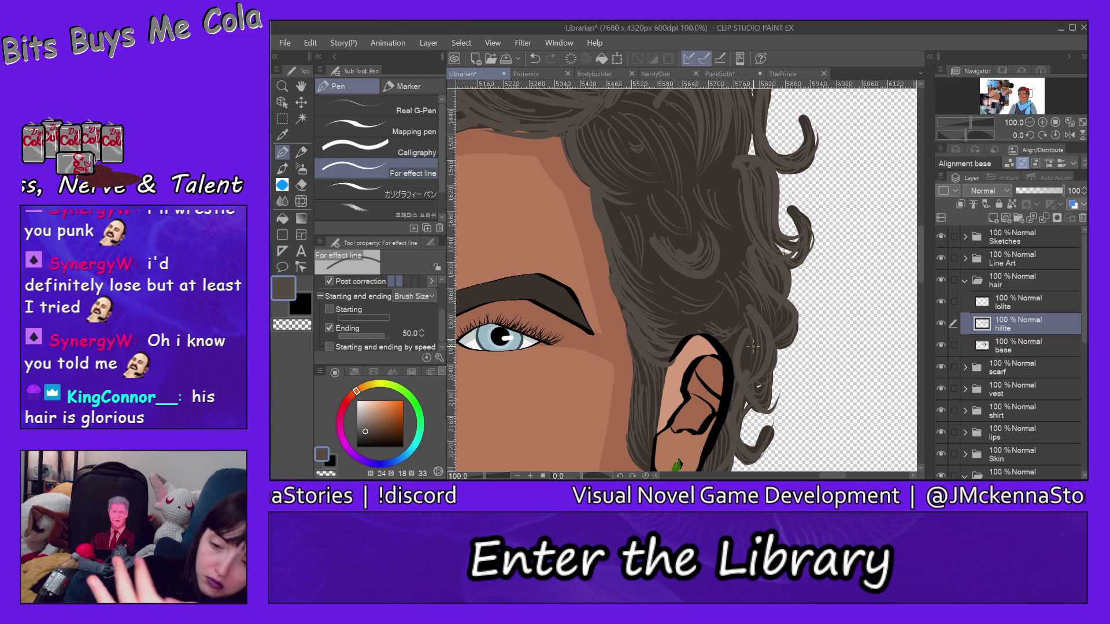
Switch to the lolite layer and eyedropper the dark brown from the hair
left_click(1021, 304)
left_click(1010, 90)
left_click(797, 244, "alt")
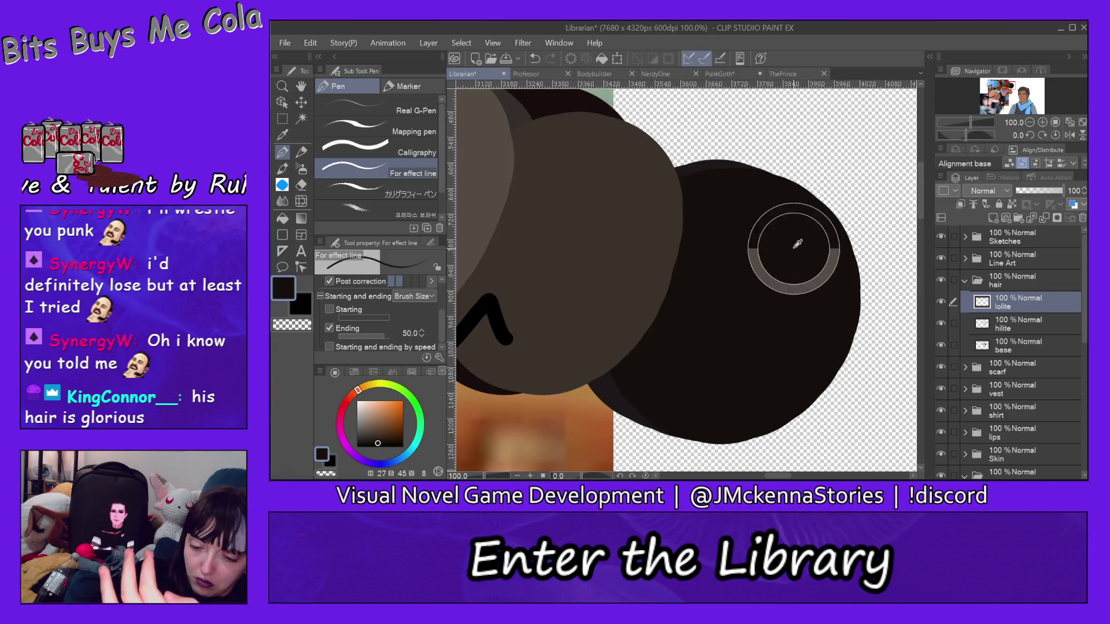
left_click(1030, 88)
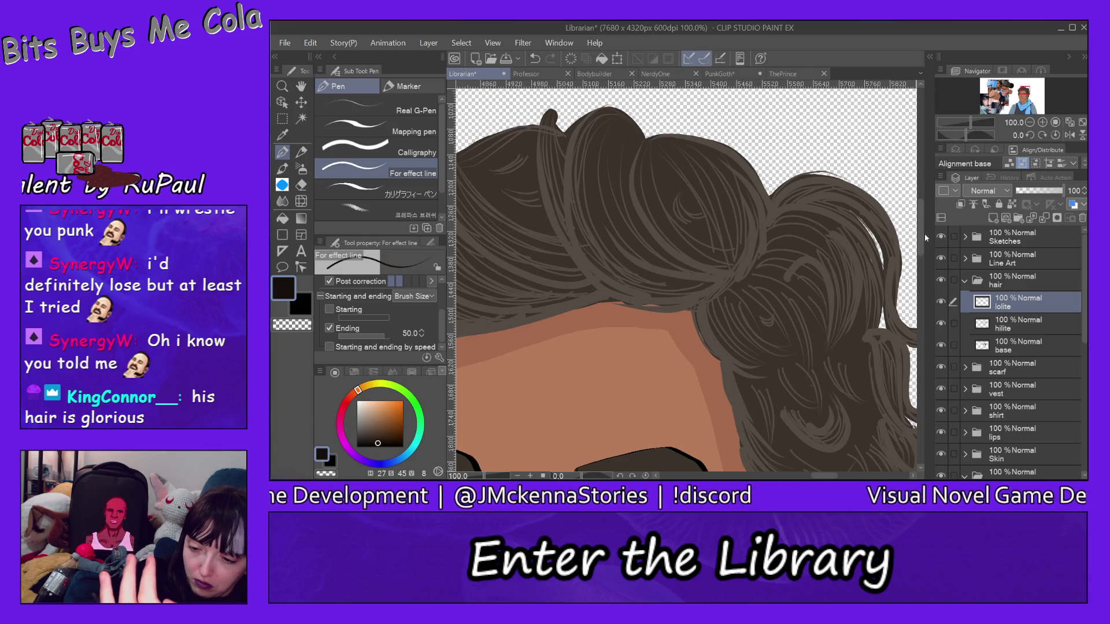
Raise the pen size to 7.6 and draw a dark strand along the hair edge by the ear
left_click_drag(923, 251, 923, 300)
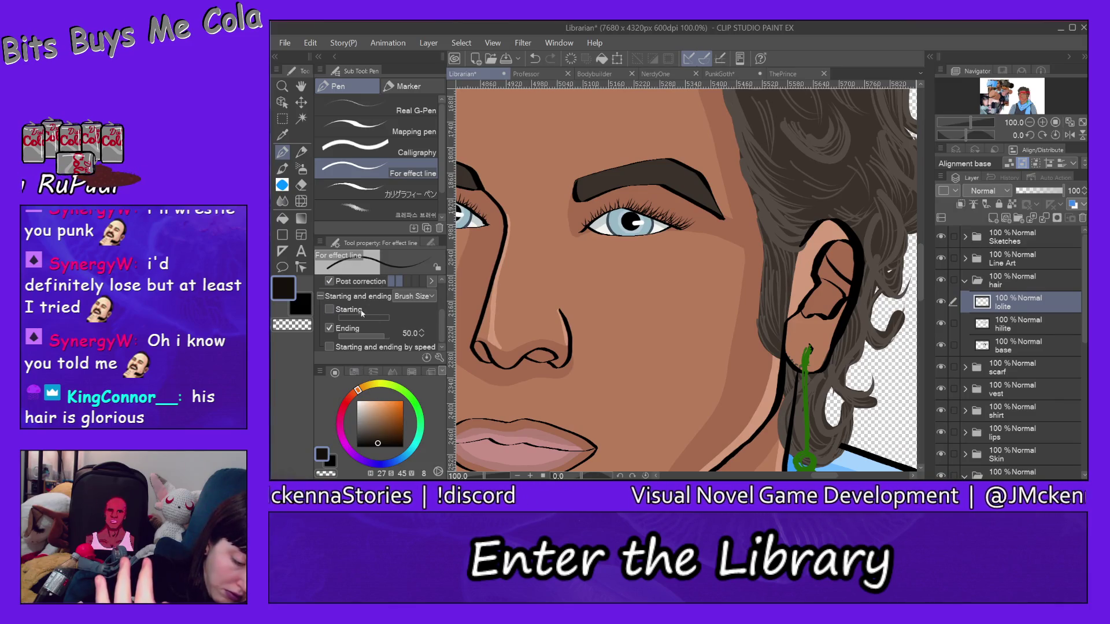
left_click_drag(444, 306, 443, 282)
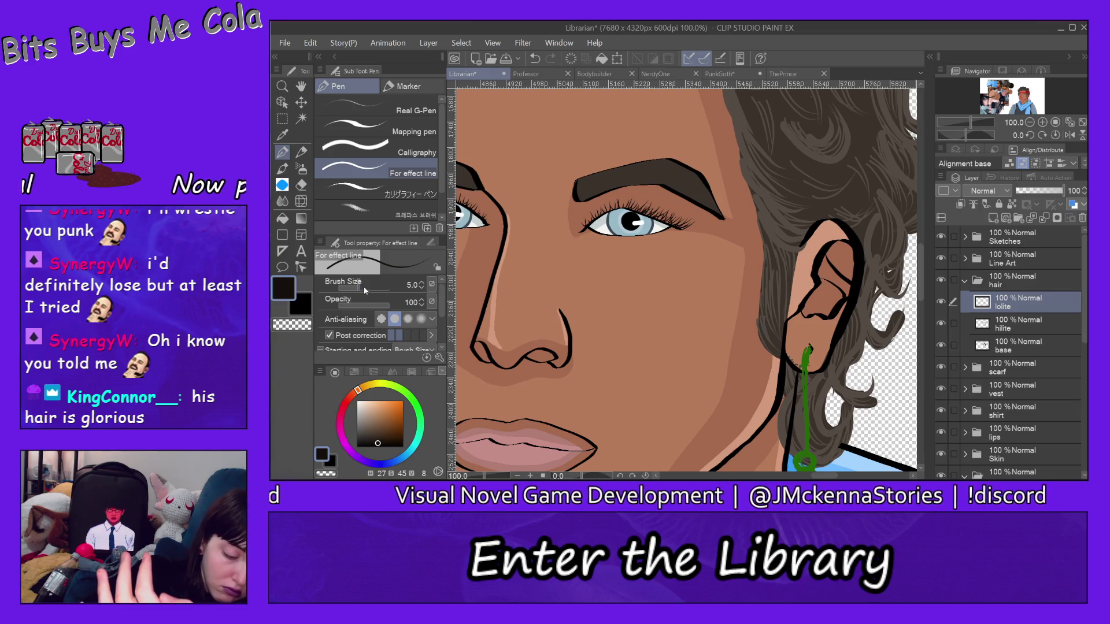
left_click_drag(363, 287, 368, 287)
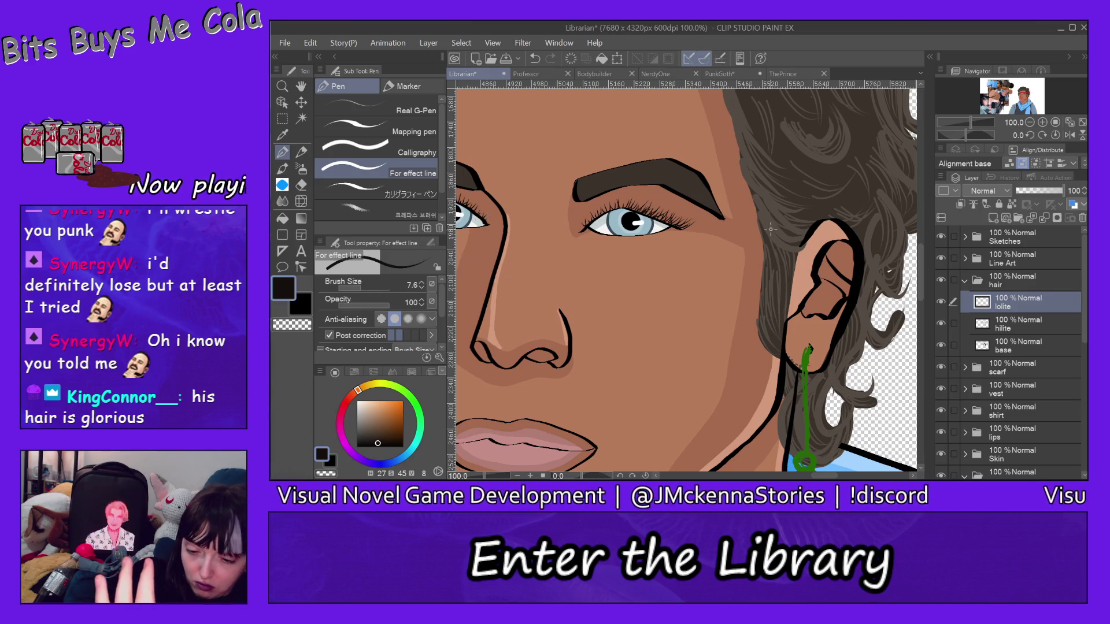
left_click_drag(751, 178, 770, 234)
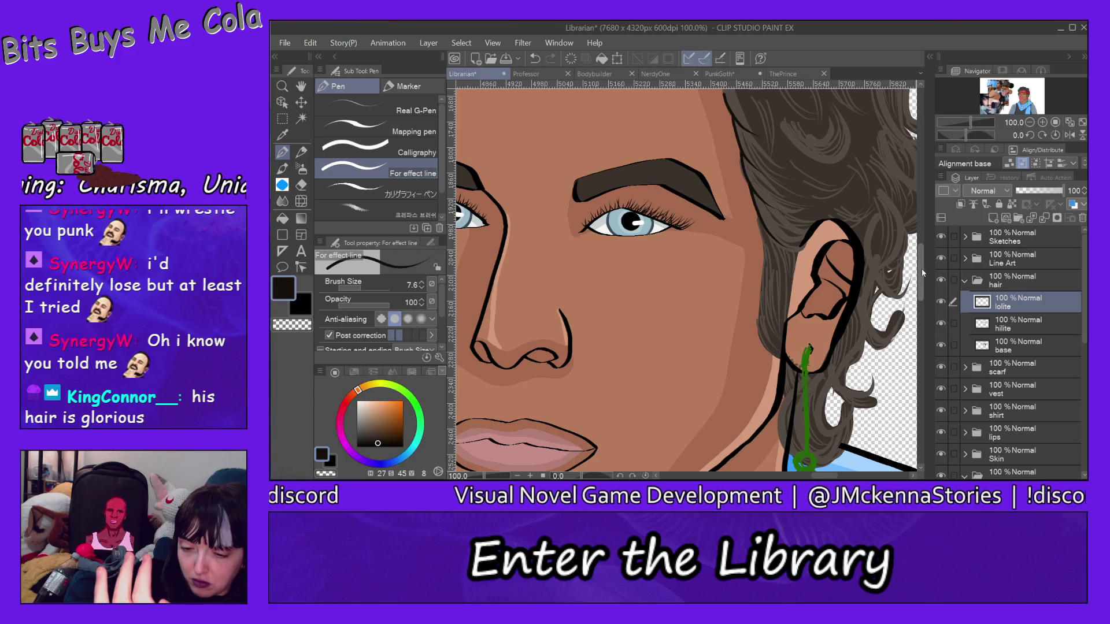
Draw two dark strands in the hair above the brow
scroll(923, 273, "up", 5)
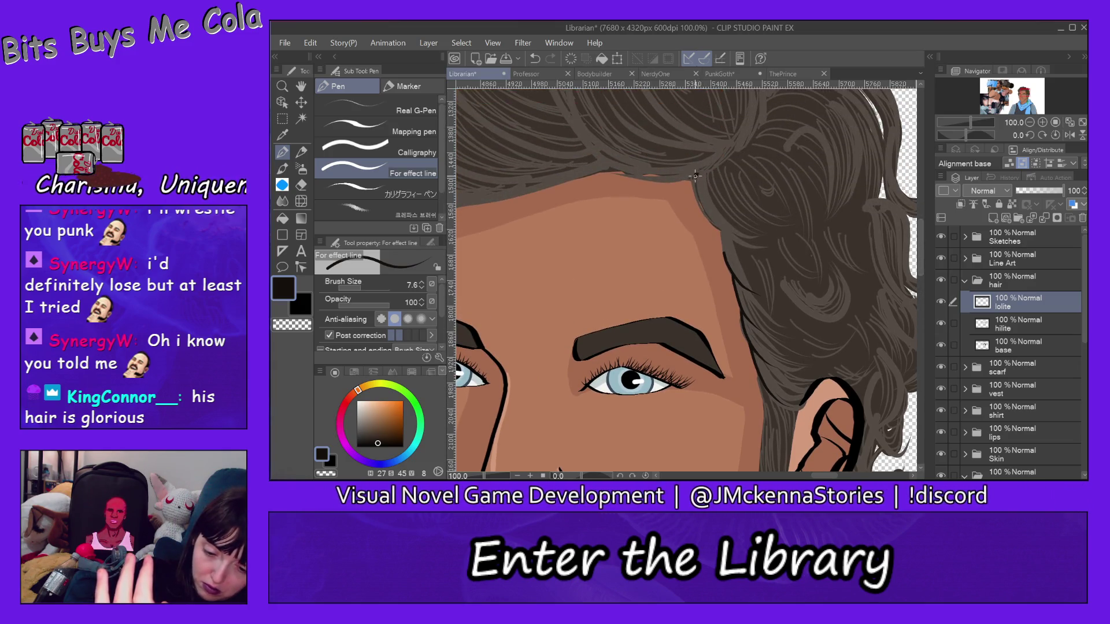
left_click_drag(696, 175, 755, 248)
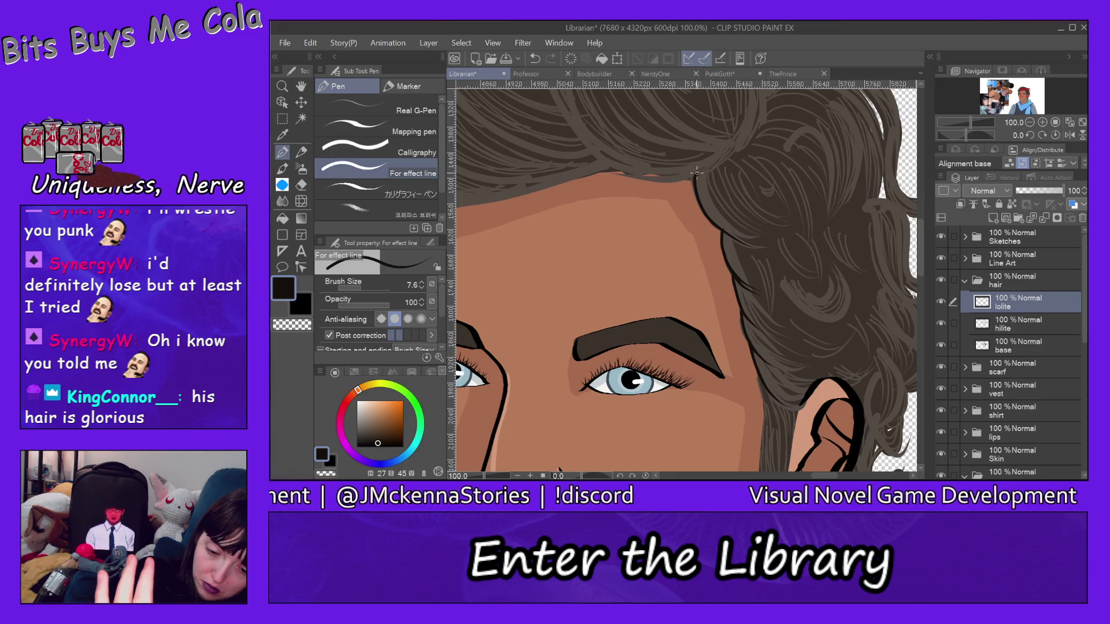
left_click_drag(695, 174, 758, 240)
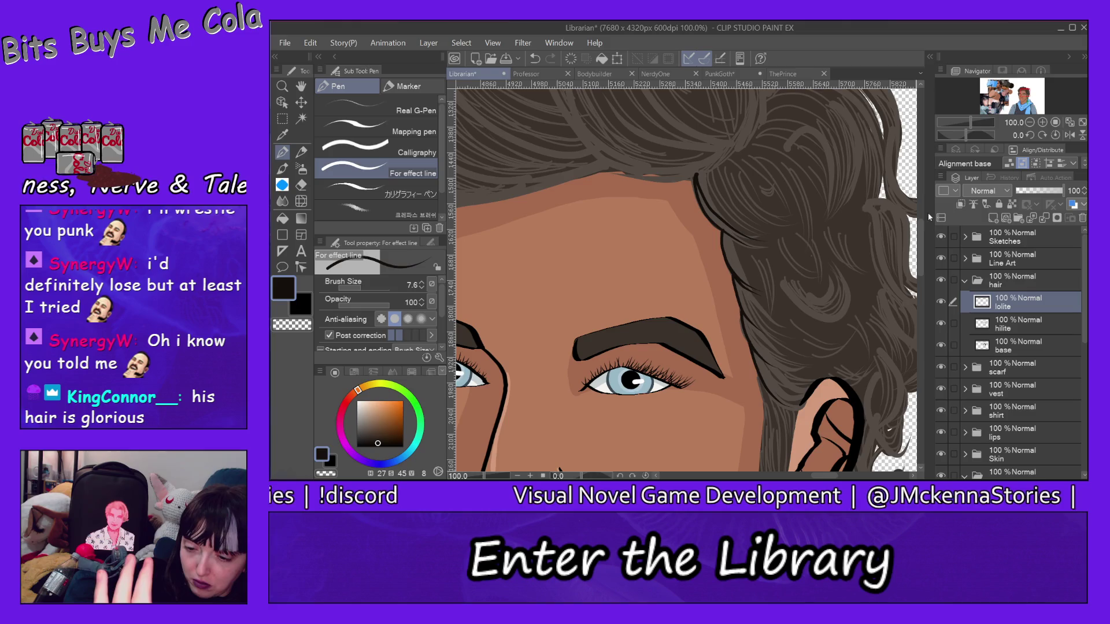
left_click_drag(924, 249, 925, 225)
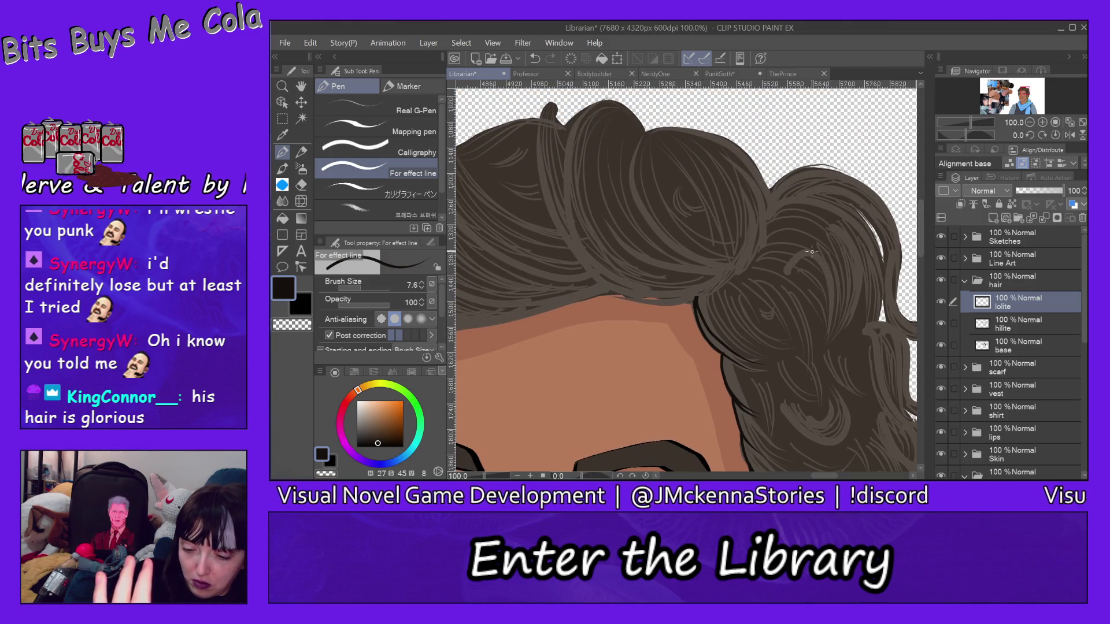
Add dark strands down the side curls, undoing the unwanted ones with Edit > Undo
left_click_drag(809, 252, 834, 338)
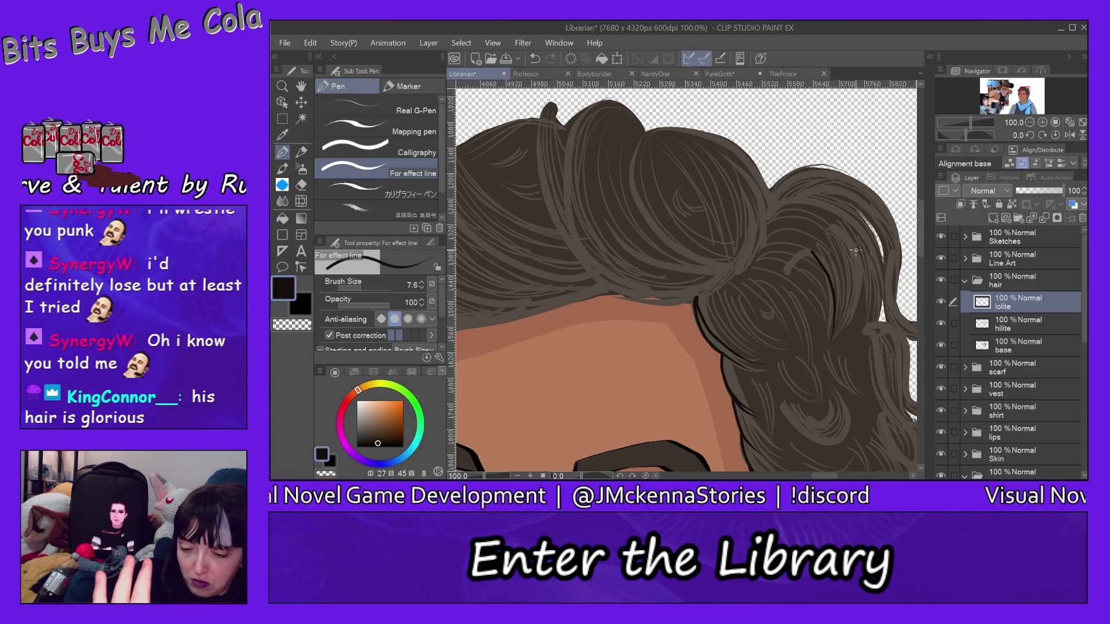
left_click(311, 43)
left_click(347, 27)
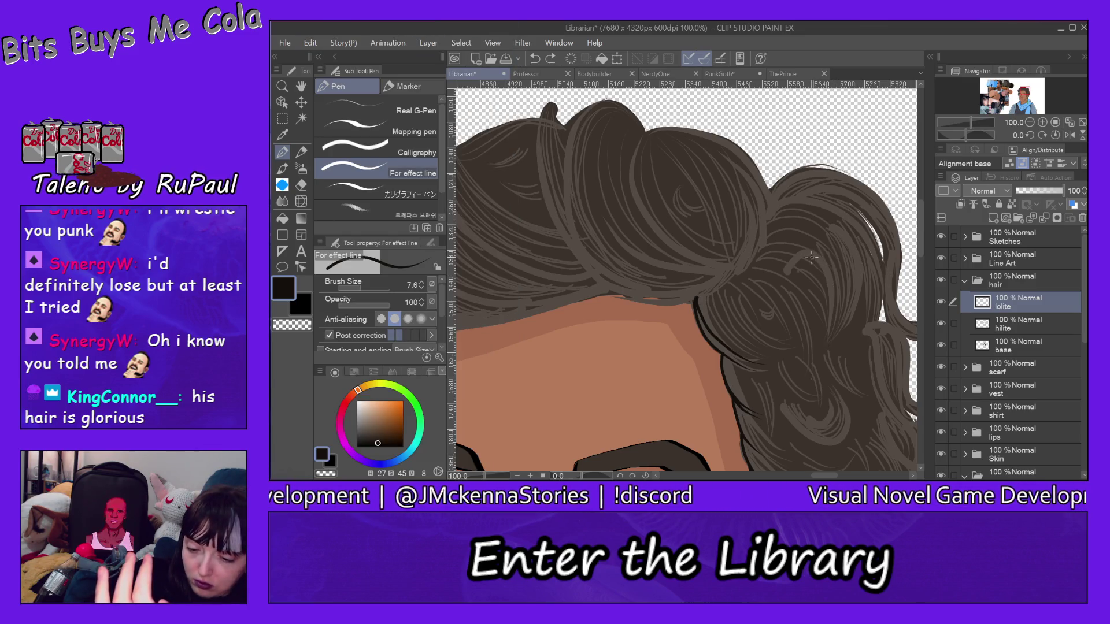
left_click_drag(812, 258, 834, 343)
left_click_drag(831, 258, 831, 345)
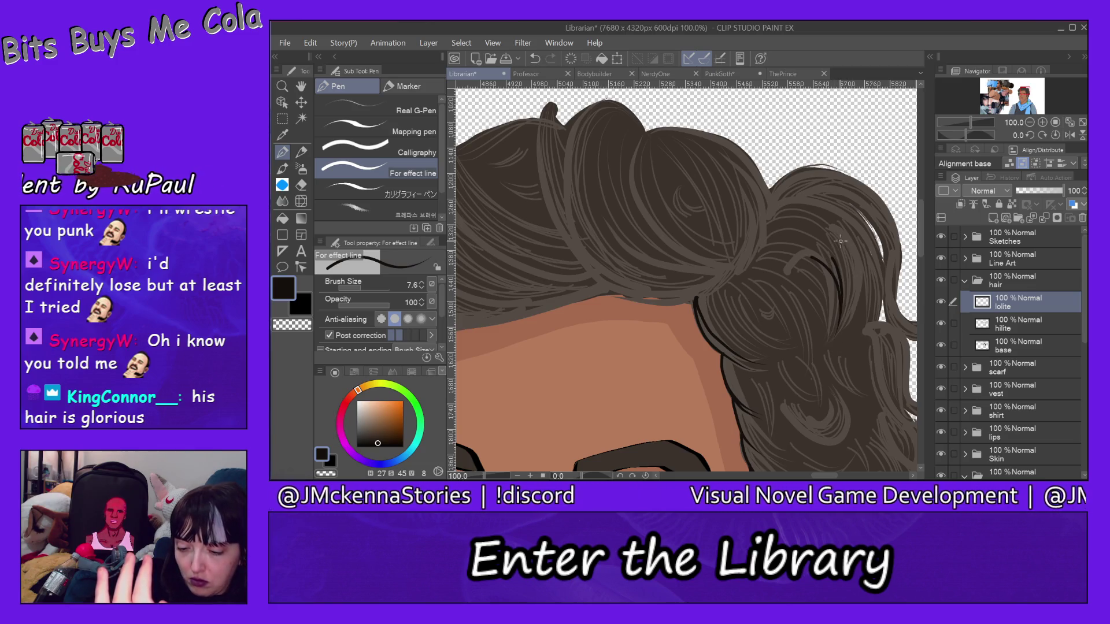
mouse_move(841, 241)
left_mouse_down()
mouse_move(839, 321)
mouse_move(857, 258)
mouse_move(850, 324)
left_mouse_up()
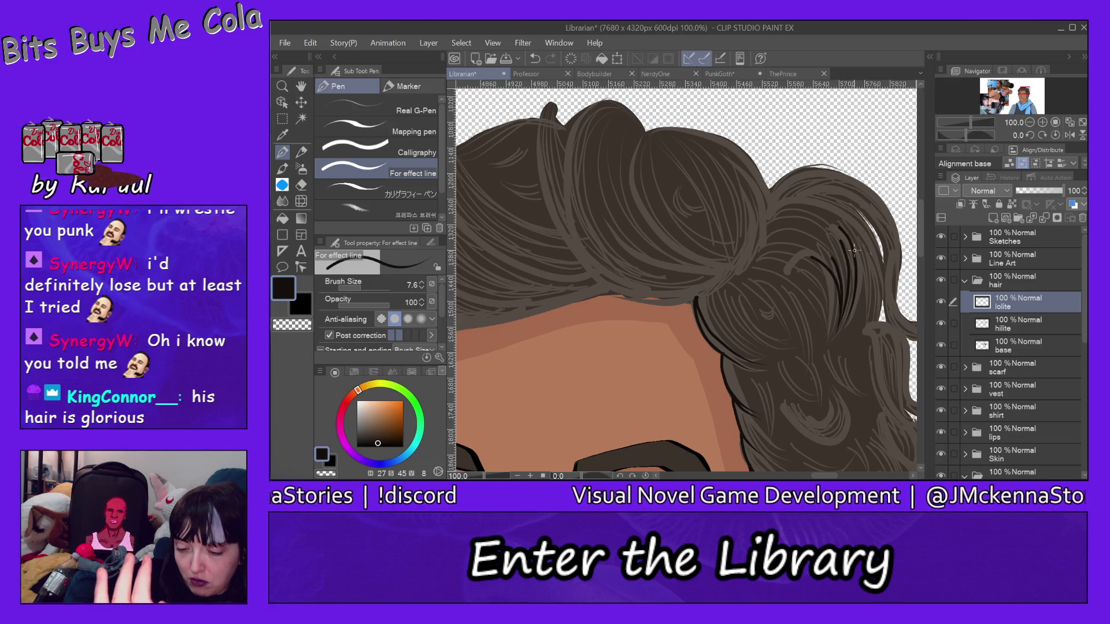
left_click(310, 43)
left_click(357, 29)
left_click(307, 44)
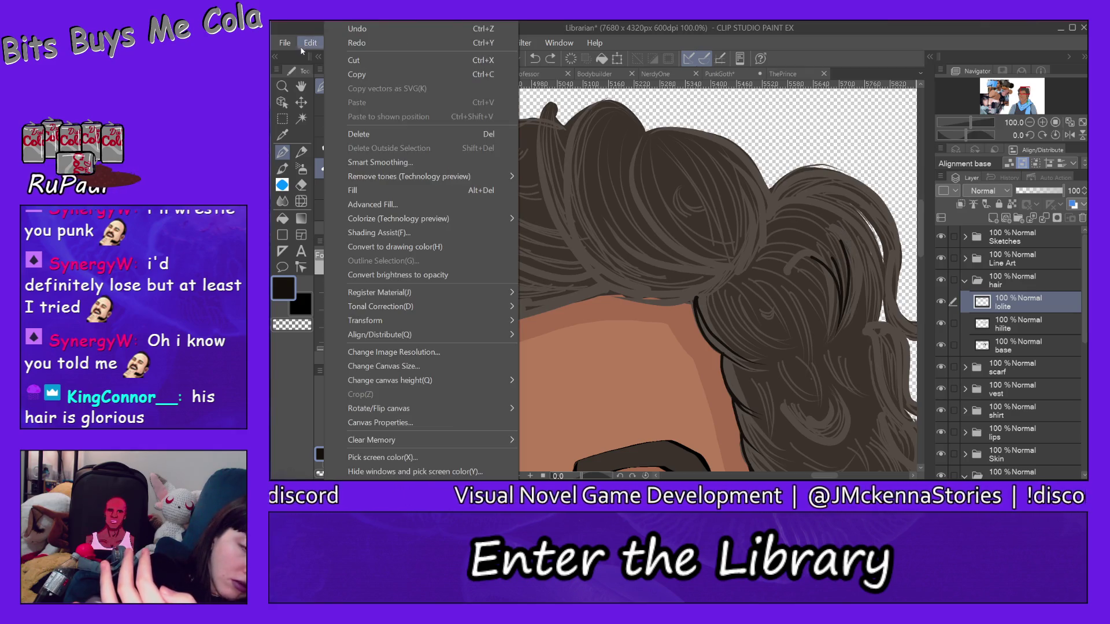
left_click(357, 29)
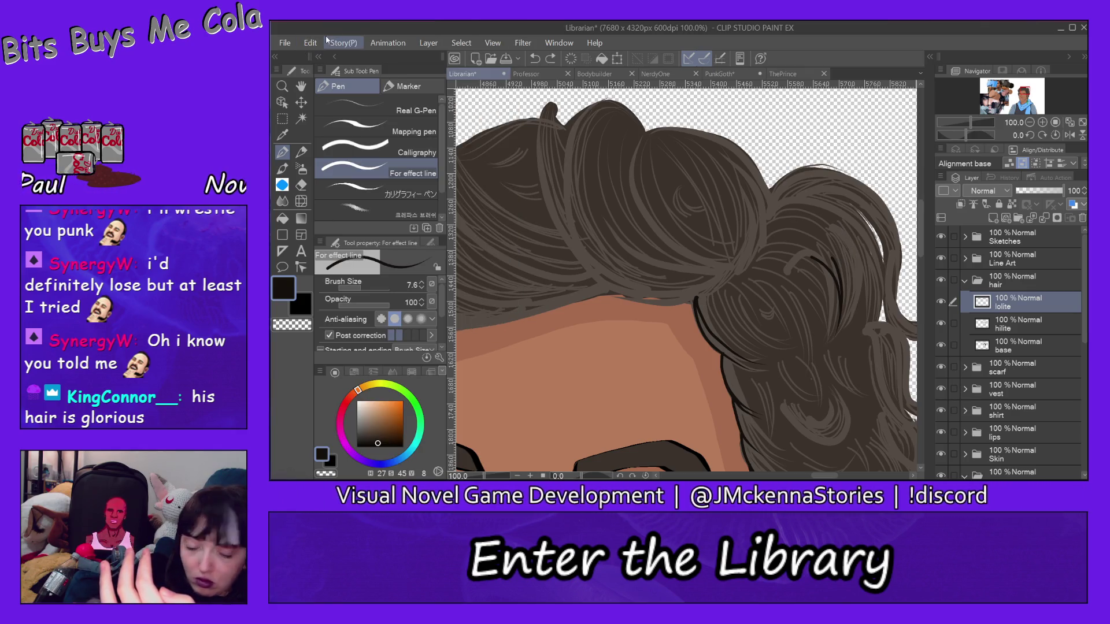
Undo the last two strokes and redraw dark lowlight strands in the side curls
left_click(311, 42)
left_click(350, 30)
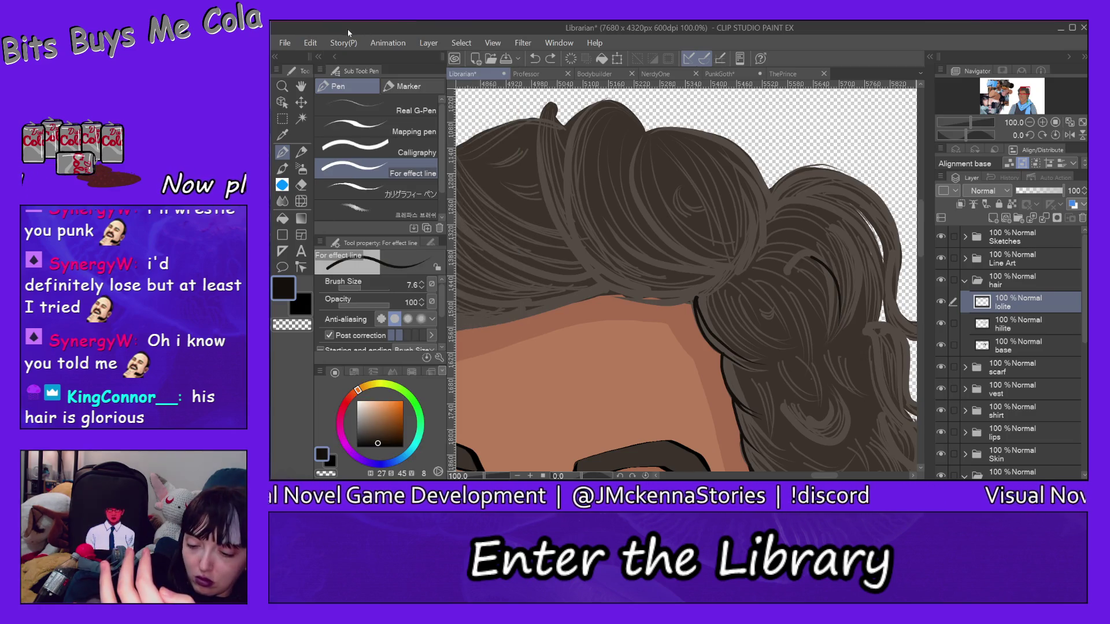
left_click(311, 43)
left_click(373, 32)
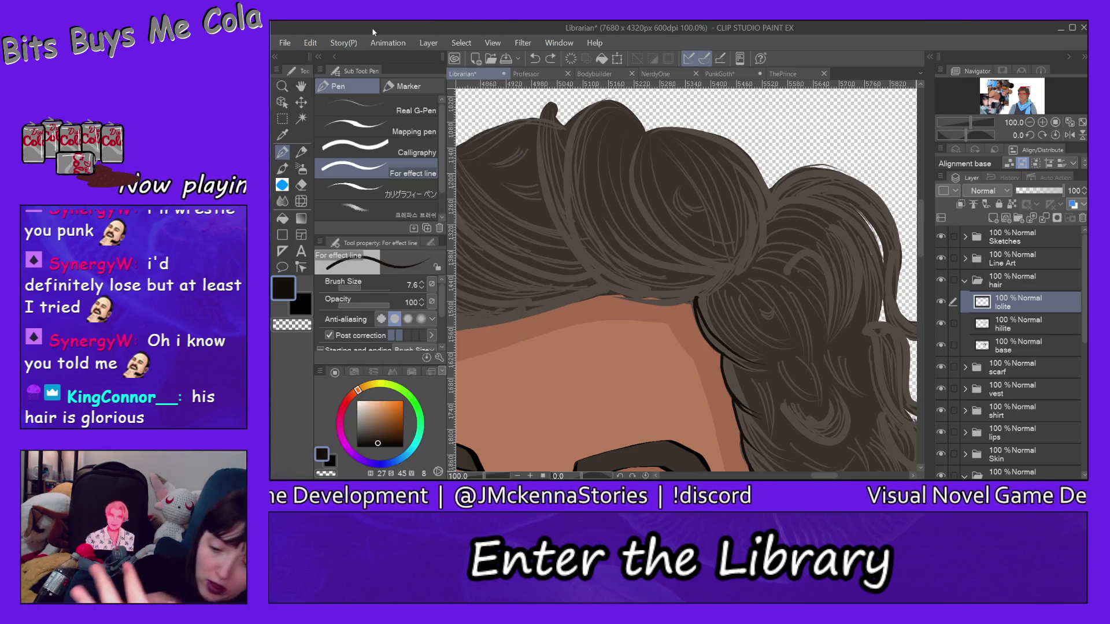
left_click_drag(811, 249, 831, 332)
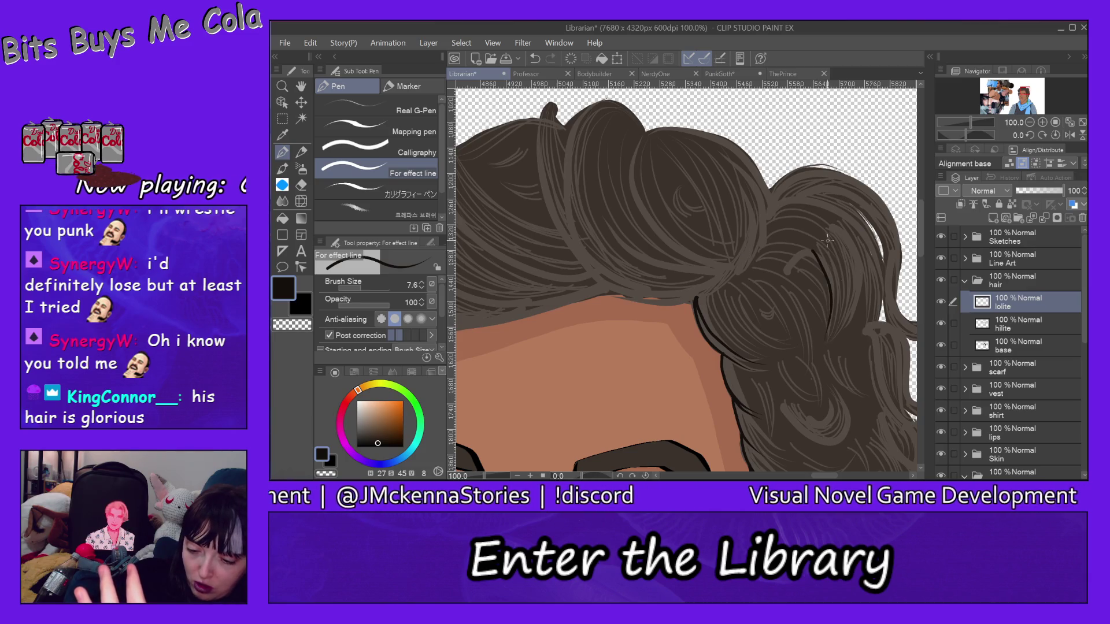
mouse_move(824, 237)
left_mouse_down()
mouse_move(839, 278)
mouse_move(831, 341)
left_mouse_up()
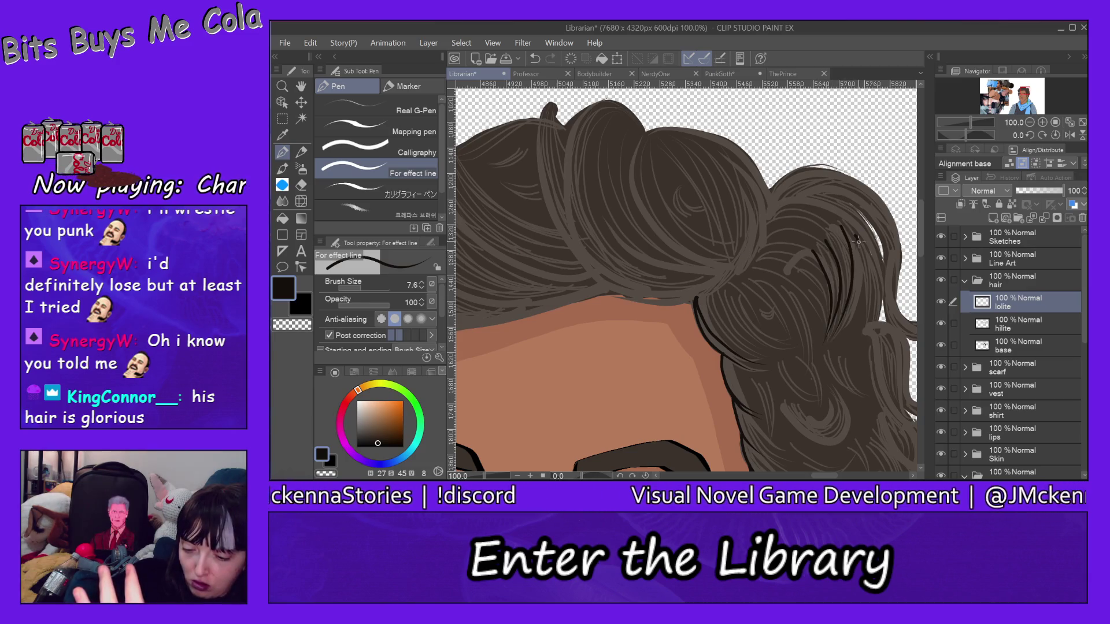
left_click_drag(861, 237, 828, 355)
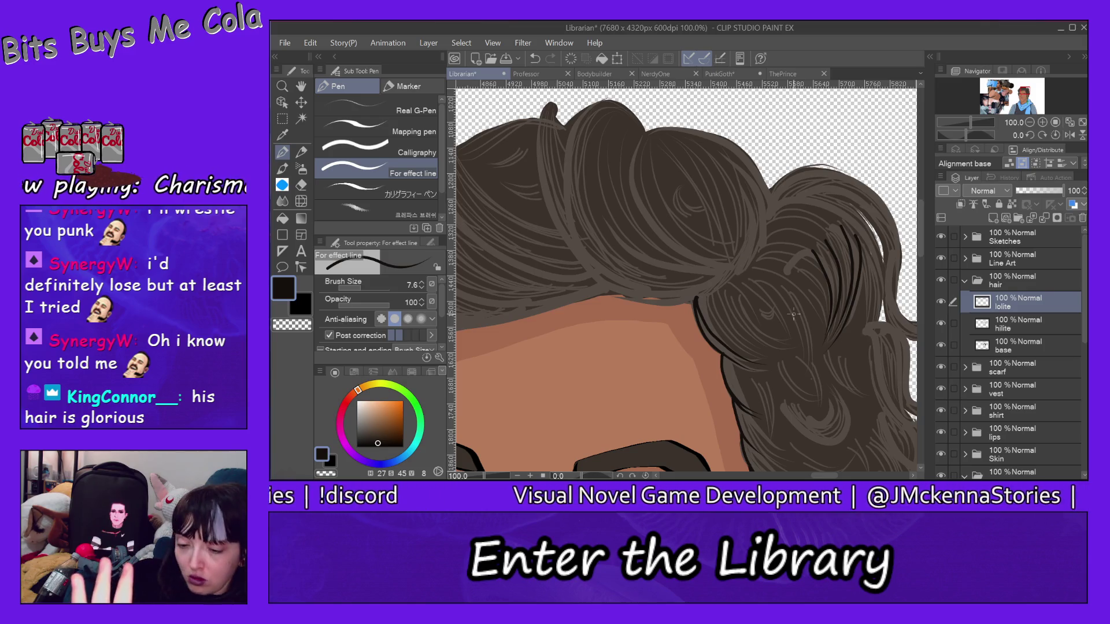
Sweep long, curving dark strands along the hair's top-right contour and right side
mouse_move(768, 221)
left_mouse_down()
mouse_move(809, 197)
mouse_move(873, 317)
left_mouse_up()
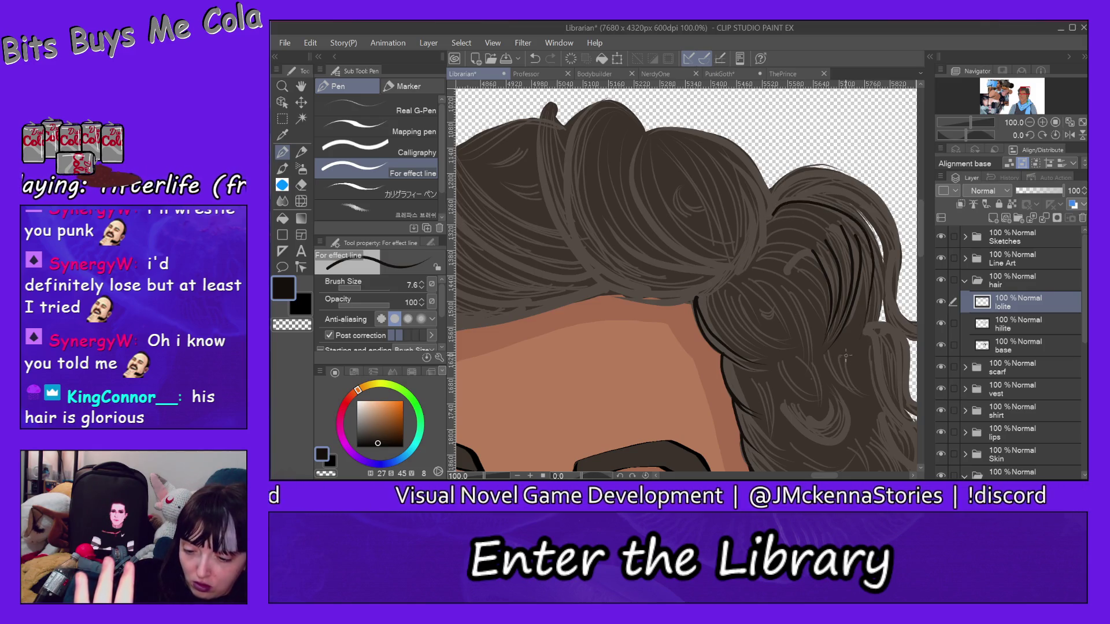
mouse_move(780, 203)
left_mouse_down()
mouse_move(790, 197)
mouse_move(884, 289)
mouse_move(878, 339)
left_mouse_up()
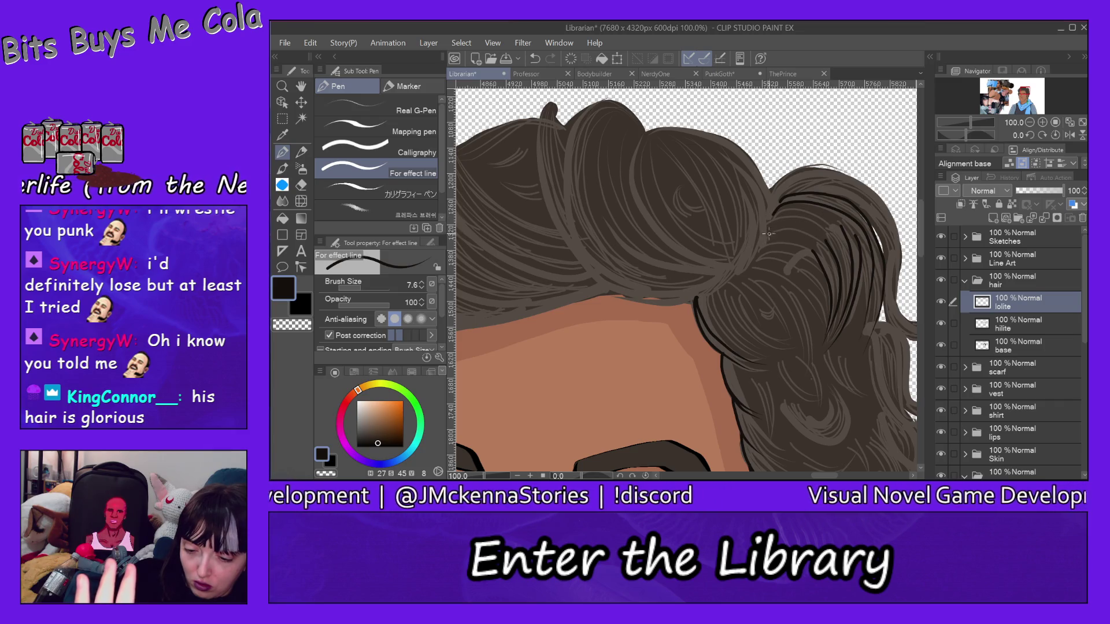
left_click_drag(769, 233, 828, 279)
mouse_move(773, 202)
left_mouse_down()
mouse_move(804, 218)
mouse_move(838, 302)
left_mouse_up()
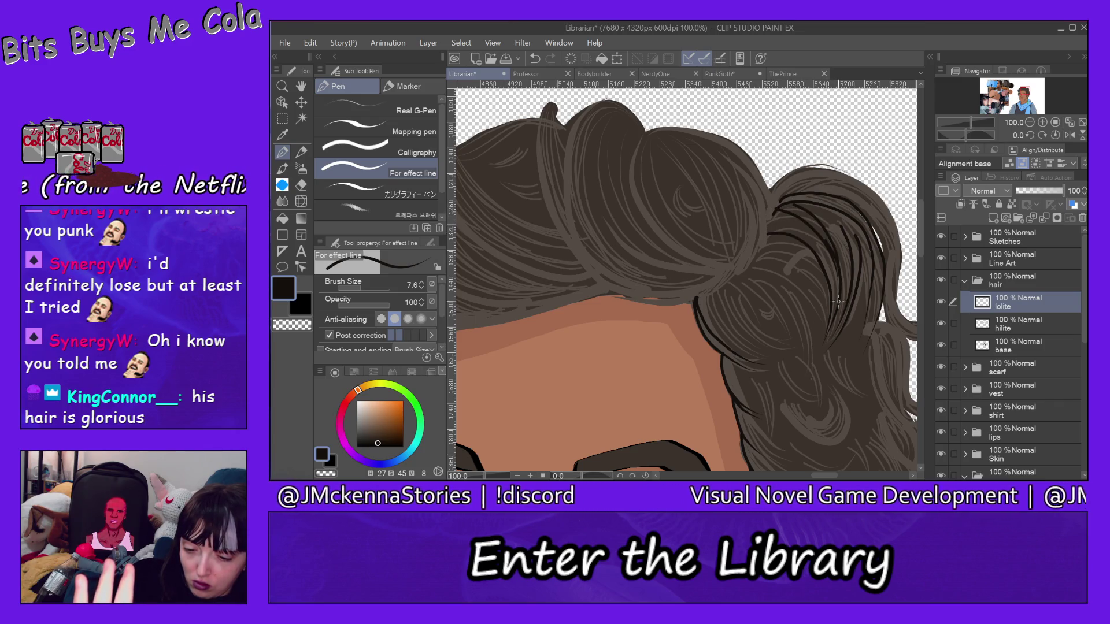
left_click_drag(795, 196, 859, 272)
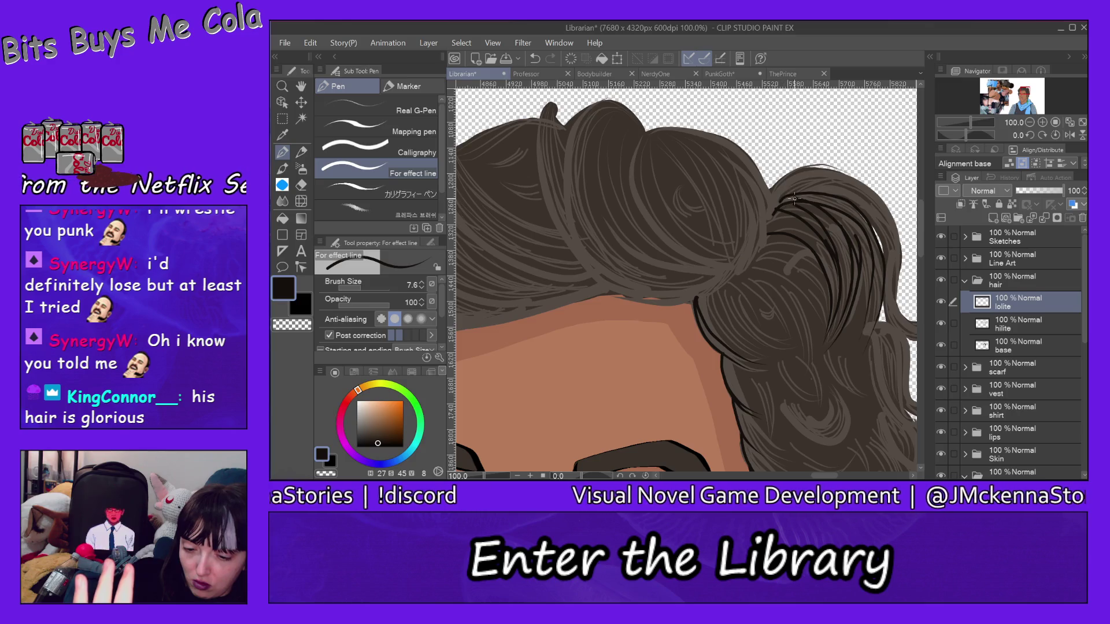
mouse_move(794, 197)
left_mouse_down()
mouse_move(775, 212)
mouse_move(871, 256)
left_mouse_up()
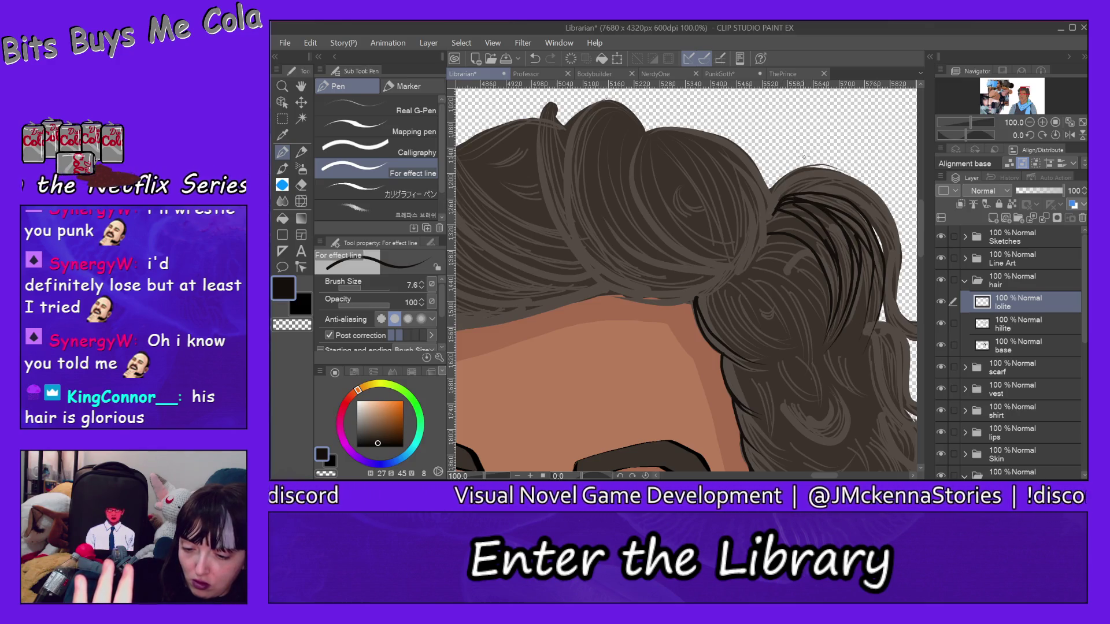
left_click_drag(775, 207, 796, 202)
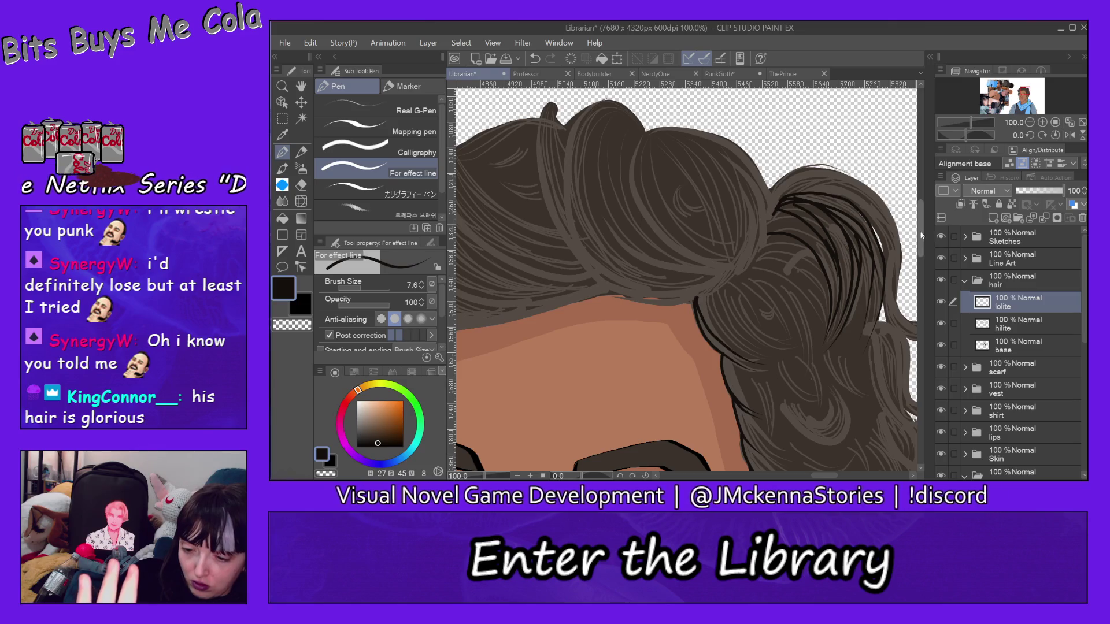
left_click_drag(921, 228, 921, 244)
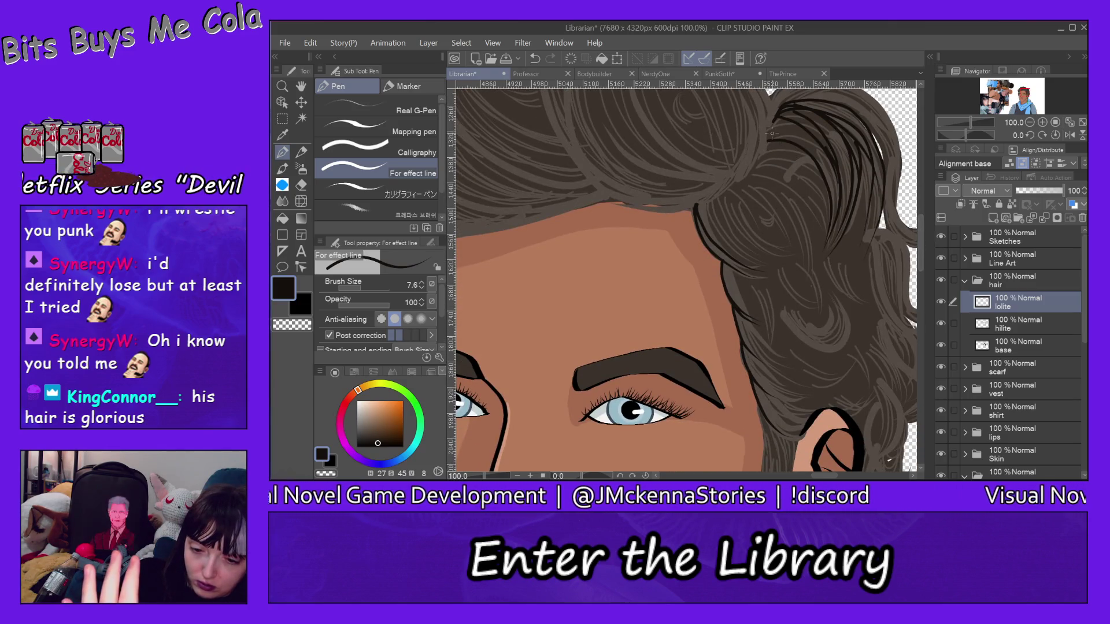
Add faint strands at the top and dark curly strands sweeping above the forehead
mouse_move(775, 130)
left_mouse_down()
mouse_move(821, 153)
mouse_move(810, 211)
left_mouse_up()
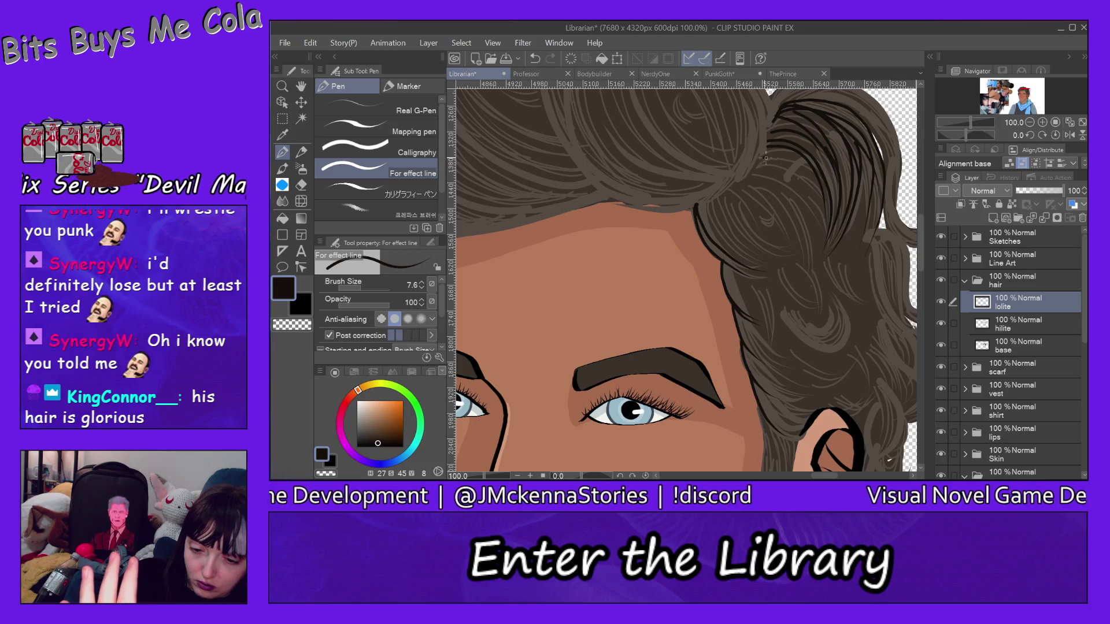
left_click_drag(766, 158, 815, 197)
left_click_drag(707, 204, 747, 260)
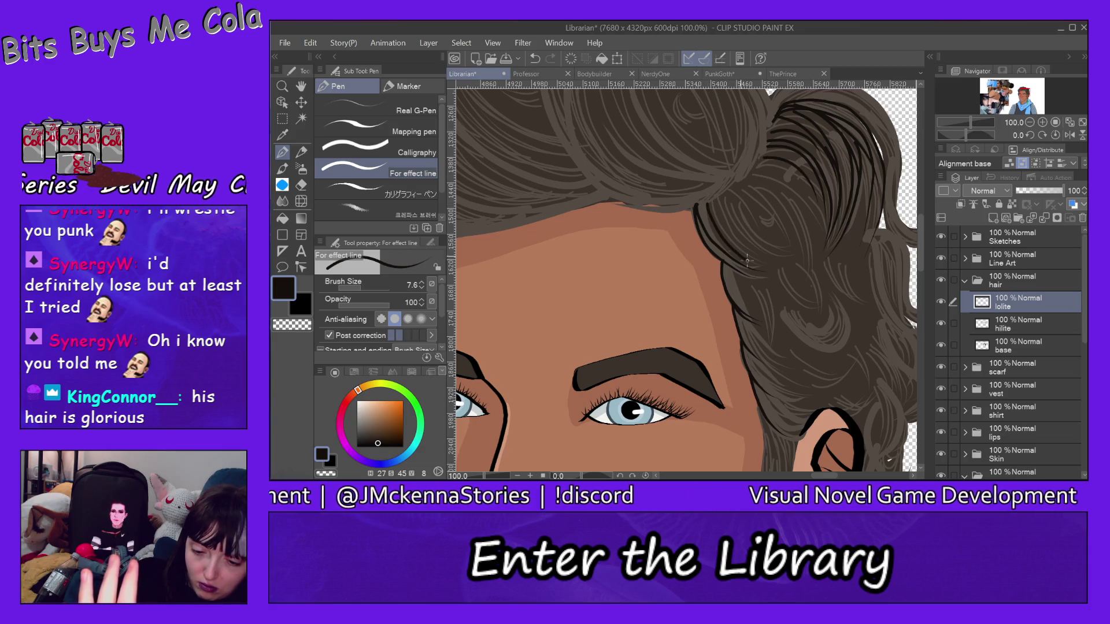
left_click_drag(717, 194, 740, 246)
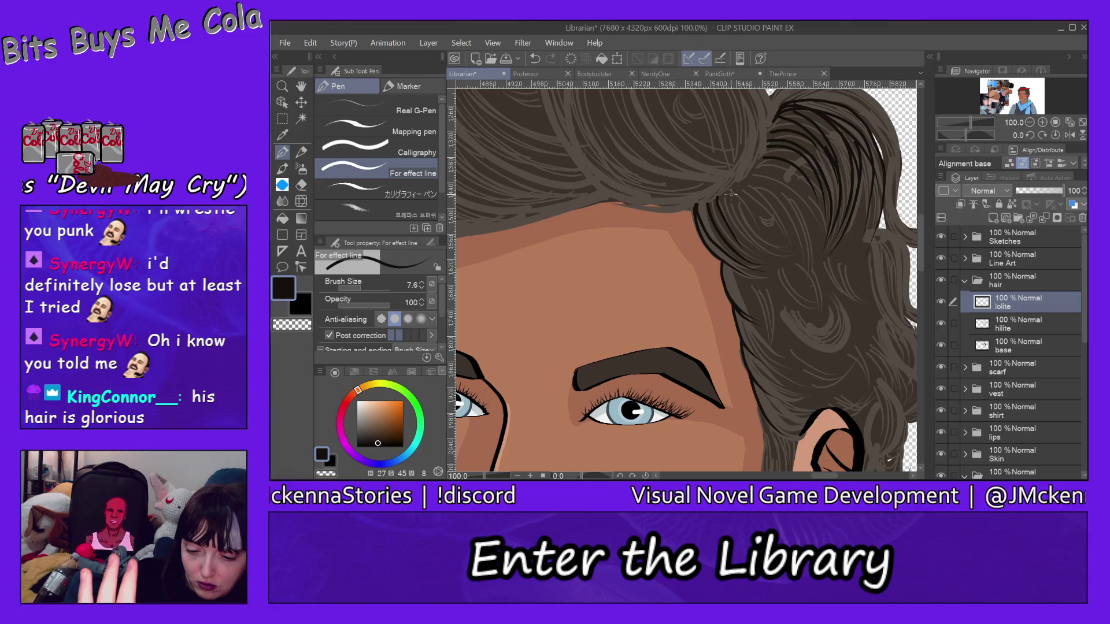
mouse_move(729, 187)
left_mouse_down()
mouse_move(736, 216)
mouse_move(781, 249)
left_mouse_up()
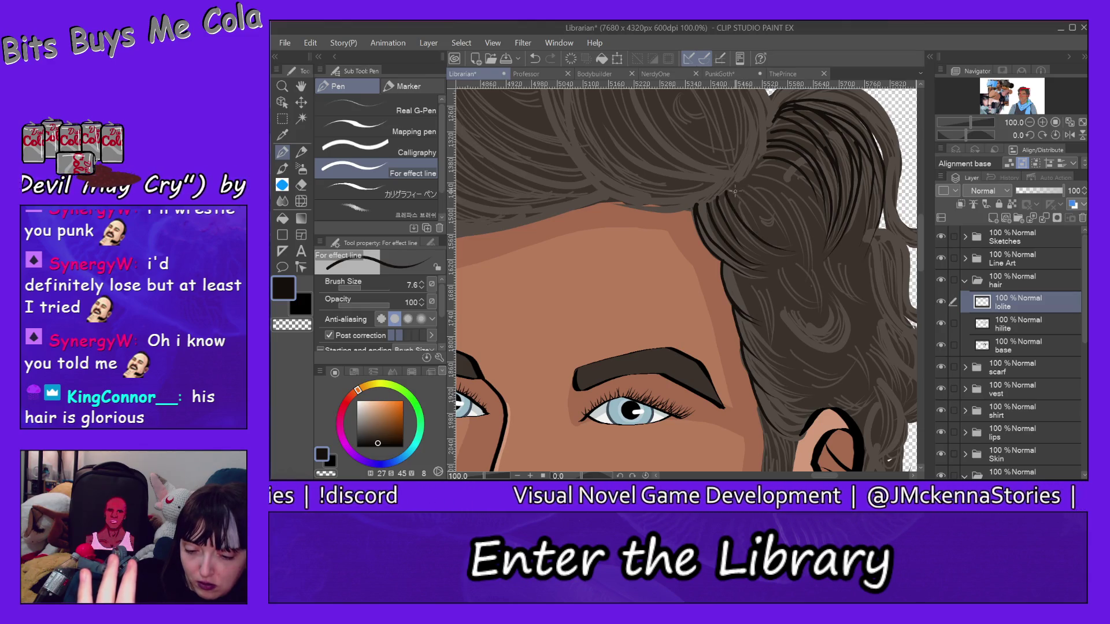
mouse_move(723, 211)
left_mouse_down()
mouse_move(750, 243)
mouse_move(795, 252)
mouse_move(763, 248)
left_mouse_up()
mouse_move(704, 206)
left_mouse_down()
mouse_move(798, 254)
mouse_move(778, 264)
left_mouse_up()
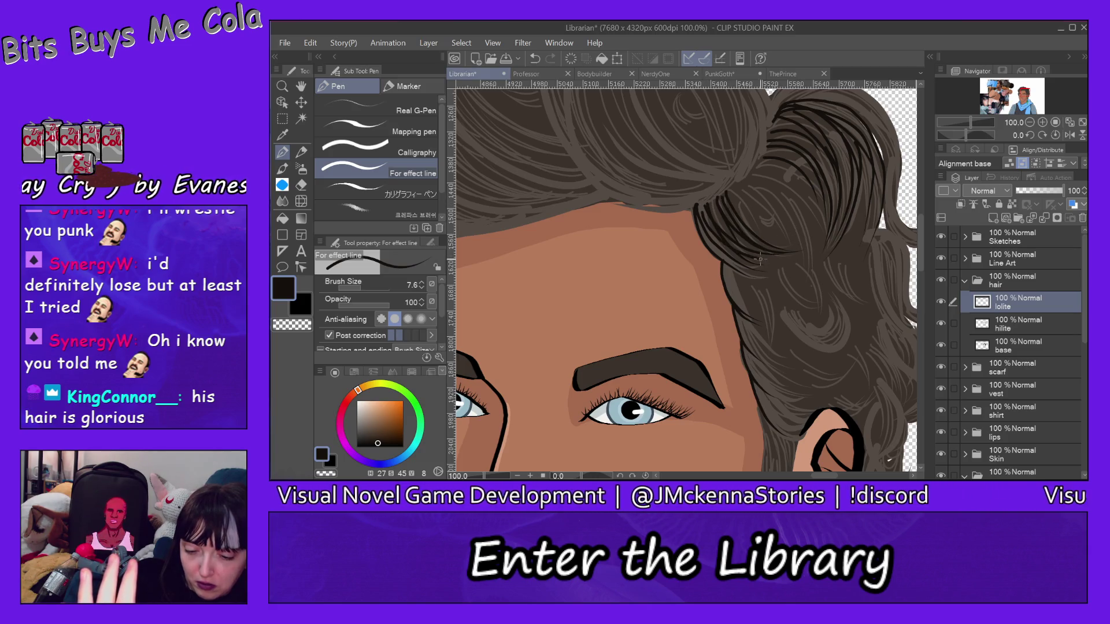
left_click_drag(699, 209, 784, 268)
left_click_drag(701, 229, 802, 275)
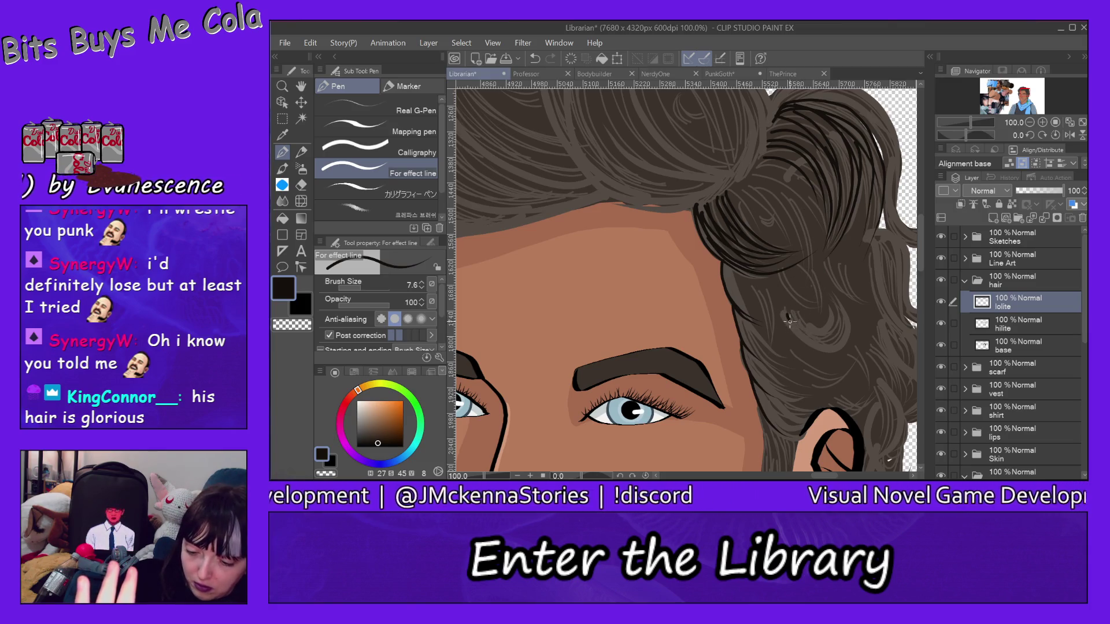
Draw curl strokes low in the hair, undoing the rejected attempts with Edit > Undo
left_click_drag(788, 317, 844, 326)
left_click(310, 43)
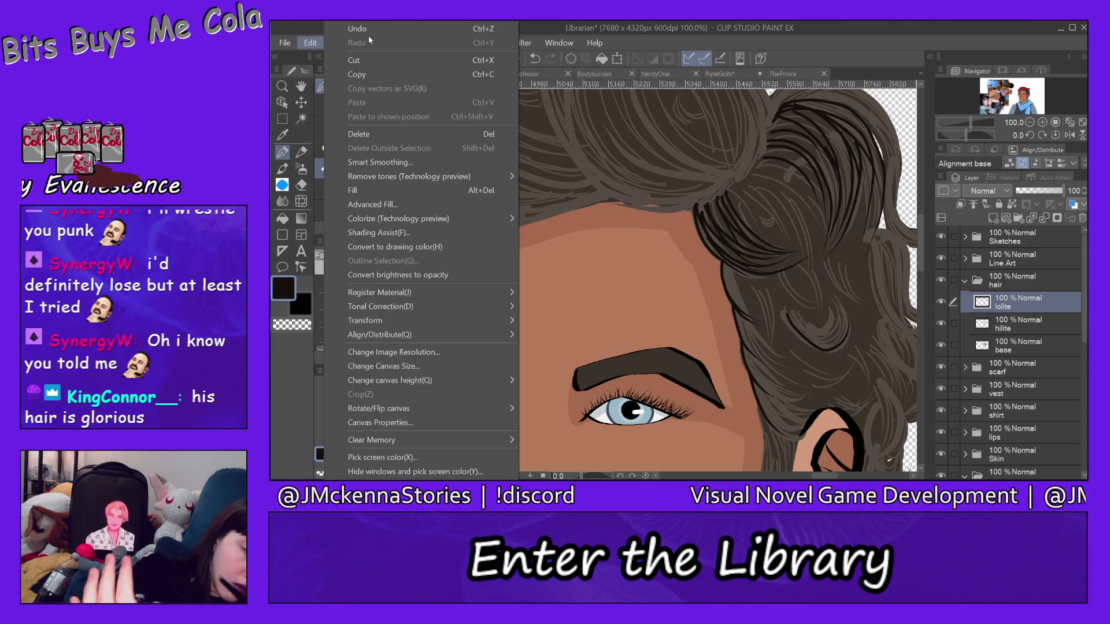
left_click(338, 53)
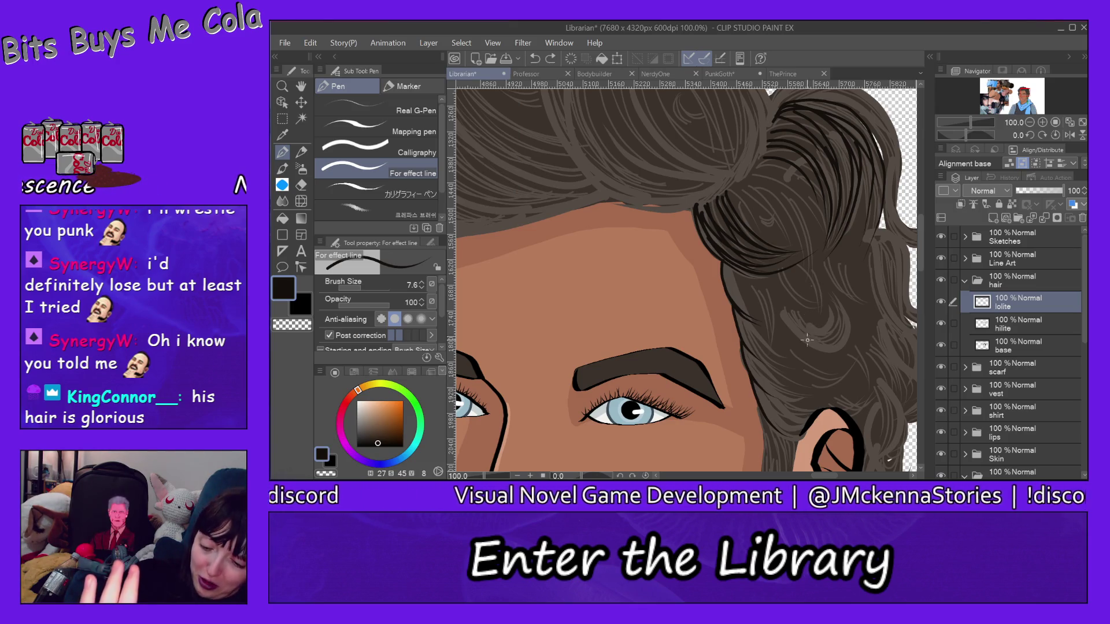
mouse_move(781, 313)
left_mouse_down()
mouse_move(791, 334)
mouse_move(845, 338)
left_mouse_up()
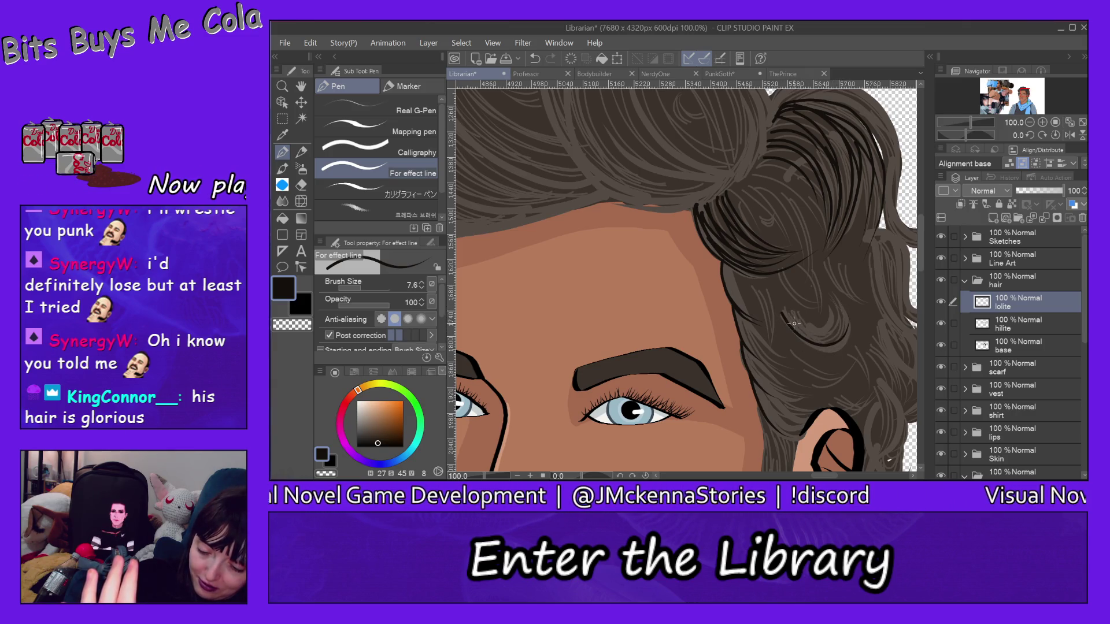
left_click_drag(793, 321, 833, 311)
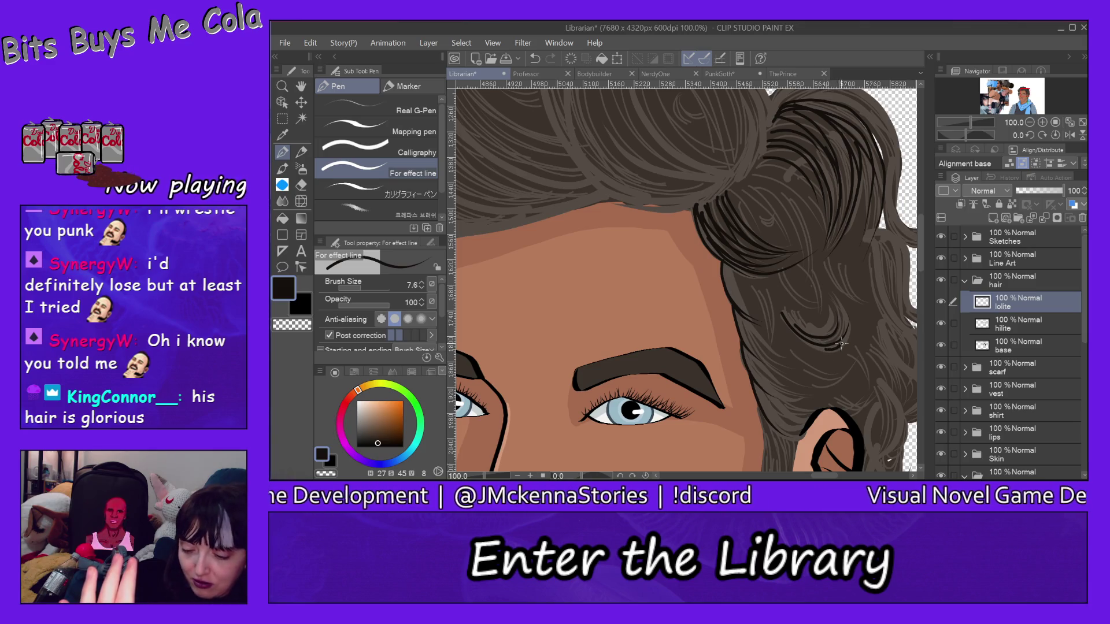
left_click(311, 43)
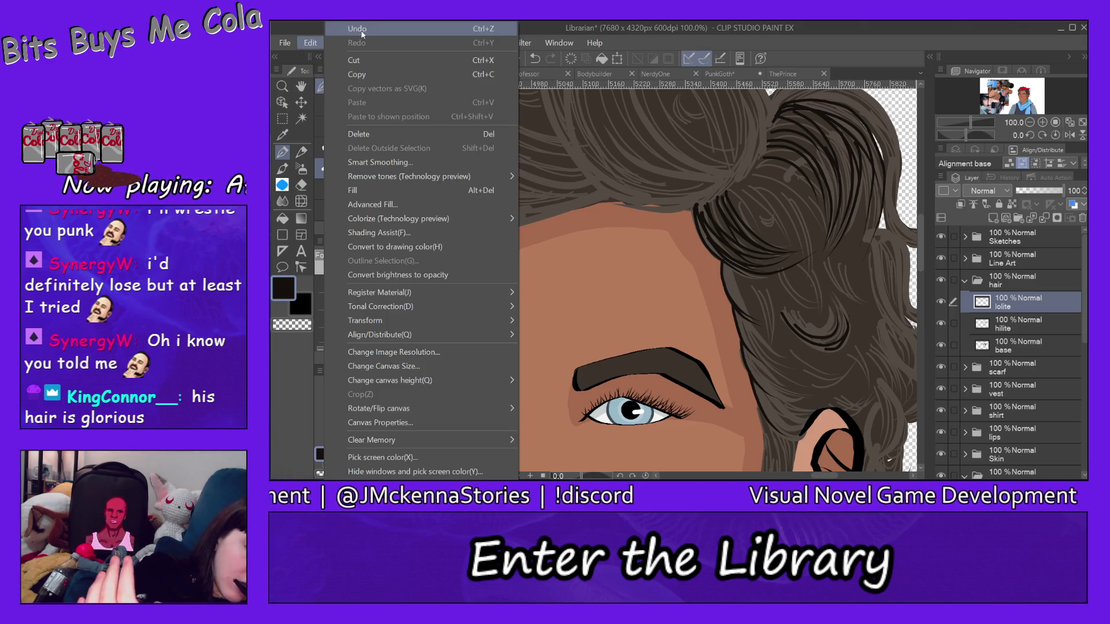
left_click(400, 29)
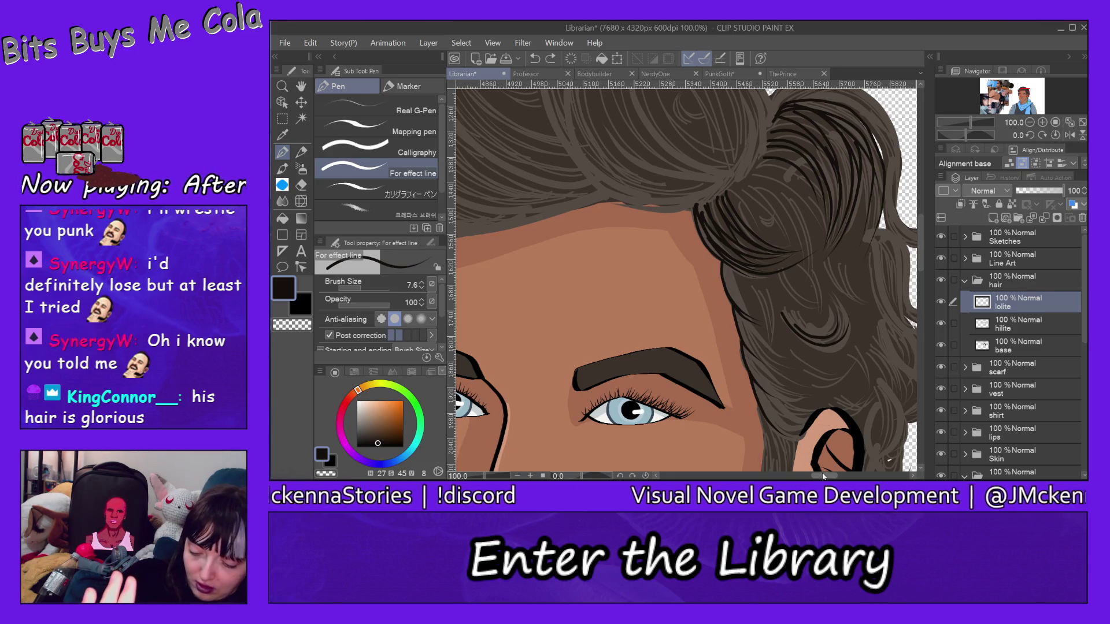
Pan right and draw a dark stroke along the outer curl's right edge, undoing missed attempts
left_click_drag(824, 476, 845, 476)
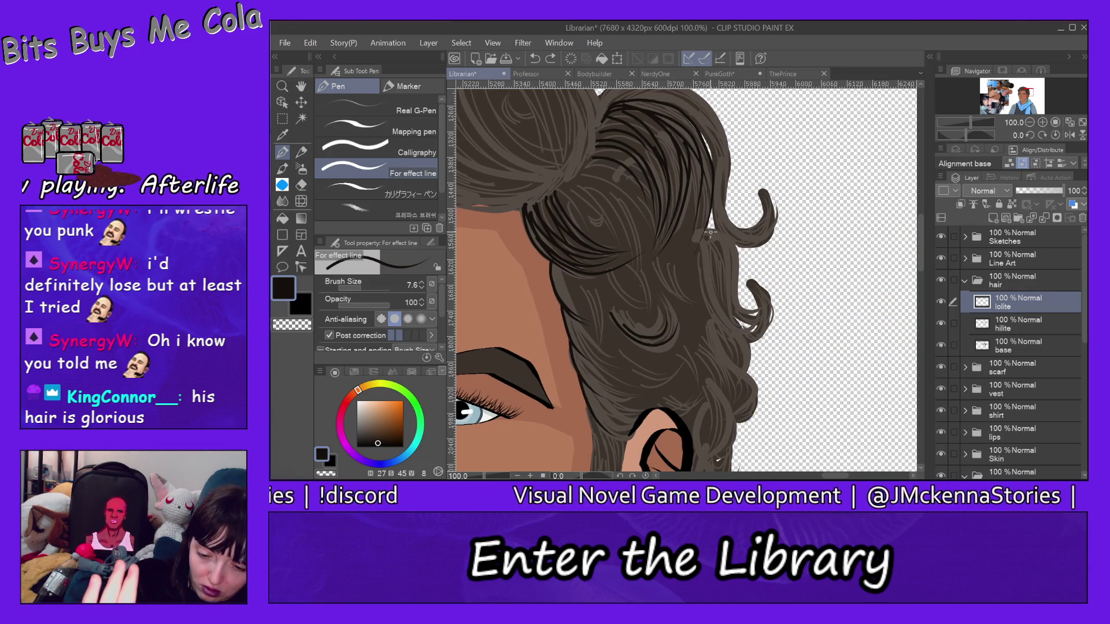
left_click_drag(737, 272, 760, 306)
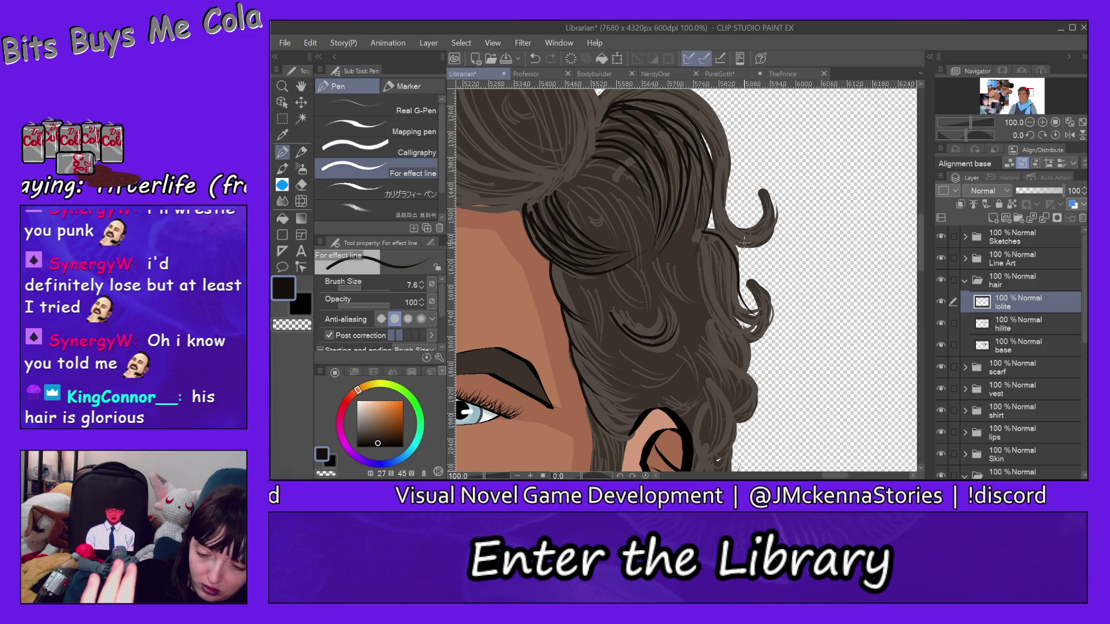
left_click(310, 43)
left_click(359, 29)
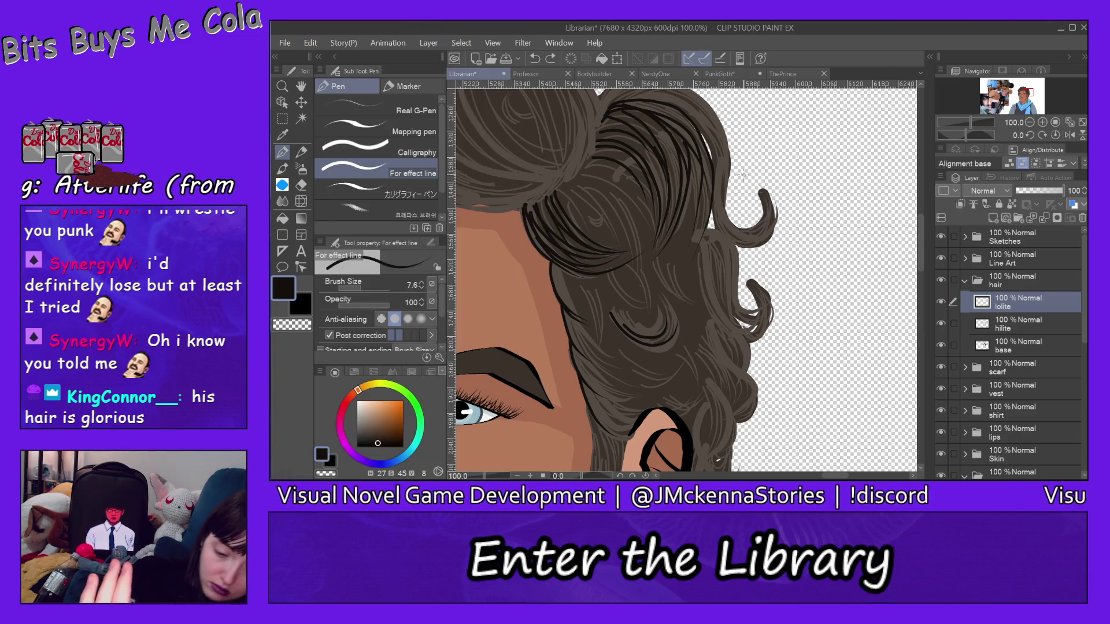
mouse_move(706, 237)
left_mouse_down()
mouse_move(736, 262)
mouse_move(761, 318)
left_mouse_up()
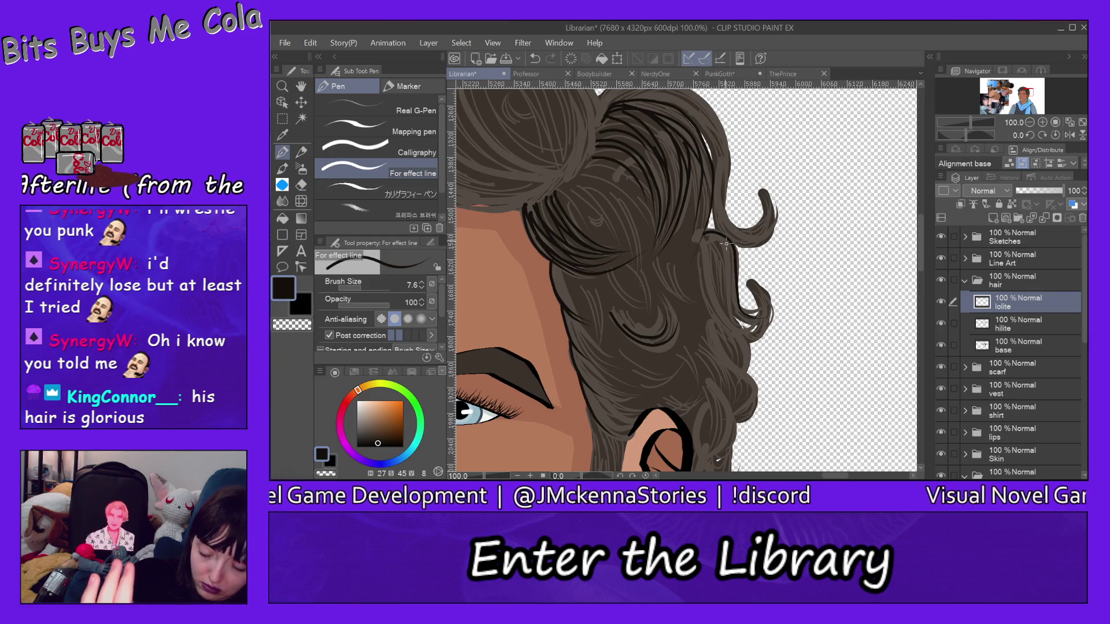
left_click_drag(720, 246, 751, 321)
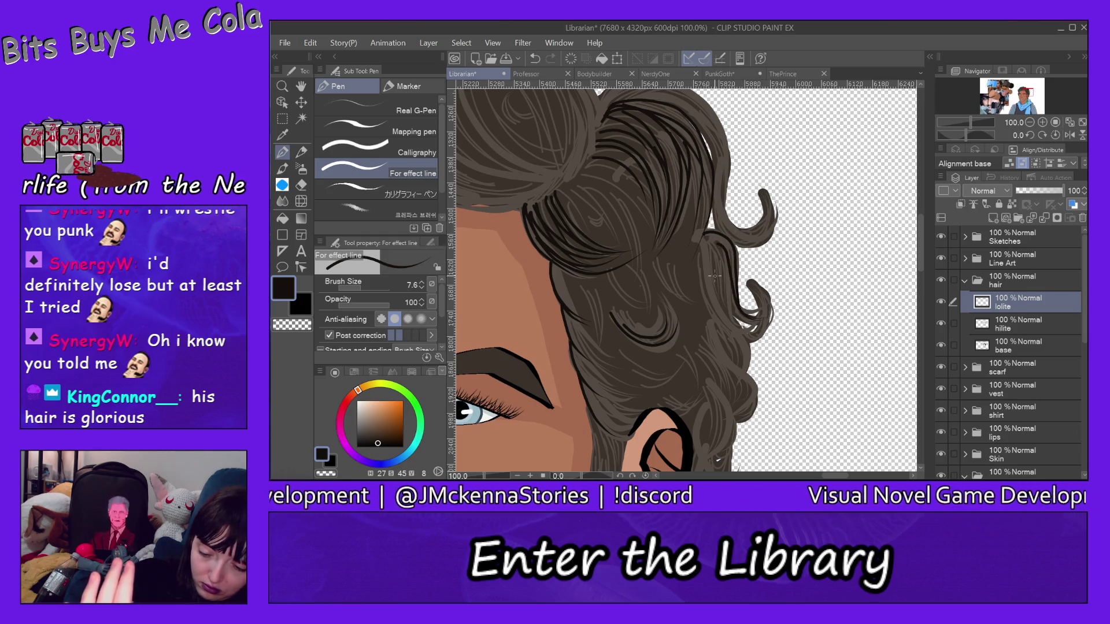
left_click_drag(717, 259, 761, 317)
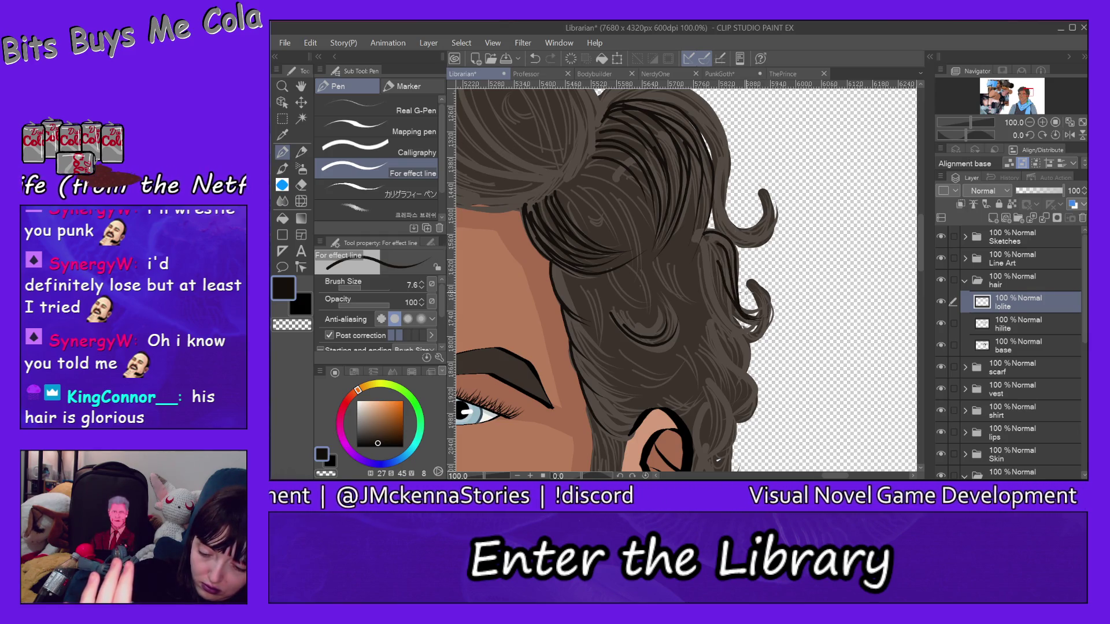
left_click(310, 43)
left_click(350, 33)
left_click_drag(717, 254, 754, 322)
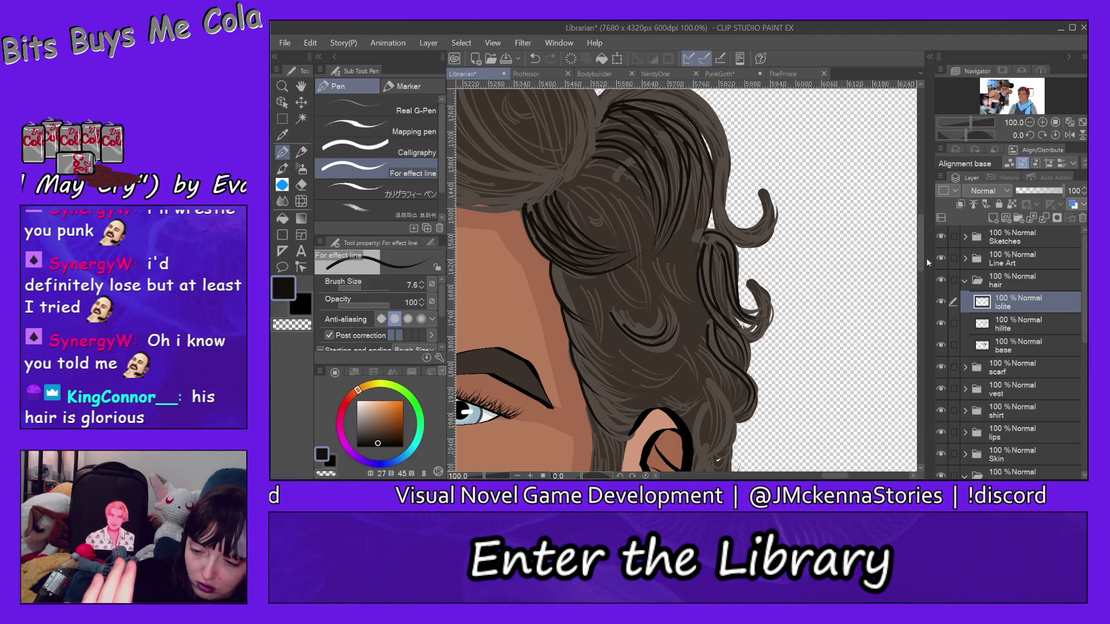
scroll(922, 251, "down", 5)
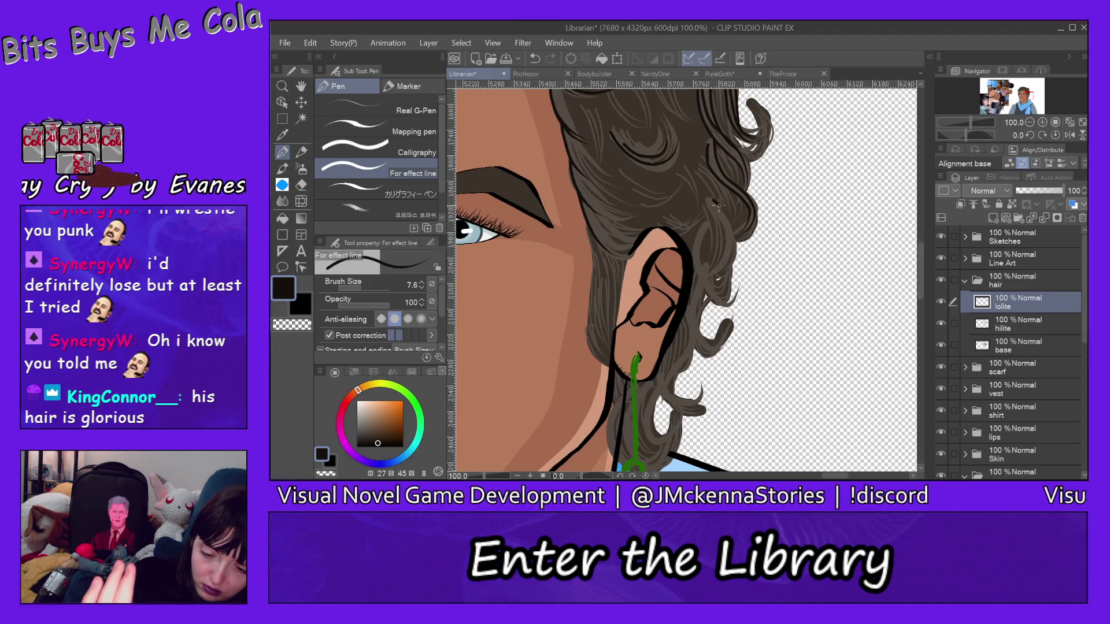
Draw nine thin dark strands down the hair edge beside and below the ear
left_click_drag(718, 205, 719, 281)
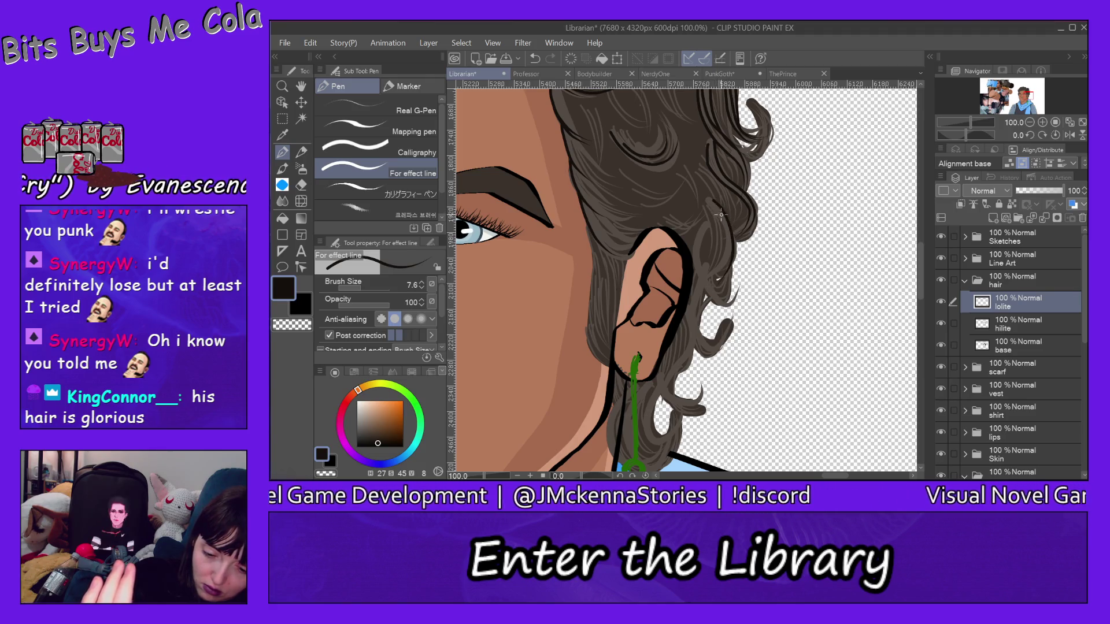
left_click_drag(722, 219, 713, 276)
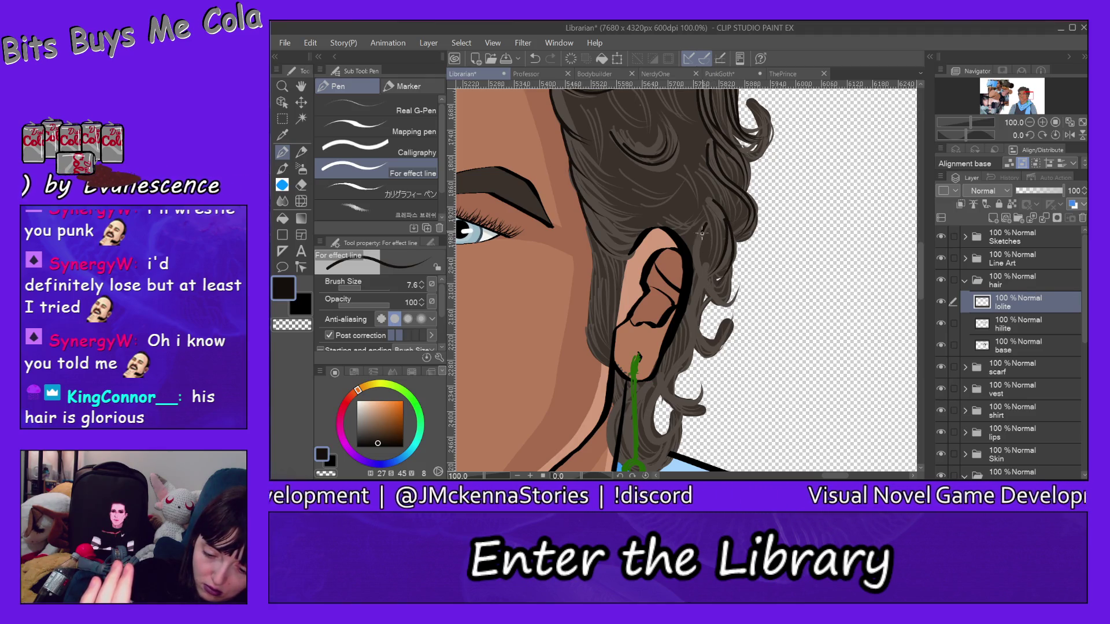
left_click_drag(703, 227, 714, 296)
left_click_drag(699, 240, 726, 289)
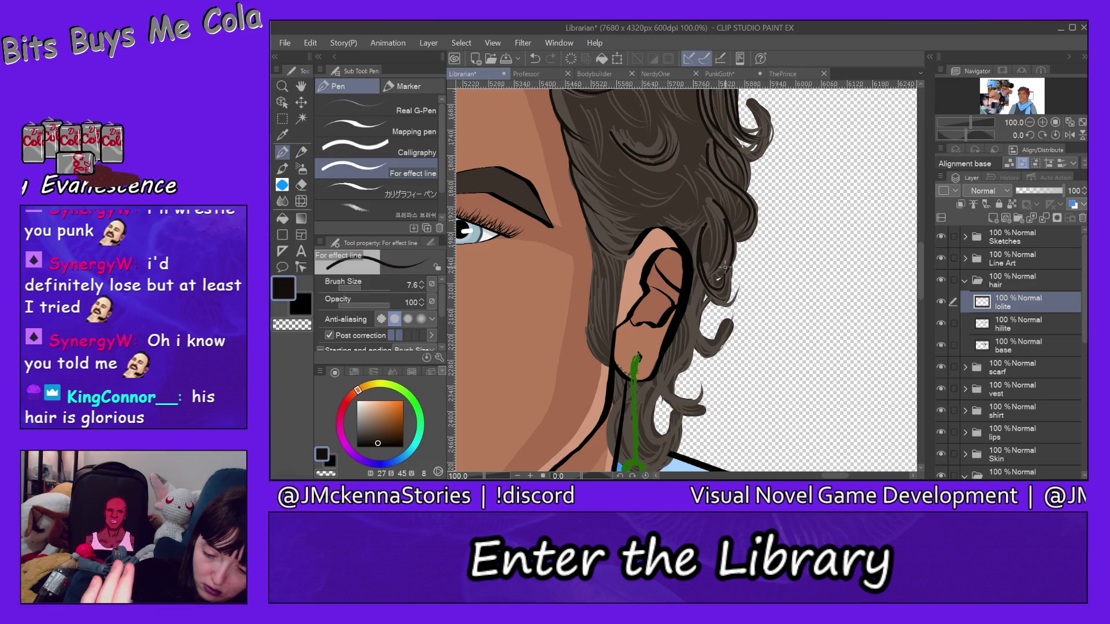
left_click_drag(697, 244, 724, 302)
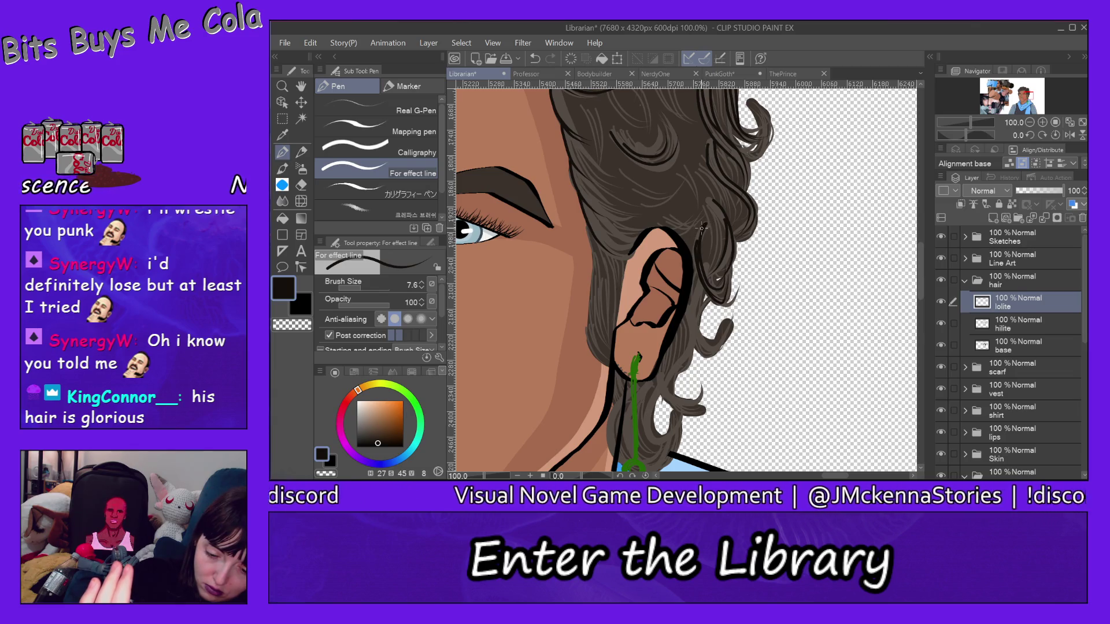
left_click_drag(702, 226, 708, 350)
mouse_move(696, 279)
left_mouse_down()
mouse_move(691, 318)
mouse_move(726, 320)
mouse_move(698, 349)
mouse_move(730, 350)
left_mouse_up()
left_click_drag(714, 295, 672, 396)
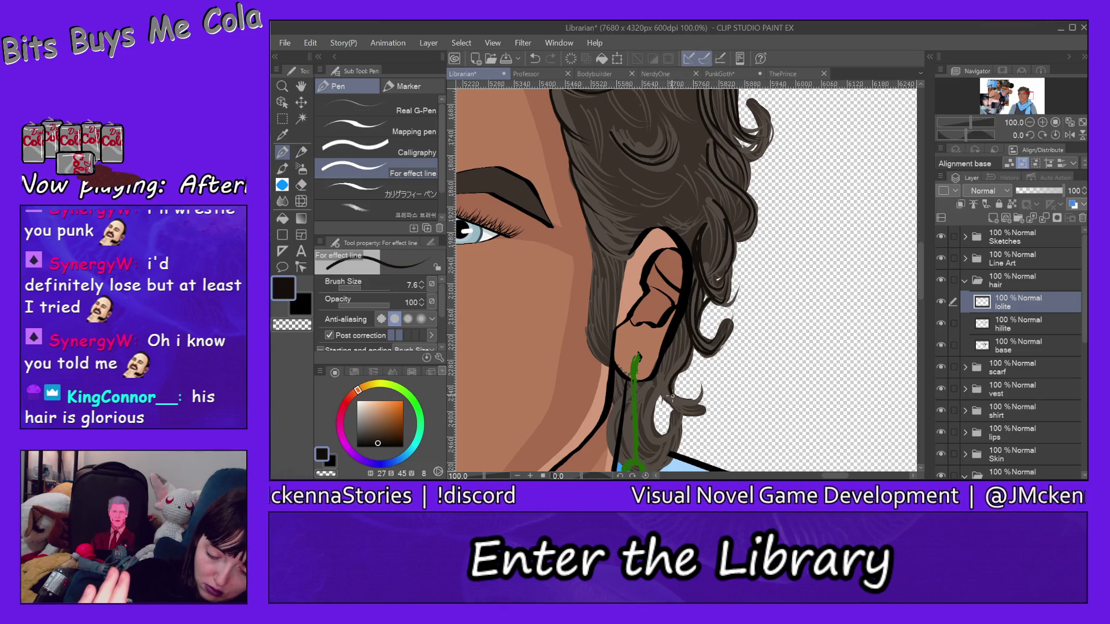
mouse_move(695, 335)
left_mouse_down()
mouse_move(671, 405)
mouse_move(700, 414)
left_mouse_up()
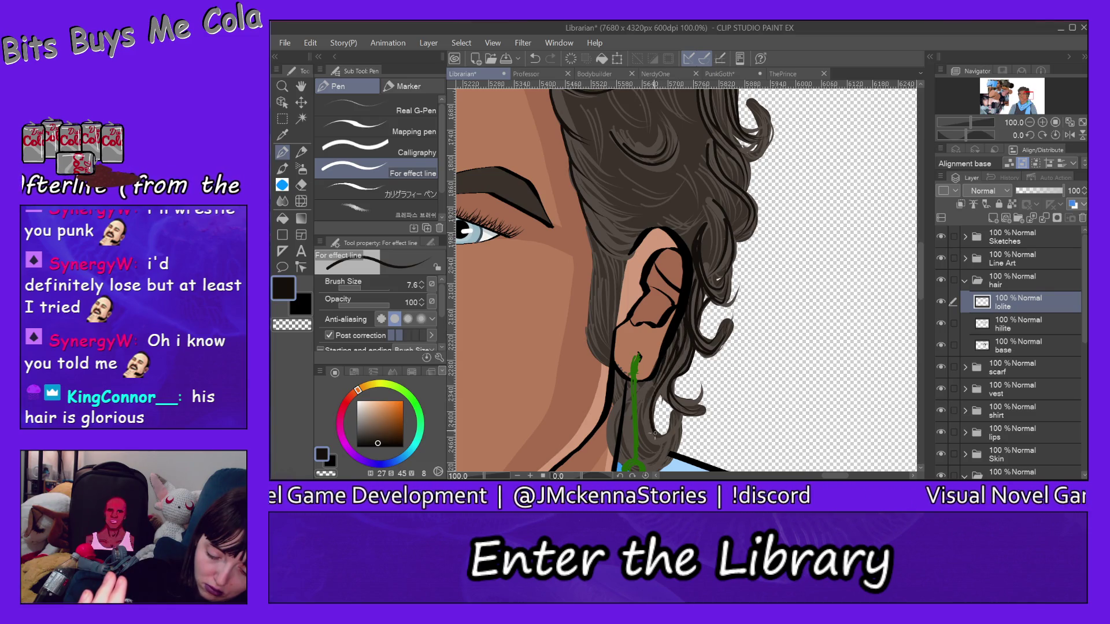
scroll(922, 289, "down", 5)
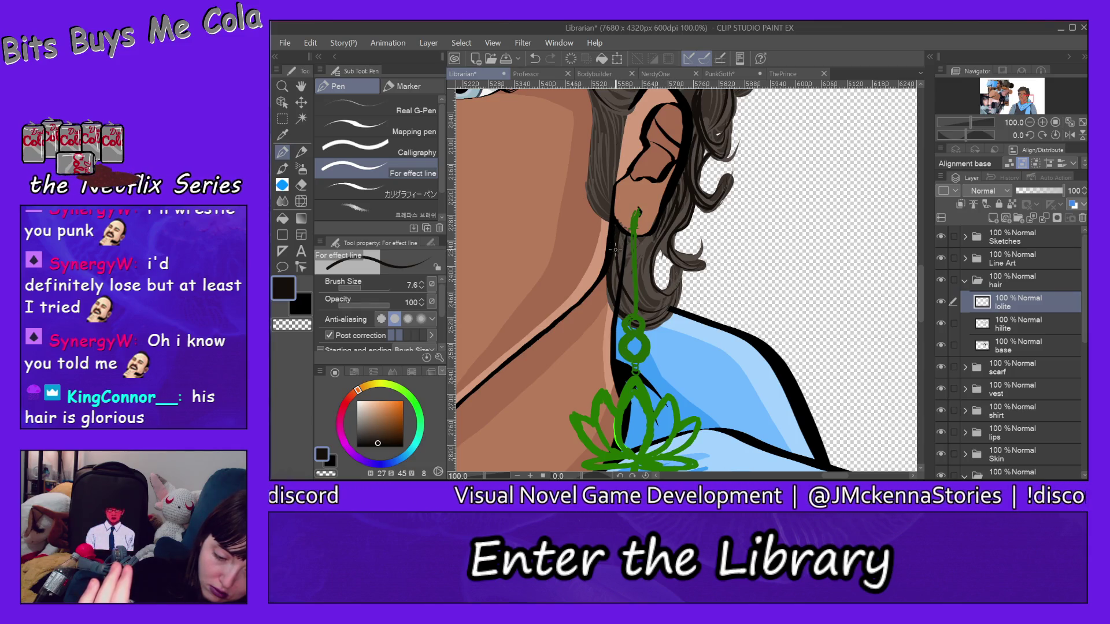
Stroke dark strands down beside the earring chain toward the shoulder, plus one near the ear
left_click_drag(615, 250, 671, 280)
mouse_move(631, 237)
left_mouse_down()
mouse_move(629, 286)
mouse_move(660, 301)
left_mouse_up()
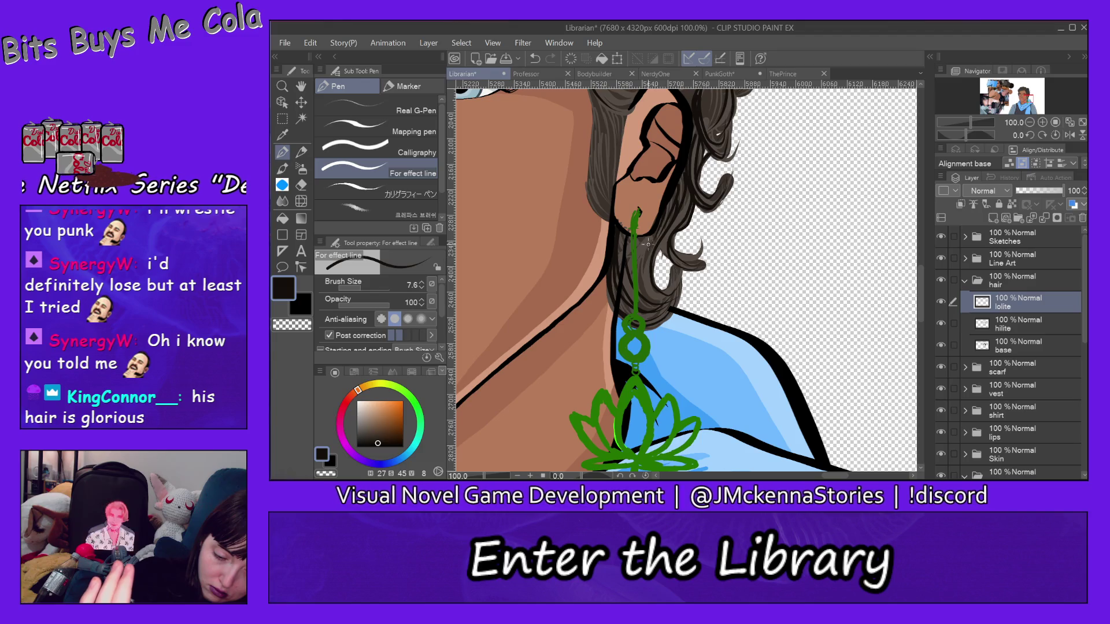
left_click_drag(631, 256, 662, 304)
mouse_move(653, 234)
left_mouse_down()
mouse_move(636, 260)
mouse_move(665, 306)
mouse_move(657, 283)
mouse_move(682, 297)
left_mouse_up()
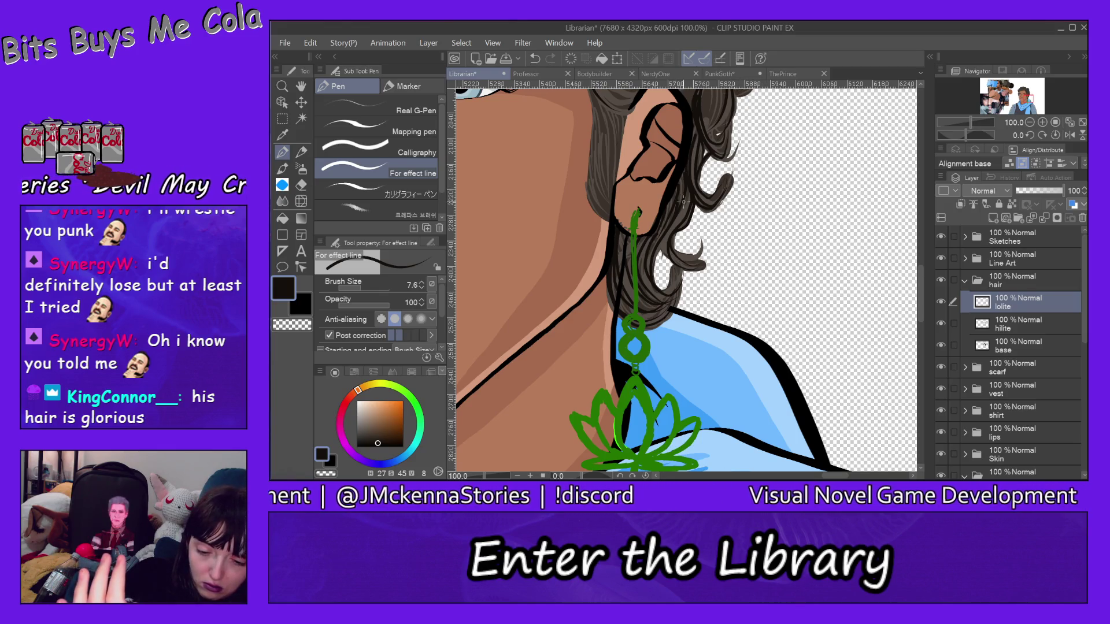
mouse_move(693, 189)
left_mouse_down()
mouse_move(665, 237)
mouse_move(682, 265)
left_mouse_up()
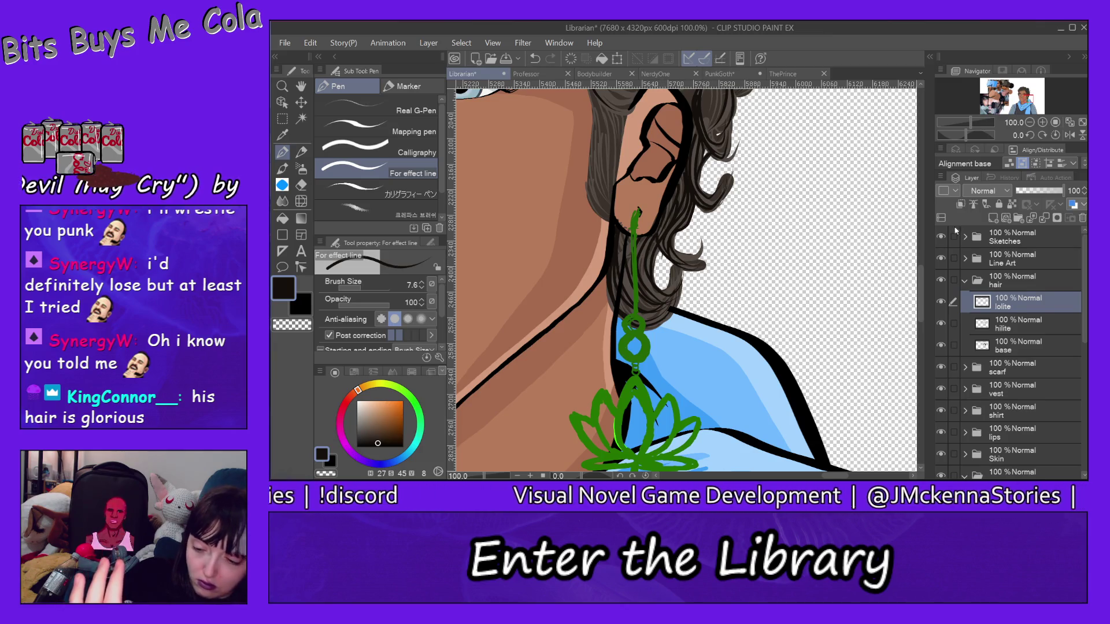
mouse_move(921, 278)
left_mouse_down()
mouse_move(918, 244)
mouse_move(918, 255)
left_mouse_up()
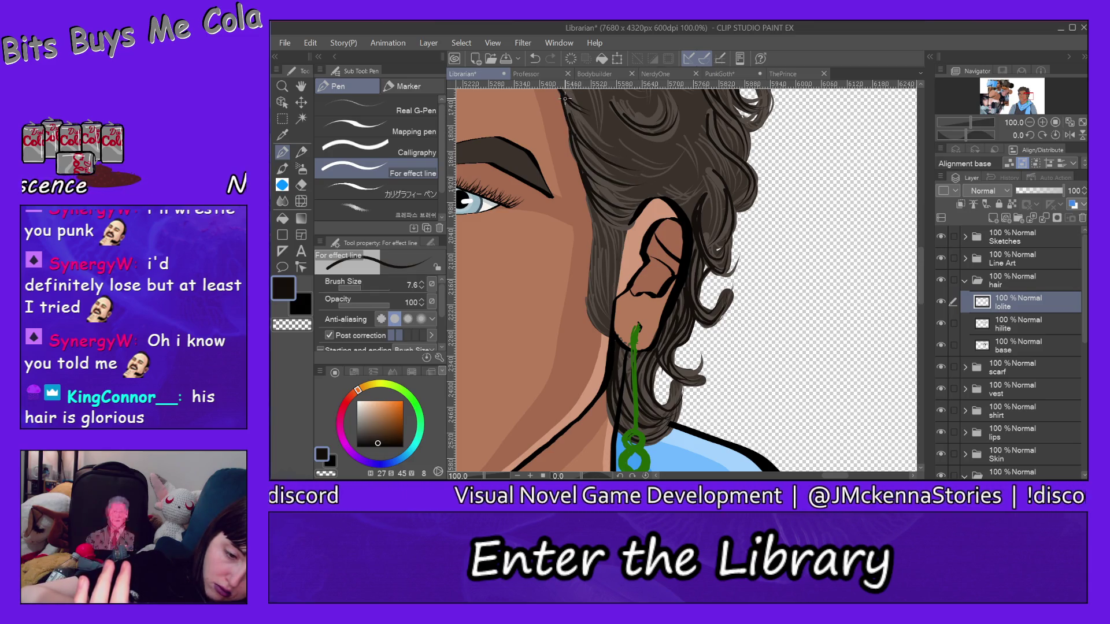
Draw three dark lowlight strands across the curls above the ear
left_click_drag(567, 120, 624, 150)
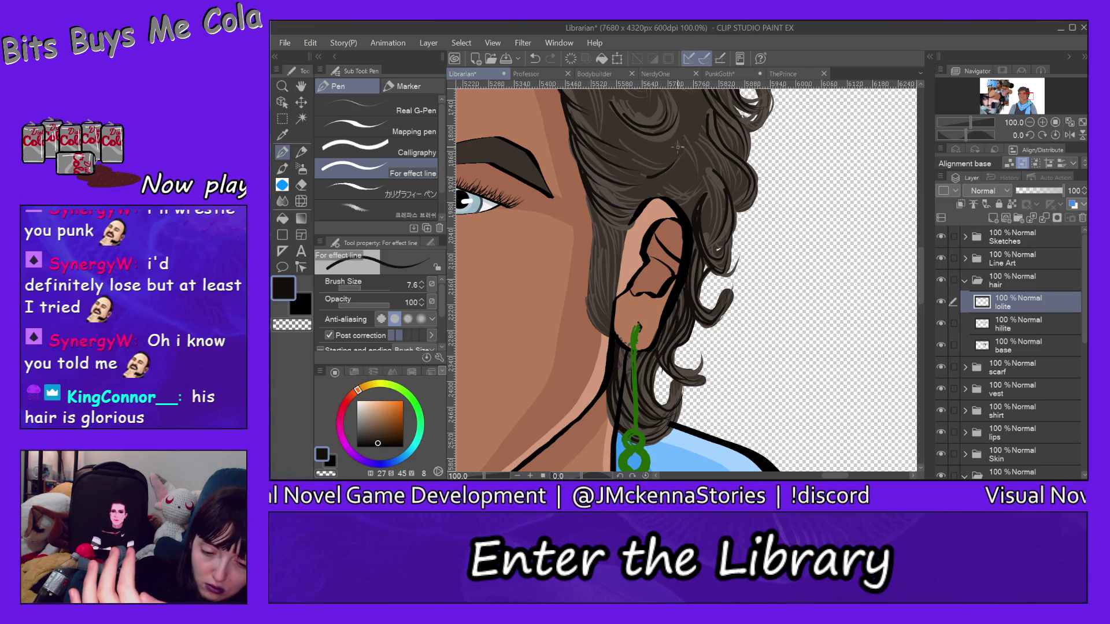
left_click_drag(639, 166, 686, 154)
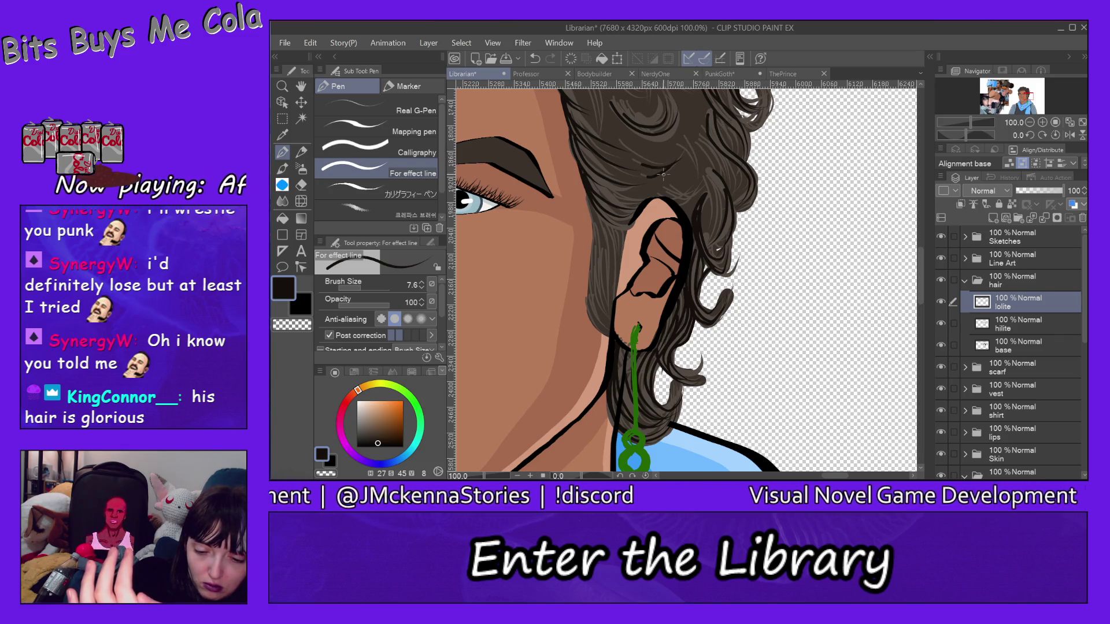
left_click_drag(651, 173, 663, 171)
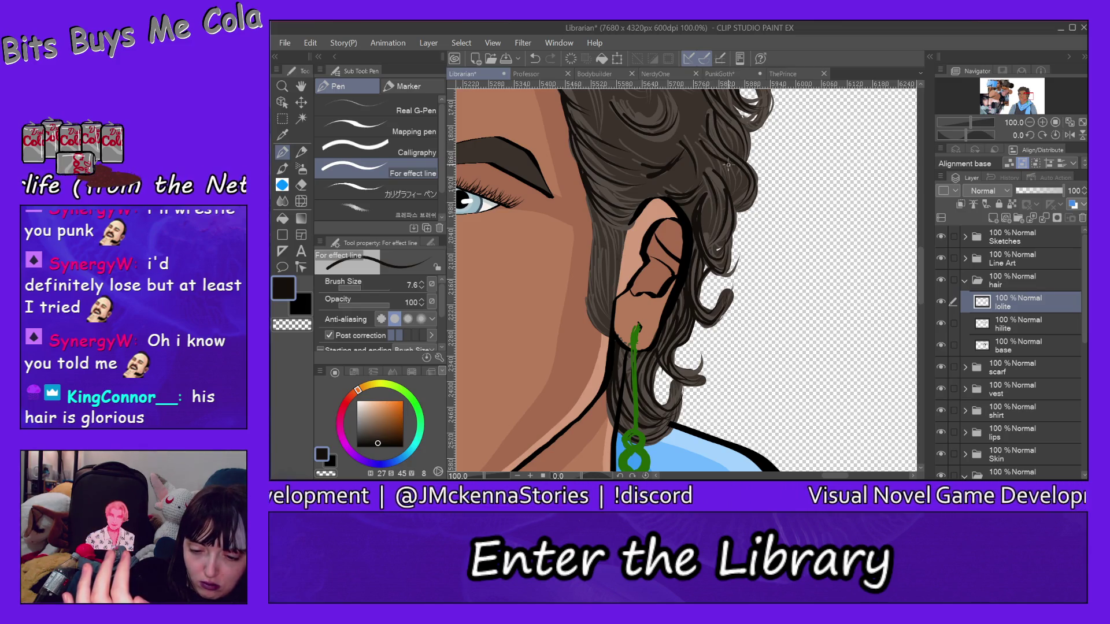
Undo the misplaced short strand and redraw it over the curls
left_click(310, 43)
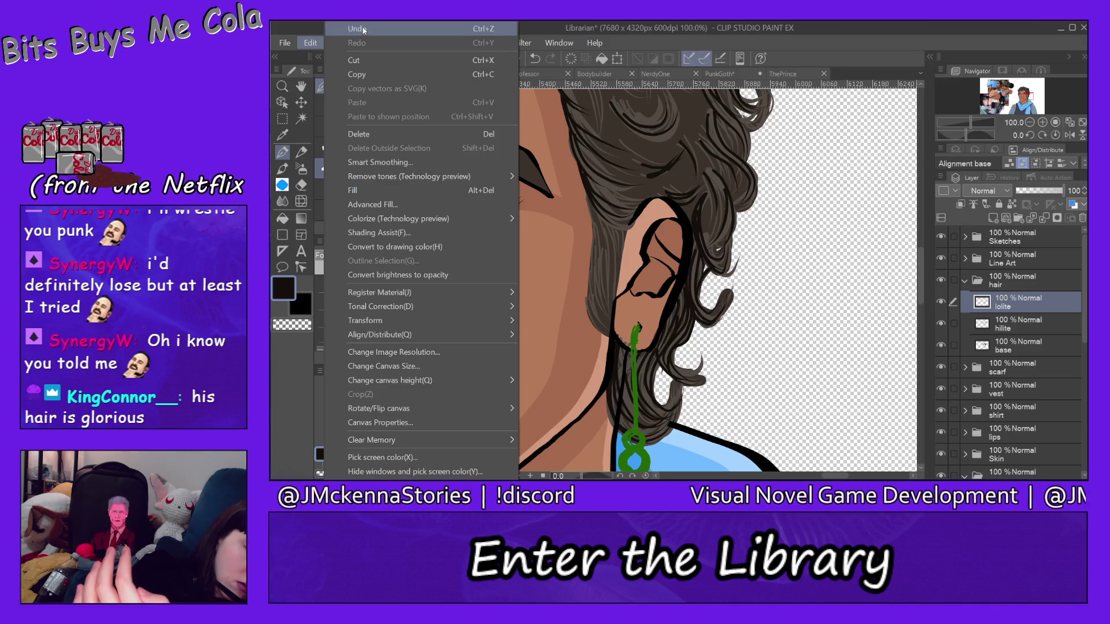
left_click(746, 154)
left_click_drag(699, 132, 733, 202)
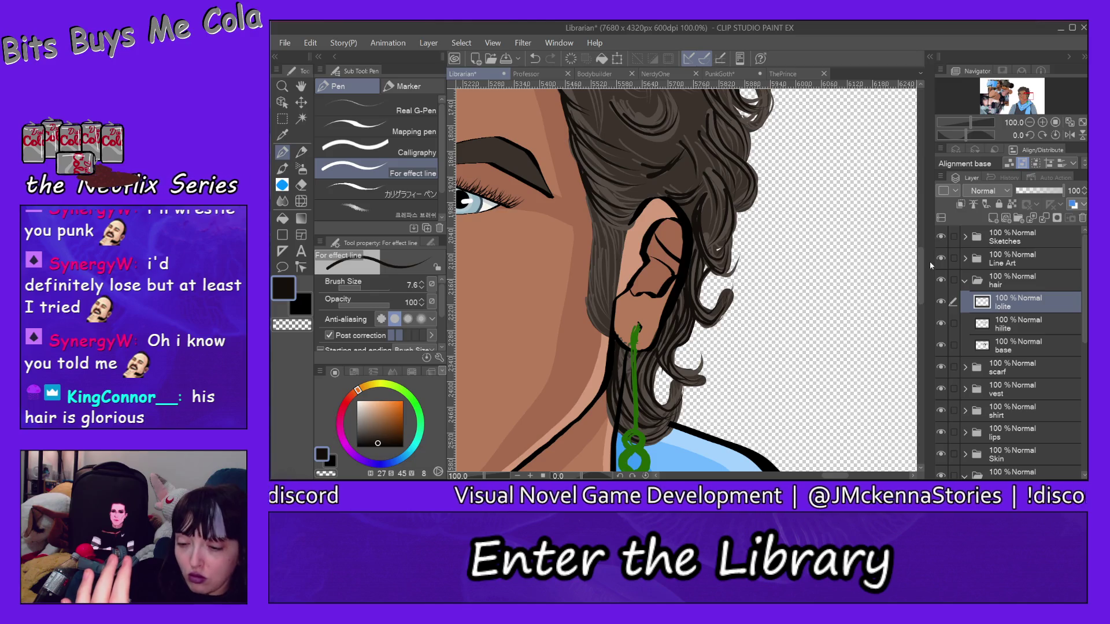
left_click_drag(920, 266, 919, 225)
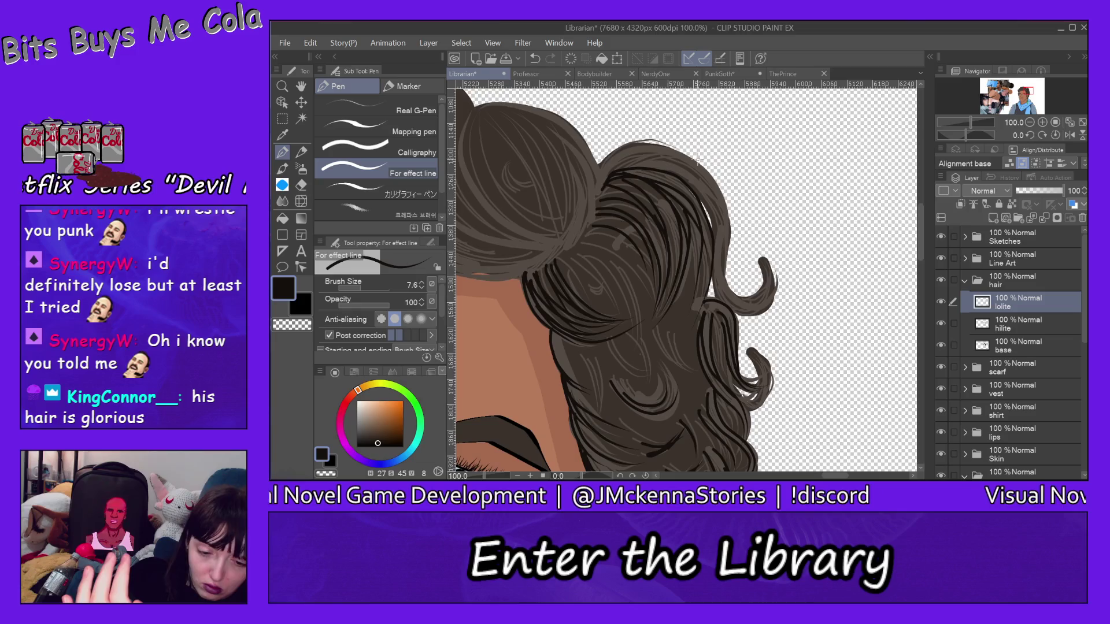
Stroke a dark lowlight strand around the bun's top and right edge, retracing it twice
mouse_move(599, 168)
left_mouse_down()
mouse_move(615, 151)
mouse_move(685, 151)
mouse_move(761, 301)
left_mouse_up()
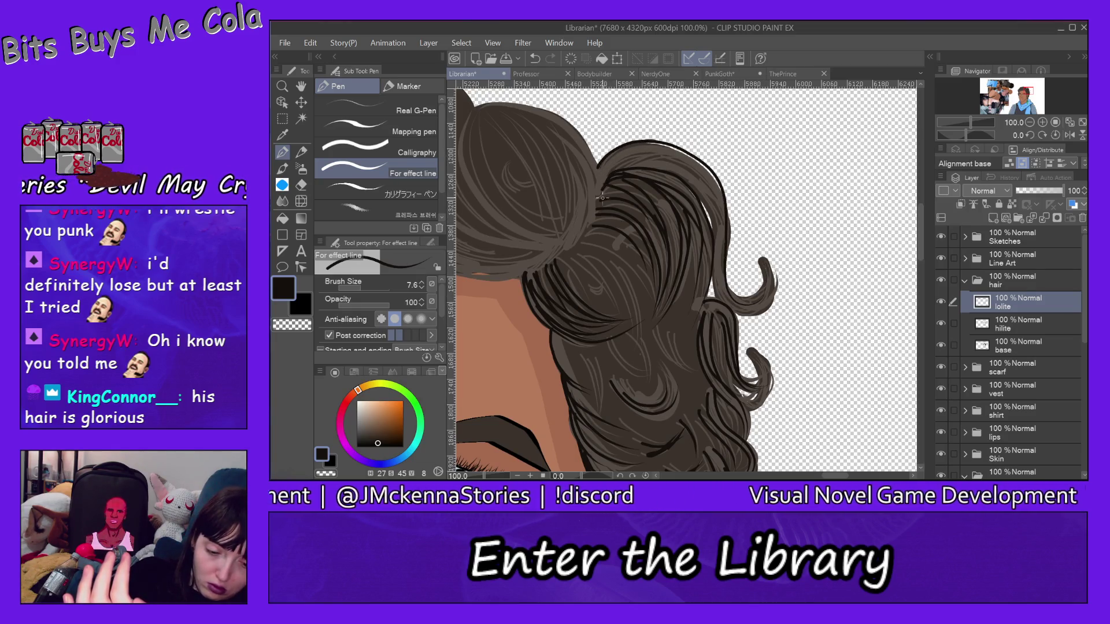
mouse_move(599, 198)
left_mouse_down()
mouse_move(599, 174)
mouse_move(680, 153)
mouse_move(723, 254)
mouse_move(765, 296)
left_mouse_up()
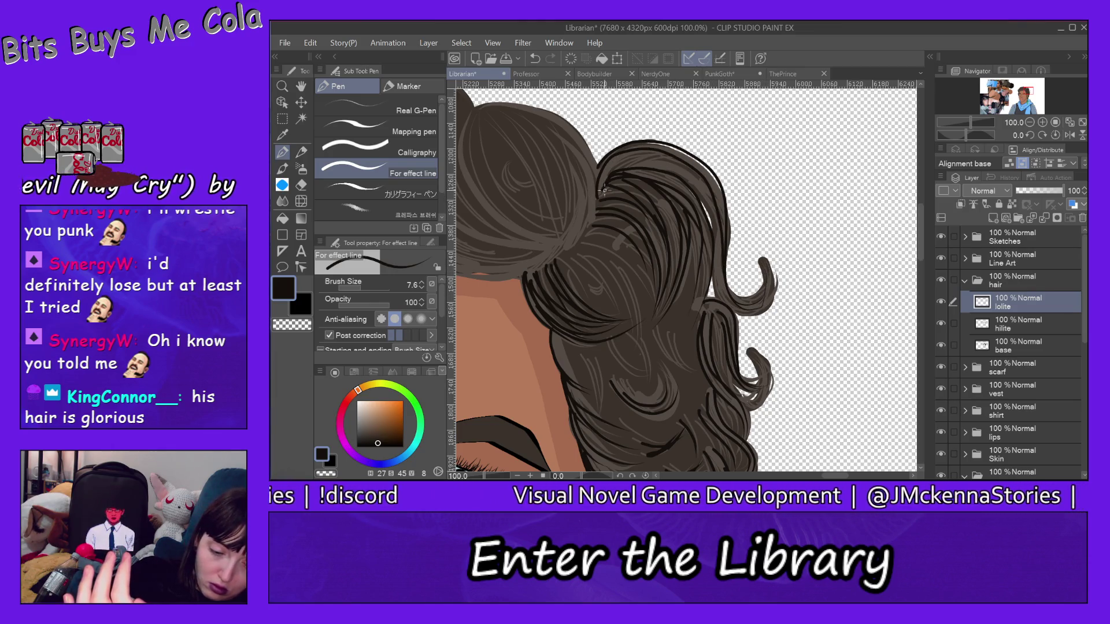
mouse_move(604, 189)
left_mouse_down()
mouse_move(636, 160)
mouse_move(714, 200)
mouse_move(724, 298)
mouse_move(773, 282)
left_mouse_up()
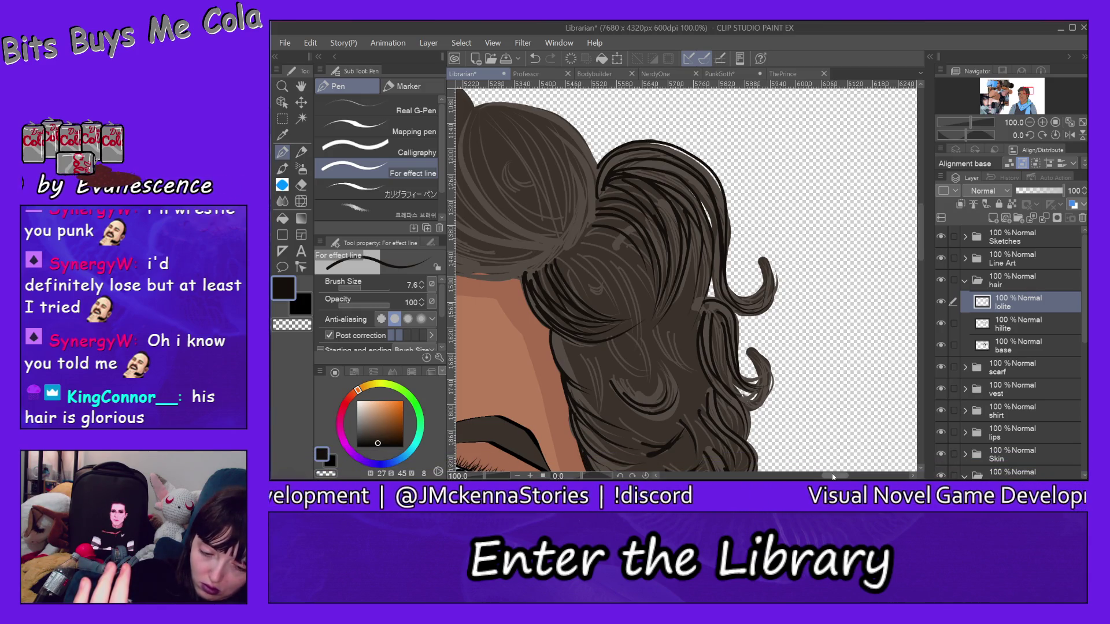
left_click_drag(834, 477, 796, 477)
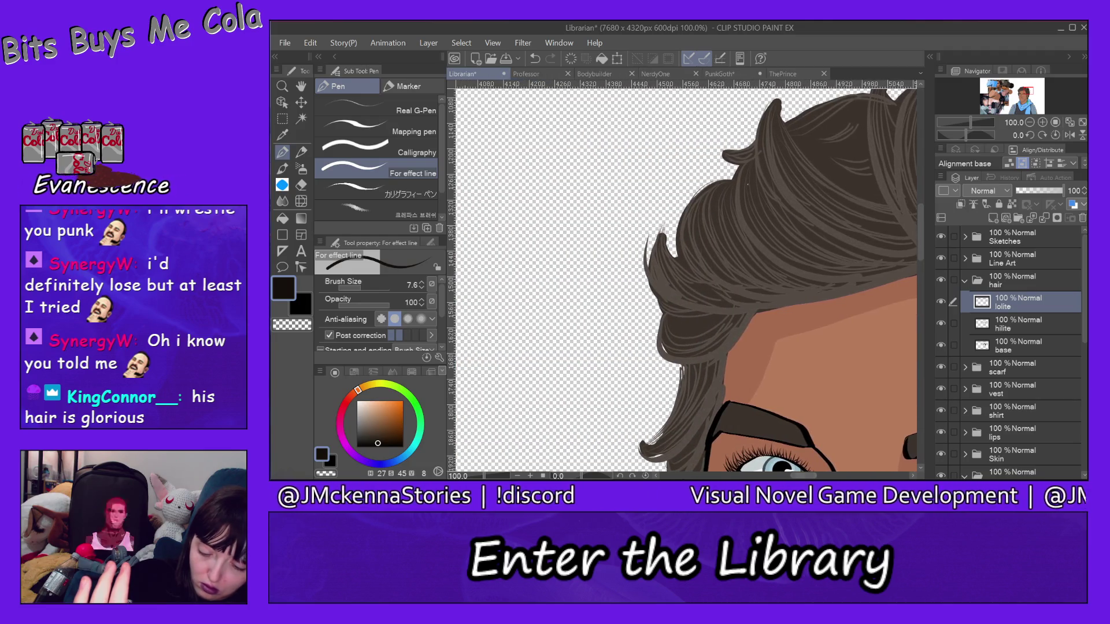
Draw six dark strands along the front hair's left edge, undoing and redrawing the last one
scroll(920, 263, "down", 5)
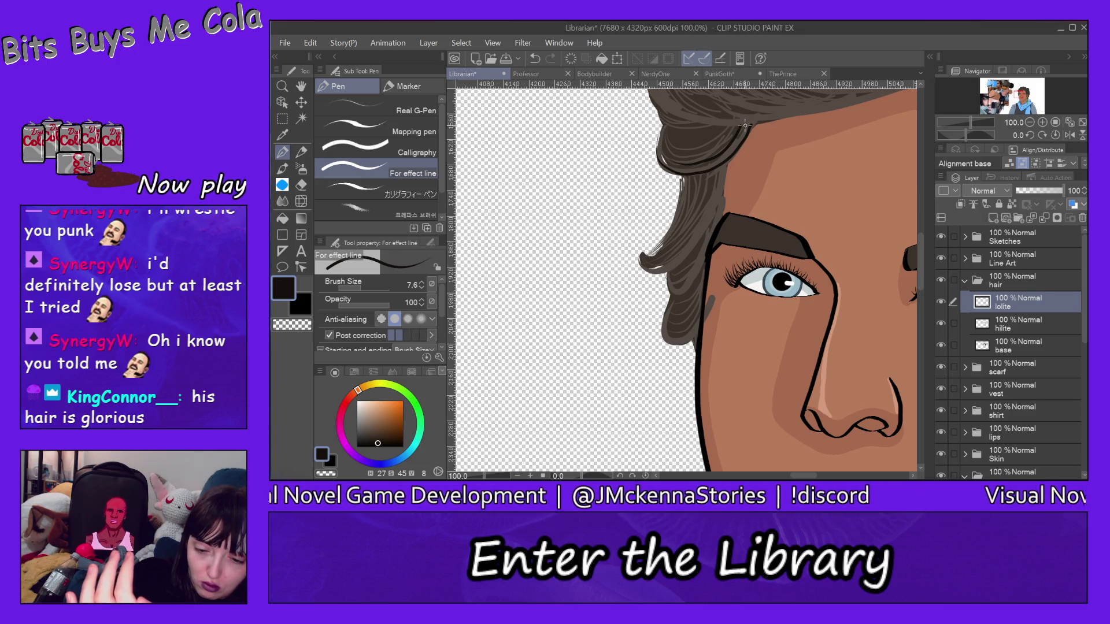
left_click_drag(745, 124, 710, 163)
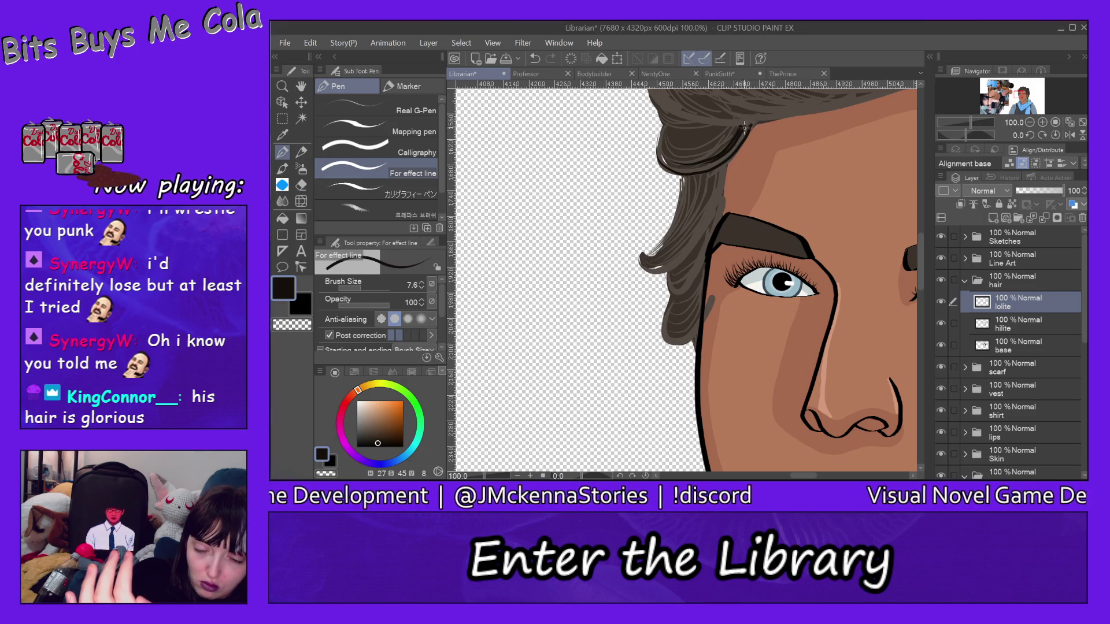
mouse_move(730, 125)
left_mouse_down()
mouse_move(683, 151)
mouse_move(640, 249)
left_mouse_up()
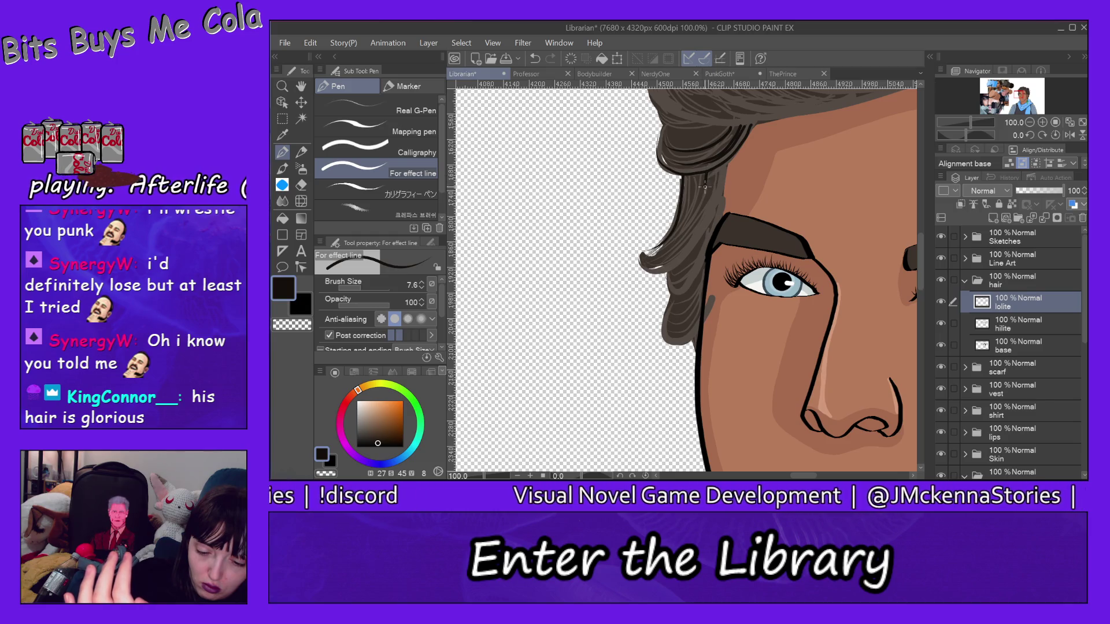
left_click_drag(705, 177, 642, 248)
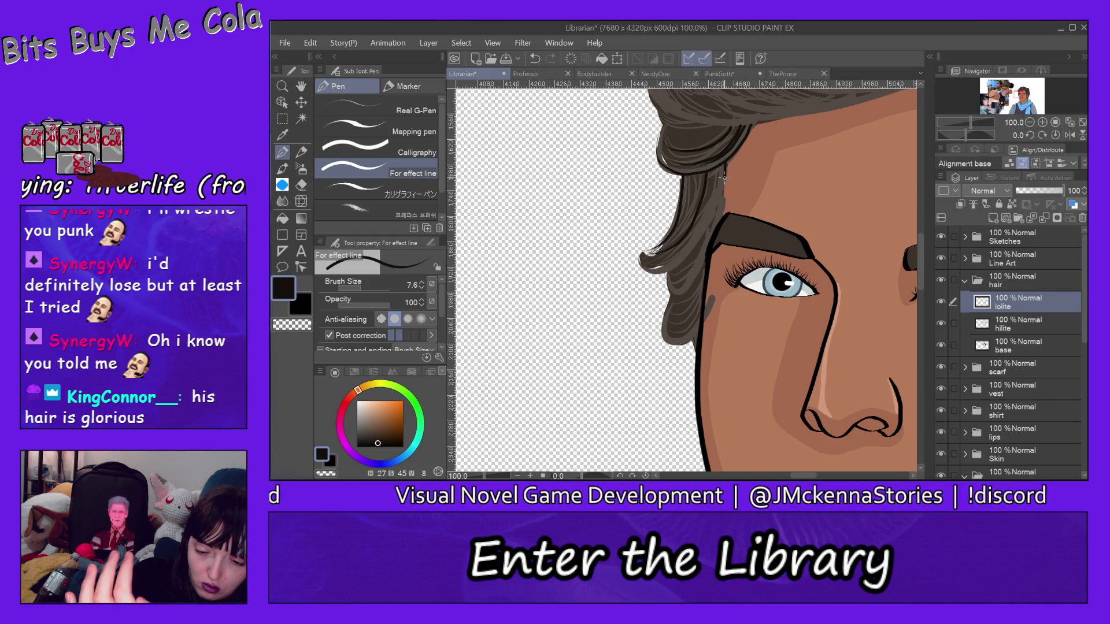
left_click_drag(724, 171, 656, 267)
mouse_move(727, 191)
left_mouse_down()
mouse_move(711, 223)
mouse_move(643, 255)
left_mouse_up()
left_click_drag(722, 208, 655, 269)
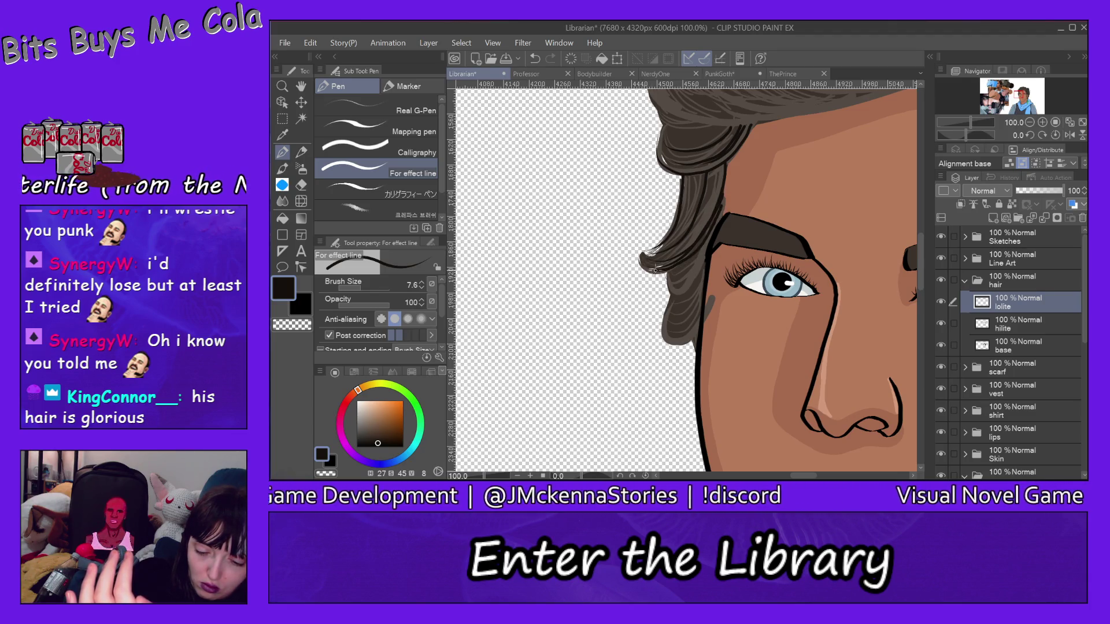
left_click(310, 42)
left_click(338, 56)
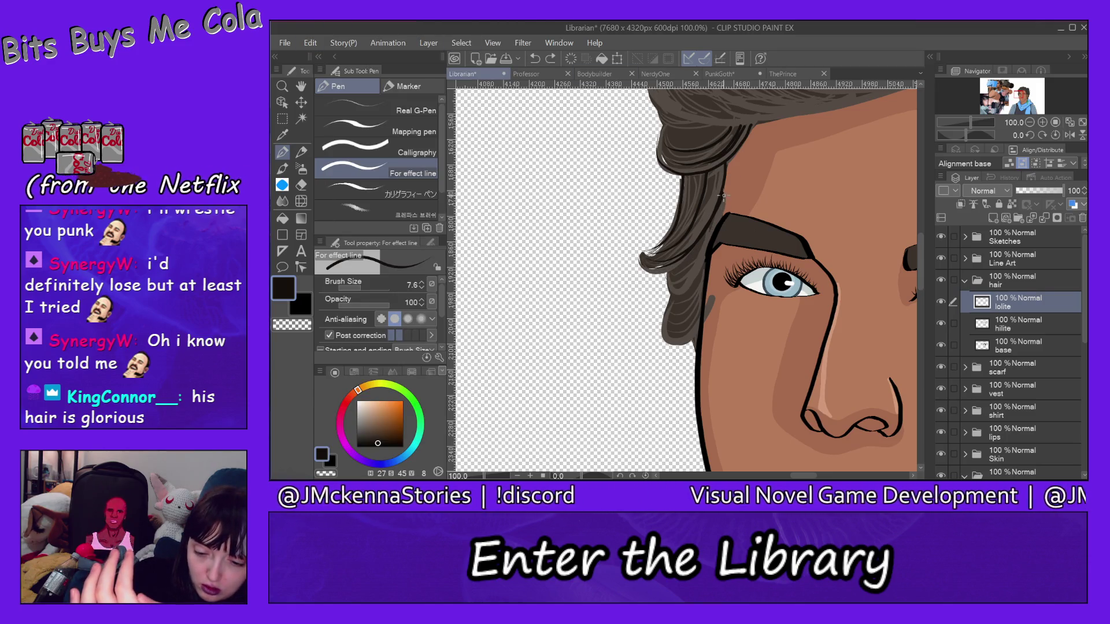
mouse_move(724, 192)
left_mouse_down()
mouse_move(720, 222)
mouse_move(671, 267)
left_mouse_up()
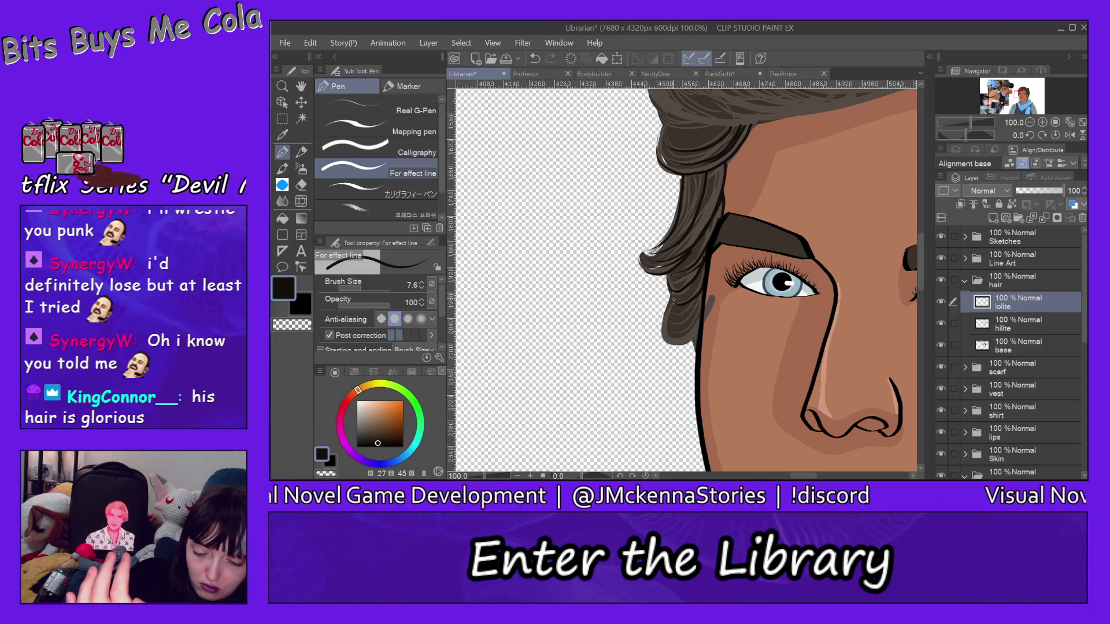
Add more dark strands along the hair's lower and left edges beside the eye
mouse_move(704, 299)
left_mouse_down()
mouse_move(674, 335)
mouse_move(692, 351)
mouse_move(672, 380)
left_mouse_up()
left_click_drag(700, 334, 665, 350)
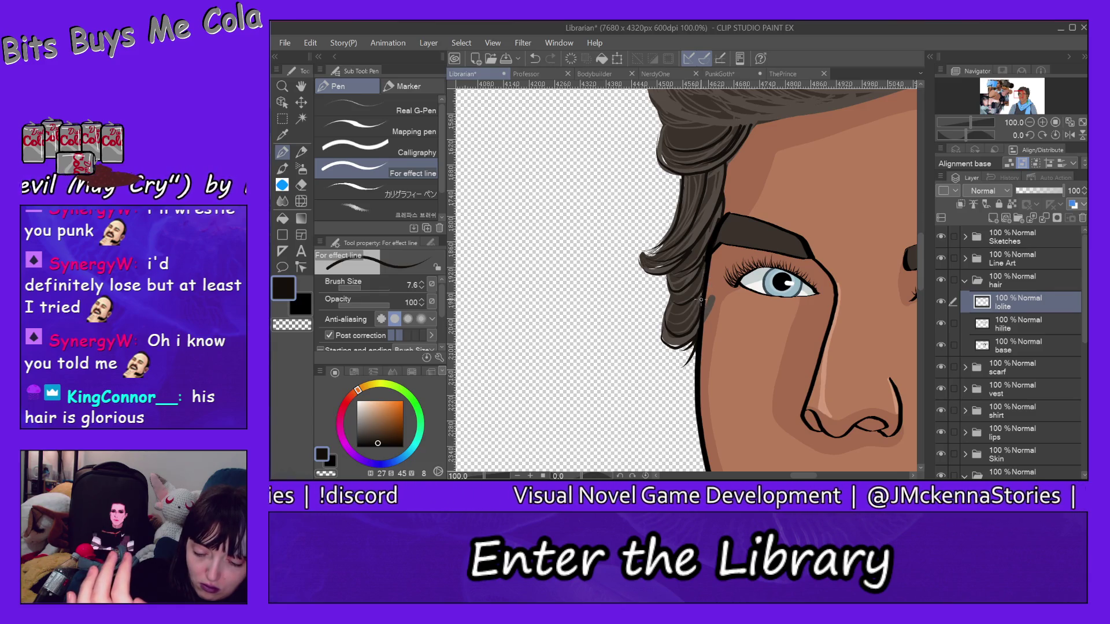
left_click_drag(705, 296, 666, 321)
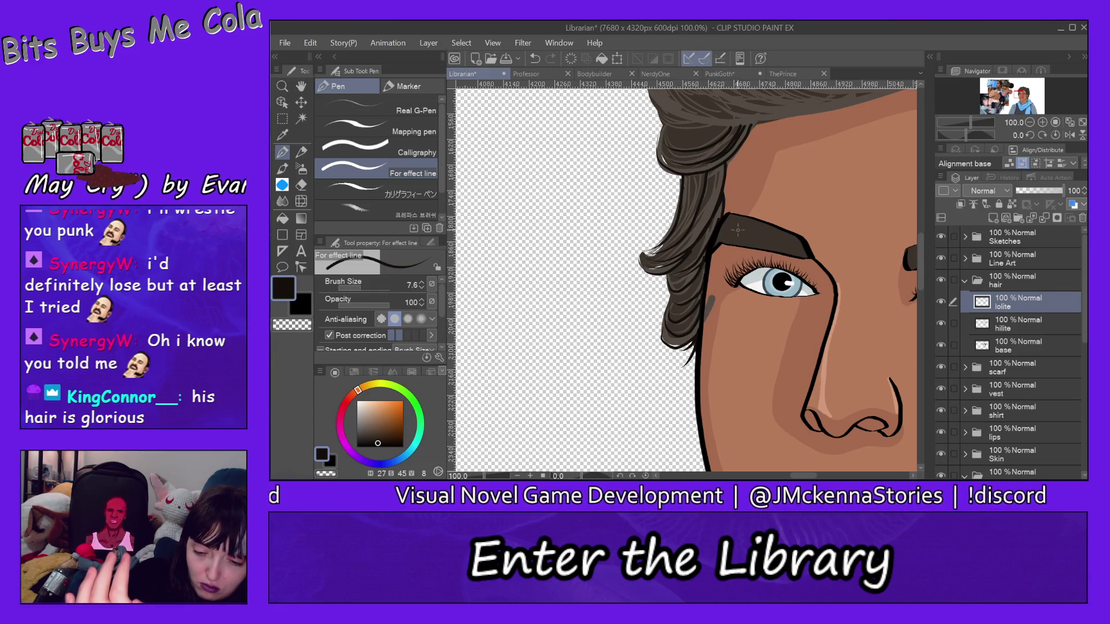
left_click_drag(696, 185, 675, 240)
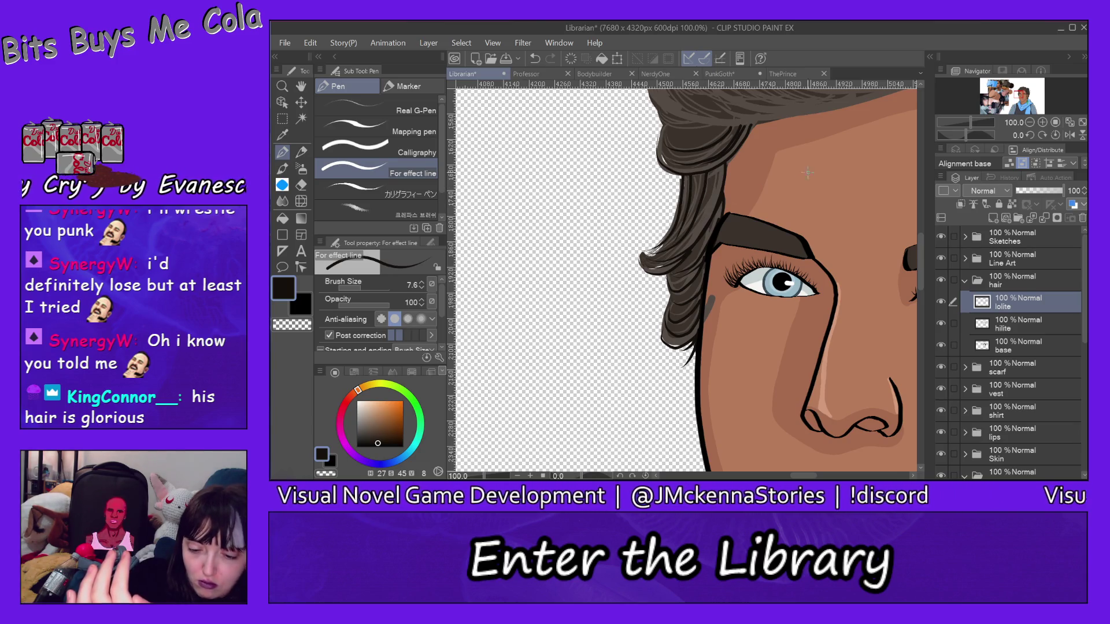
left_click_drag(725, 167, 690, 243)
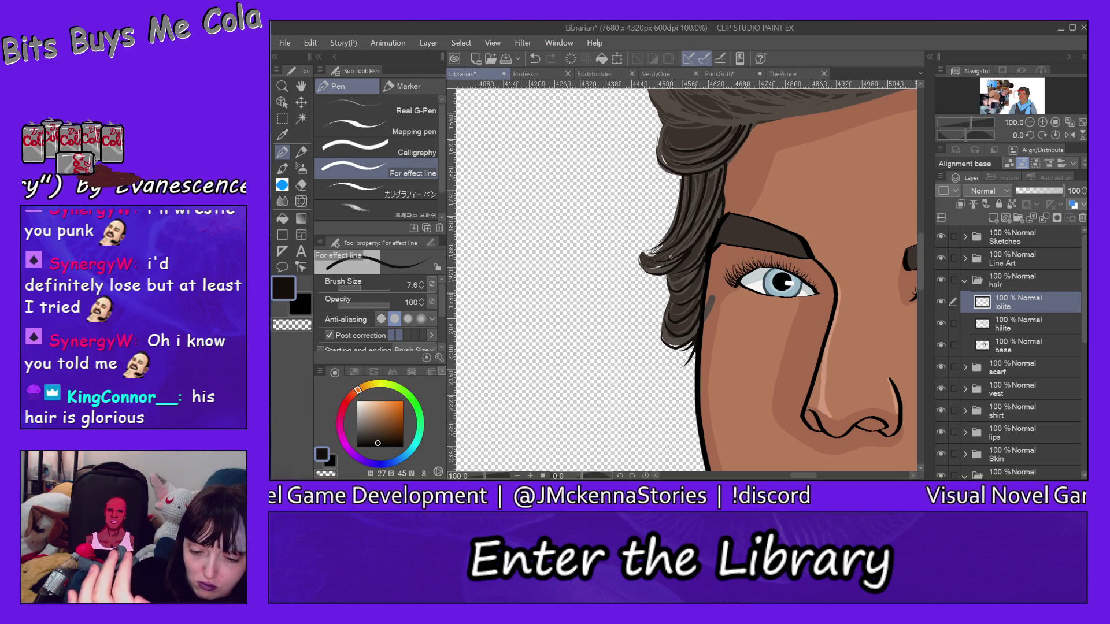
left_click_drag(920, 248, 919, 228)
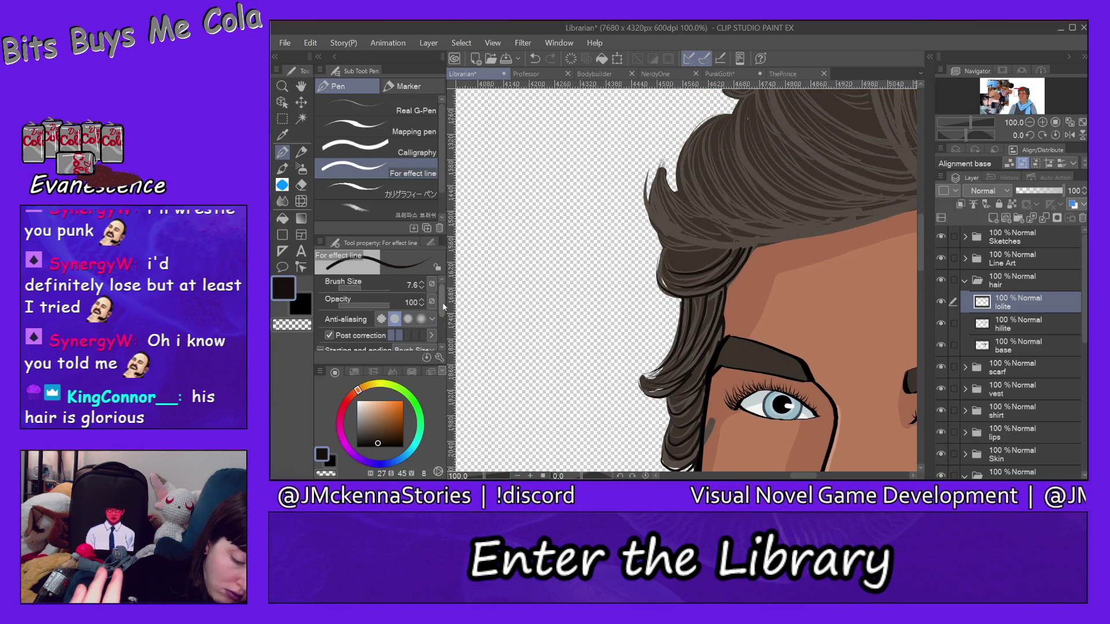
Set the pen to taper strokes only at their start (Starting 50.0)
scroll(437, 327, "down", 2)
left_click(330, 321)
left_click(329, 340)
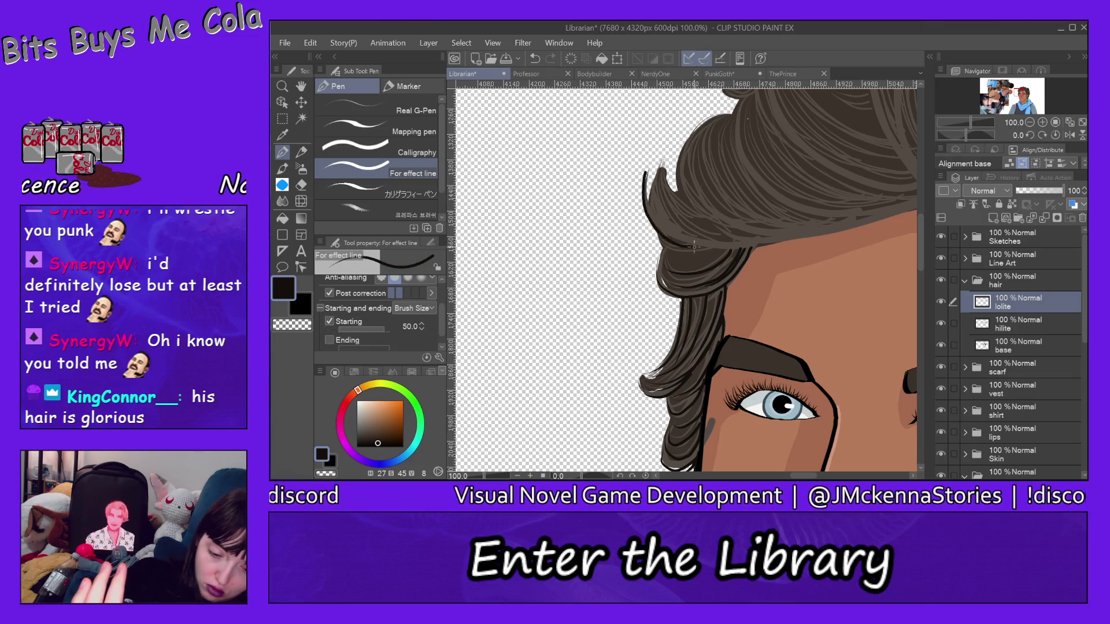
Draw seven dark lowlight strands curving down through the hair above the temple
left_click_drag(645, 179, 694, 246)
left_click_drag(659, 170, 722, 234)
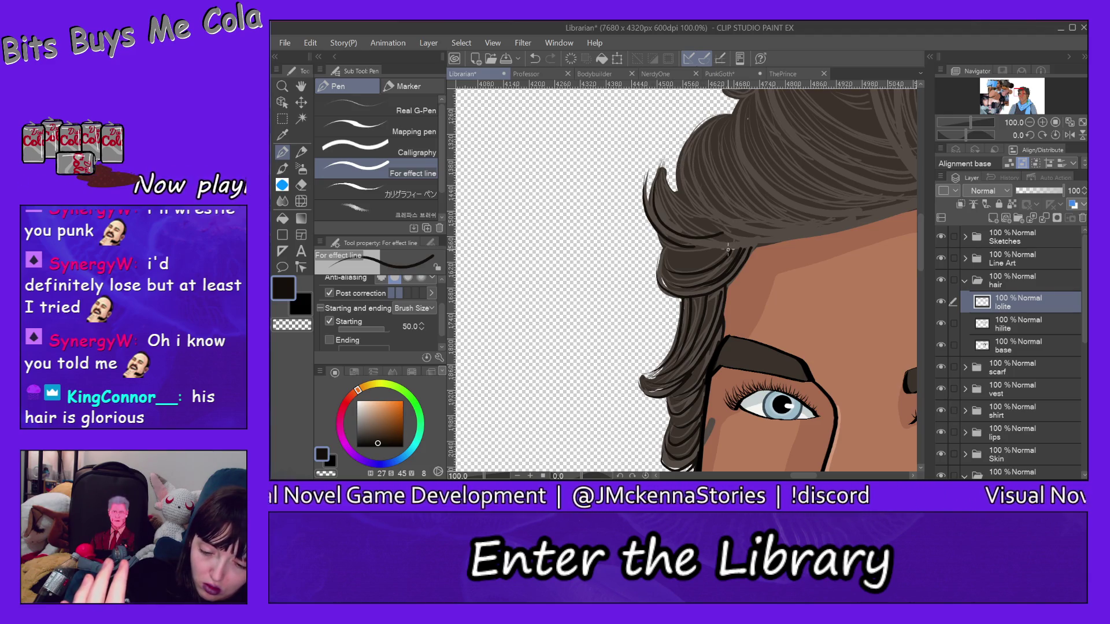
mouse_move(665, 167)
left_mouse_down()
mouse_move(664, 191)
mouse_move(792, 230)
left_mouse_up()
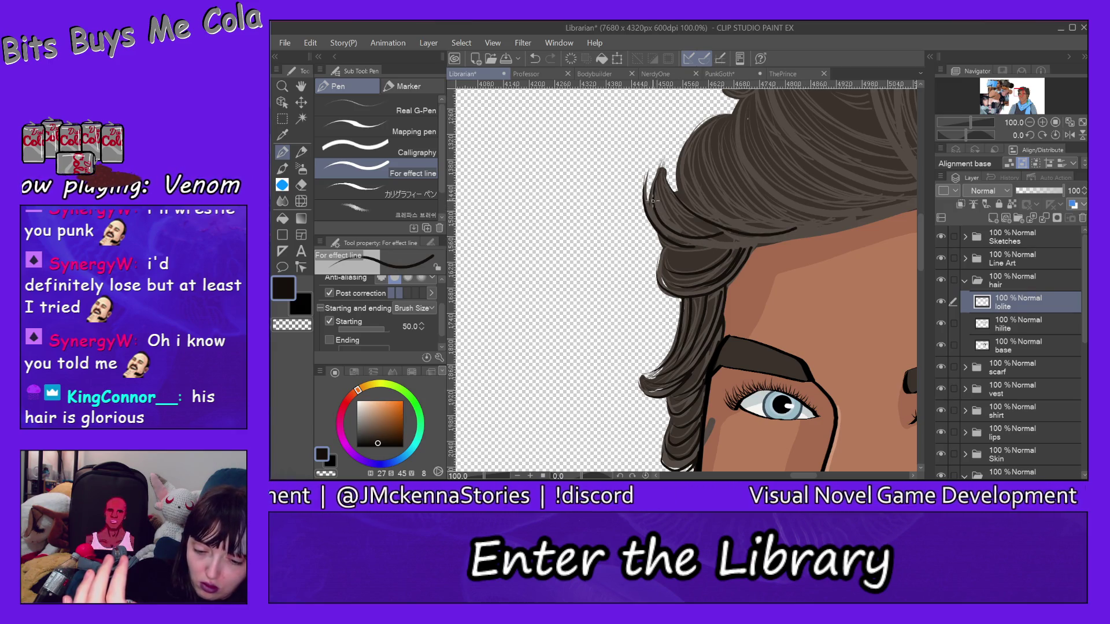
mouse_move(652, 200)
left_mouse_down()
mouse_move(662, 228)
mouse_move(740, 249)
mouse_move(784, 232)
left_mouse_up()
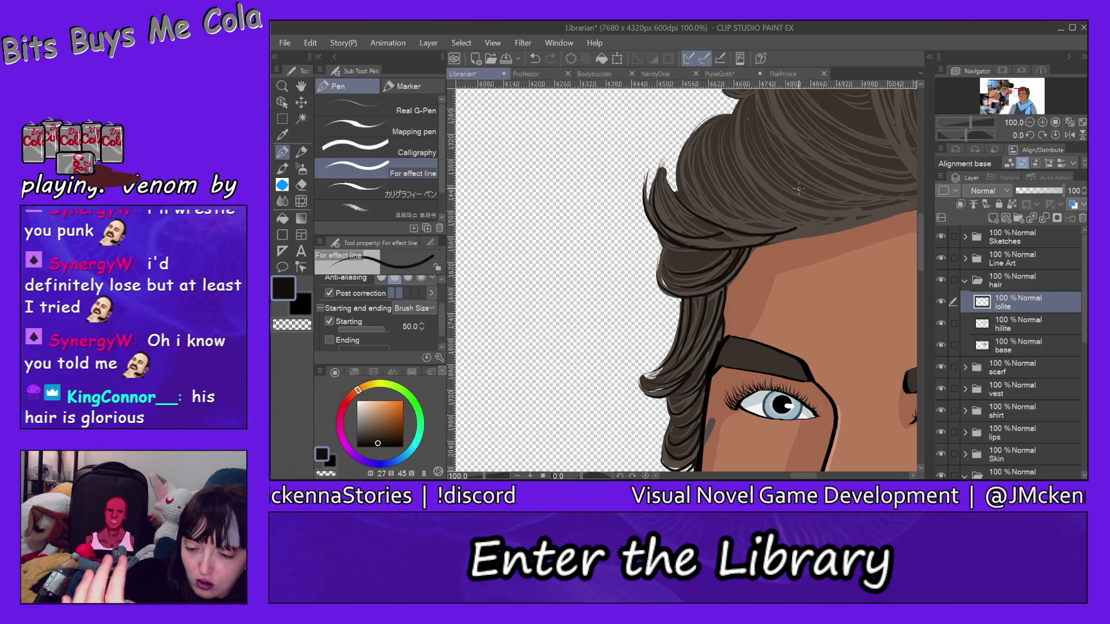
mouse_move(721, 119)
left_mouse_down()
mouse_move(682, 179)
mouse_move(775, 233)
mouse_move(836, 215)
left_mouse_up()
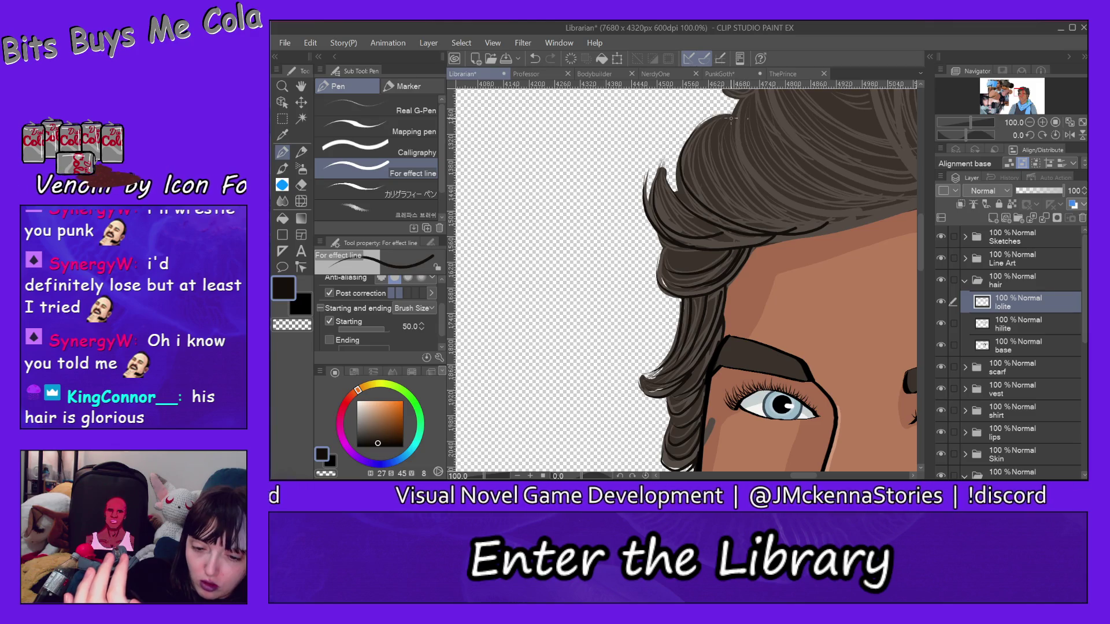
left_click_drag(716, 123, 784, 232)
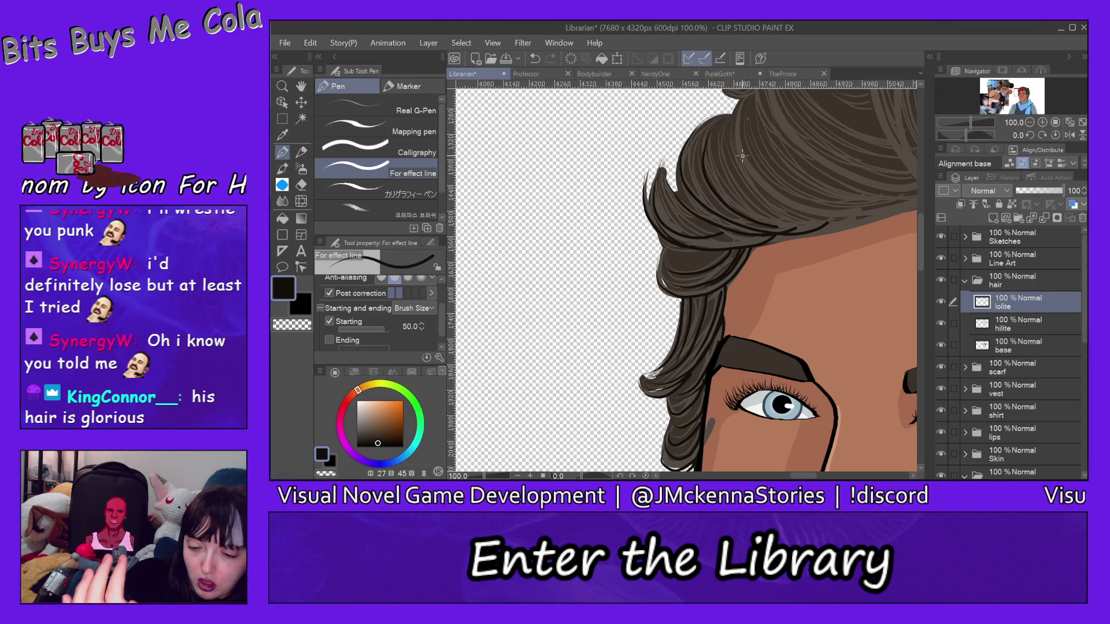
left_click_drag(742, 155, 852, 228)
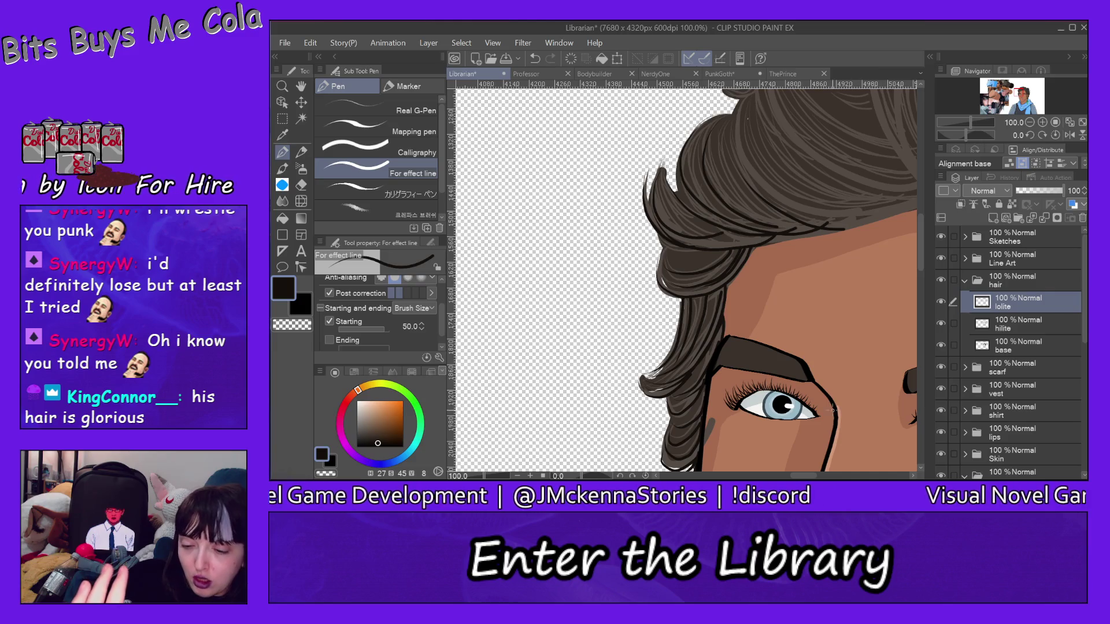
left_click_drag(812, 478, 826, 477)
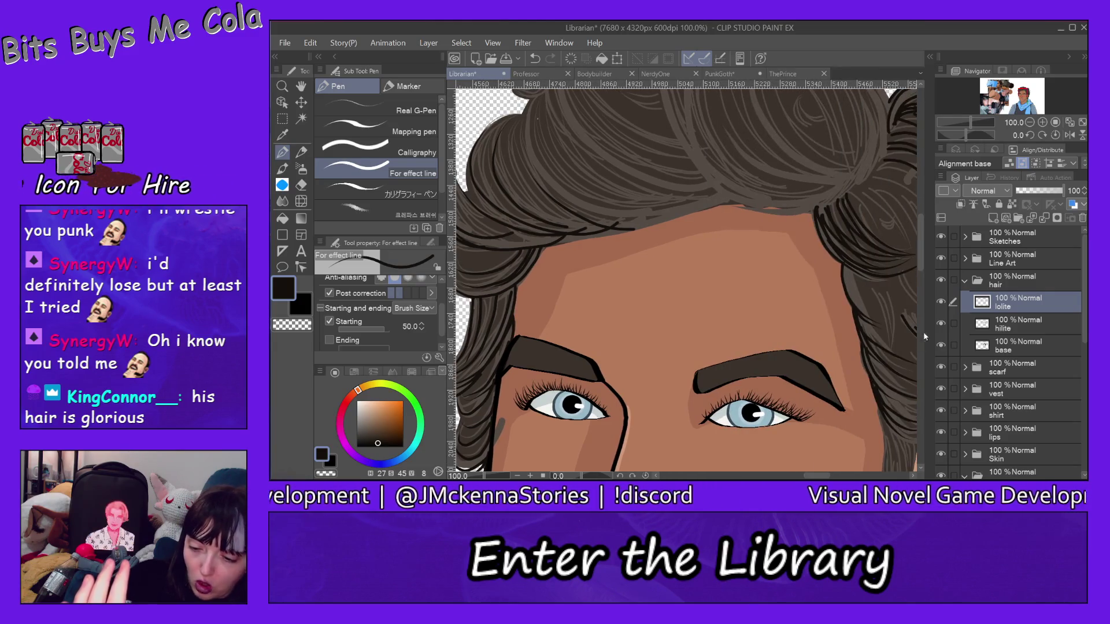
Draw two dark strands across the top of the hair and erase the stray left end
left_click_drag(921, 256, 919, 240)
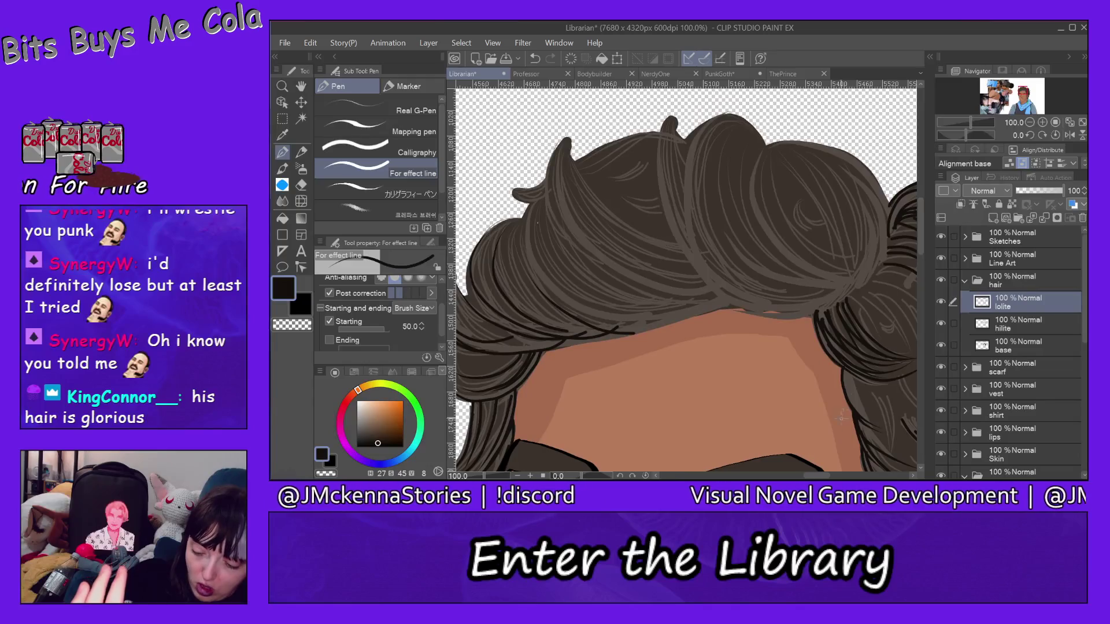
left_click_drag(820, 477, 812, 477)
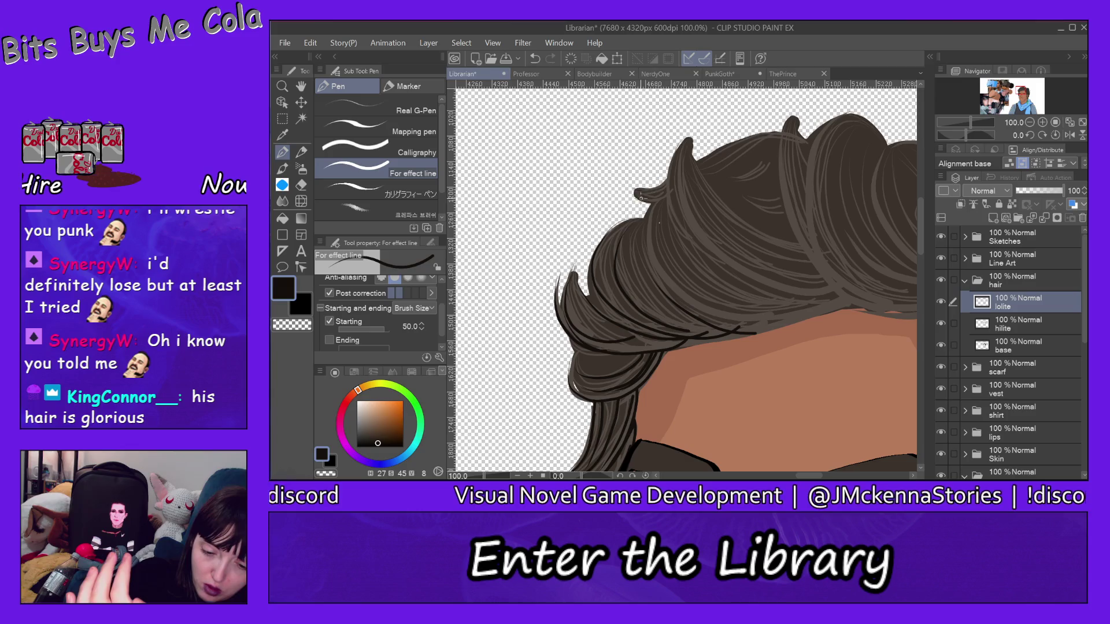
mouse_move(632, 188)
left_mouse_down()
mouse_move(658, 198)
mouse_move(798, 139)
left_mouse_up()
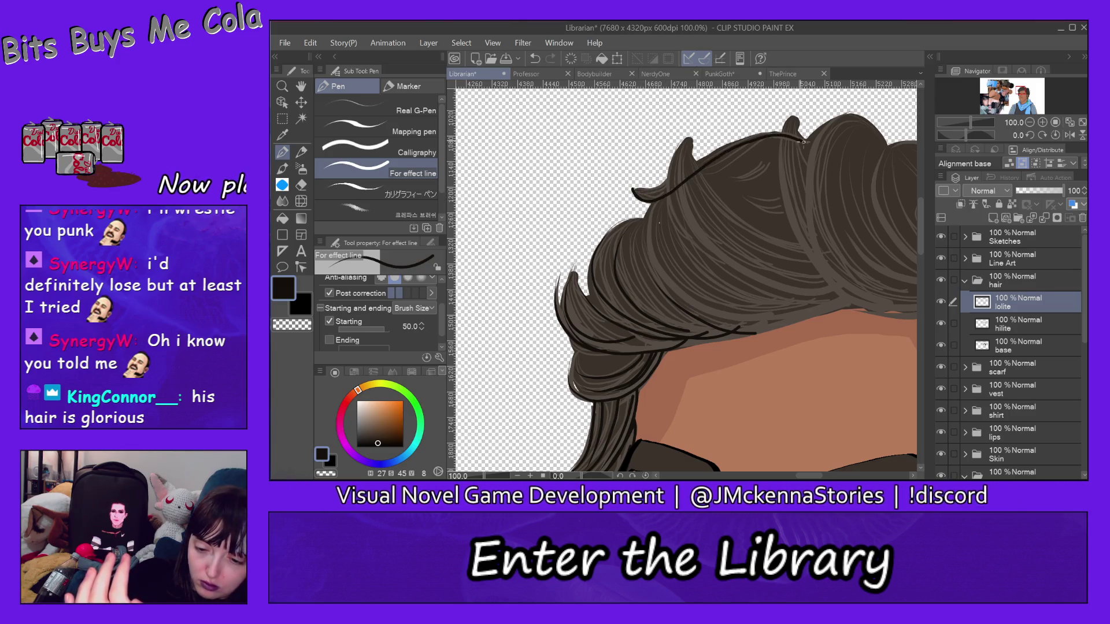
mouse_move(636, 190)
left_mouse_down()
mouse_move(772, 130)
mouse_move(821, 143)
left_mouse_up()
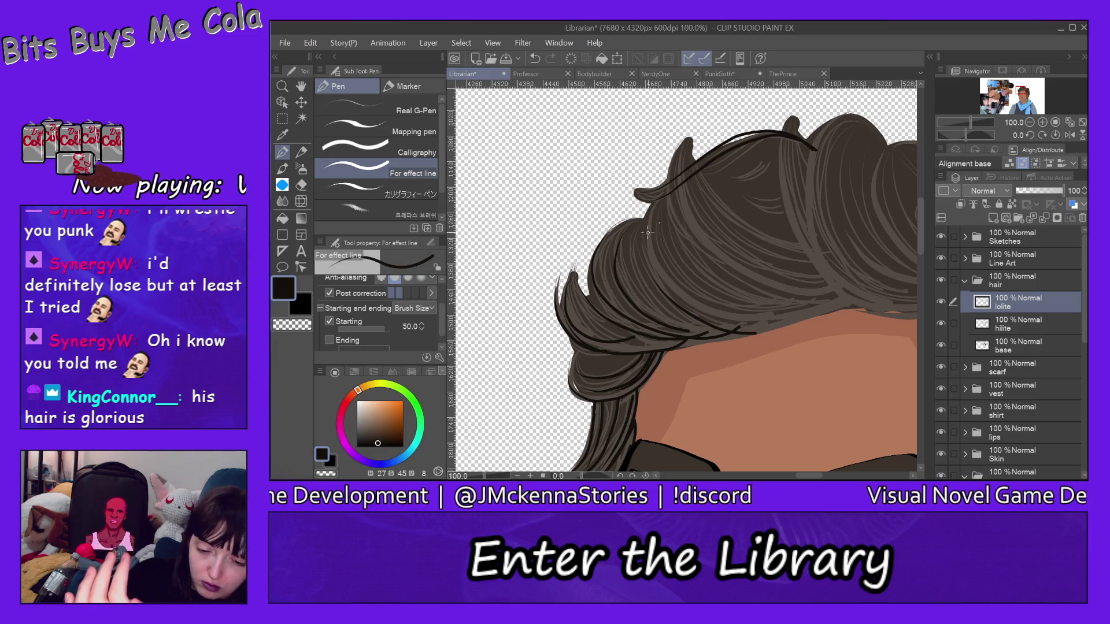
left_click(302, 185)
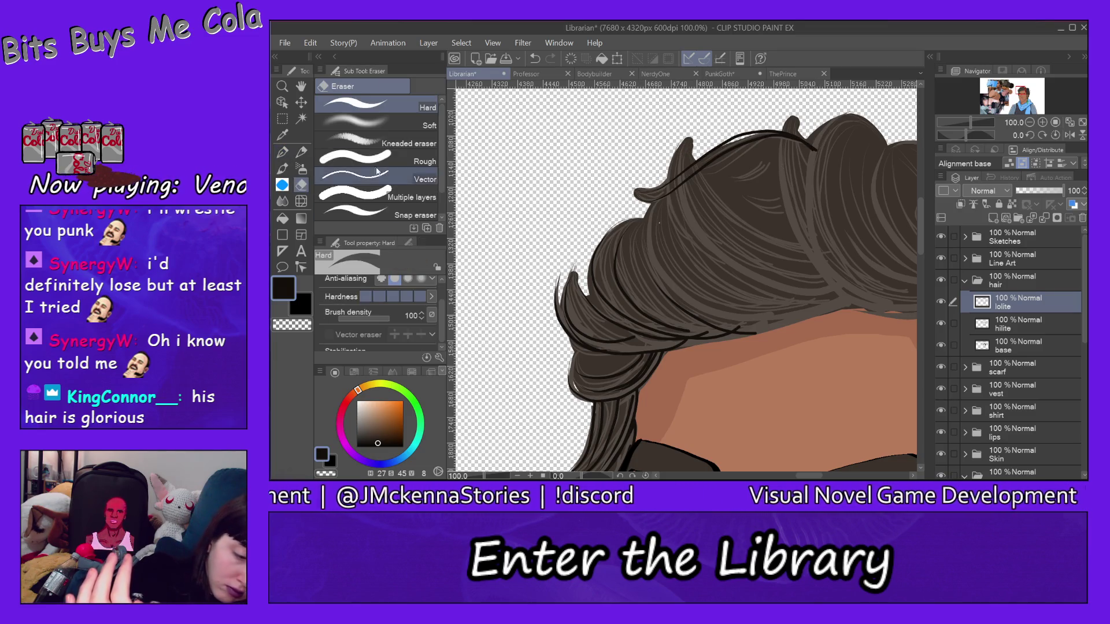
mouse_move(676, 169)
left_mouse_down()
mouse_move(674, 209)
mouse_move(681, 157)
mouse_move(705, 192)
mouse_move(689, 158)
left_mouse_up()
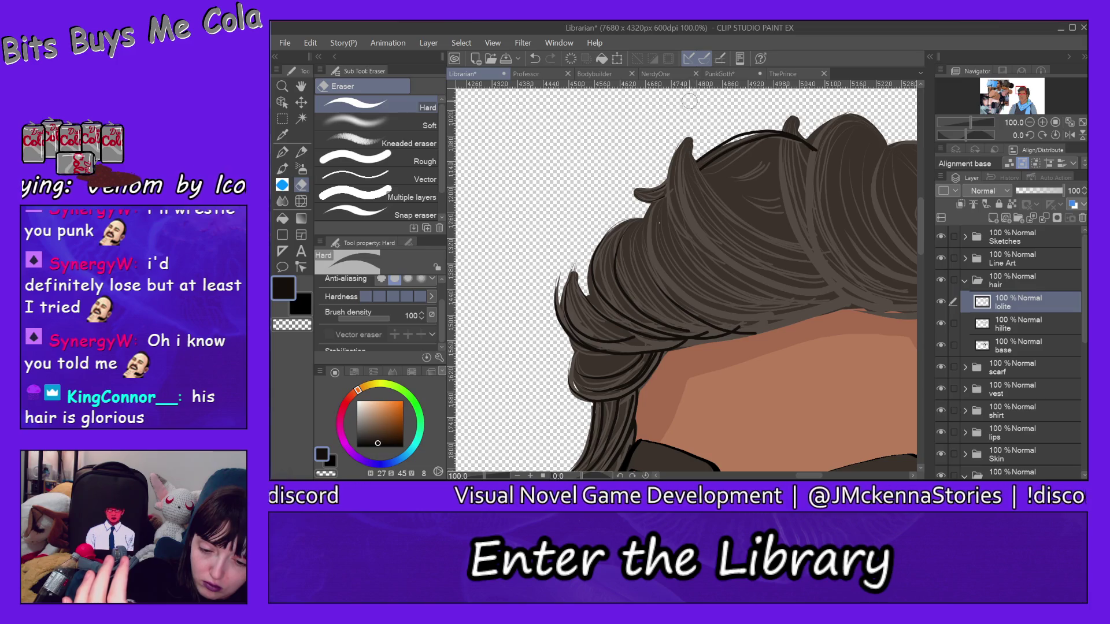
Draw many dark strands sweeping from the crown down to the hairline
left_click(282, 152)
mouse_move(687, 137)
left_mouse_down()
mouse_move(672, 168)
mouse_move(738, 292)
mouse_move(809, 298)
left_mouse_up()
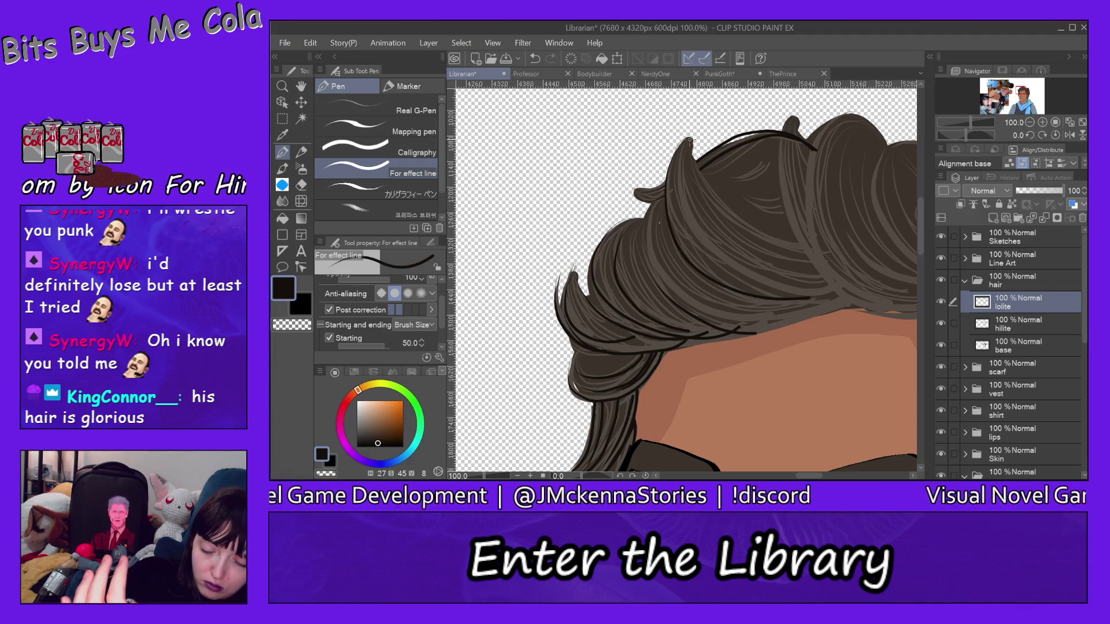
mouse_move(687, 139)
left_mouse_down()
mouse_move(682, 174)
mouse_move(848, 296)
left_mouse_up()
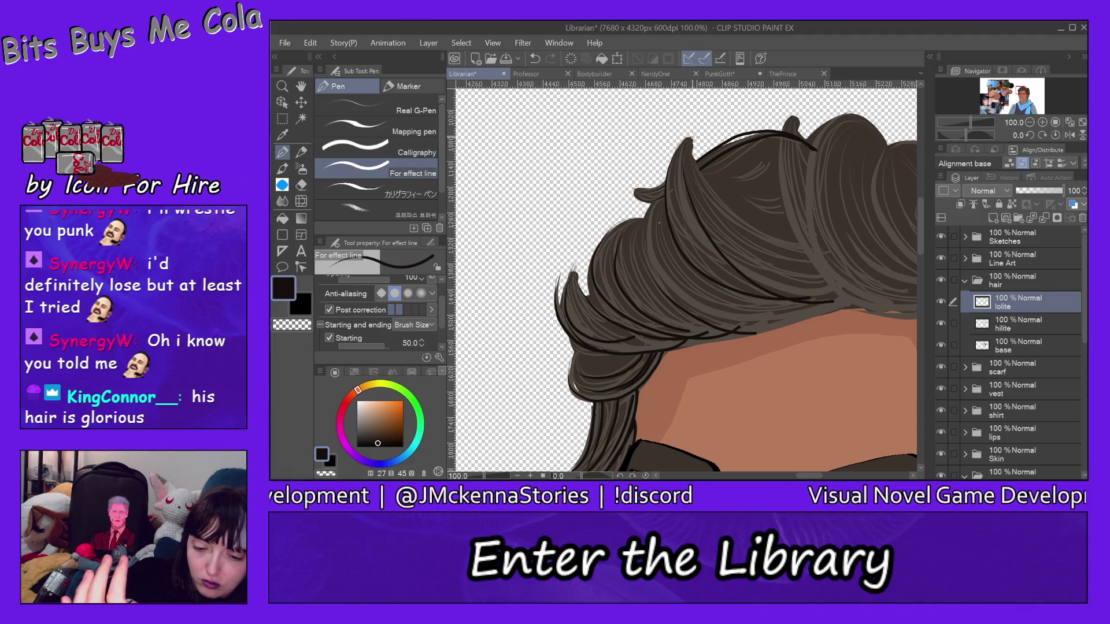
mouse_move(689, 137)
left_mouse_down()
mouse_move(710, 204)
mouse_move(829, 264)
left_mouse_up()
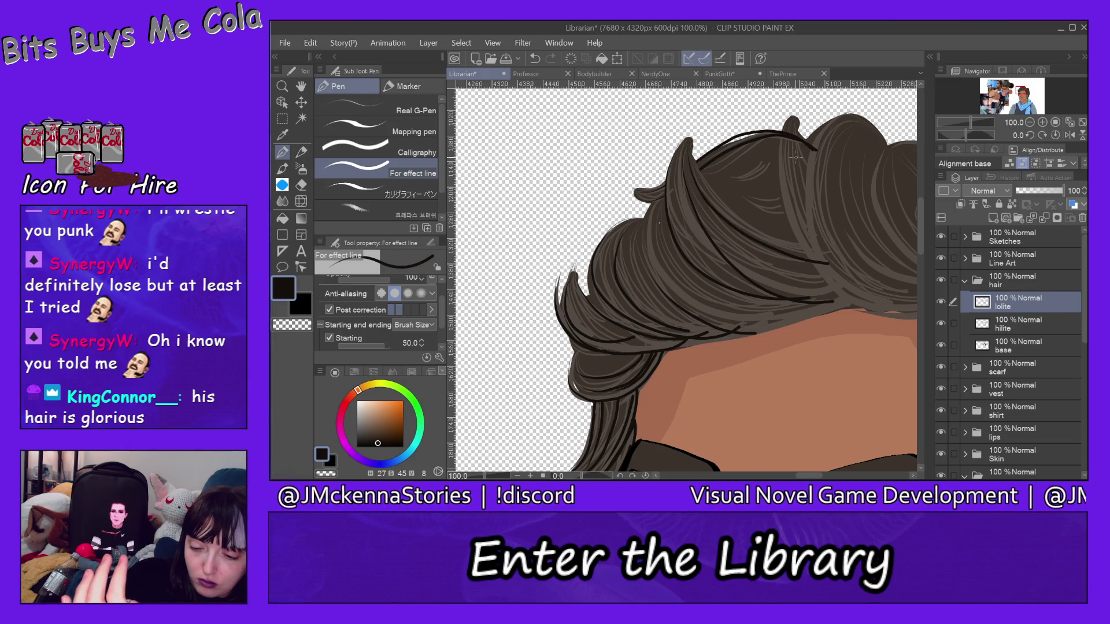
mouse_move(688, 138)
left_mouse_down()
mouse_move(792, 289)
mouse_move(812, 292)
left_mouse_up()
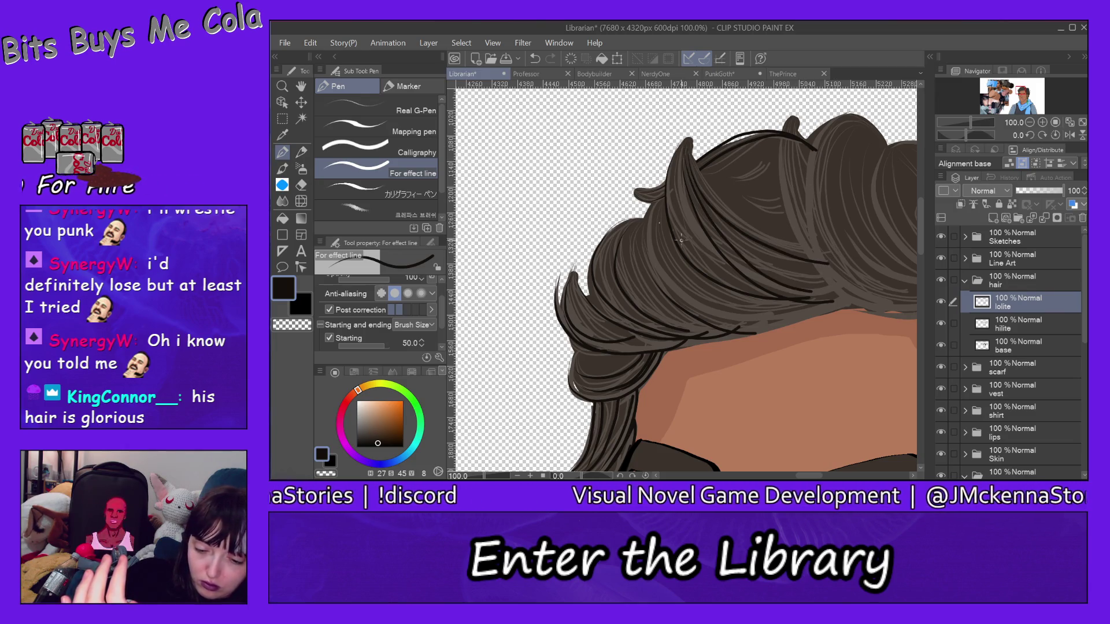
mouse_move(662, 196)
left_mouse_down()
mouse_move(653, 221)
mouse_move(787, 325)
left_mouse_up()
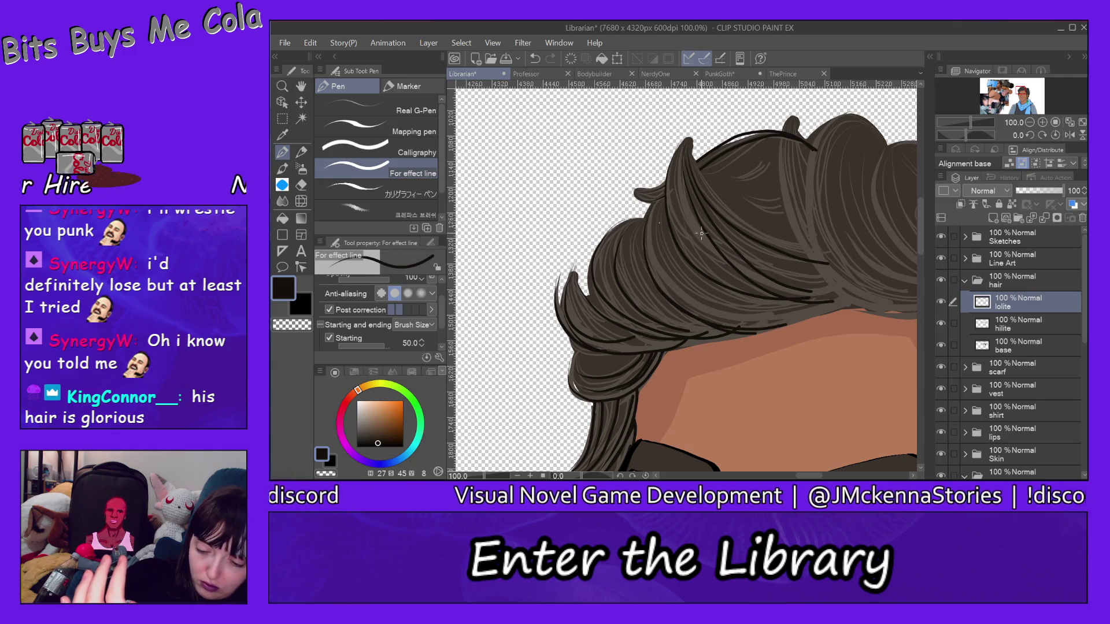
mouse_move(665, 202)
left_mouse_down()
mouse_move(732, 305)
mouse_move(784, 310)
left_mouse_up()
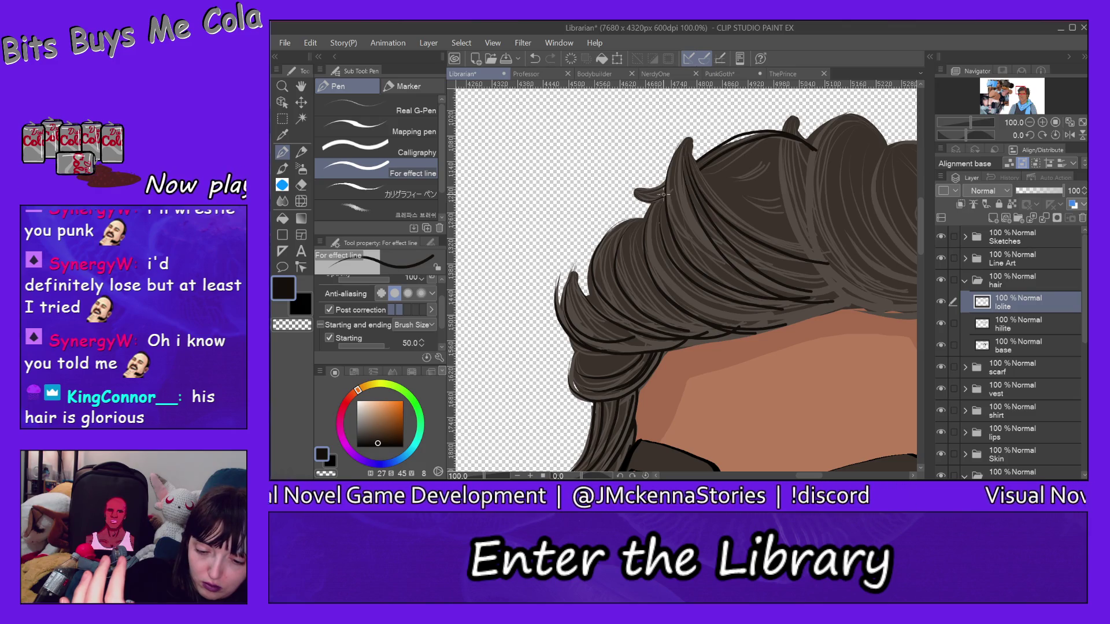
mouse_move(662, 197)
left_mouse_down()
mouse_move(676, 273)
mouse_move(758, 319)
left_mouse_up()
mouse_move(666, 198)
left_mouse_down()
mouse_move(682, 248)
mouse_move(843, 296)
left_mouse_up()
left_click_drag(726, 309, 843, 297)
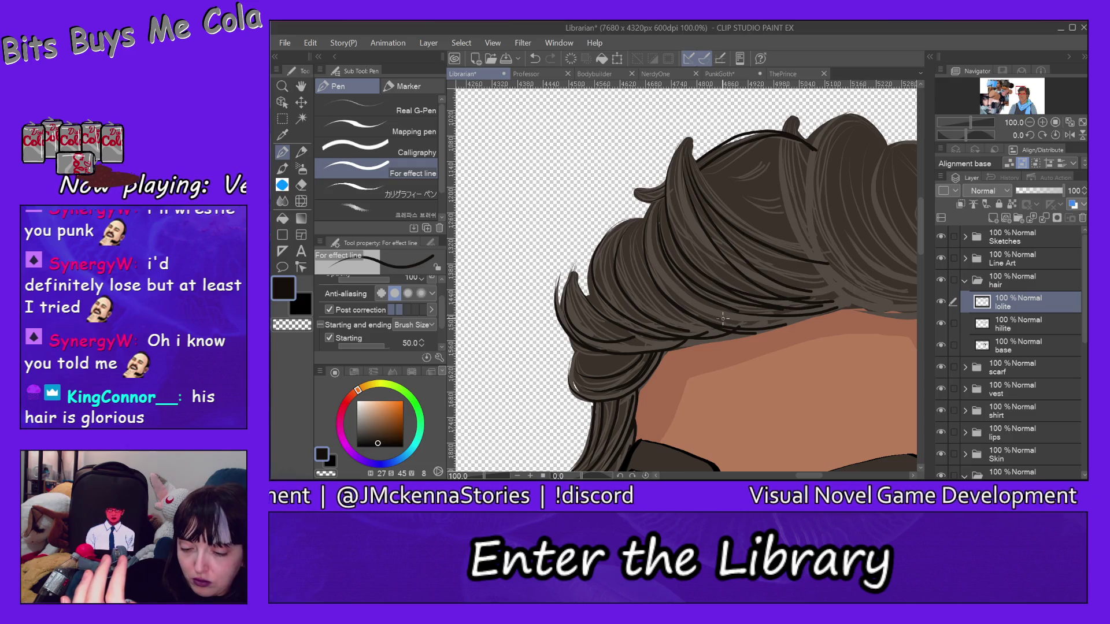
left_click_drag(723, 318, 851, 283)
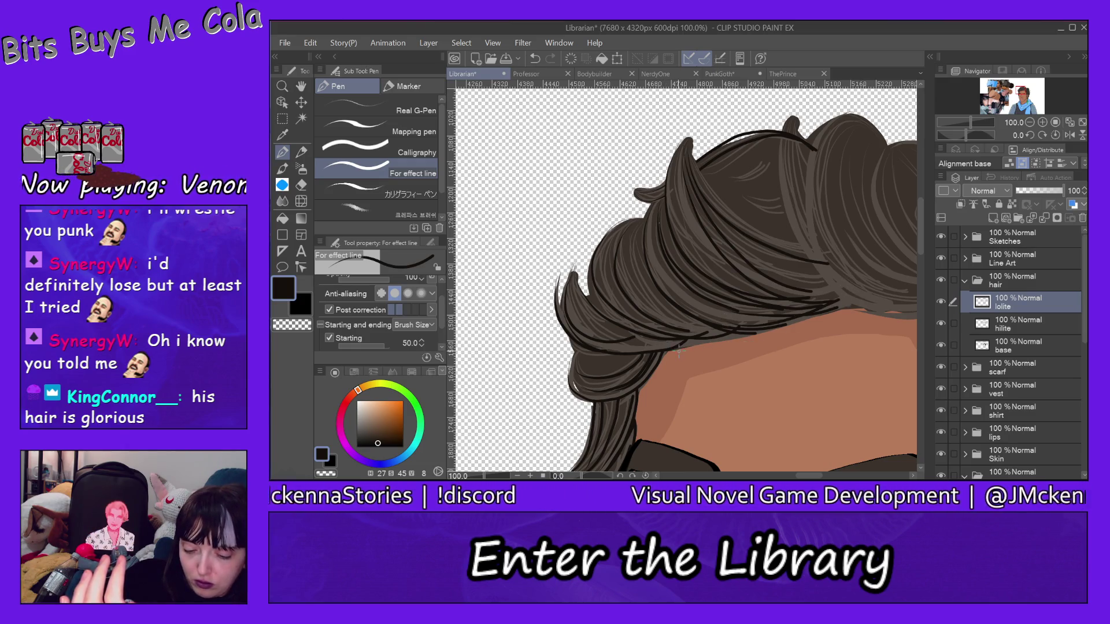
left_click_drag(681, 350, 727, 340)
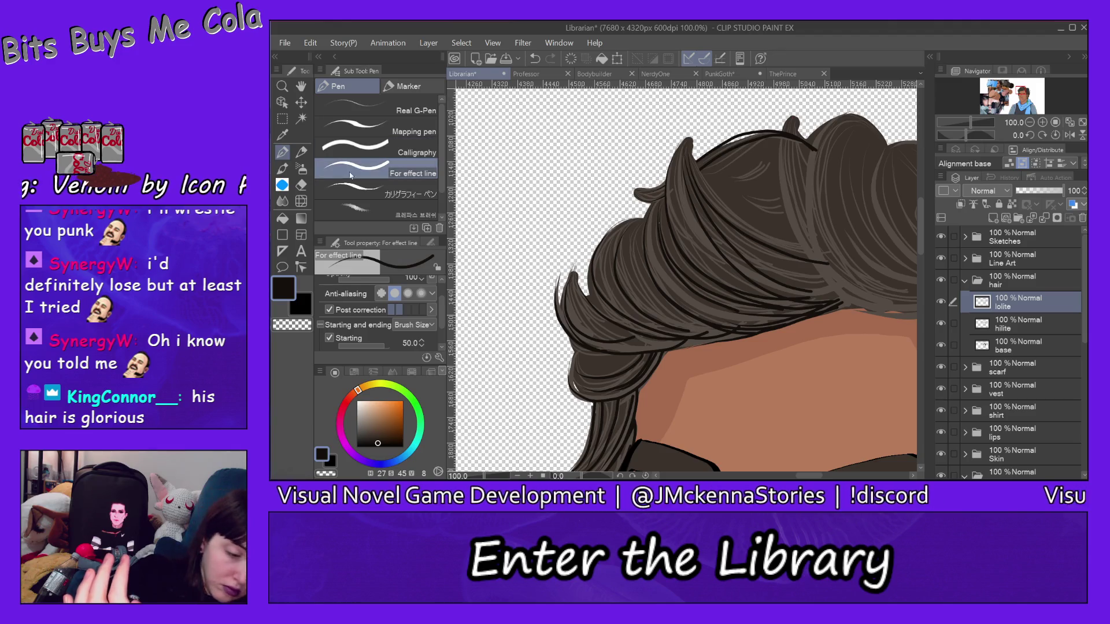
Erase to lighten the lowlight strokes at the hair tip
left_click(301, 185)
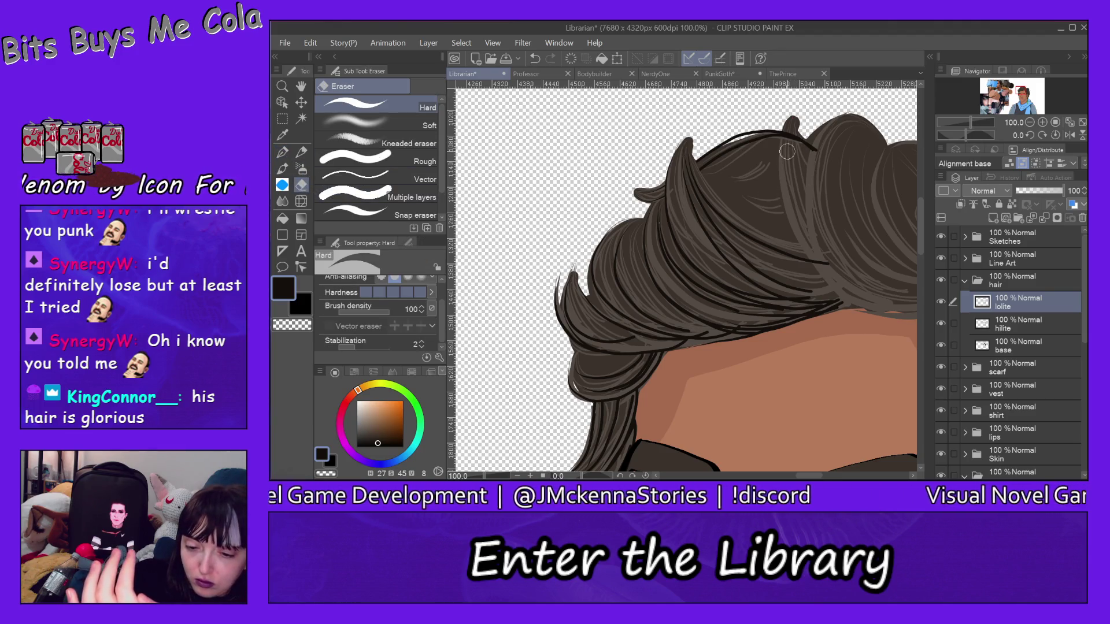
left_click_drag(791, 120, 795, 165)
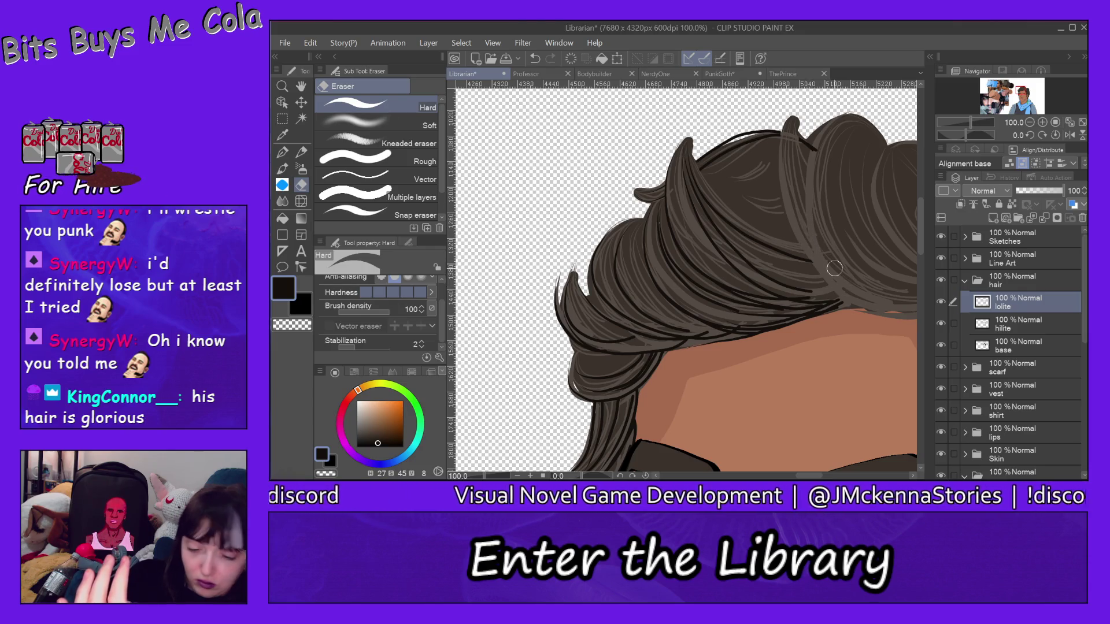
left_click(283, 152)
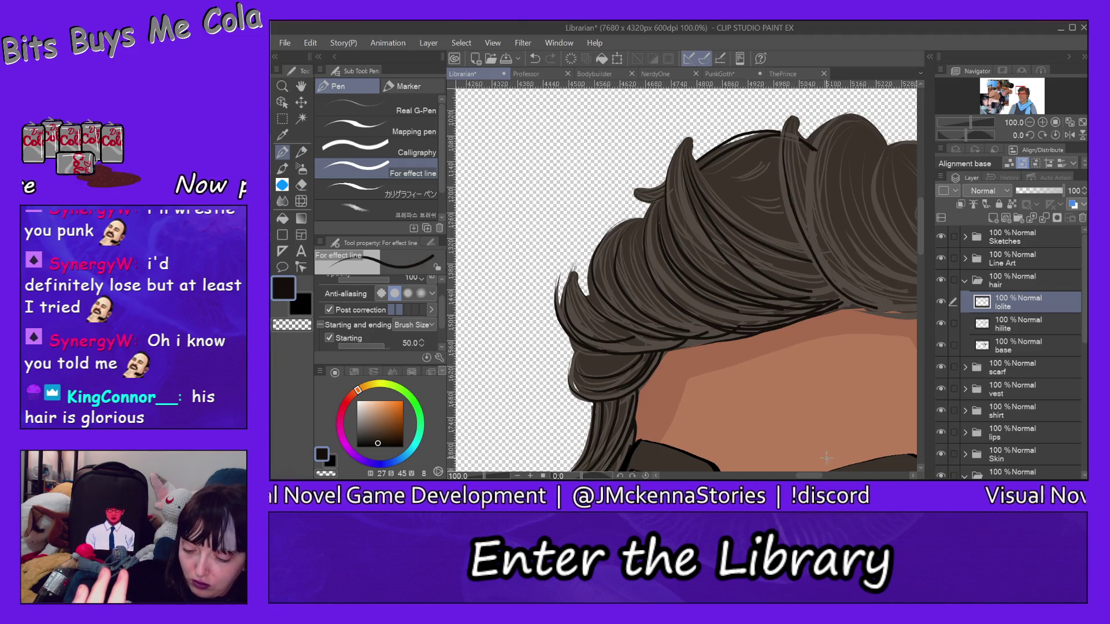
Undo the last hair stroke with Edit > Undo
scroll(827, 458, "right", 5)
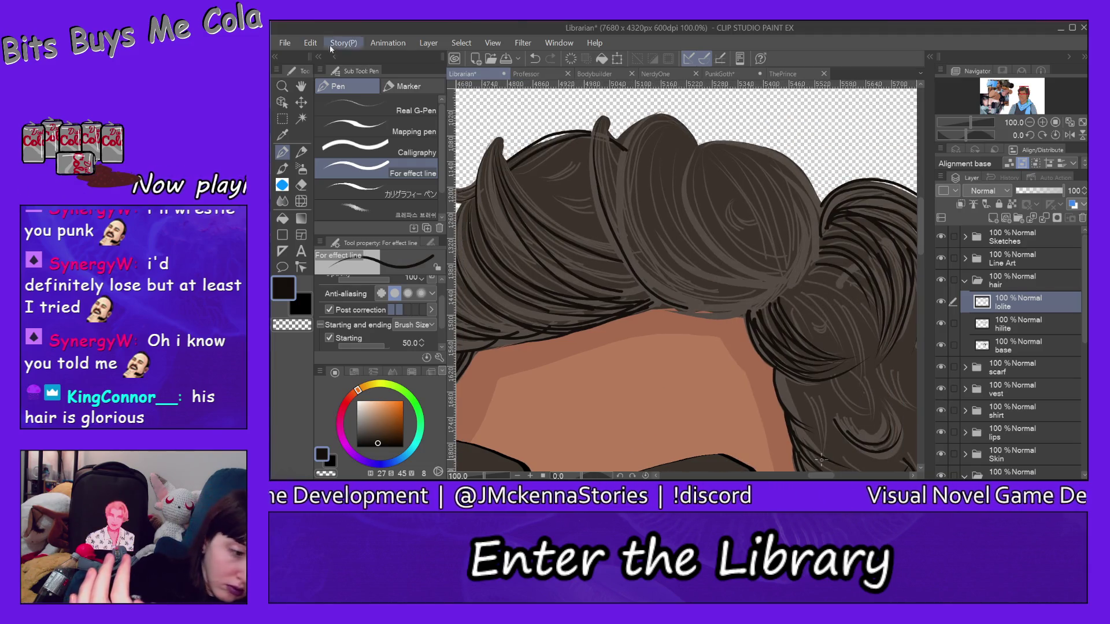
left_click(284, 43)
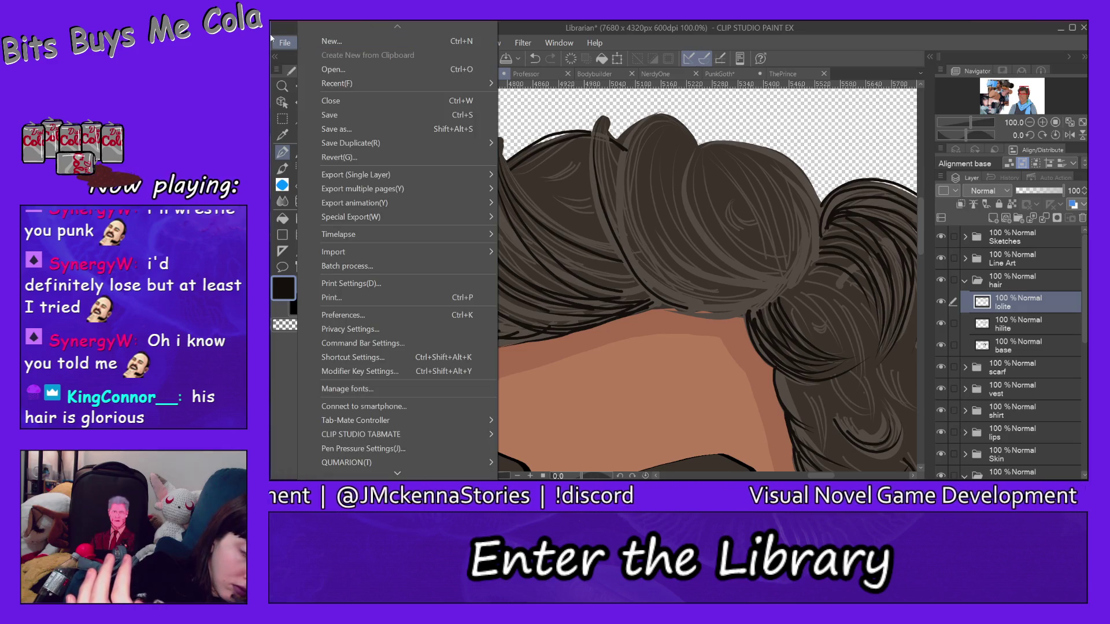
left_click(310, 42)
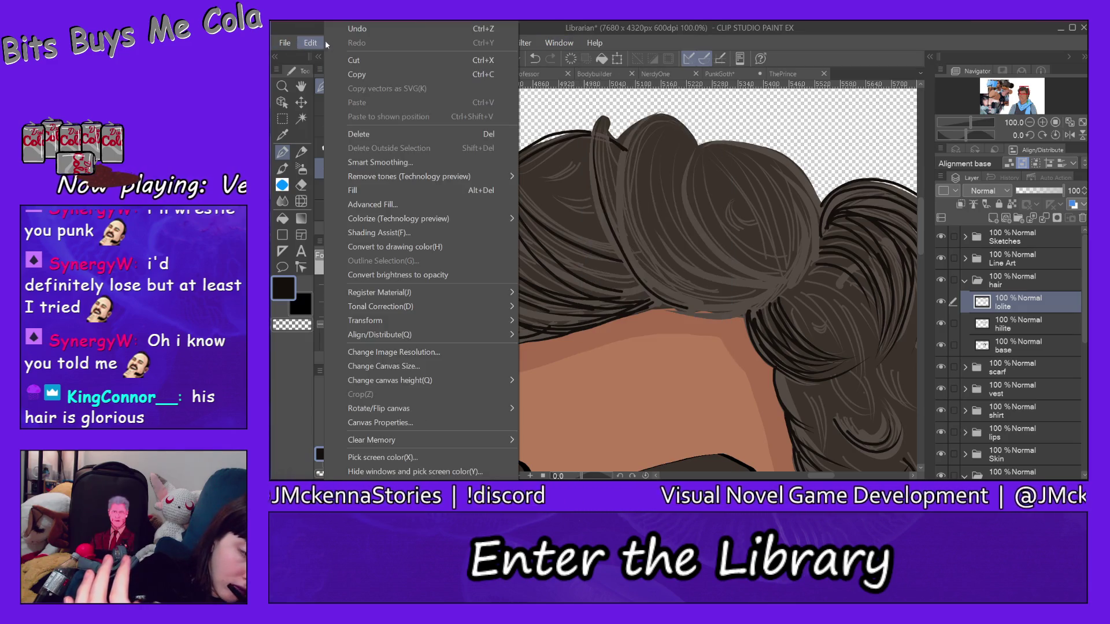
left_click(376, 33)
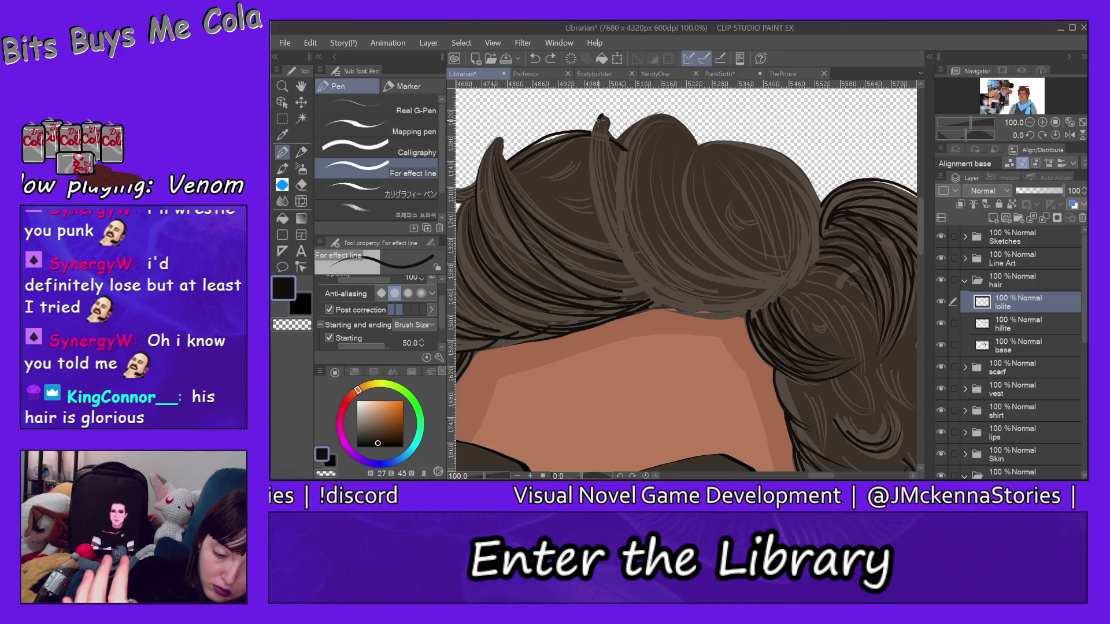
Draw five dark lowlight strands sweeping down through the top hair and save the portrait
mouse_move(601, 119)
left_mouse_down()
mouse_move(597, 196)
mouse_move(654, 303)
mouse_move(740, 319)
left_mouse_up()
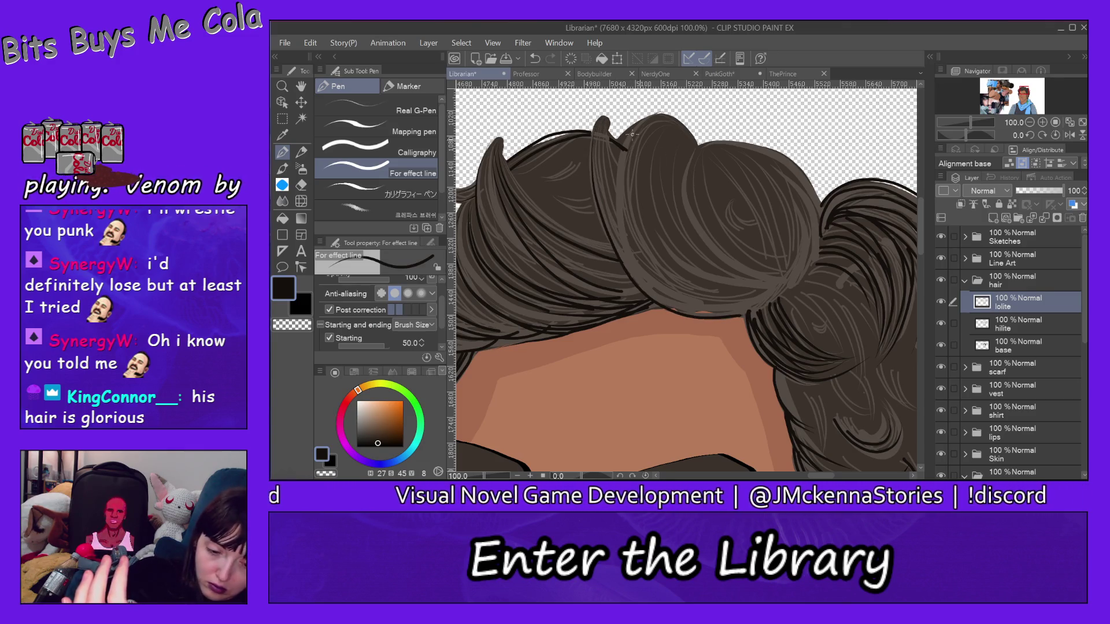
mouse_move(603, 118)
left_mouse_down()
mouse_move(630, 243)
mouse_move(694, 312)
left_mouse_up()
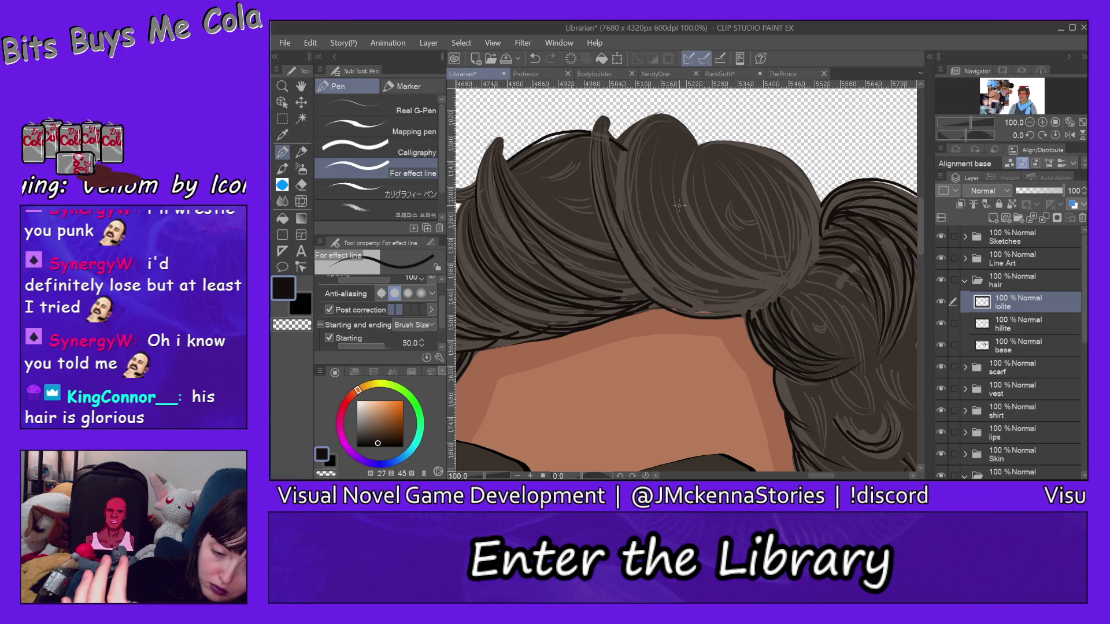
mouse_move(648, 115)
left_mouse_down()
mouse_move(624, 155)
mouse_move(739, 312)
mouse_move(775, 312)
left_mouse_up()
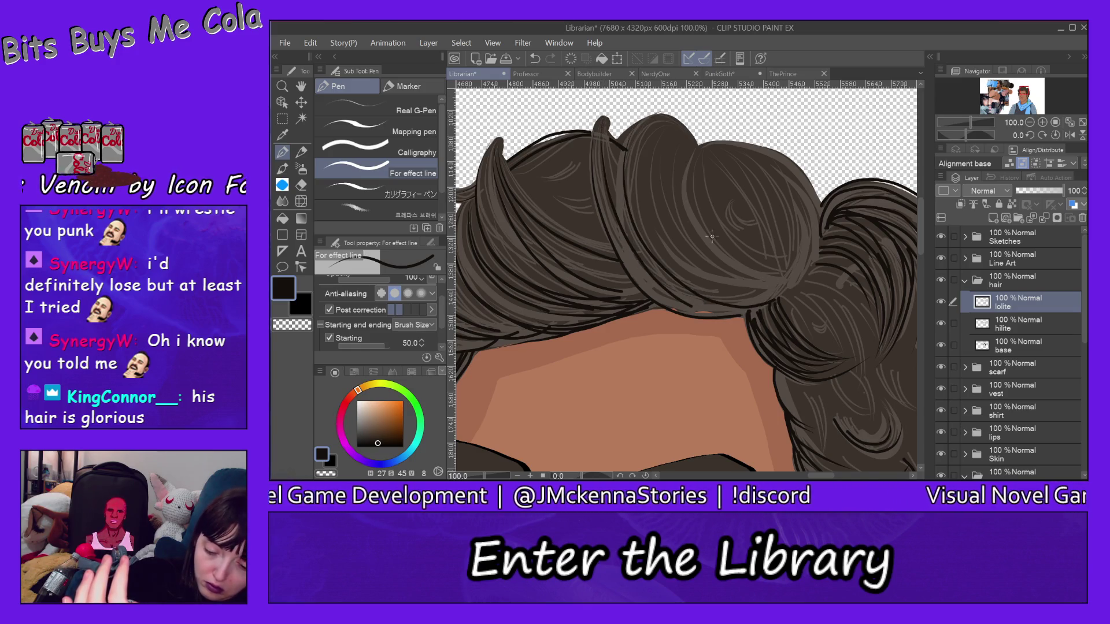
mouse_move(626, 130)
left_mouse_down()
mouse_move(629, 220)
mouse_move(745, 310)
left_mouse_up()
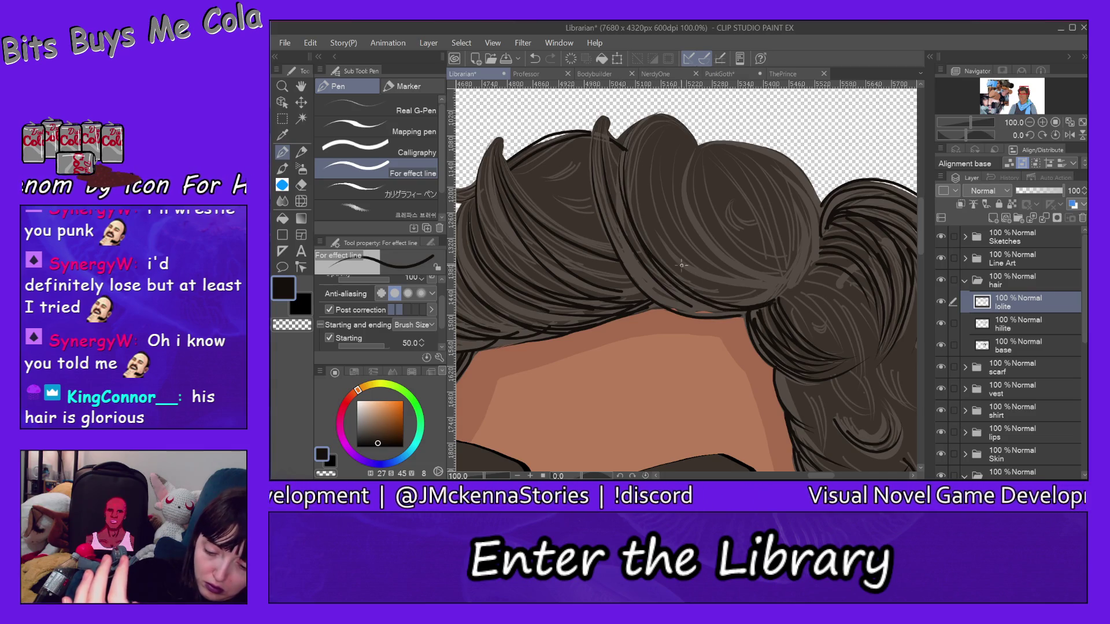
mouse_move(623, 161)
left_mouse_down()
mouse_move(633, 231)
mouse_move(767, 307)
left_mouse_up()
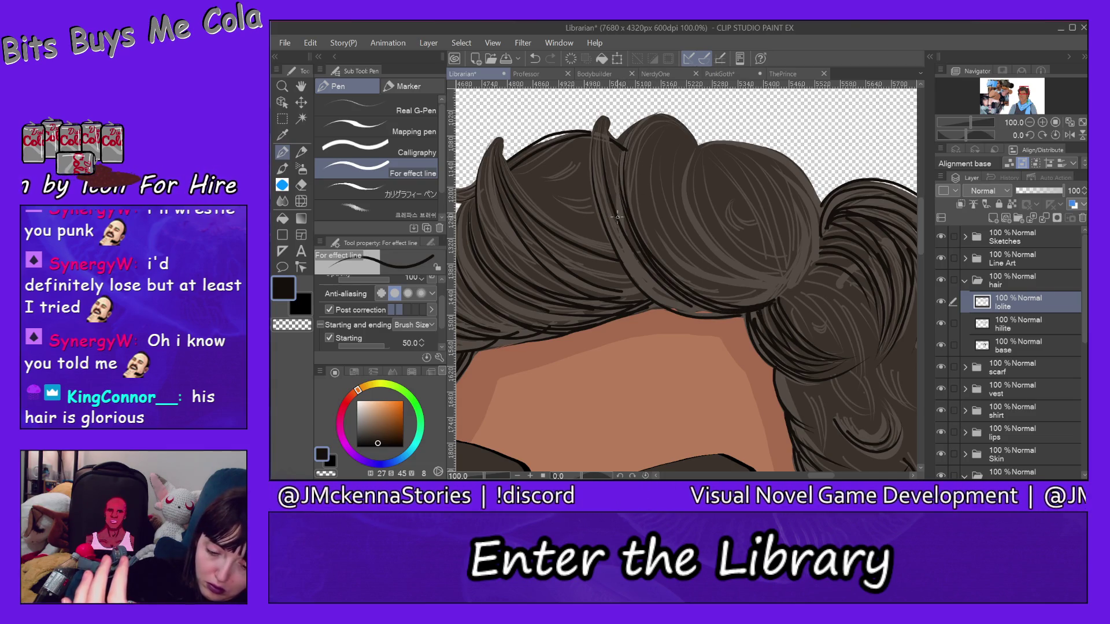
key("ctrl+s")
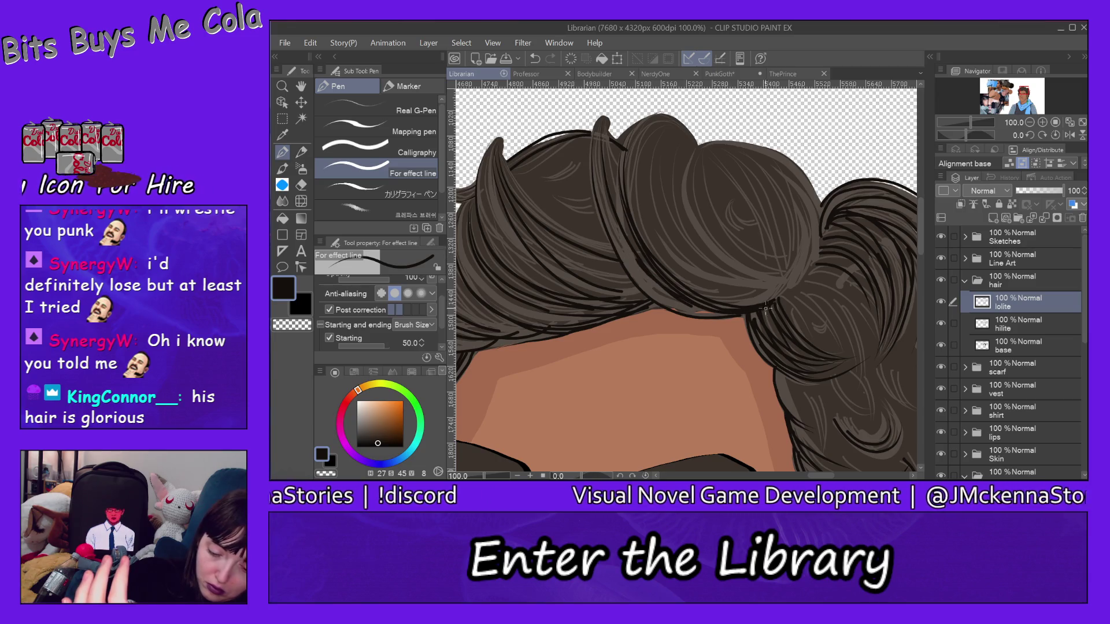
Add dark strands near the hair's lower edge, undoing a short upper-left strand
mouse_move(766, 308)
left_mouse_down()
mouse_move(630, 252)
mouse_move(712, 306)
mouse_move(769, 309)
left_mouse_up()
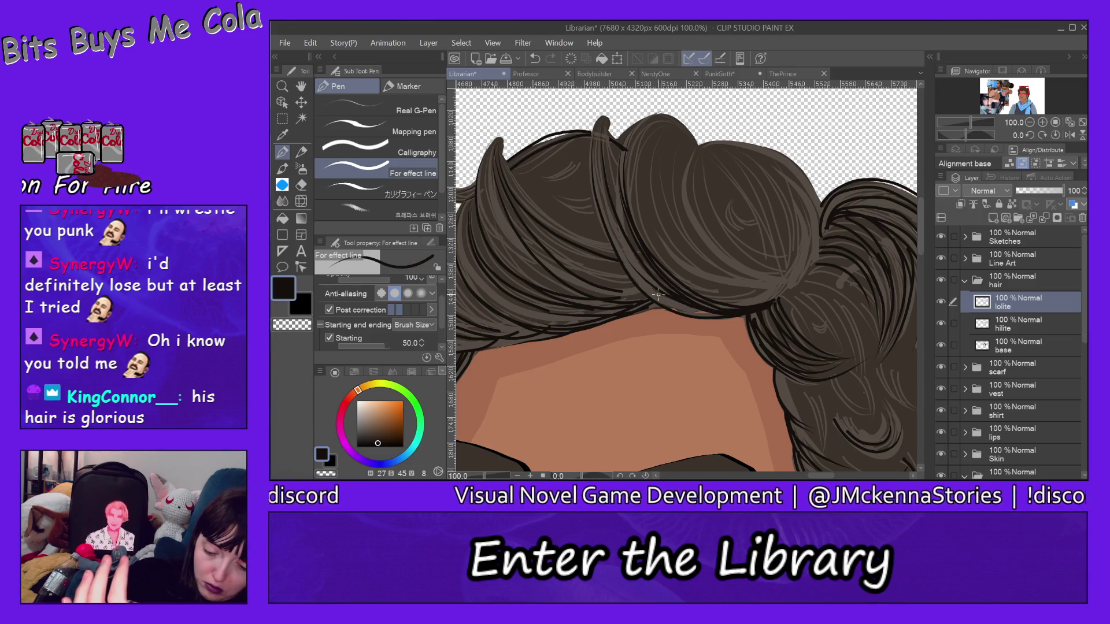
mouse_move(658, 295)
left_mouse_down()
mouse_move(651, 286)
mouse_move(717, 318)
left_mouse_up()
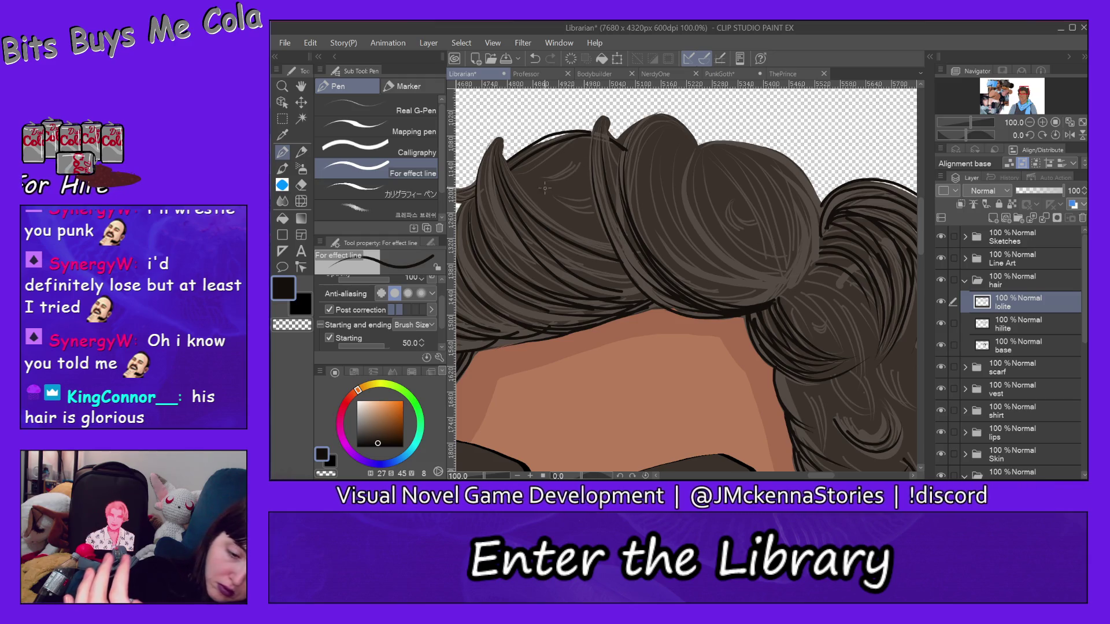
left_click_drag(543, 178, 570, 160)
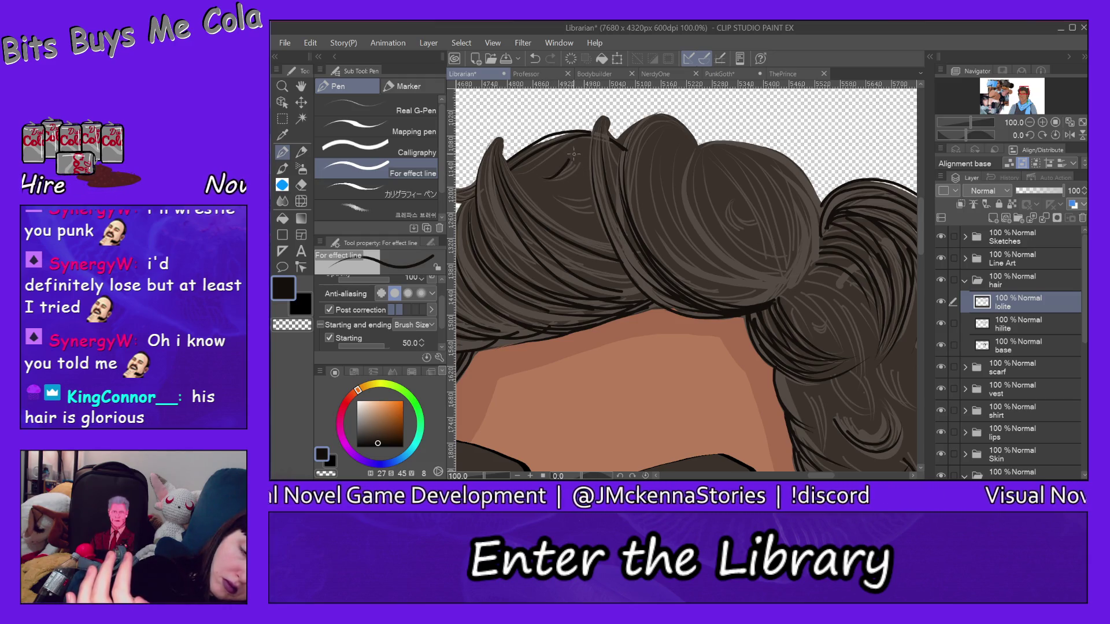
left_click(311, 43)
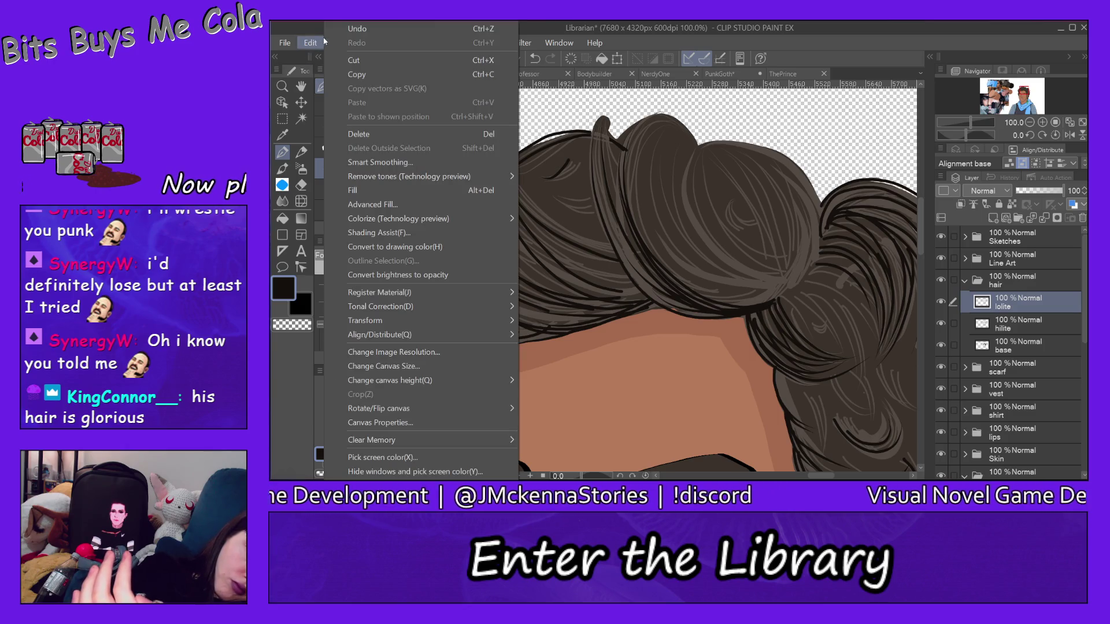
left_click(327, 55)
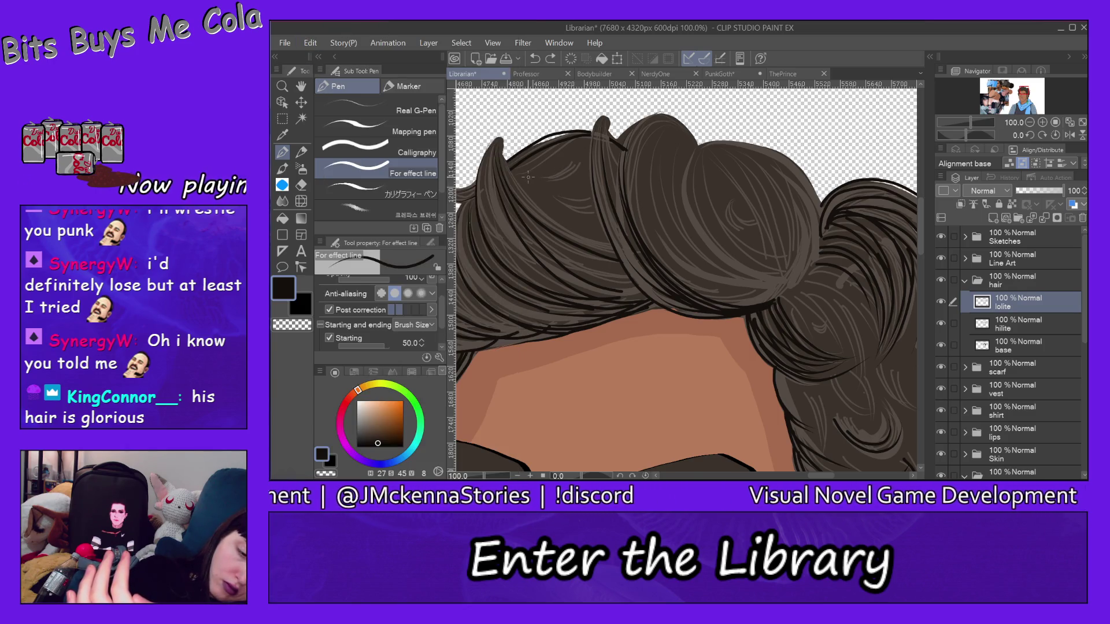
Add short dark strands in the upper-left and left hair, undoing and redrawing one
mouse_move(528, 177)
left_mouse_down()
mouse_move(578, 169)
mouse_move(589, 155)
mouse_move(554, 165)
mouse_move(602, 134)
left_mouse_up()
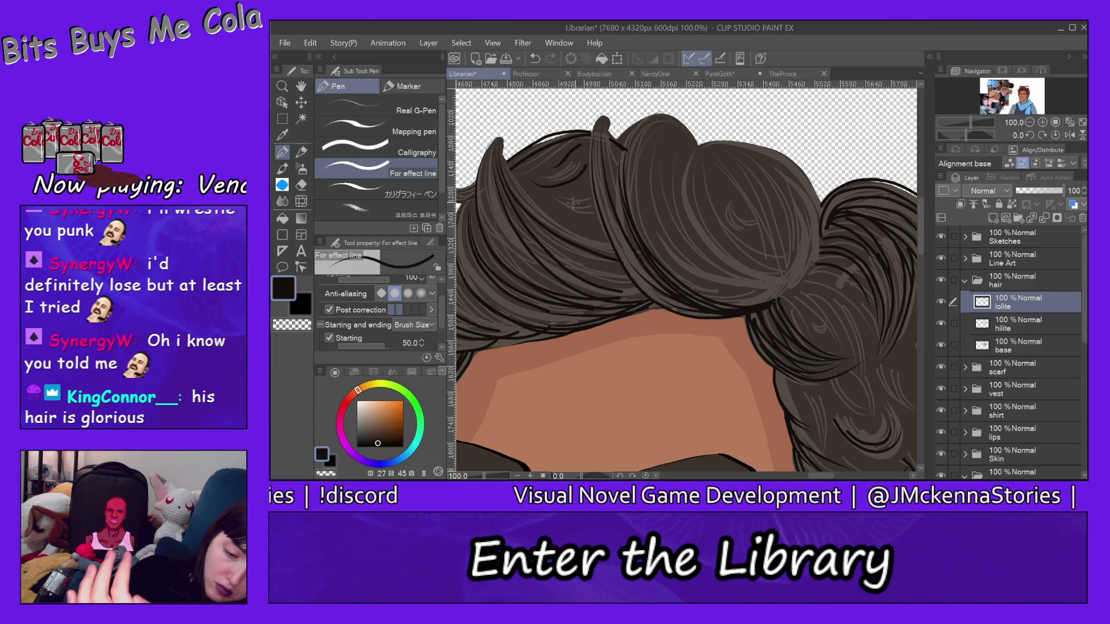
left_click_drag(559, 211, 604, 222)
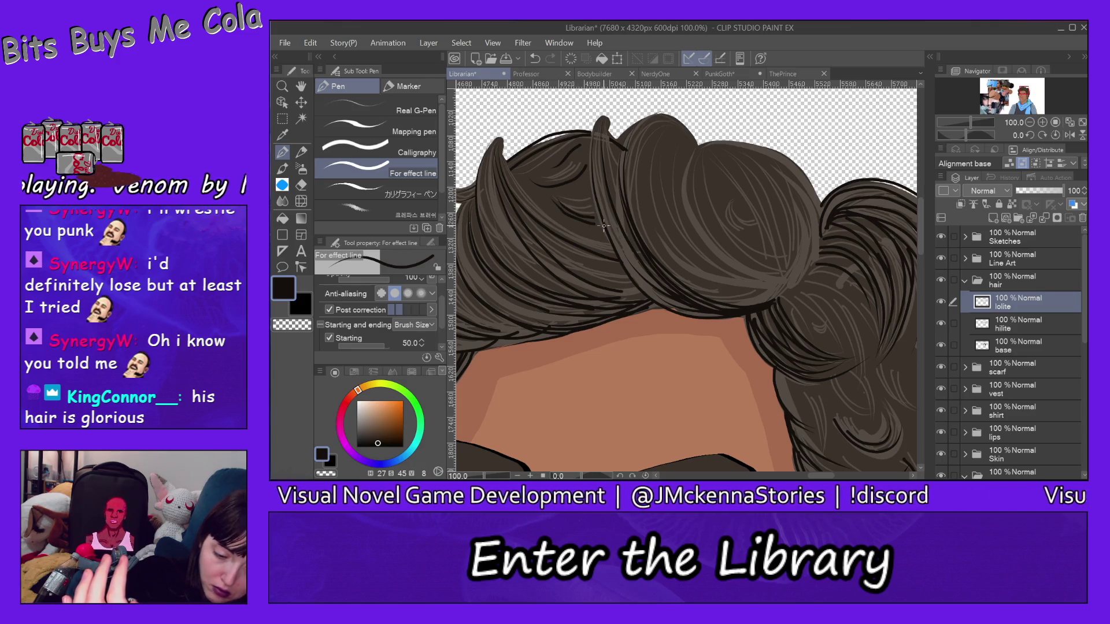
left_click(310, 43)
left_click(334, 38)
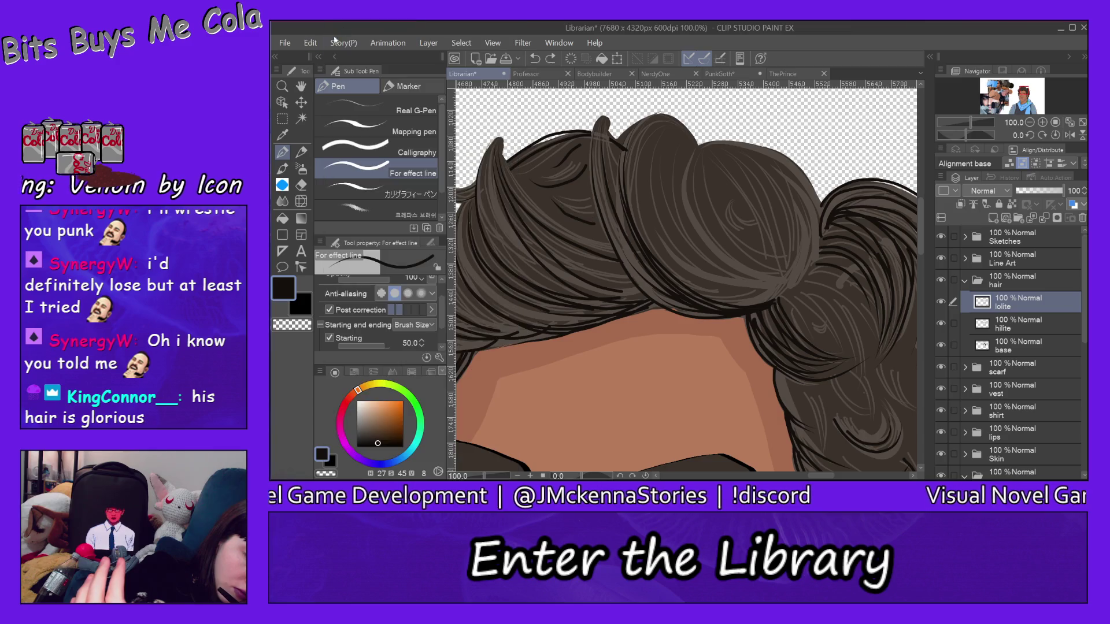
left_click(334, 40)
left_click(345, 29)
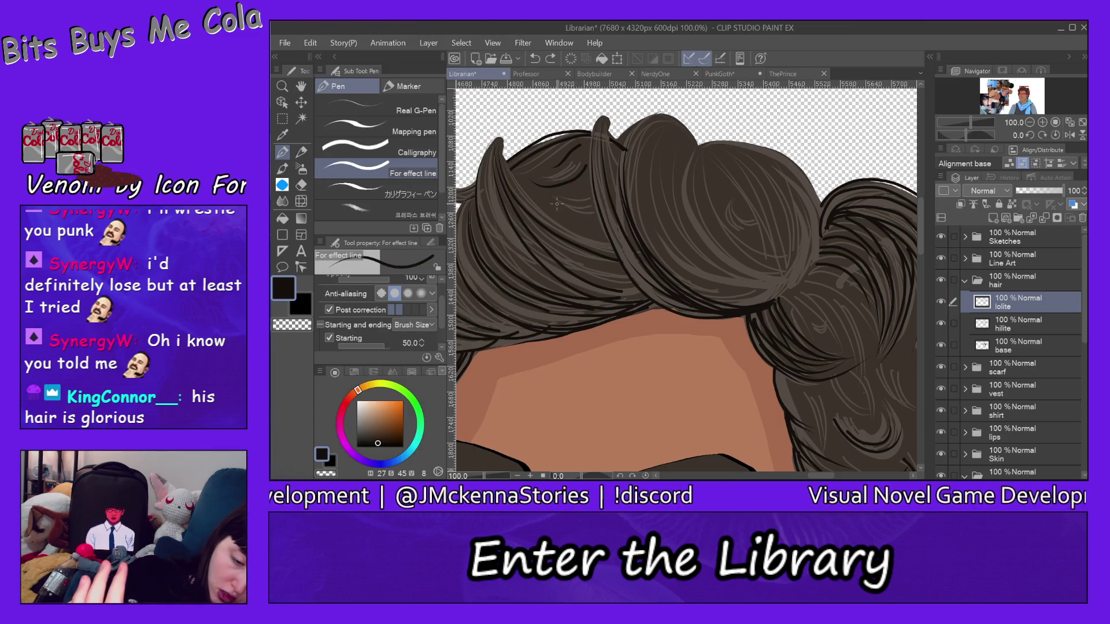
left_click_drag(557, 203, 599, 223)
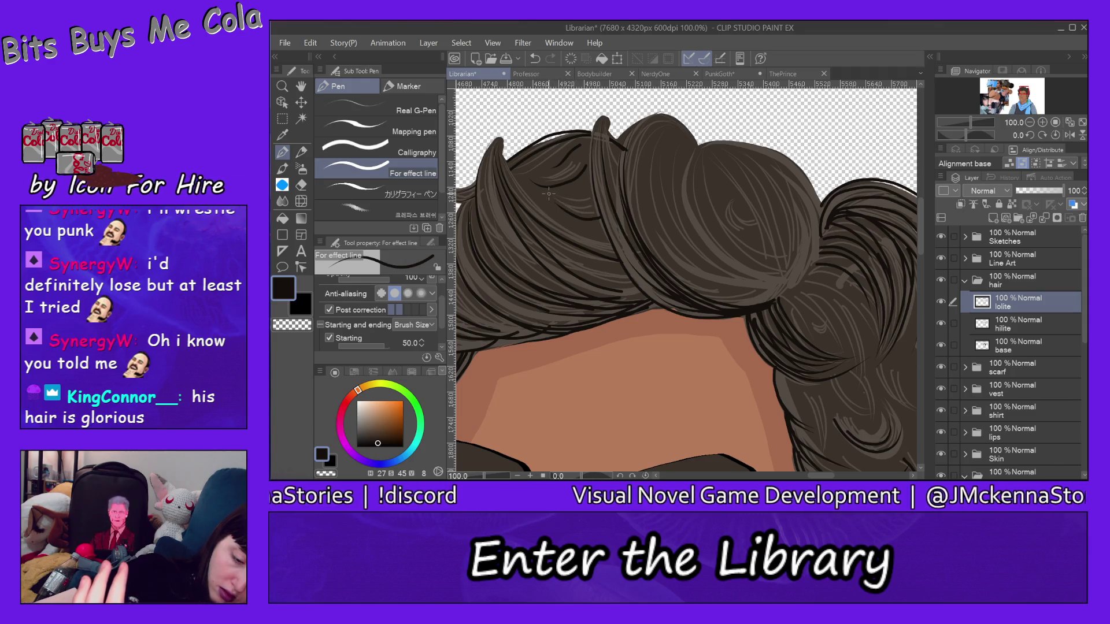
mouse_move(560, 213)
left_mouse_down()
mouse_move(577, 222)
mouse_move(603, 214)
left_mouse_up()
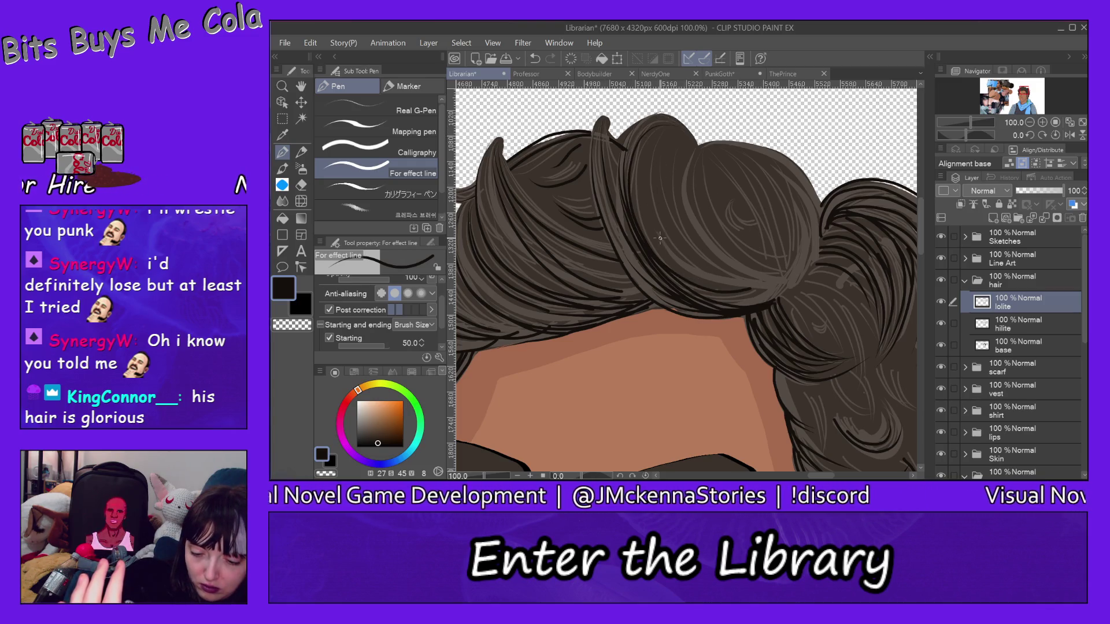
Sweep long dark strands down the hair and darken its right outline
left_click_drag(660, 237, 784, 278)
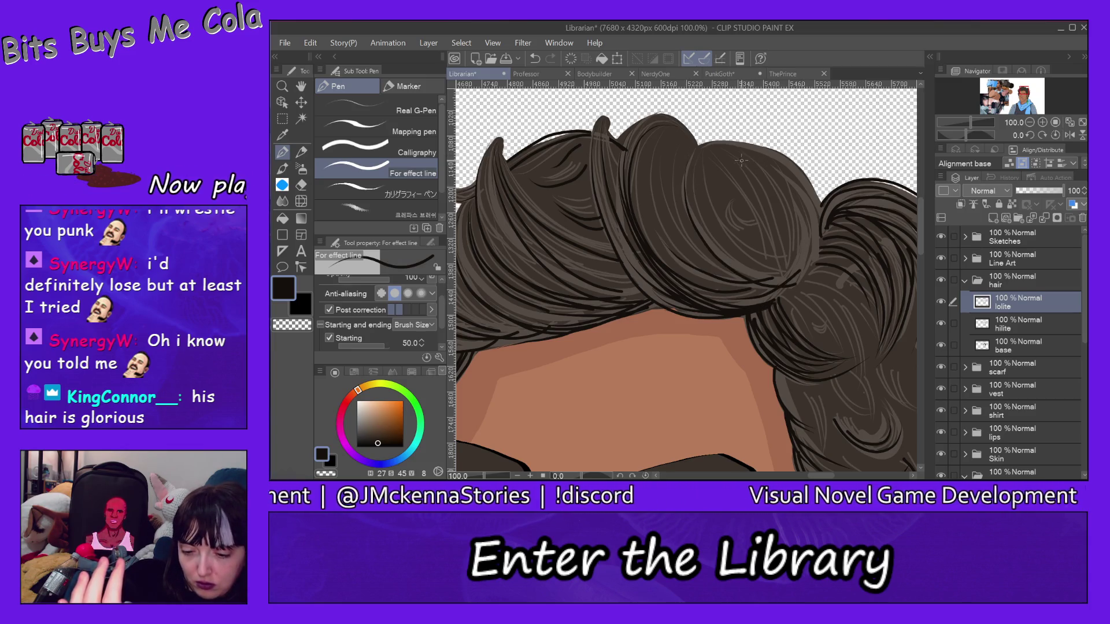
left_click_drag(769, 161, 783, 286)
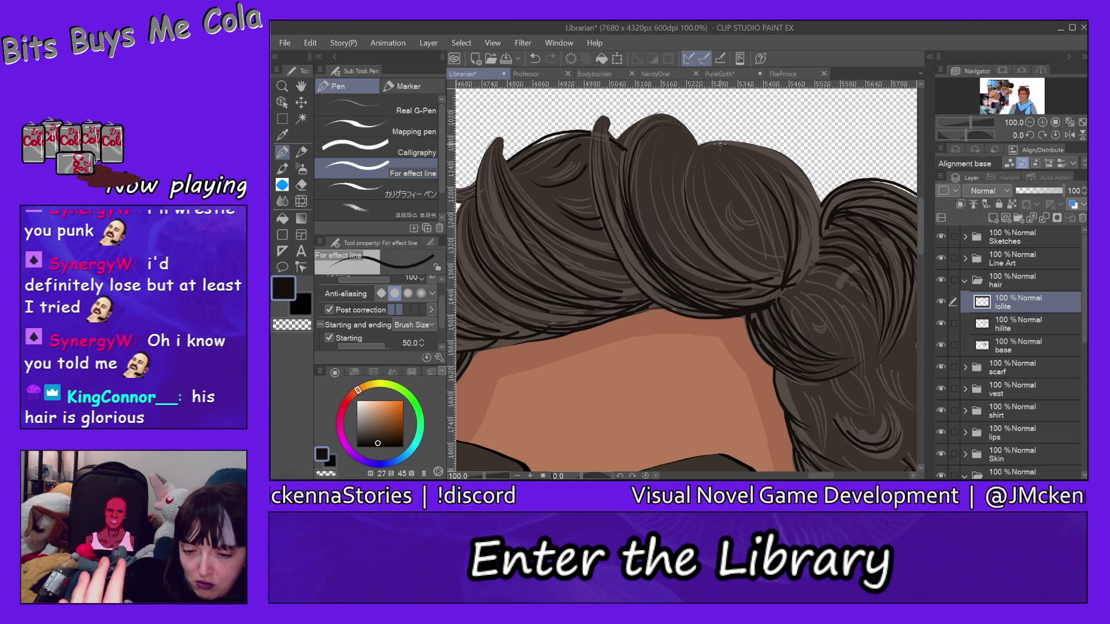
mouse_move(720, 144)
left_mouse_down()
mouse_move(762, 152)
mouse_move(797, 286)
left_mouse_up()
left_click_drag(800, 162, 806, 256)
mouse_move(821, 201)
left_mouse_down()
mouse_move(809, 263)
mouse_move(774, 306)
left_mouse_up()
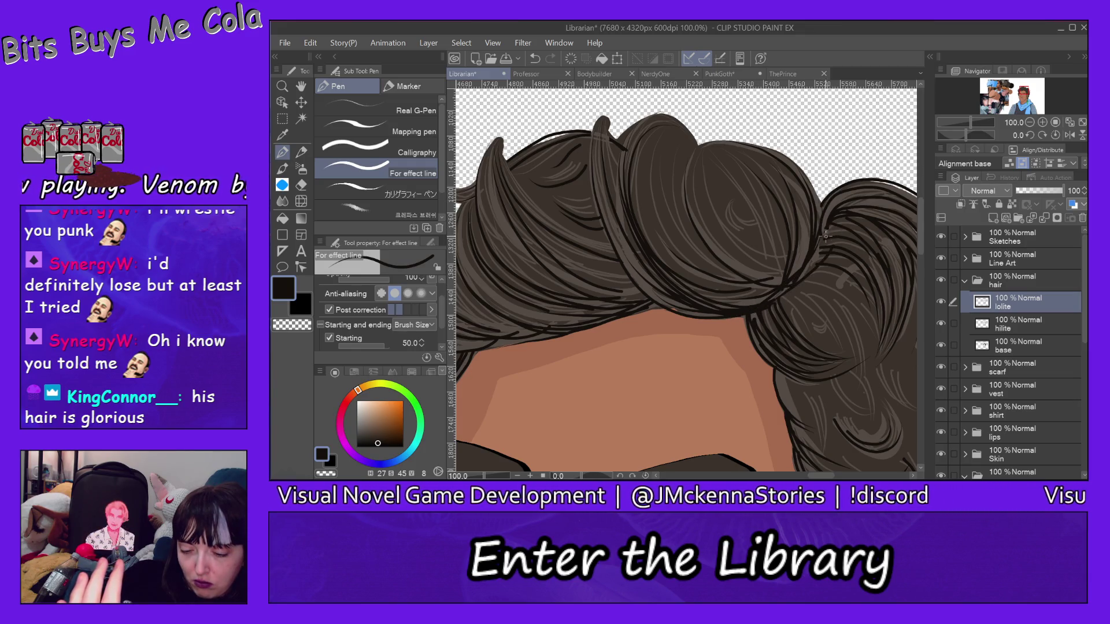
left_click_drag(824, 229, 808, 265)
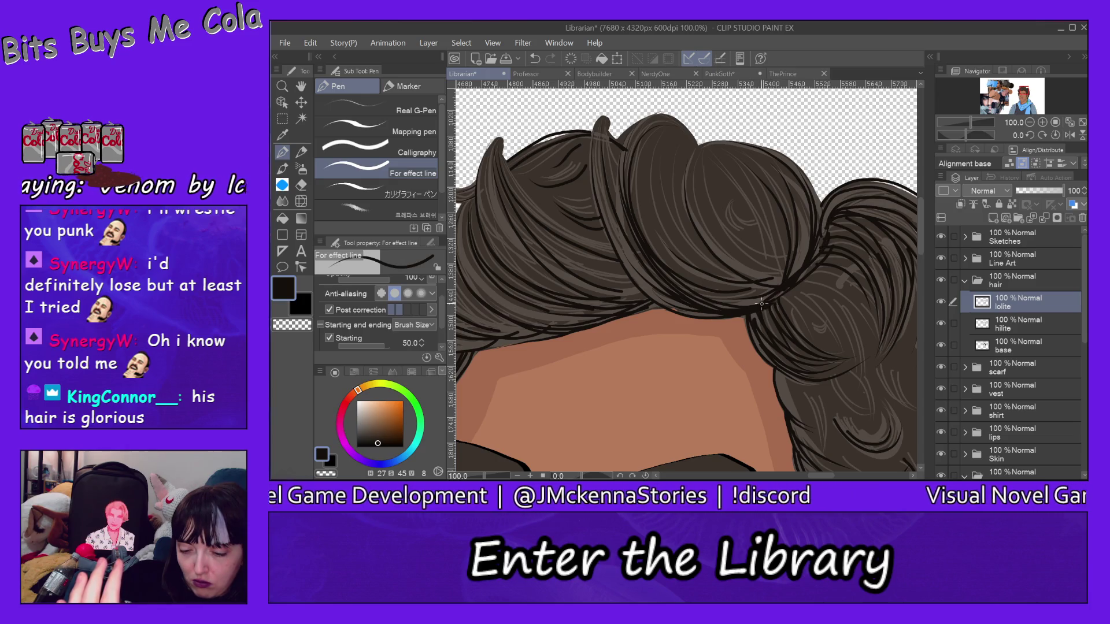
left_click_drag(762, 304, 825, 264)
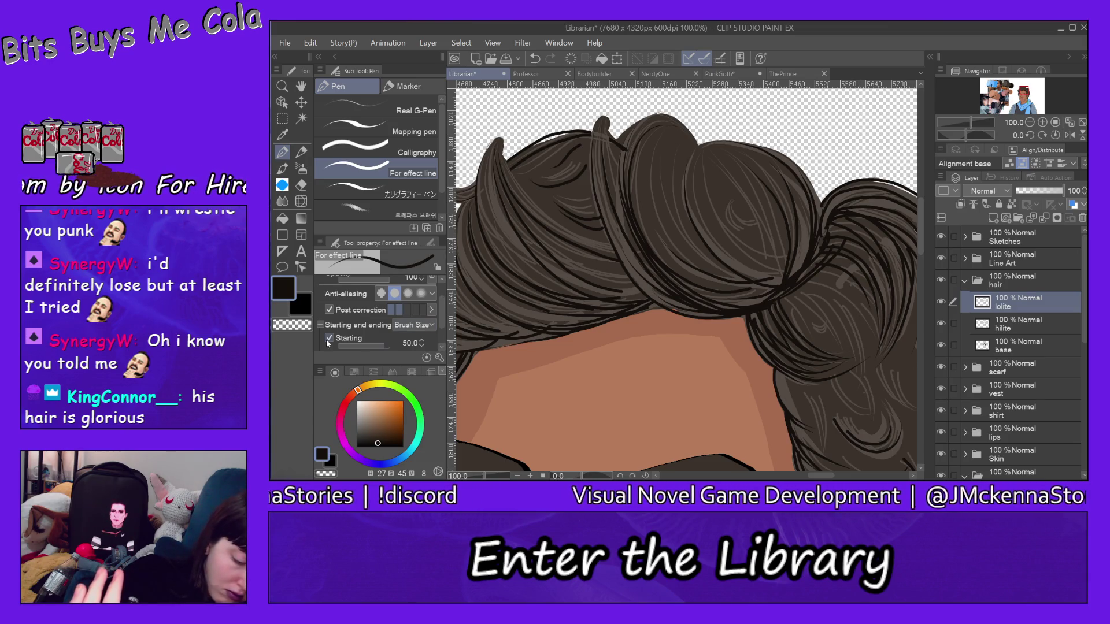
Switch the pen's taper from stroke start to stroke end (Ending 50.0)
left_click(330, 338)
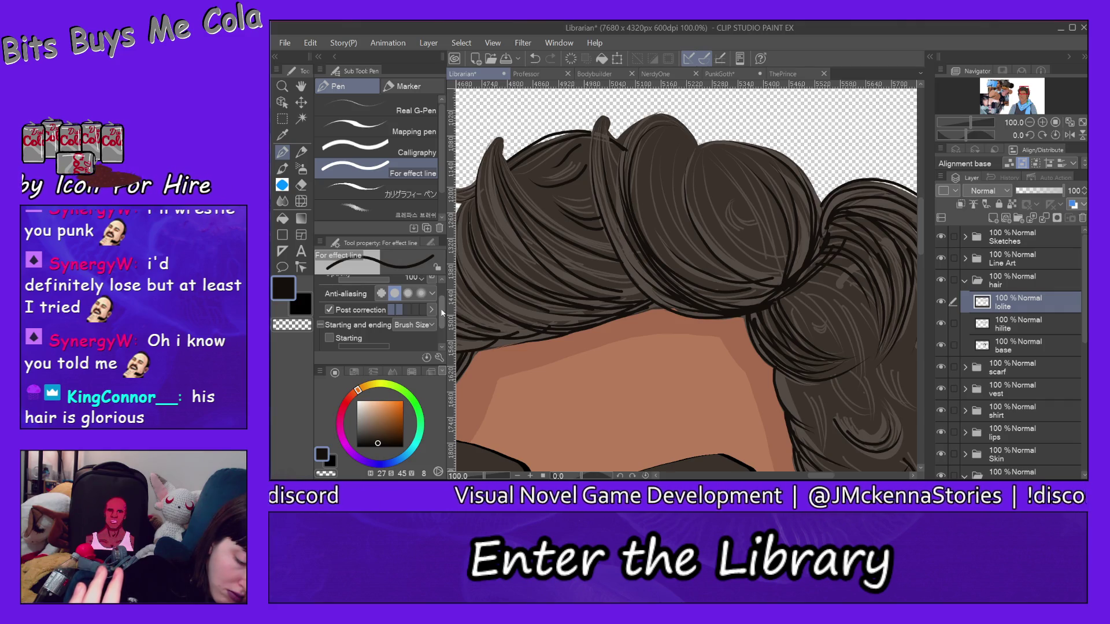
scroll(335, 330, "down", 2)
left_click(330, 328)
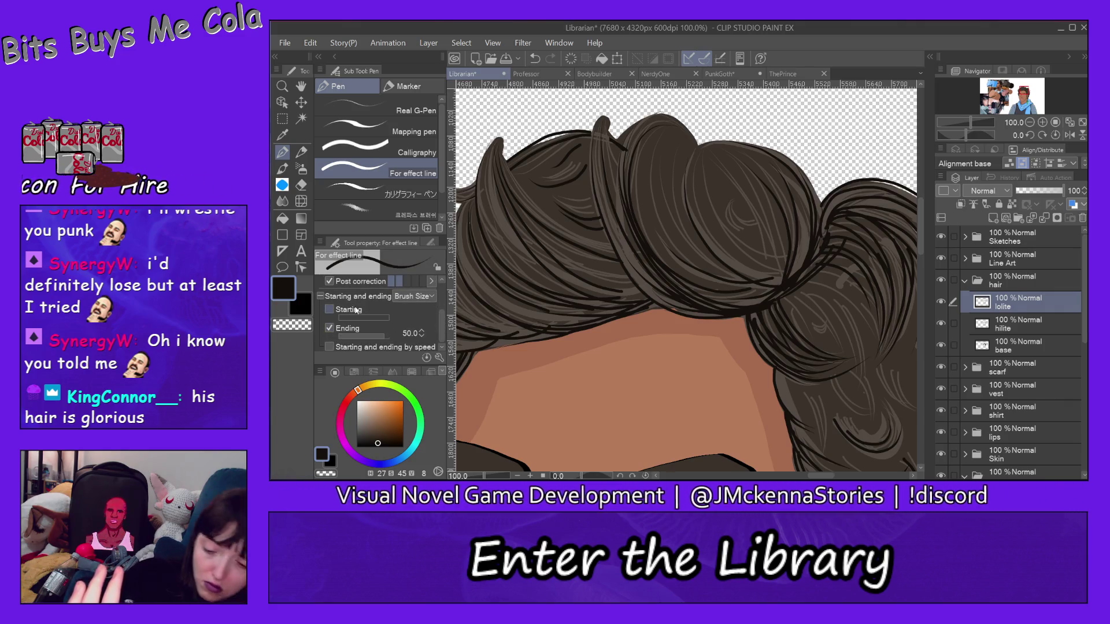
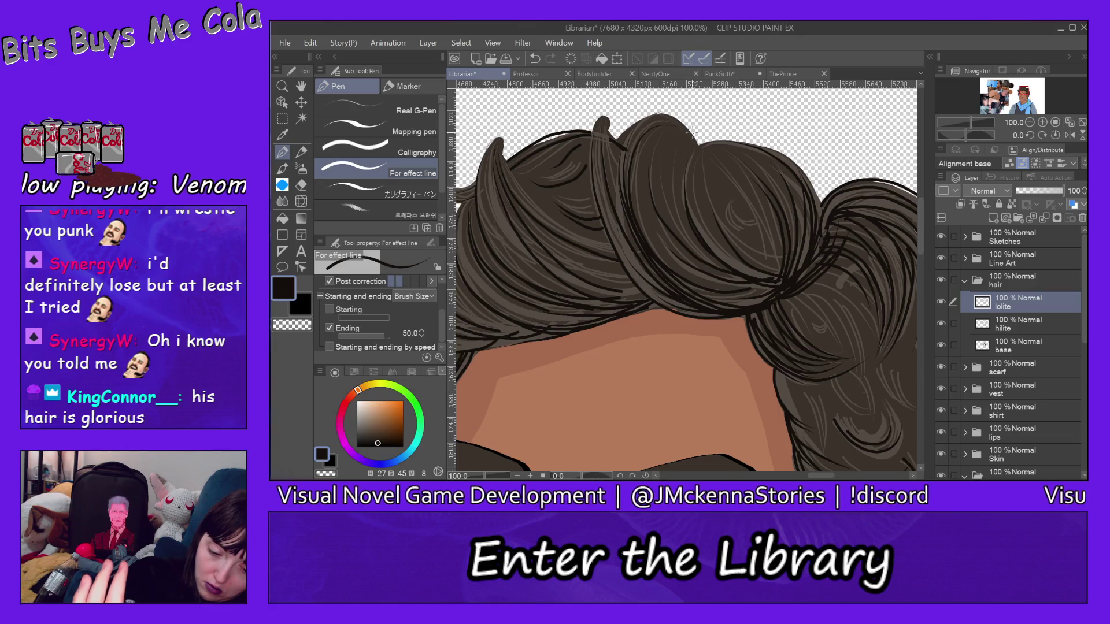
Draw six dark strand lines on the lolite layer through the top hair and the right-side bun
left_click_drag(699, 271, 639, 188)
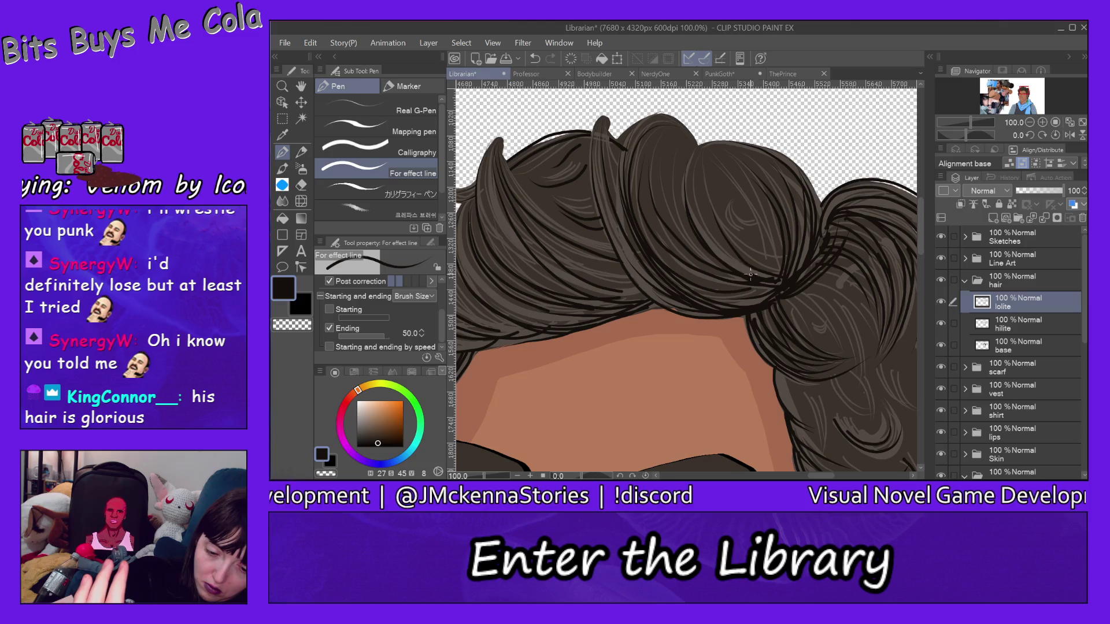
left_click_drag(752, 279, 684, 199)
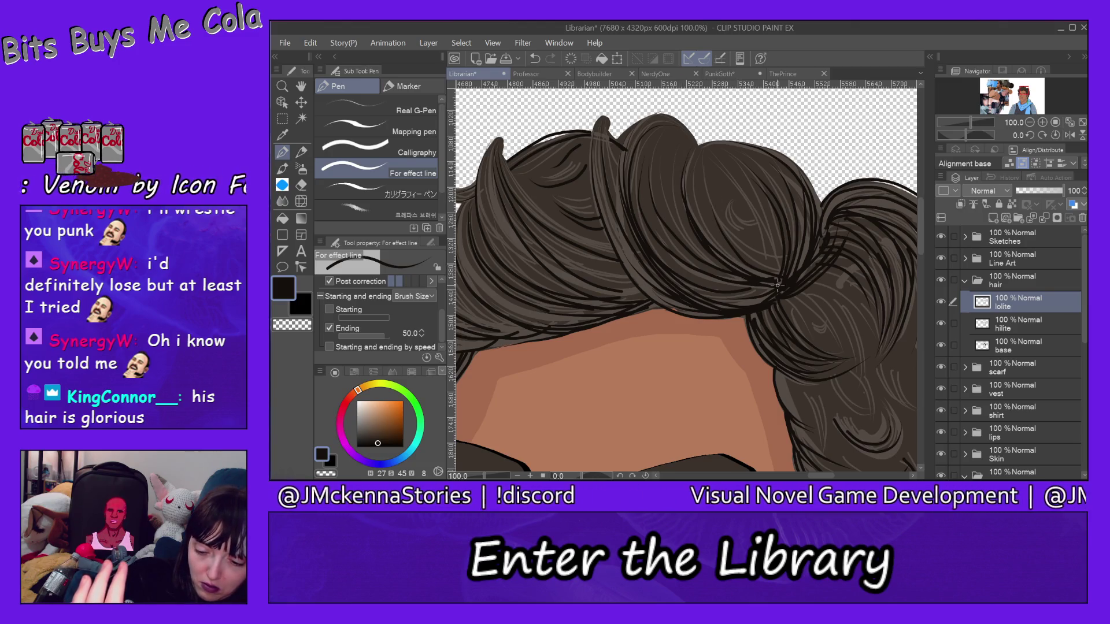
mouse_move(778, 285)
left_mouse_down()
mouse_move(743, 274)
mouse_move(689, 169)
left_mouse_up()
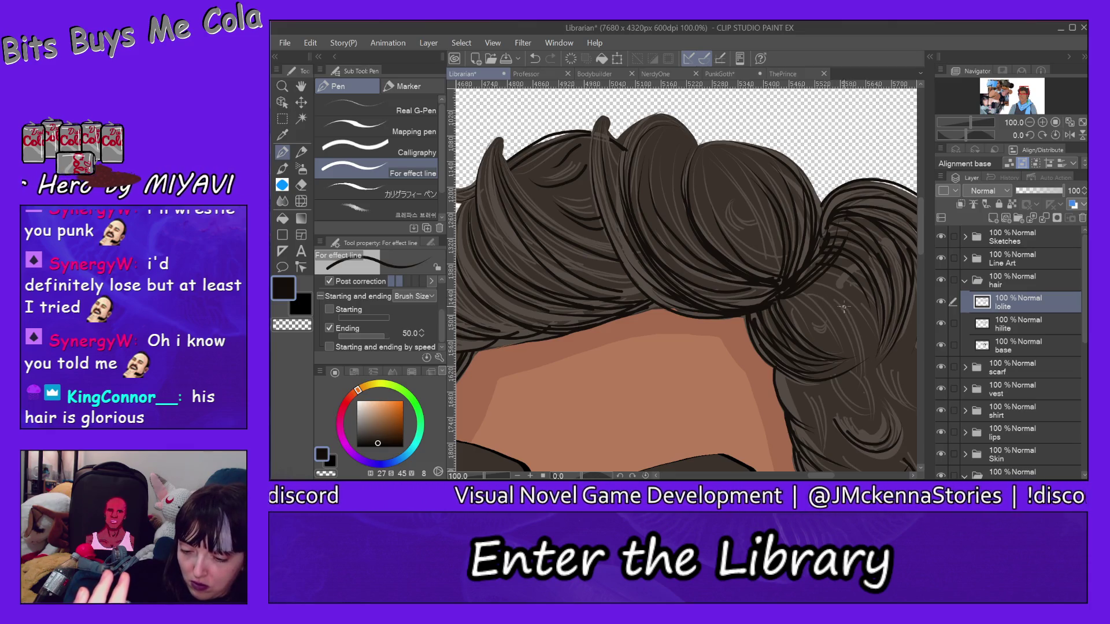
left_click_drag(833, 295, 863, 367)
left_click_drag(854, 319, 863, 386)
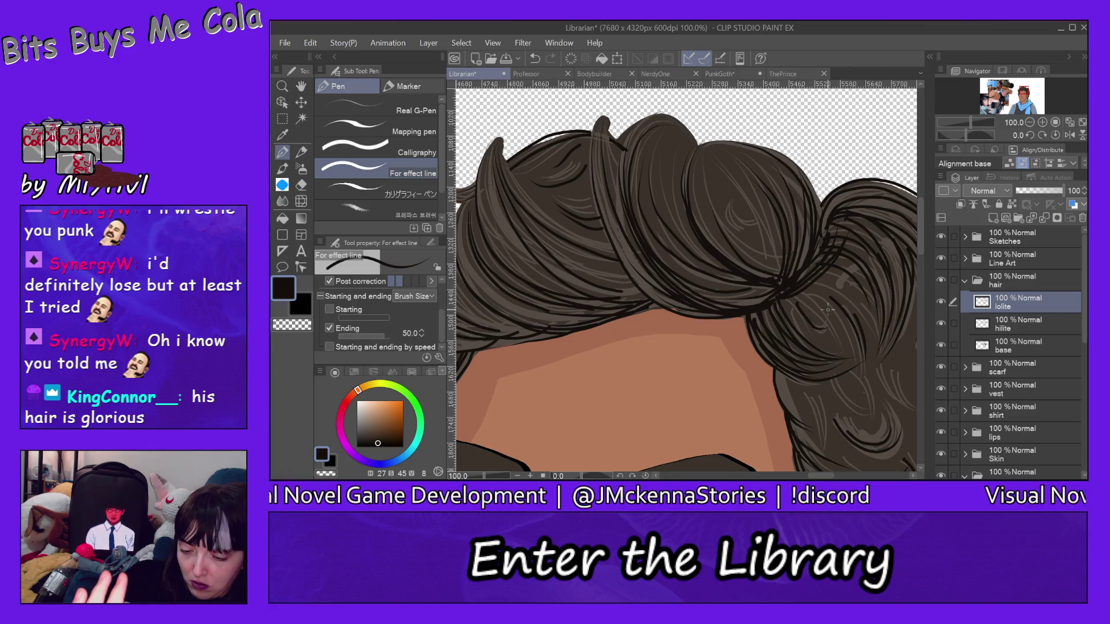
left_click_drag(803, 315, 832, 331)
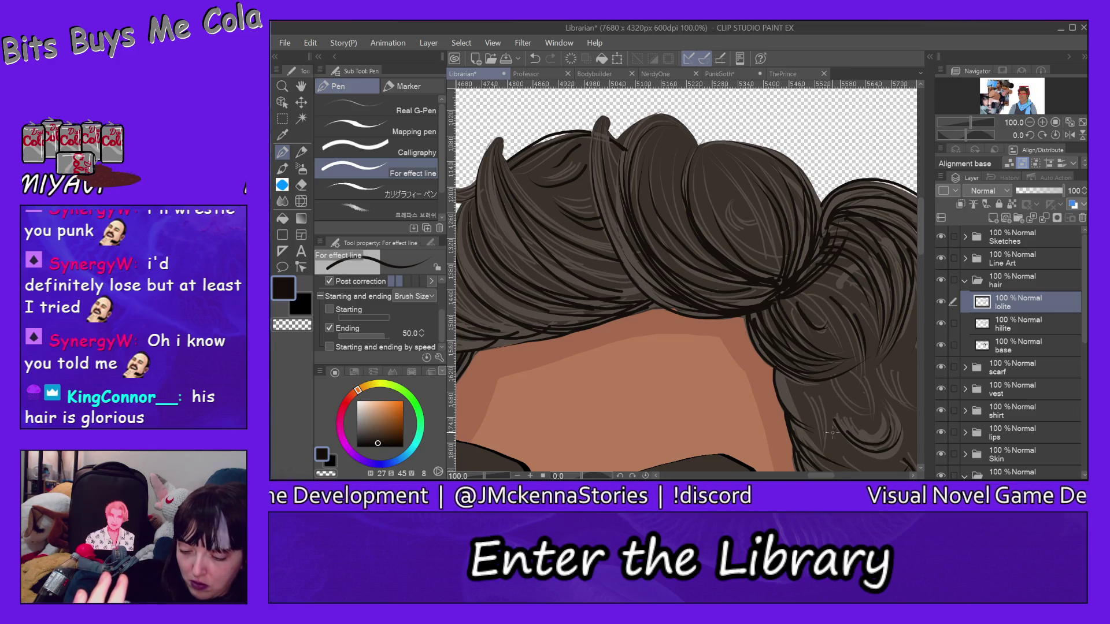
left_click_drag(825, 477, 850, 477)
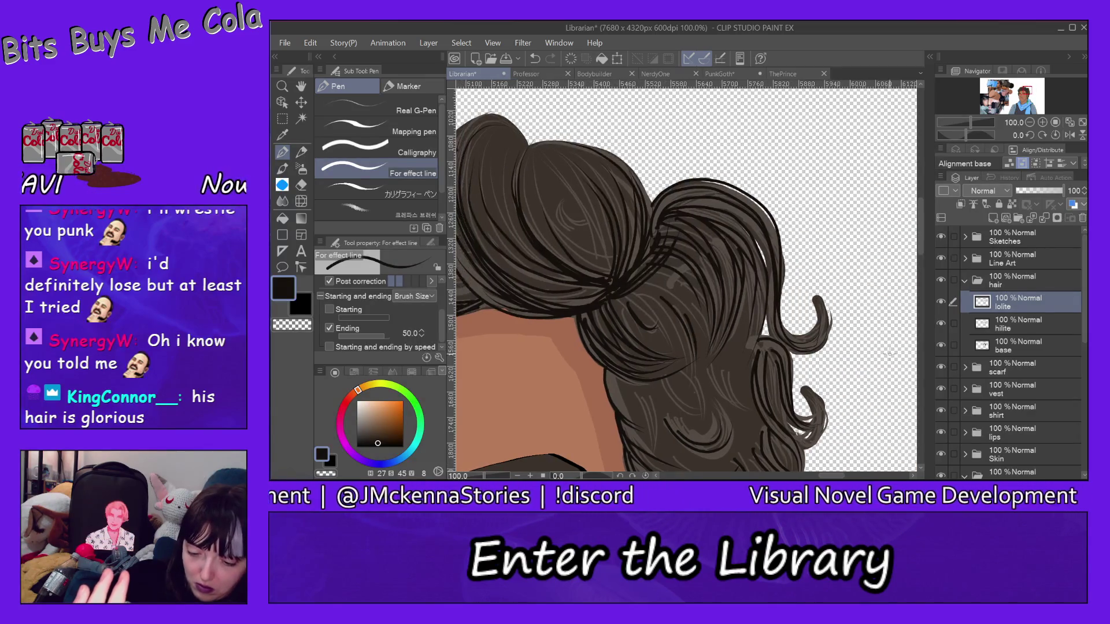
Add dark strand lines inside the curls, including one curving strand down the lower curls
left_click_drag(923, 242, 882, 257)
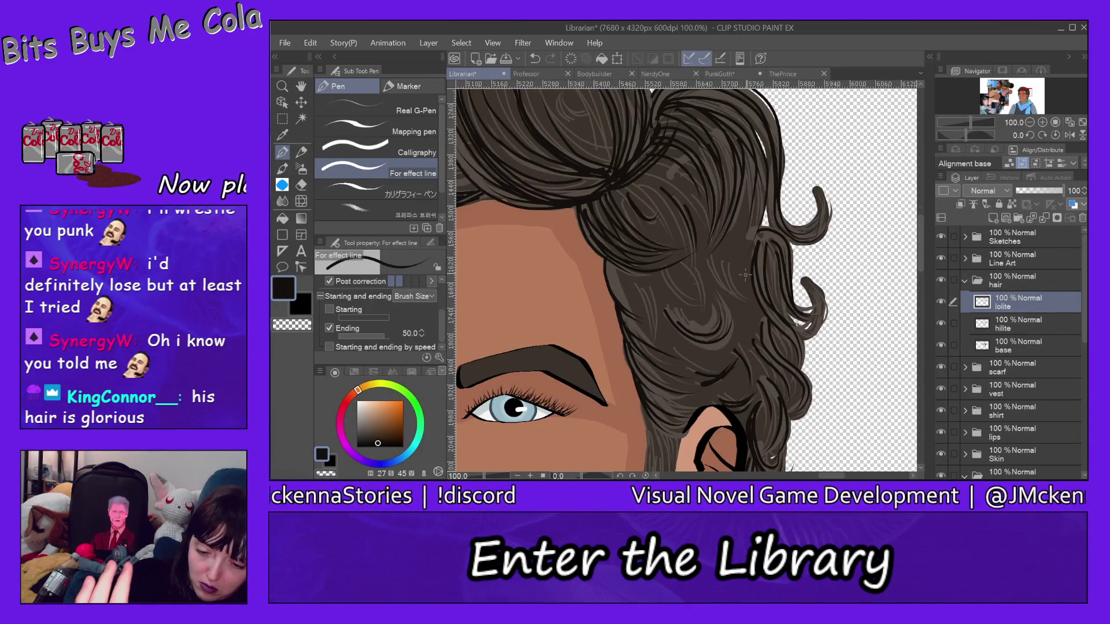
mouse_move(733, 234)
left_mouse_down()
mouse_move(728, 288)
mouse_move(767, 304)
left_mouse_up()
left_click_drag(743, 241, 749, 299)
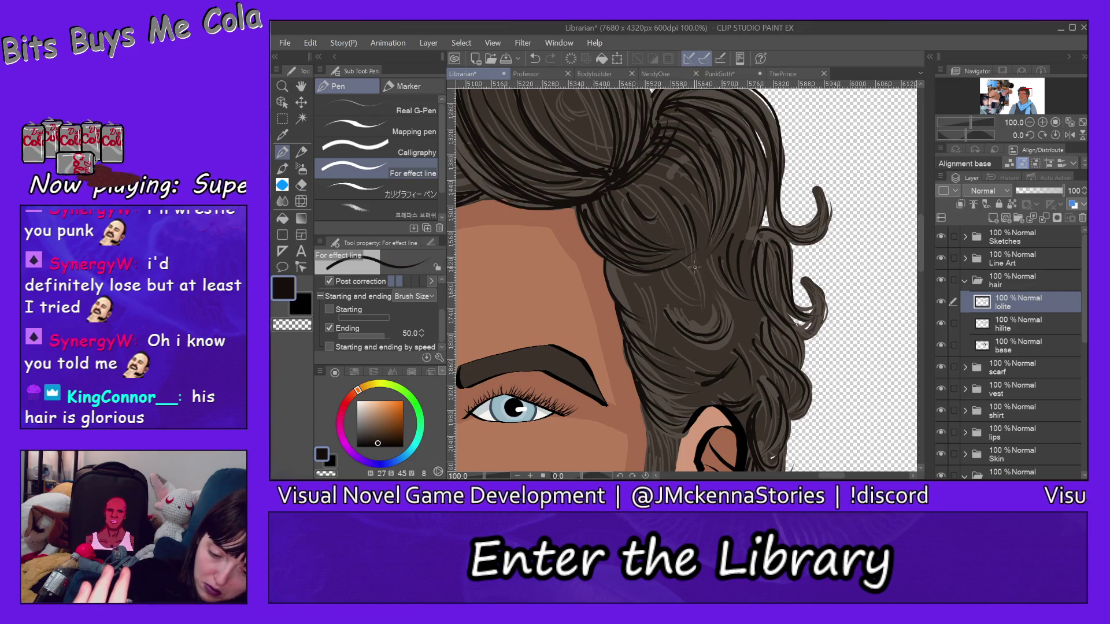
mouse_move(695, 267)
left_mouse_down()
mouse_move(701, 302)
mouse_move(704, 293)
mouse_move(682, 344)
left_mouse_up()
left_click_drag(647, 290, 664, 329)
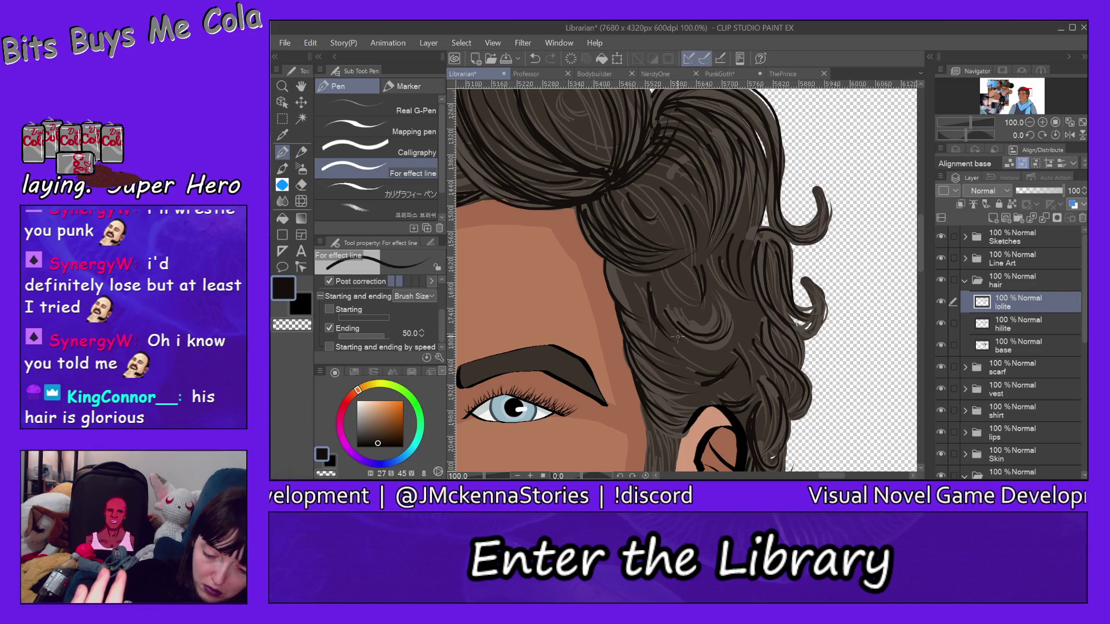
left_click_drag(632, 282, 669, 342)
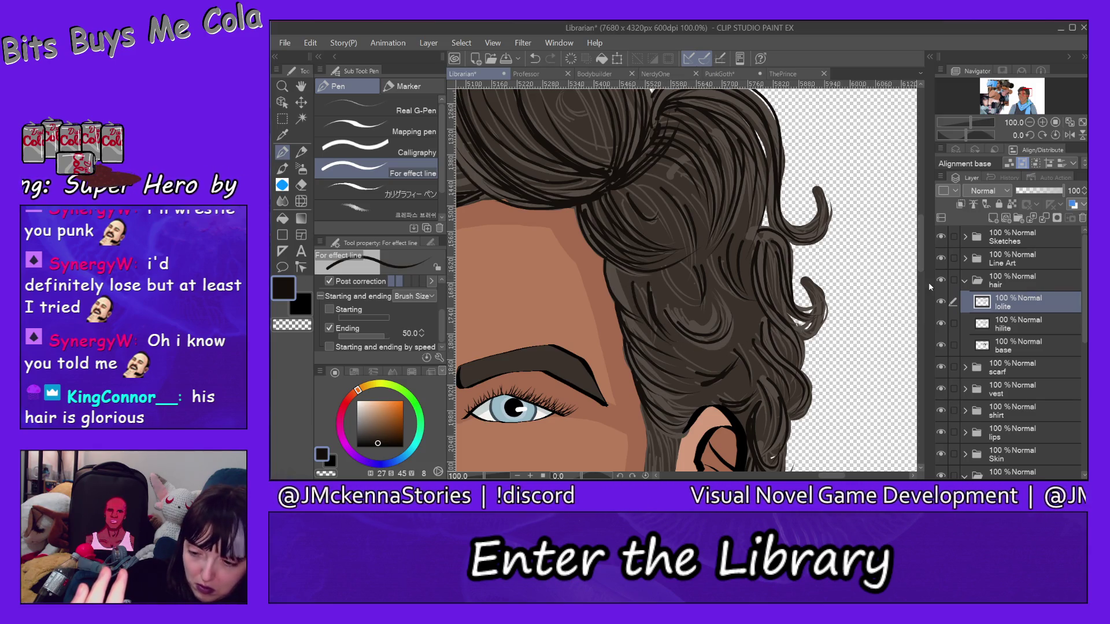
left_click_drag(918, 251, 918, 274)
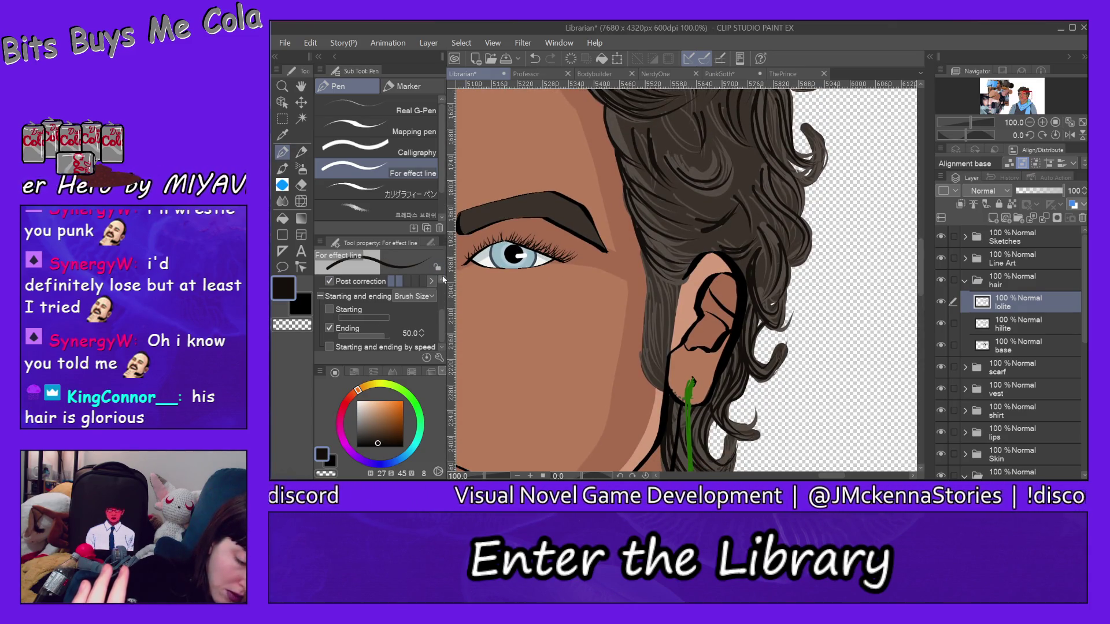
Set the pen Brush Size to 5.0 and undo a misplaced stroke on the hair edge
scroll(355, 290, "up", 2)
left_click(356, 287)
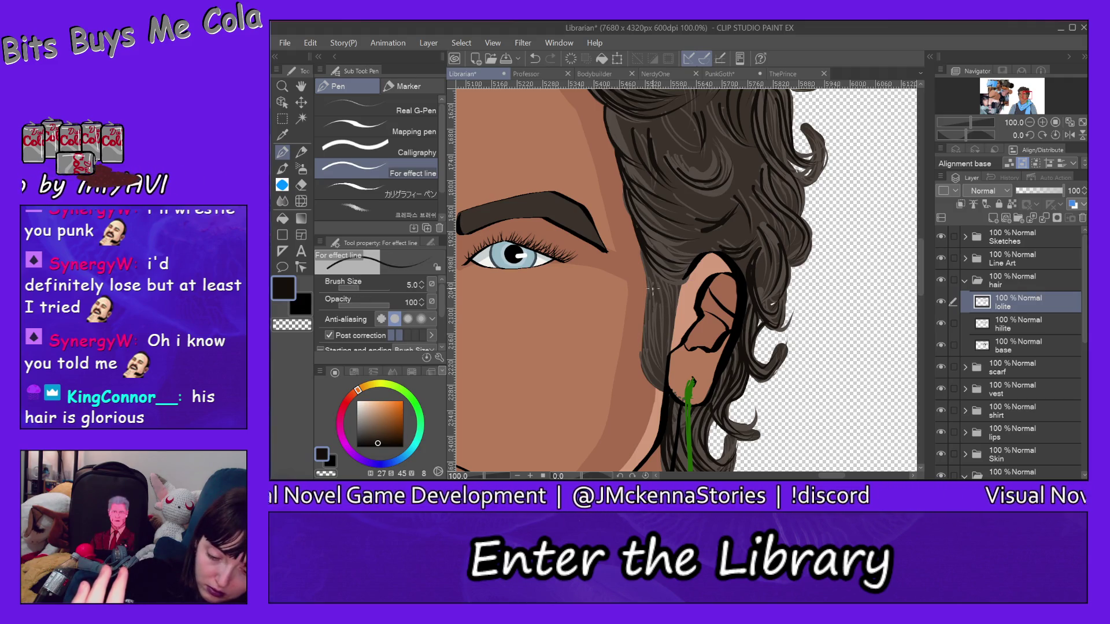
left_click_drag(652, 287, 659, 387)
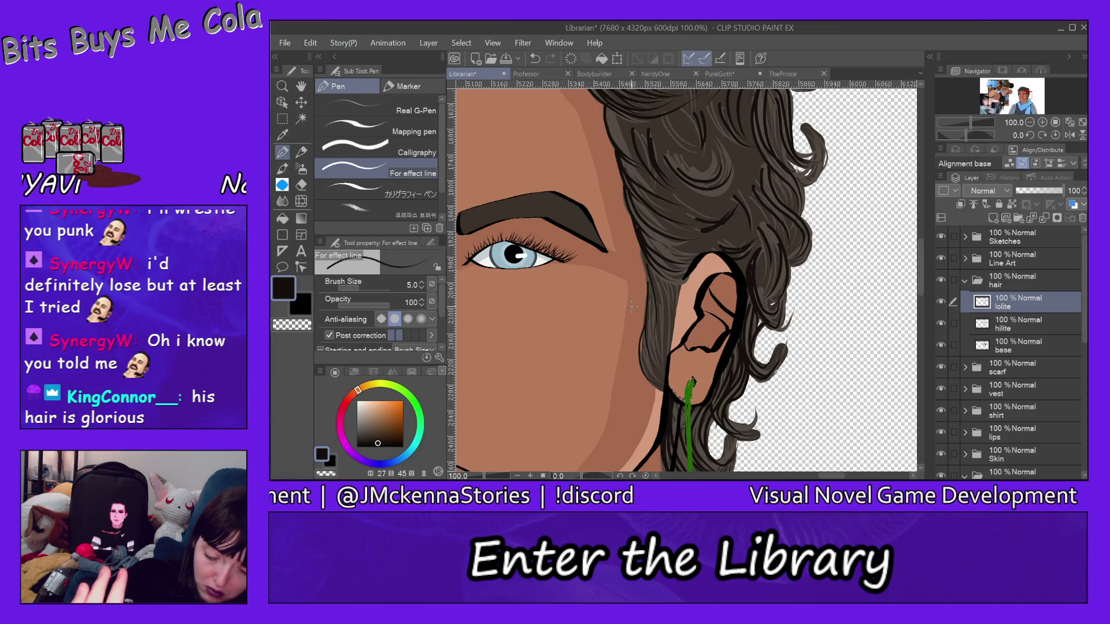
left_click(311, 43)
left_click(329, 56)
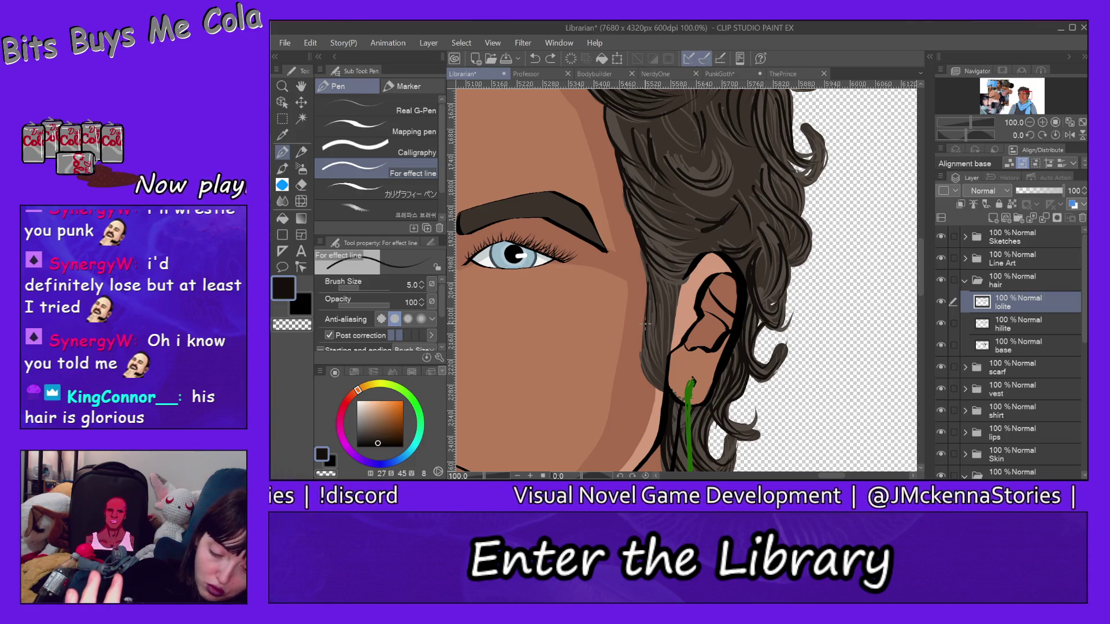
Draw thin strands along the hair edge by the ear and just left of it
left_click_drag(641, 354, 659, 386)
left_click_drag(647, 345, 668, 389)
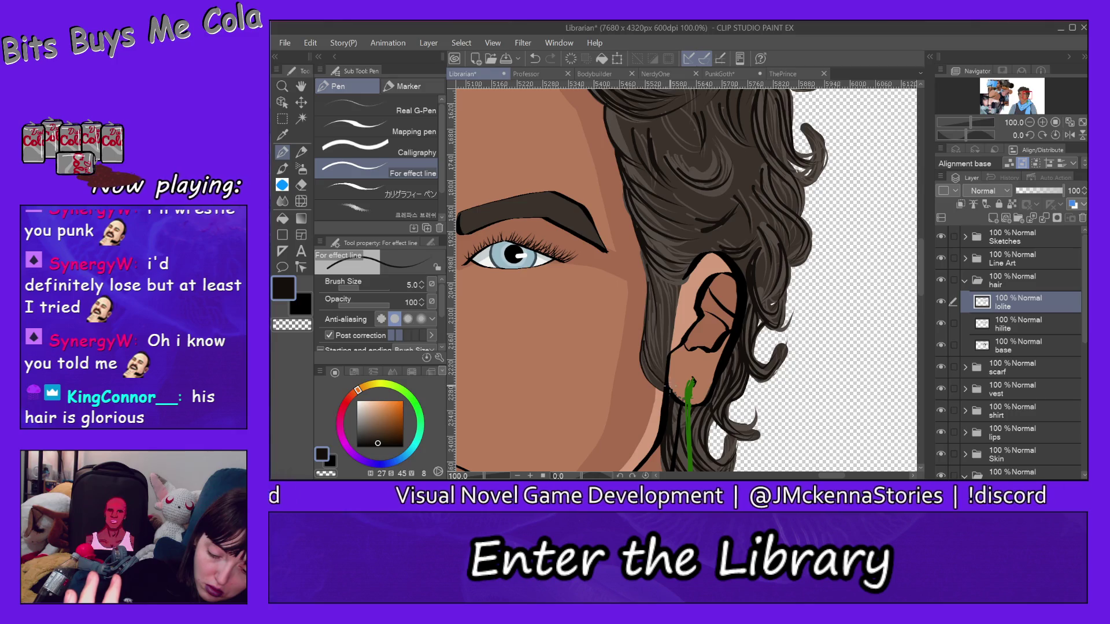
left_click_drag(650, 325, 657, 363)
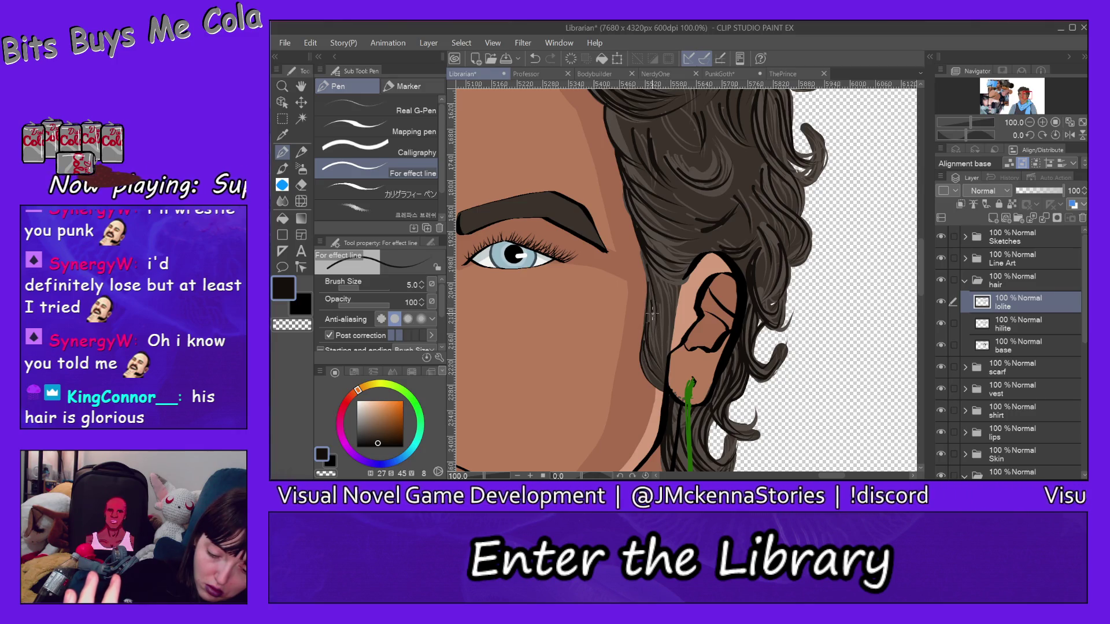
left_click_drag(652, 315, 656, 354)
left_click_drag(657, 276, 663, 327)
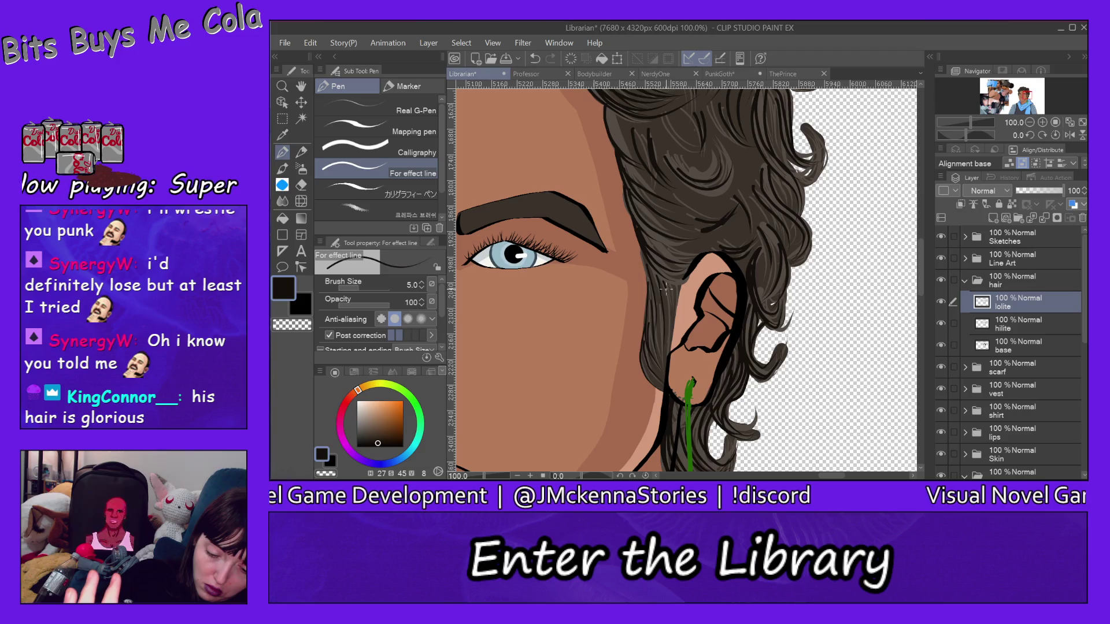
left_click_drag(666, 288, 670, 332)
left_click_drag(673, 295, 675, 351)
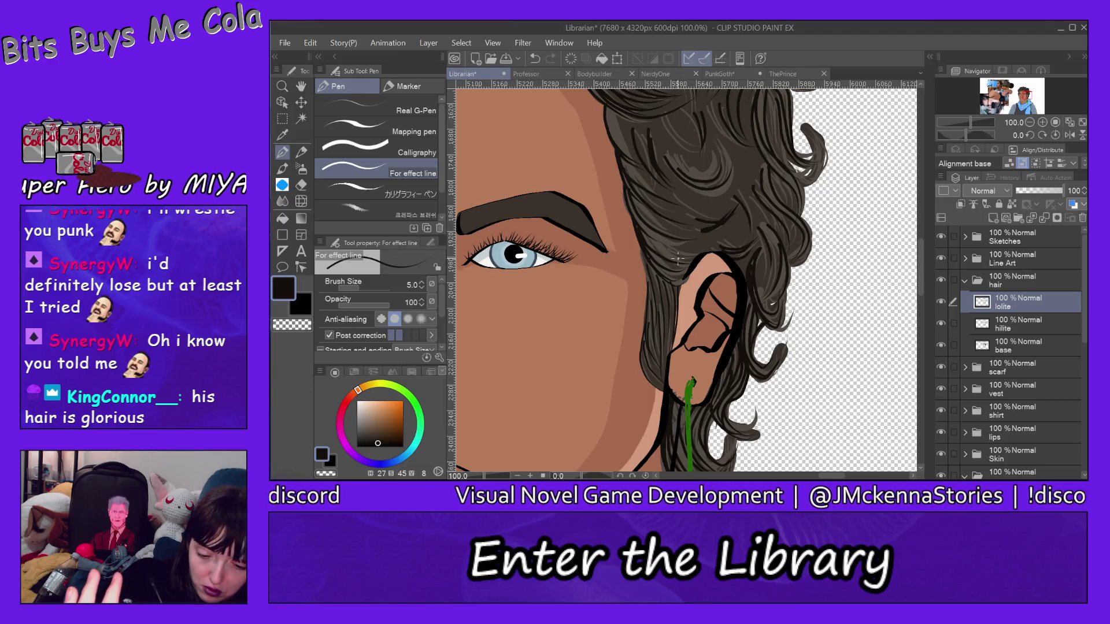
Add thin strands across the hair above the ear and down its outer edge
left_click_drag(648, 230, 680, 260)
left_click_drag(645, 215, 698, 250)
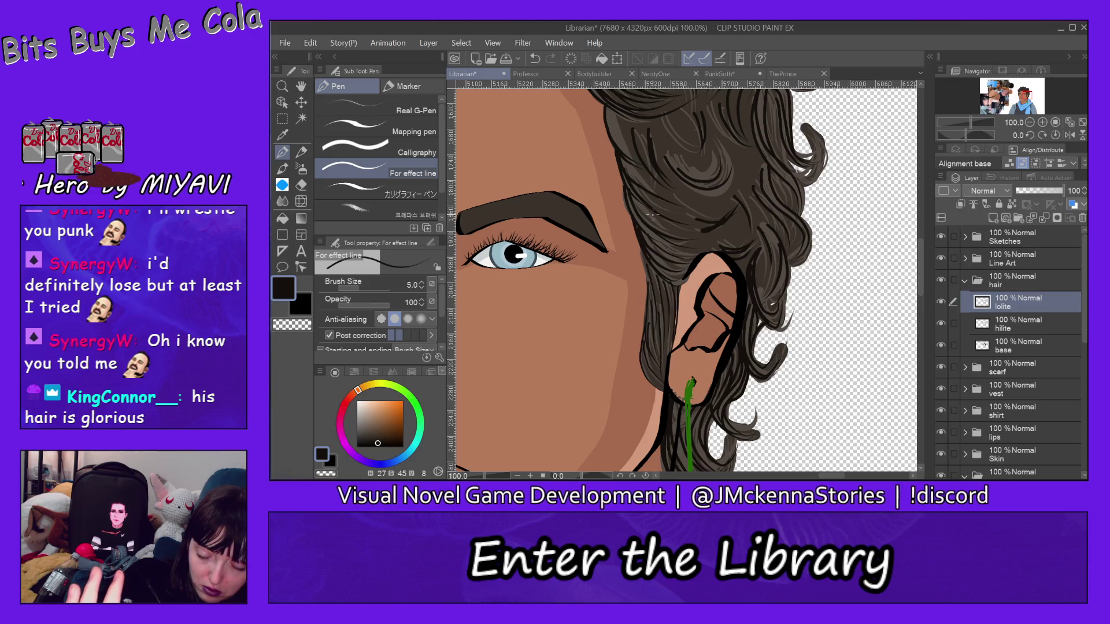
mouse_move(648, 214)
left_mouse_down()
mouse_move(678, 235)
mouse_move(723, 243)
left_mouse_up()
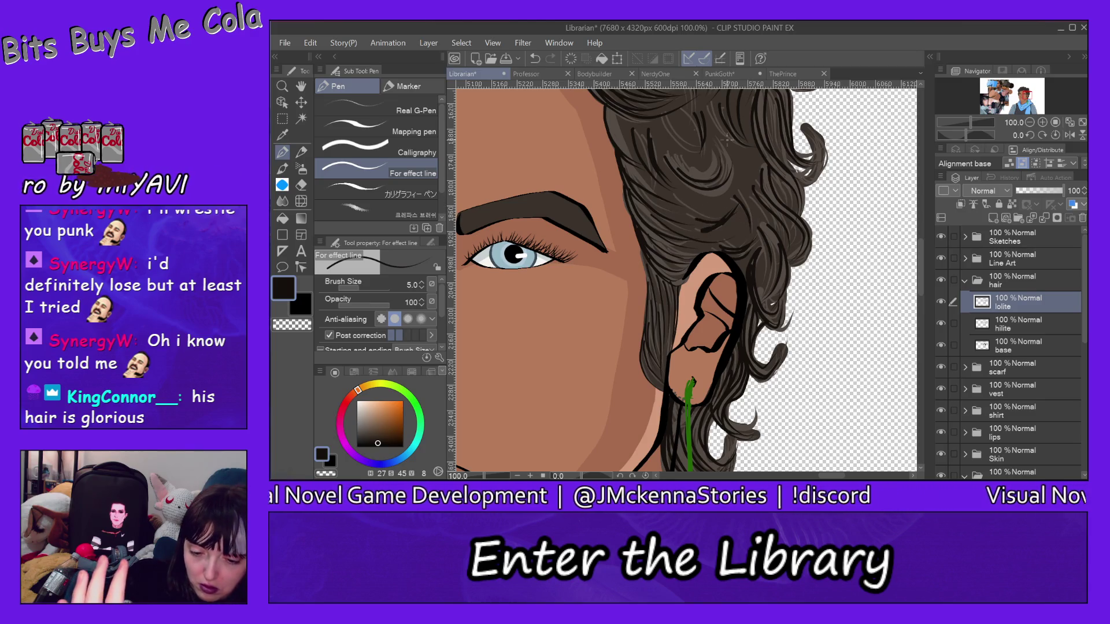
left_click_drag(659, 182, 719, 218)
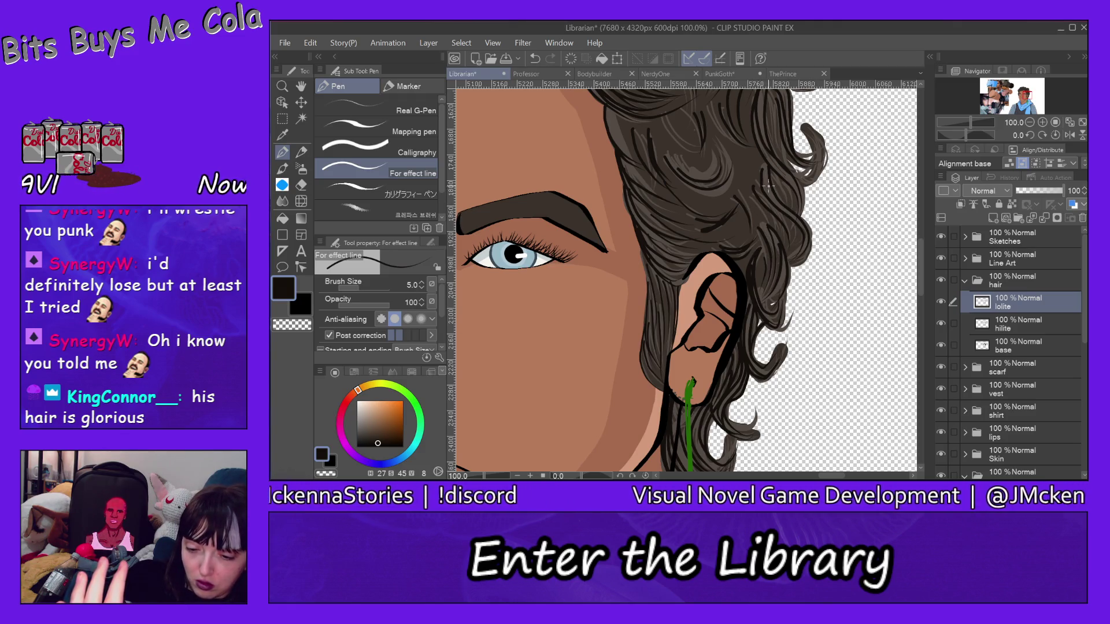
left_click_drag(763, 180, 783, 211)
left_click_drag(777, 172, 792, 209)
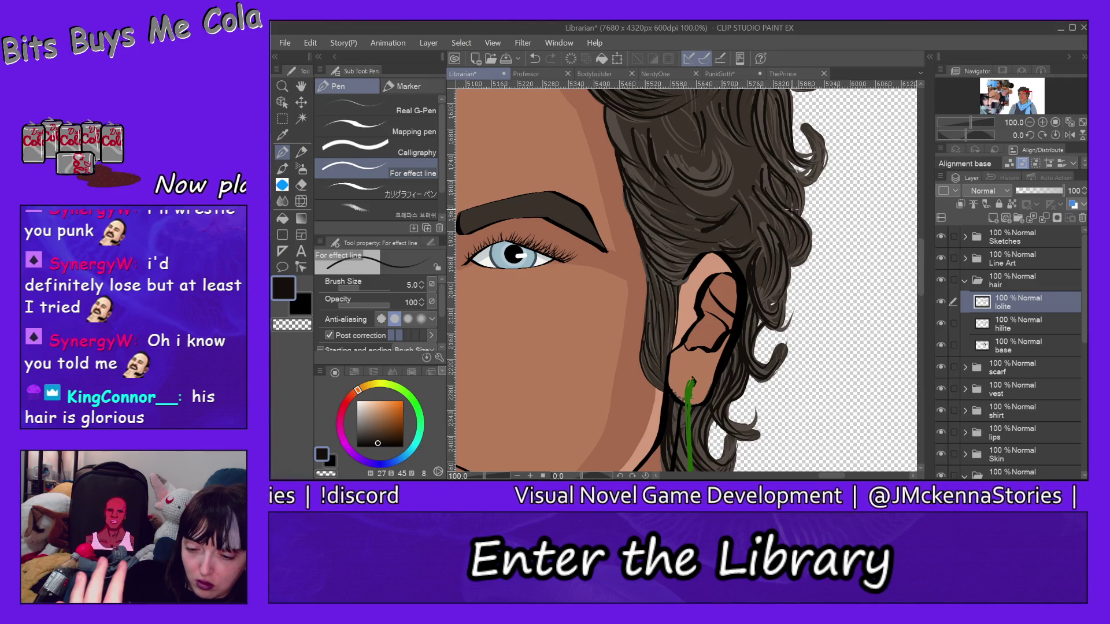
scroll(923, 260, "up", 3)
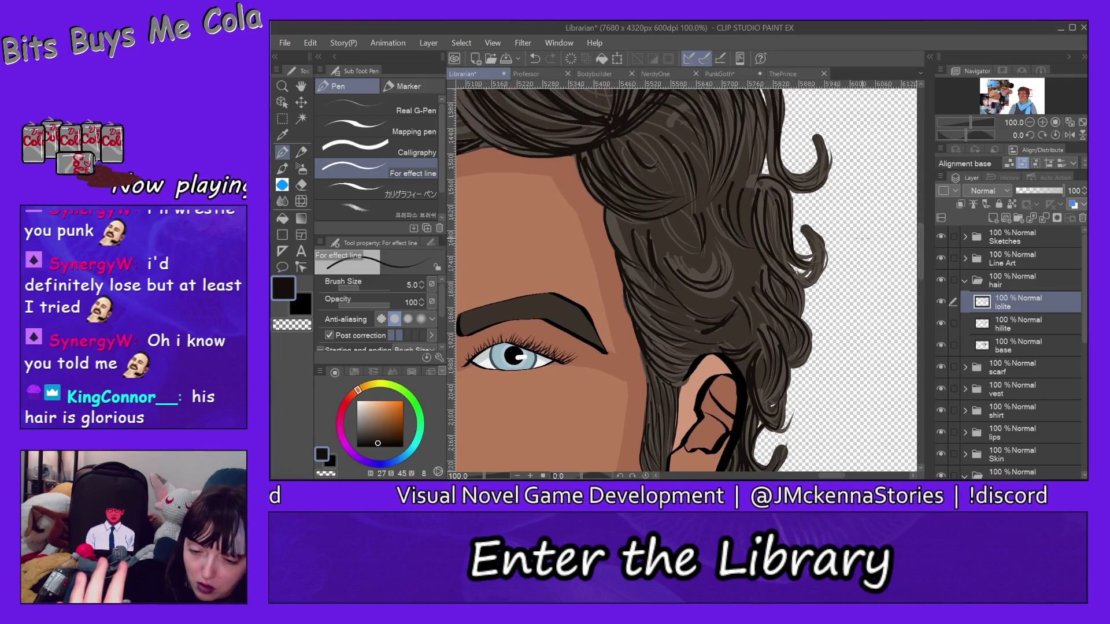
Add thin dark strands down the hair's outer edge and through the upper hair
left_click_drag(767, 185, 791, 270)
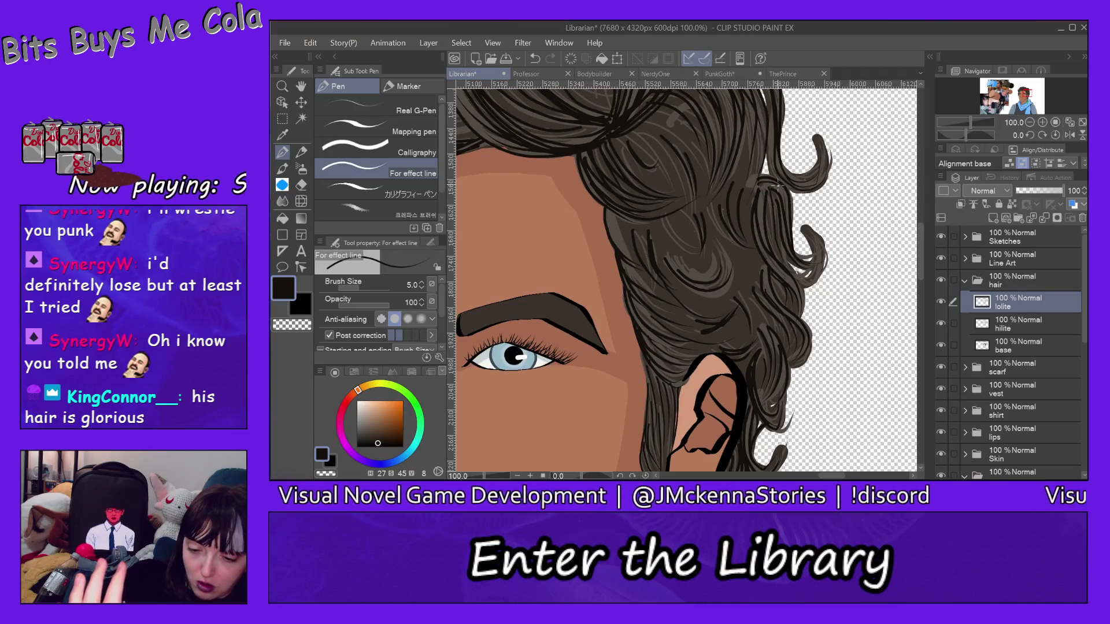
mouse_move(777, 184)
left_mouse_down()
mouse_move(791, 212)
mouse_move(760, 224)
left_mouse_up()
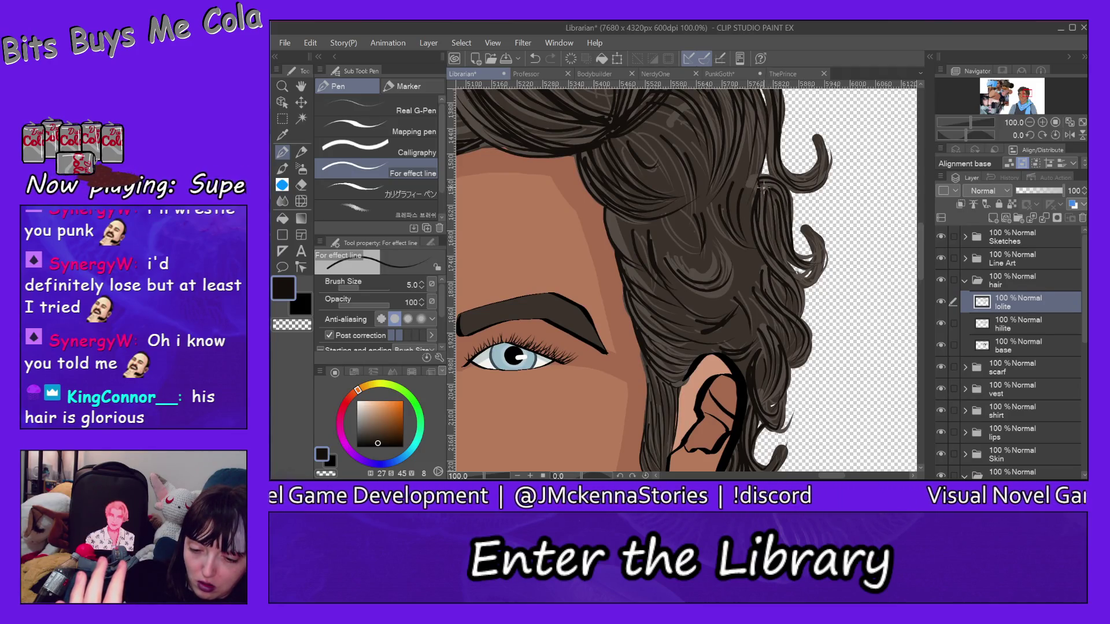
left_click_drag(758, 127, 749, 200)
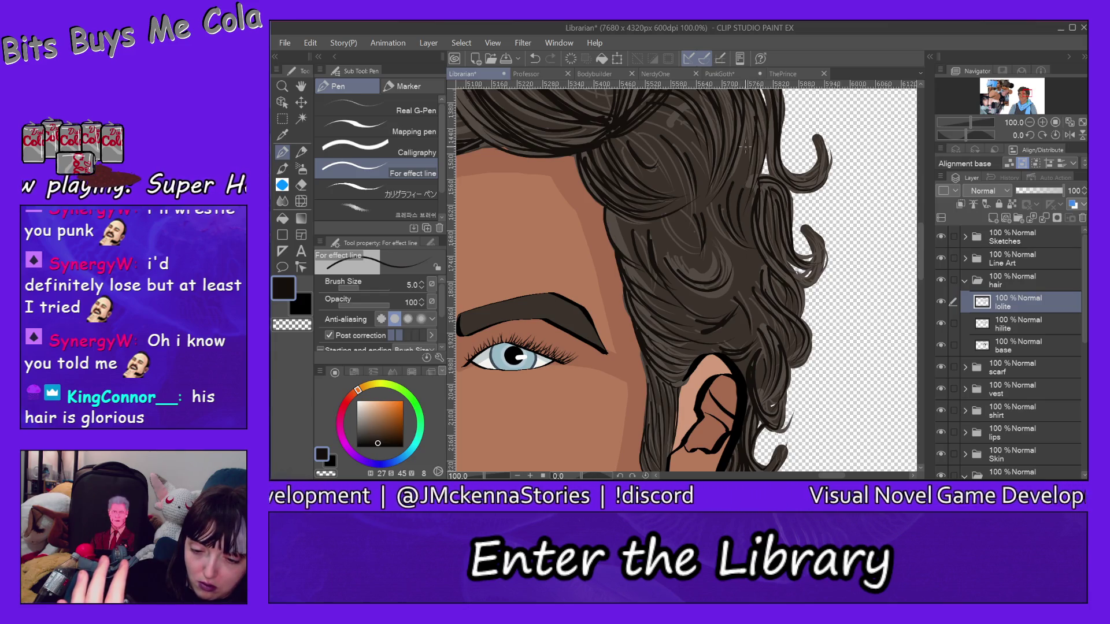
left_click_drag(749, 132, 734, 206)
mouse_move(745, 142)
left_mouse_down()
mouse_move(729, 207)
mouse_move(750, 251)
left_mouse_up()
Redraw an undone up-right strand, then add strands above the eyebrow and beside the ear
left_click_drag(696, 295, 732, 252)
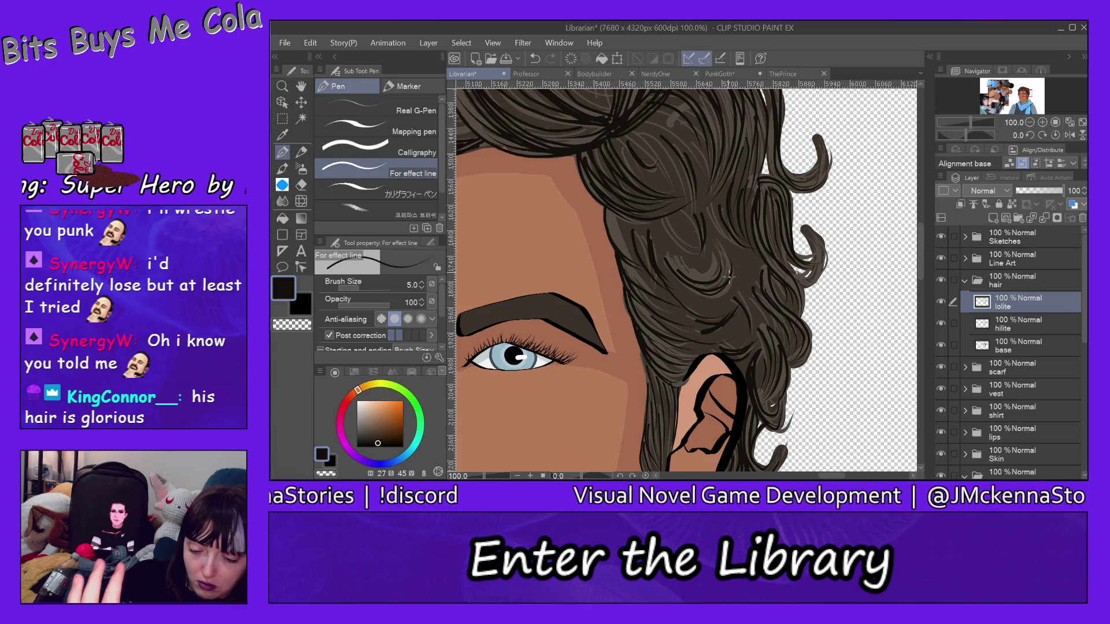
left_click(310, 43)
left_click(376, 30)
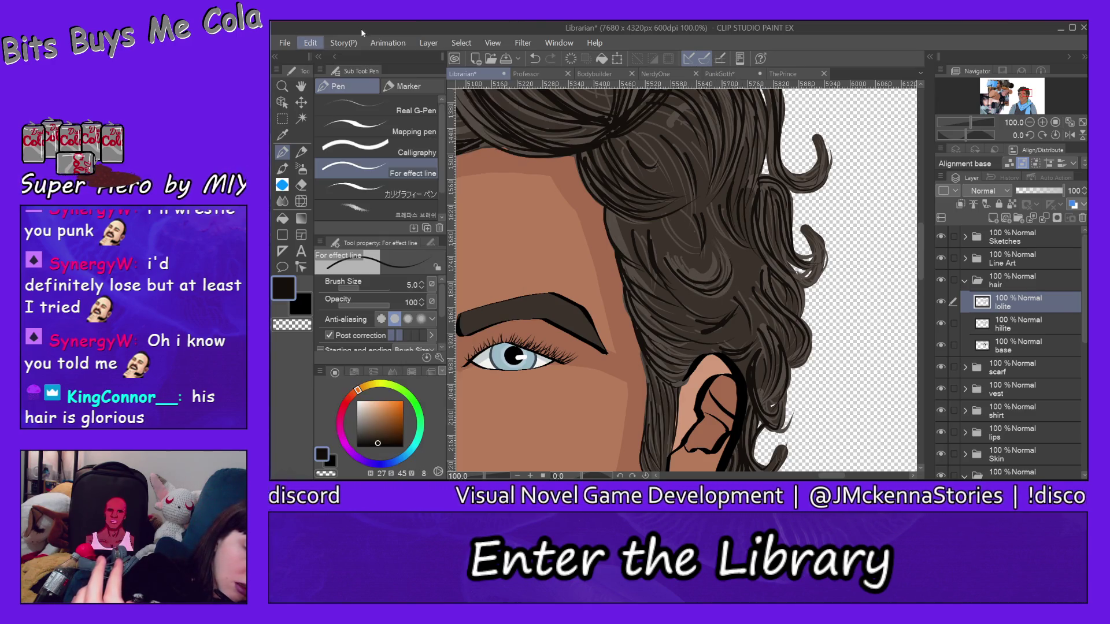
left_click_drag(700, 291, 742, 253)
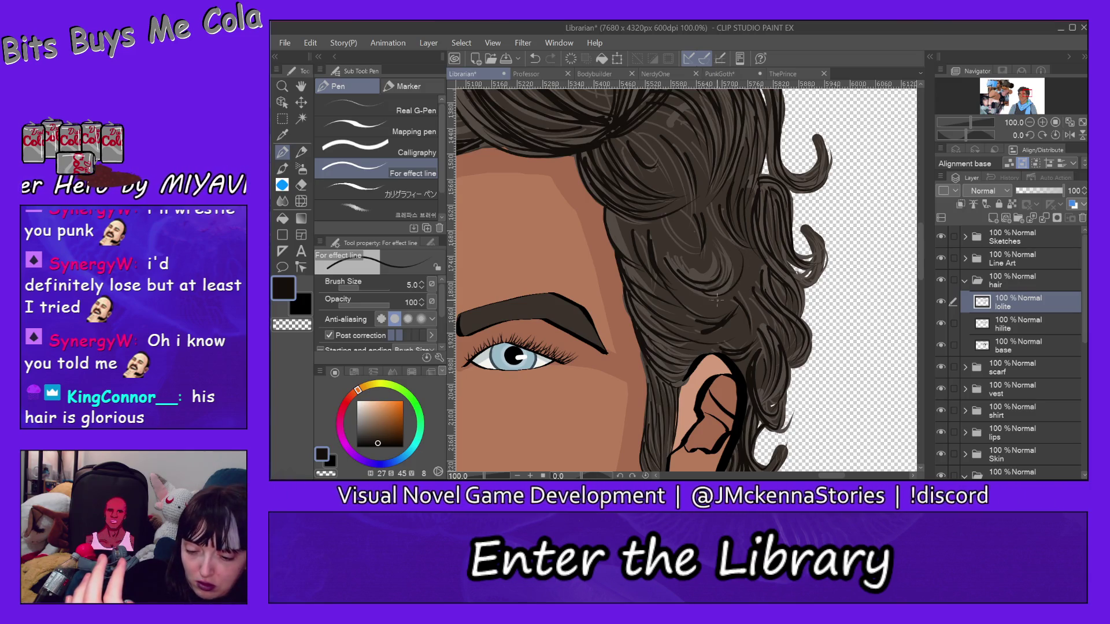
left_click_drag(717, 299, 748, 246)
left_click_drag(661, 221, 697, 248)
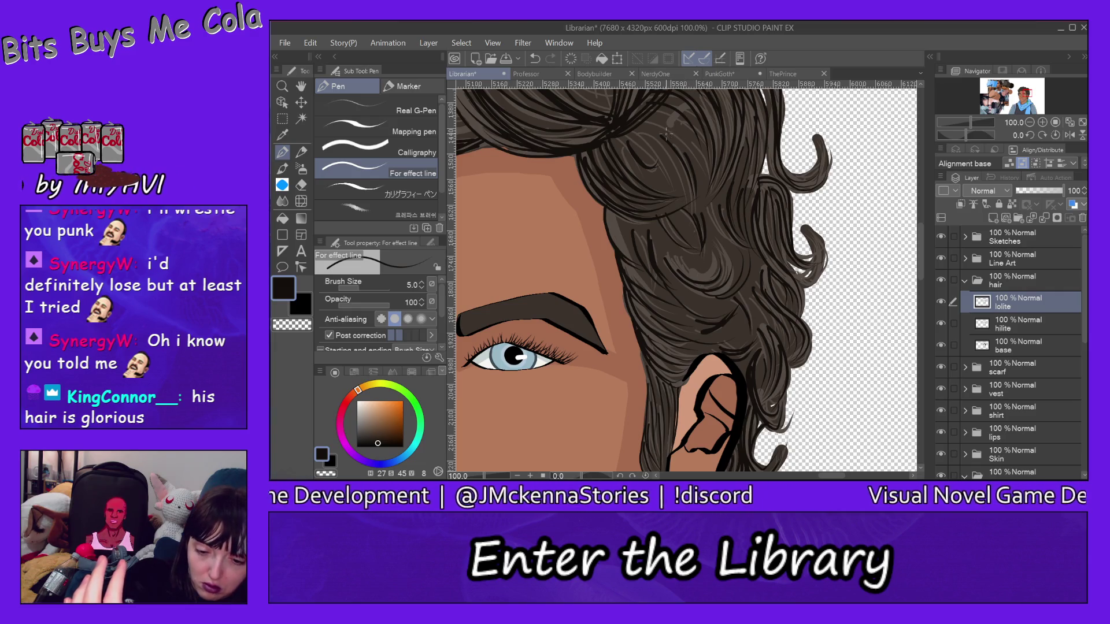
left_click_drag(639, 139, 658, 130)
left_click_drag(648, 183, 674, 137)
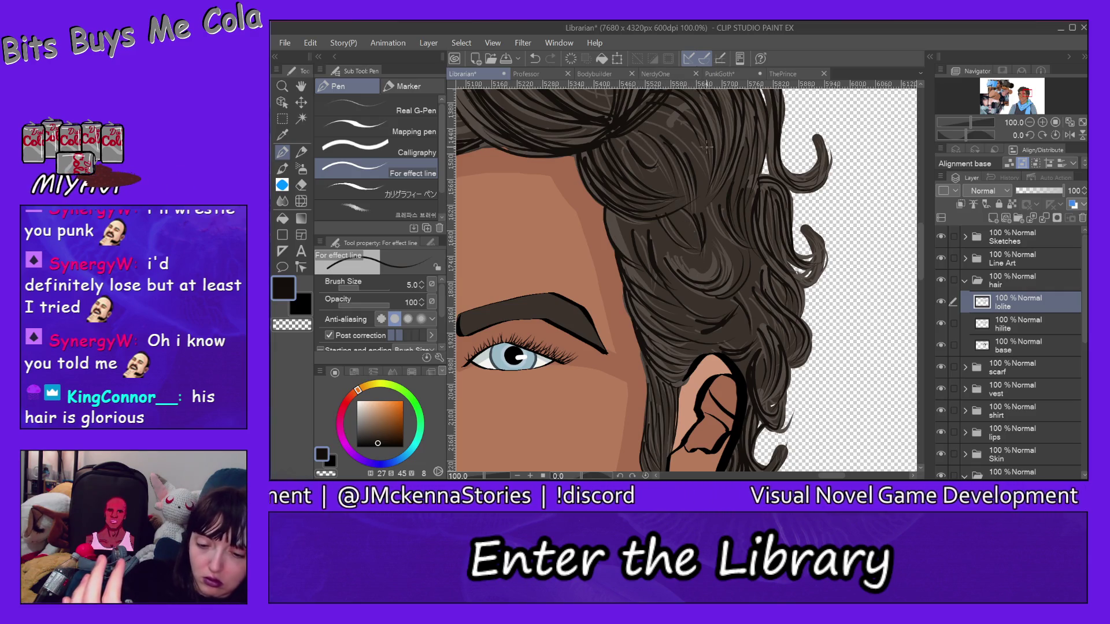
left_click_drag(707, 148, 712, 173)
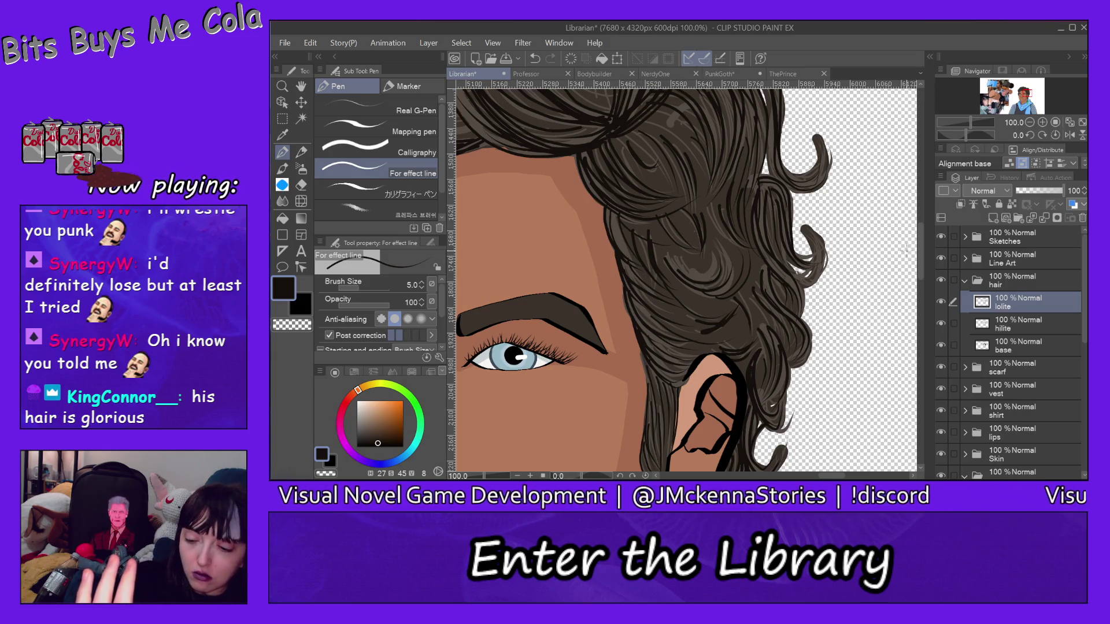
Draw four dark strands up through the bun toward the top of the hair
scroll(906, 250, "up", 3)
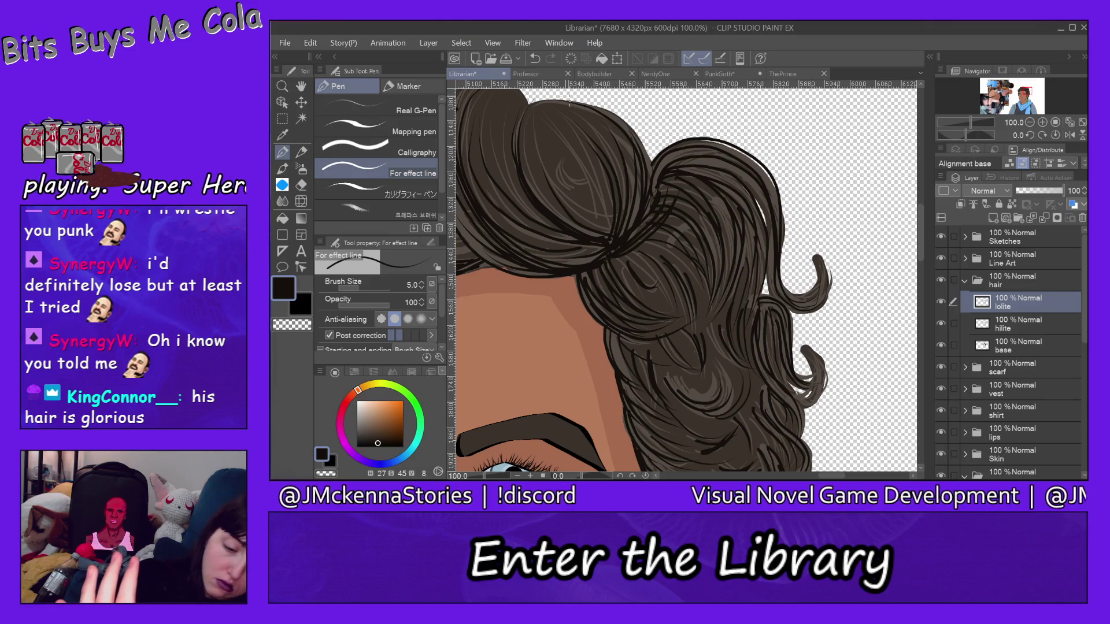
left_click_drag(610, 234, 570, 132)
left_click_drag(614, 226, 571, 117)
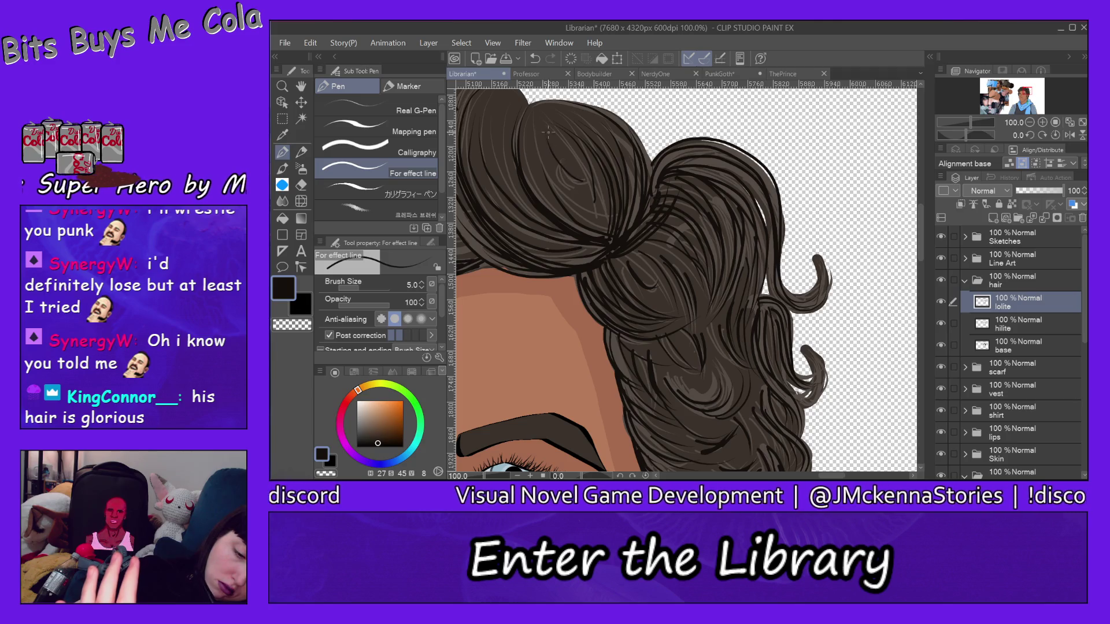
left_click_drag(581, 186, 535, 139)
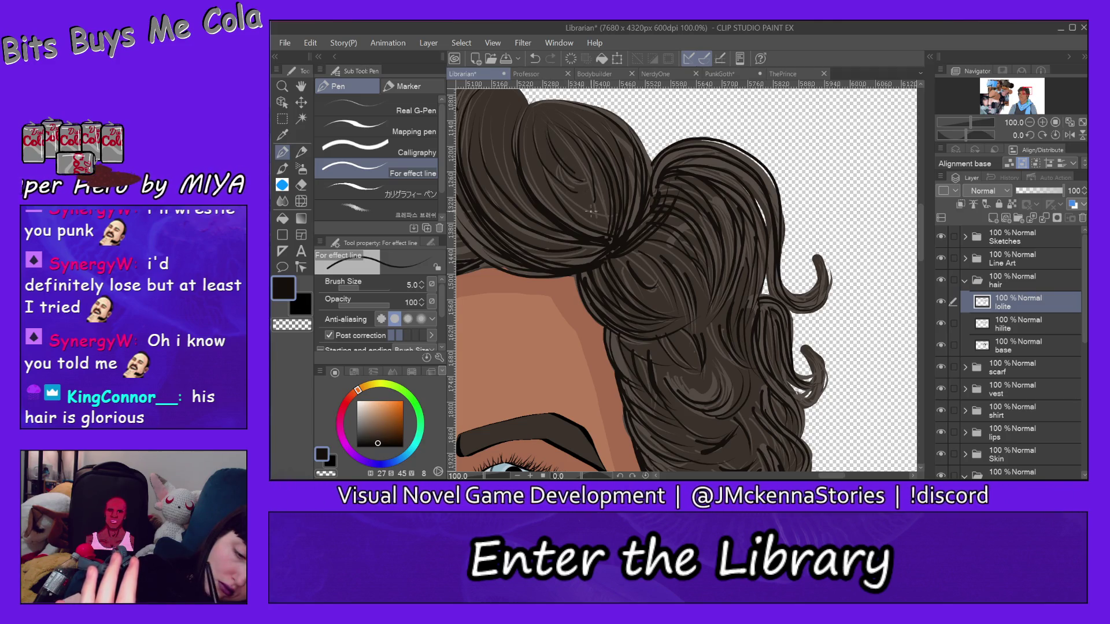
left_click_drag(569, 217, 523, 128)
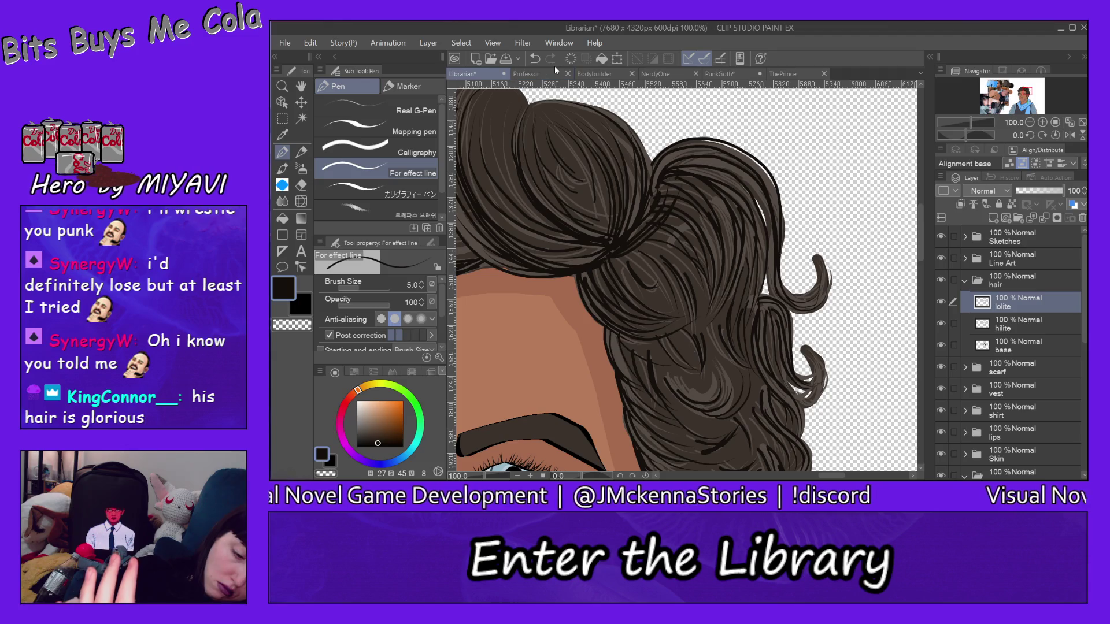
Add long dark strands across the crown above the forehead
left_click_drag(835, 476, 799, 476)
left_click_drag(922, 245, 917, 231)
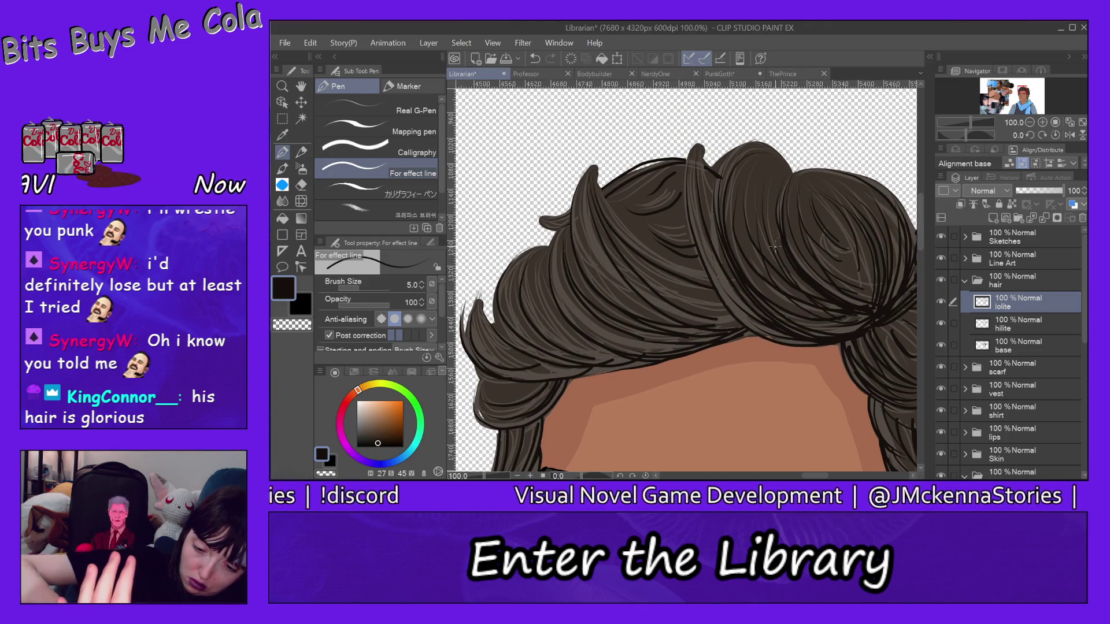
left_click_drag(801, 326, 753, 273)
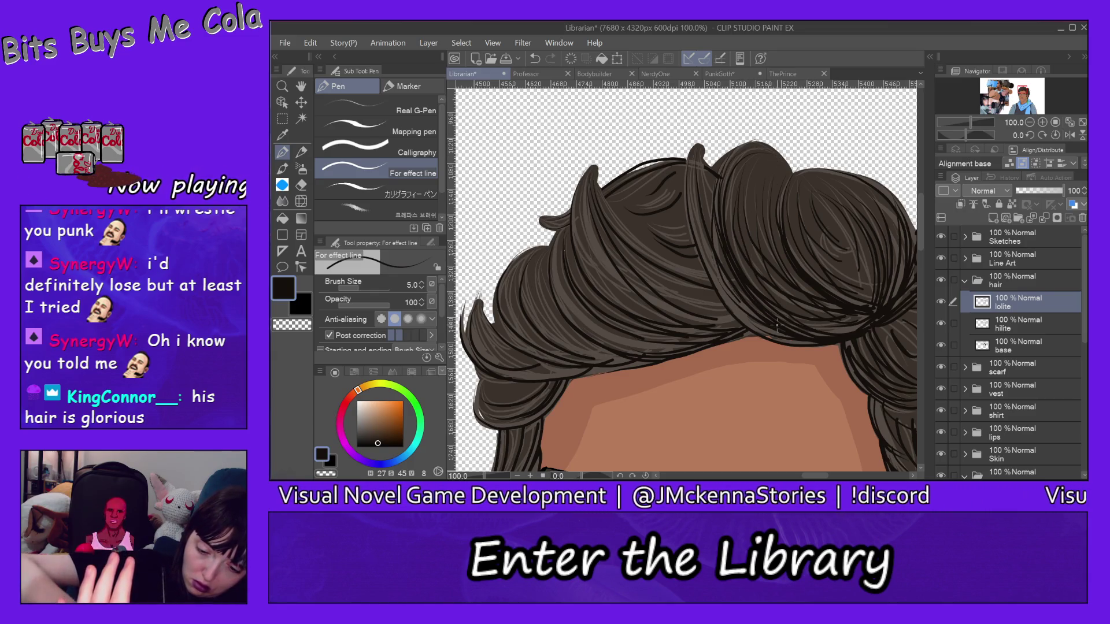
mouse_move(743, 309)
left_mouse_down()
mouse_move(704, 242)
mouse_move(698, 191)
left_mouse_up()
mouse_move(774, 328)
left_mouse_down()
mouse_move(709, 265)
mouse_move(689, 169)
left_mouse_up()
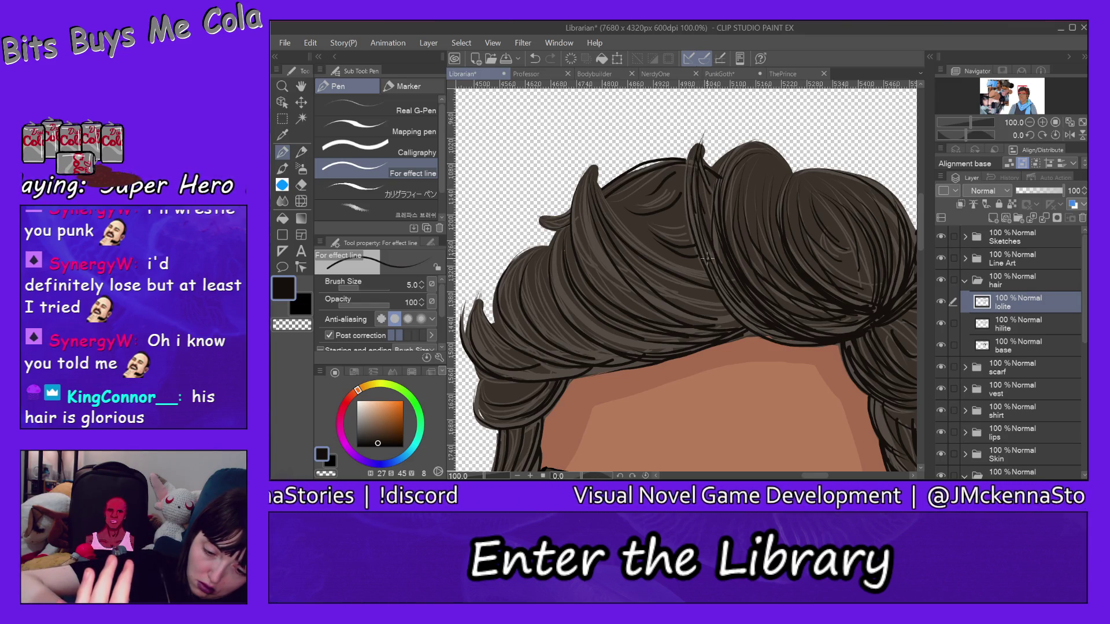
left_click_drag(707, 258, 695, 166)
left_click_drag(694, 233, 698, 134)
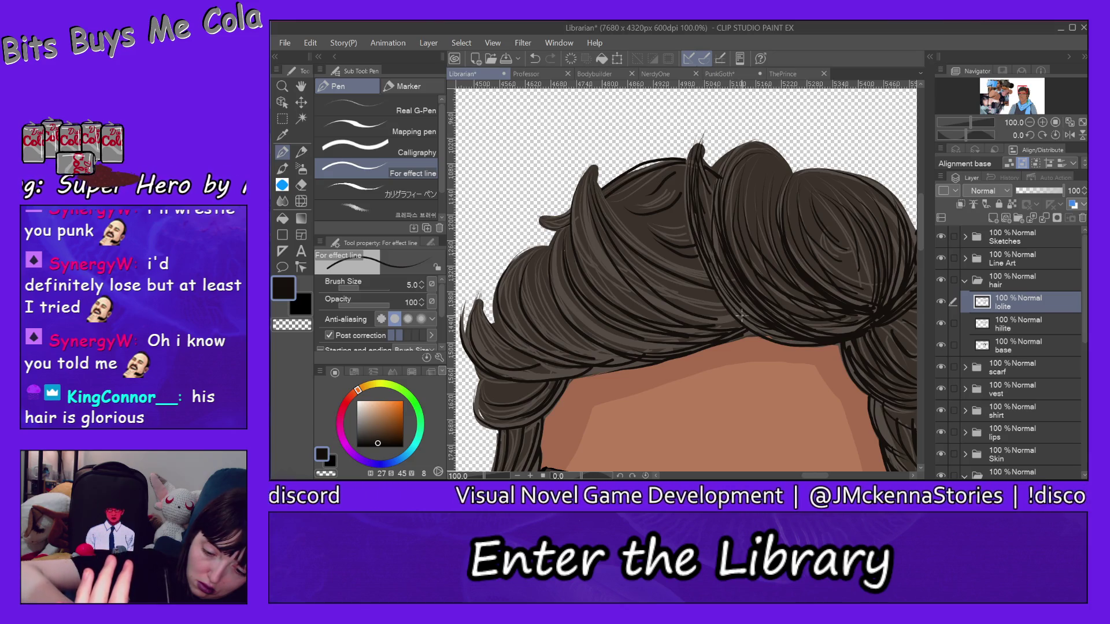
left_click_drag(724, 292, 692, 167)
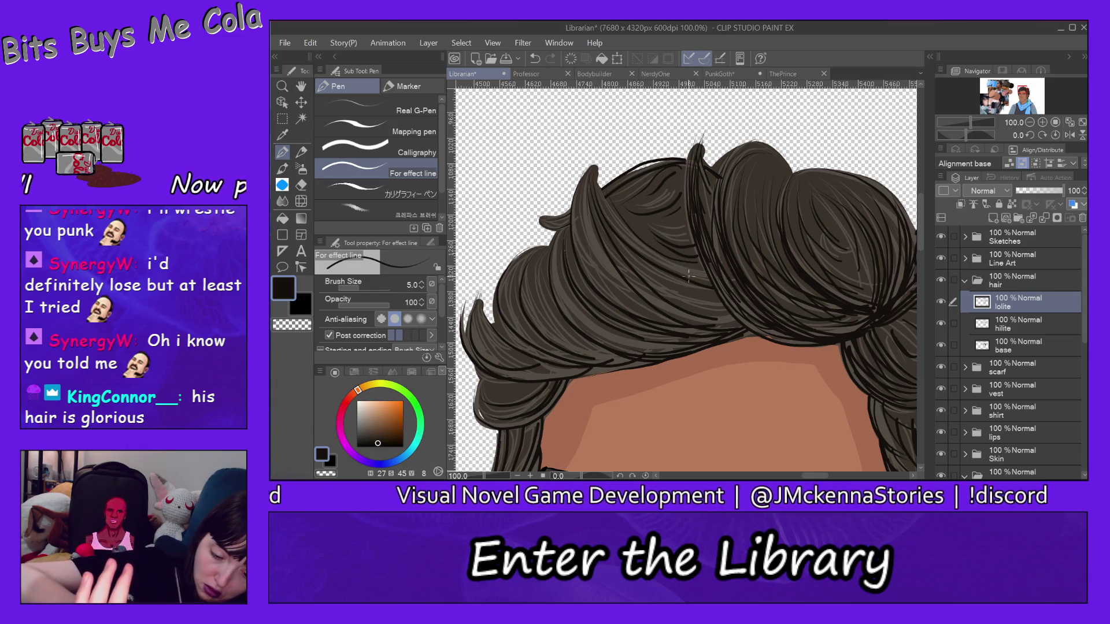
Add dark strands sweeping up-left across the left side of the hair
left_click_drag(700, 302, 591, 175)
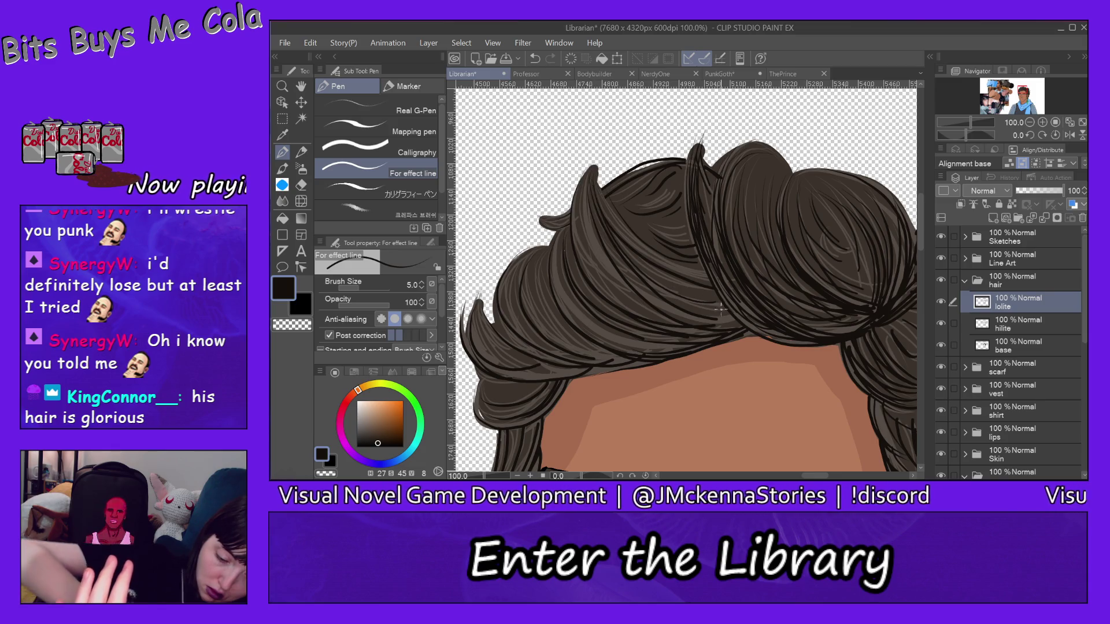
left_click_drag(714, 313, 589, 210)
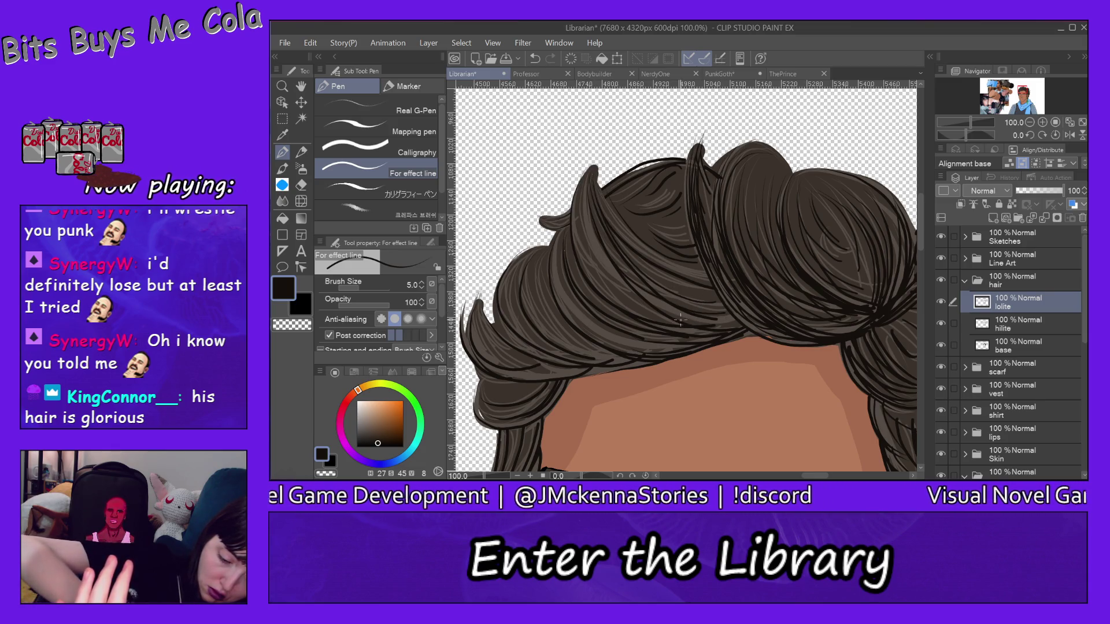
left_click_drag(680, 319, 595, 247)
left_click_drag(642, 301, 598, 260)
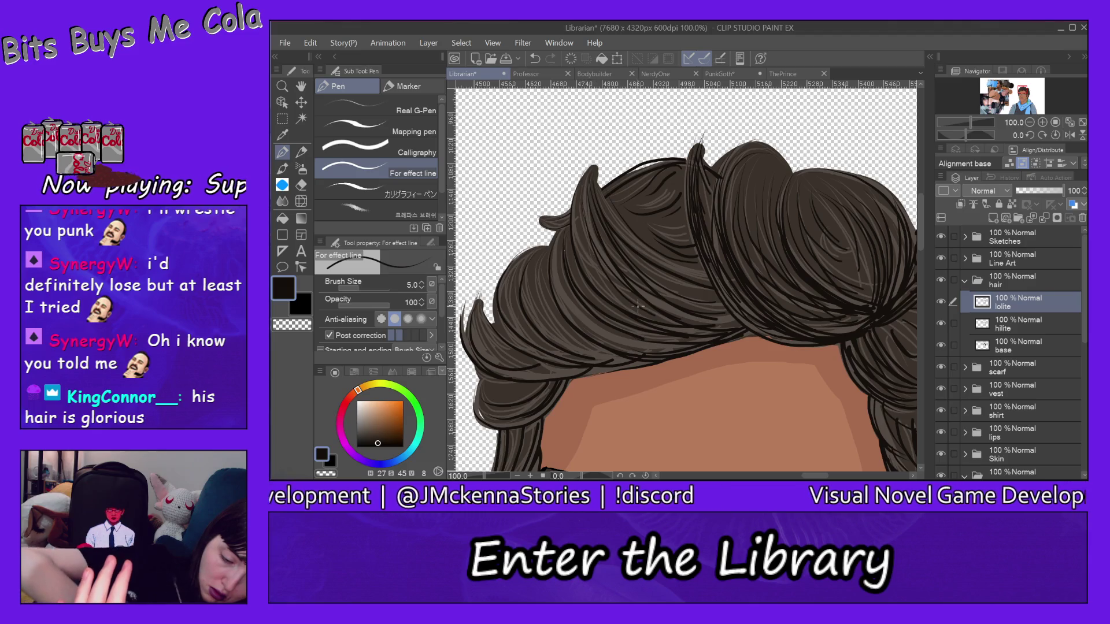
left_click_drag(628, 307, 574, 206)
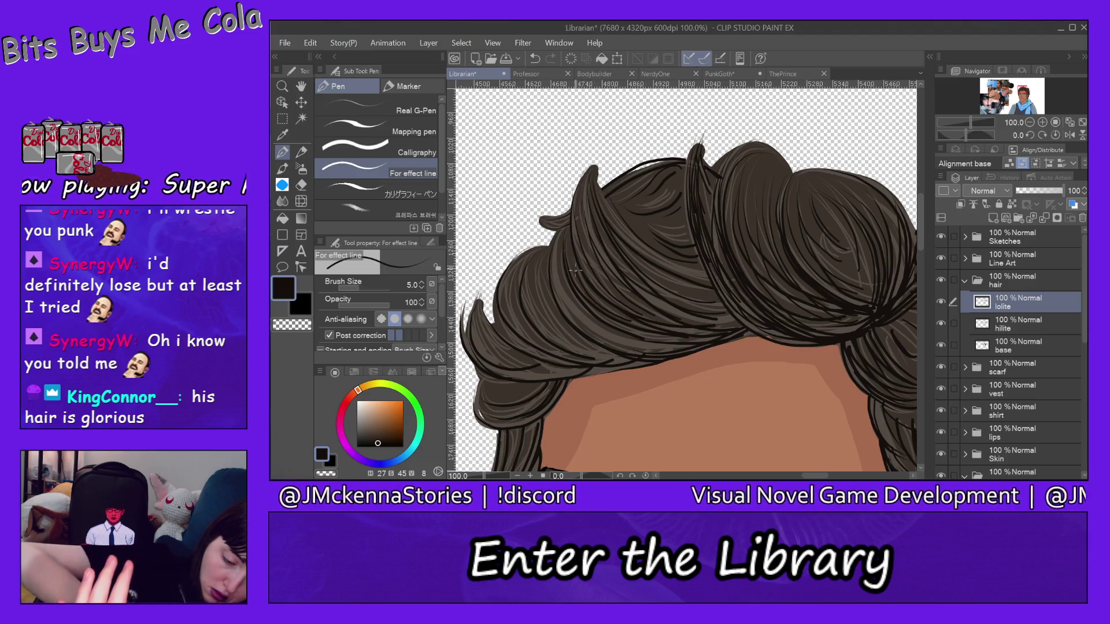
left_click_drag(643, 345, 560, 213)
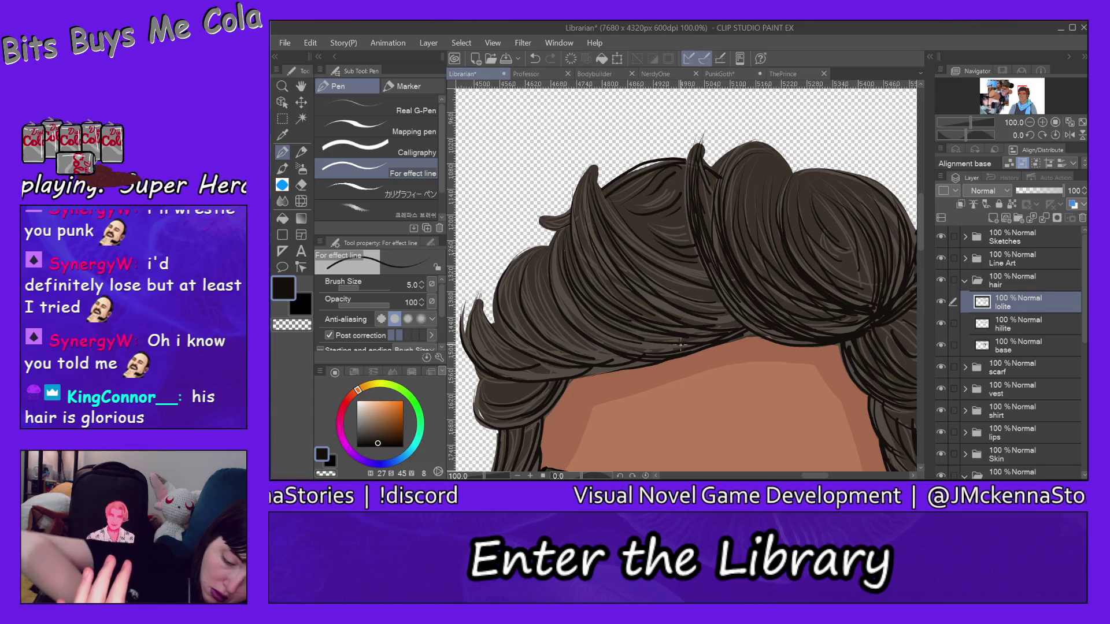
Add dark strands above the forehead along the hairline to the hair's left edge
left_click_drag(663, 347, 558, 280)
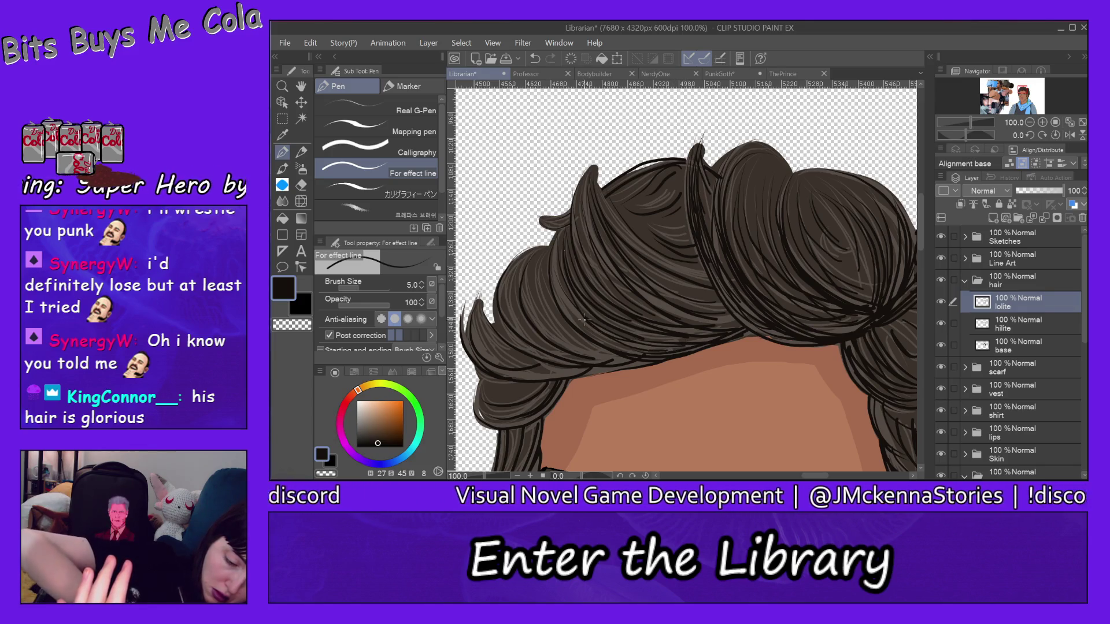
left_click_drag(584, 320, 553, 251)
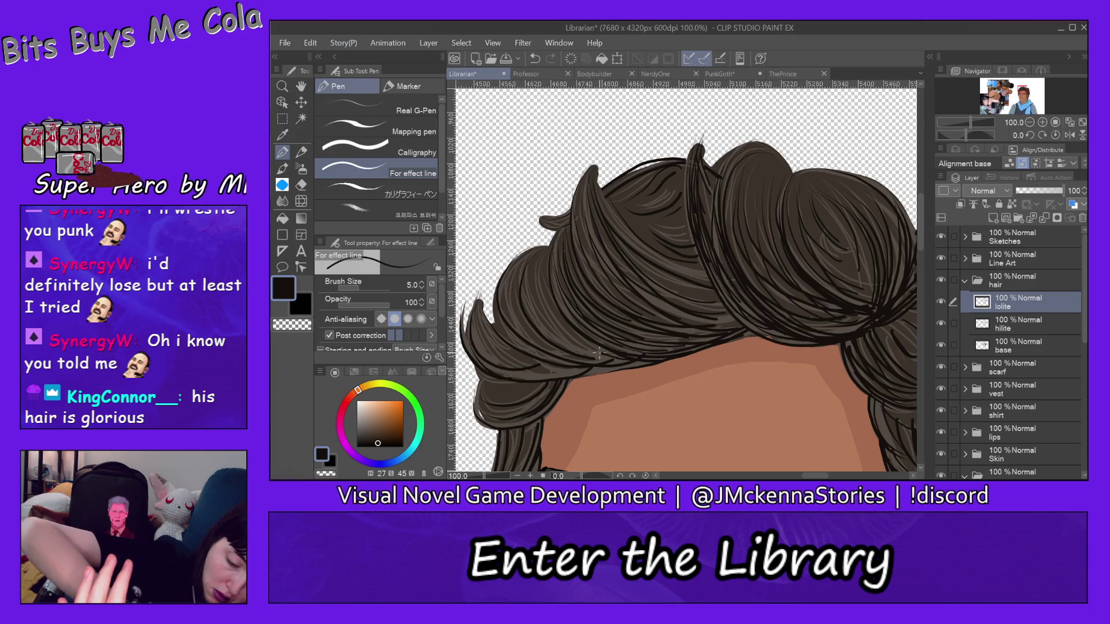
left_click_drag(598, 354, 551, 282)
left_click_drag(593, 355, 539, 285)
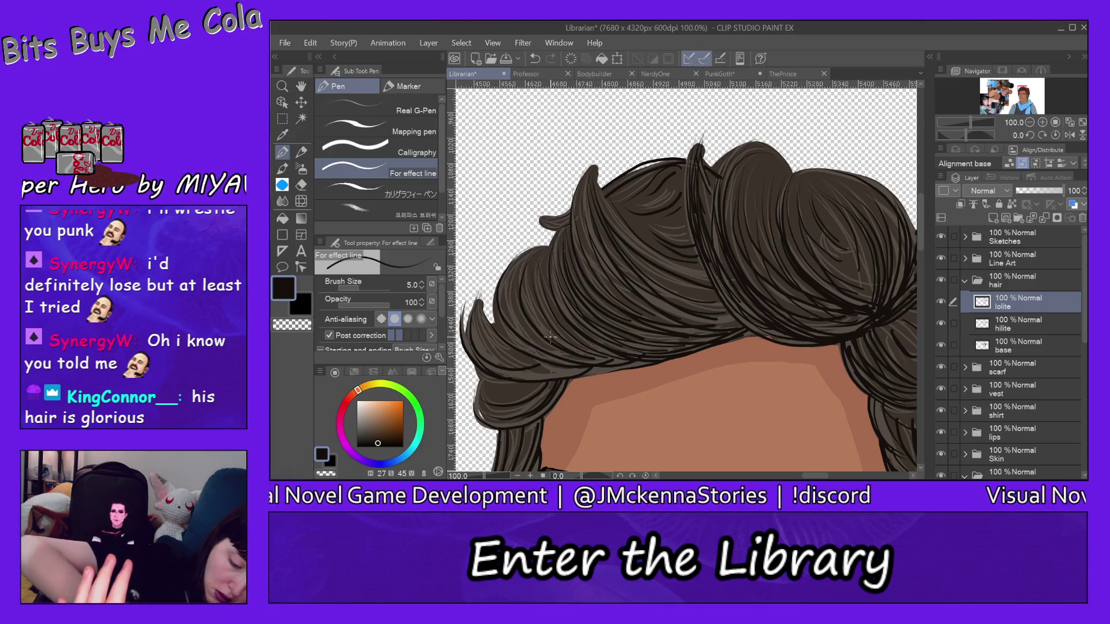
left_click_drag(550, 338, 530, 248)
left_click_drag(564, 355, 537, 239)
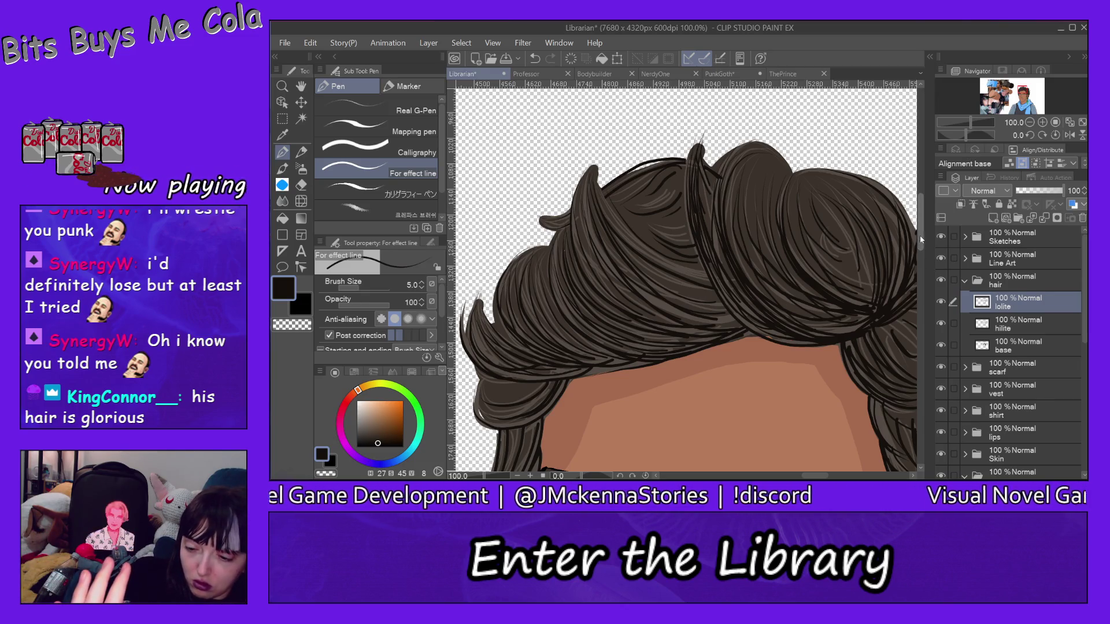
Briefly switch to the eraser and hilite layer, then return to the pen on the hair base layer
scroll(918, 246, "down", 5)
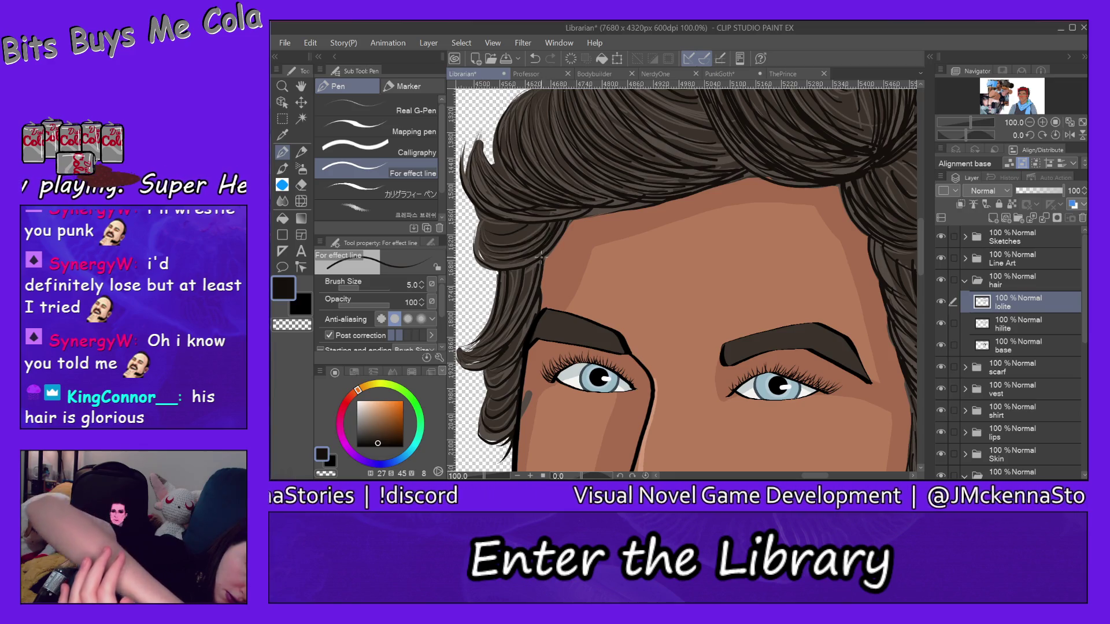
left_click(301, 185)
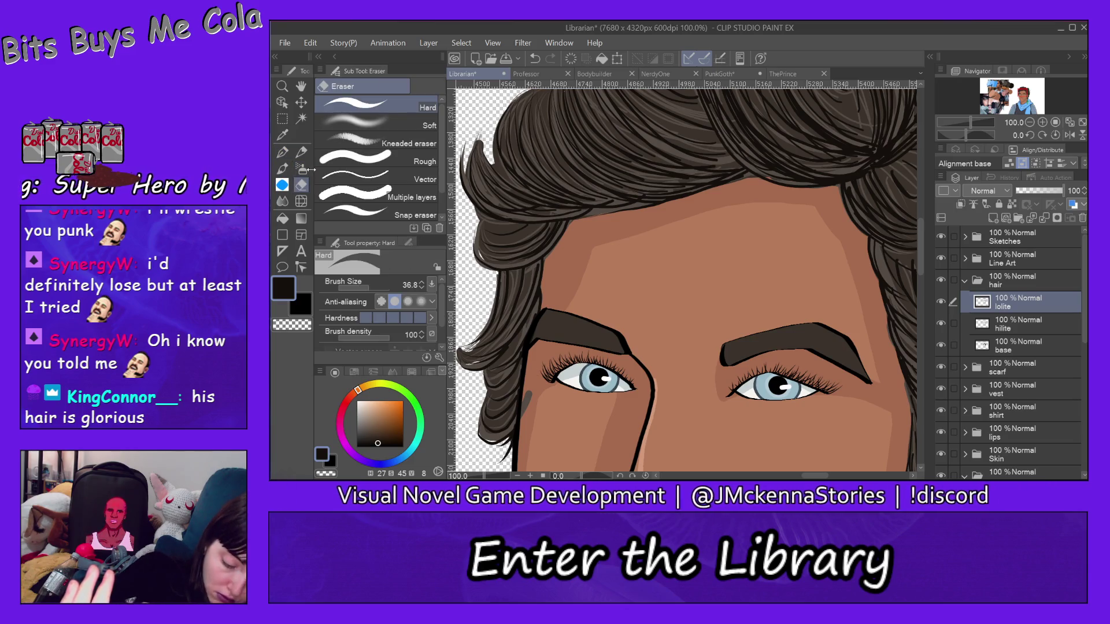
key("alt+bracketleft")
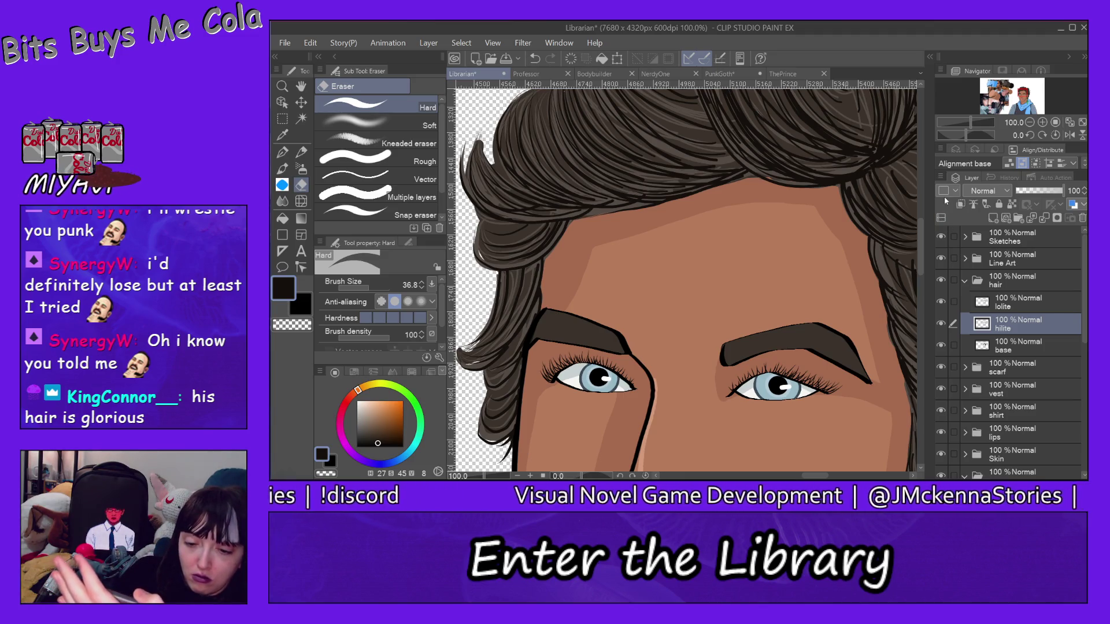
left_click(1017, 347)
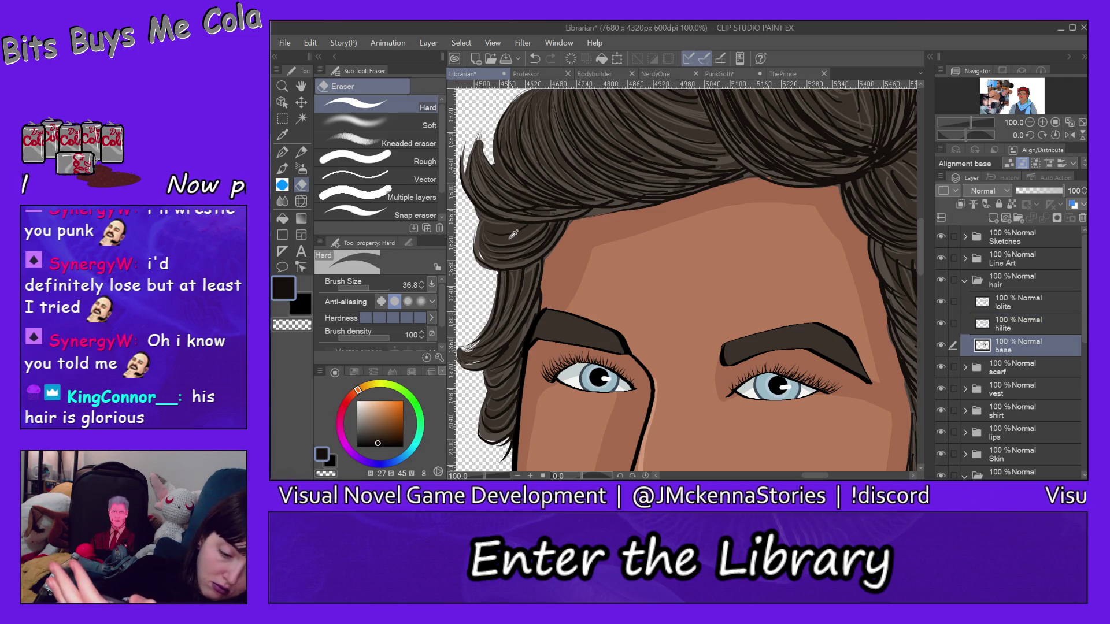
left_click(282, 152)
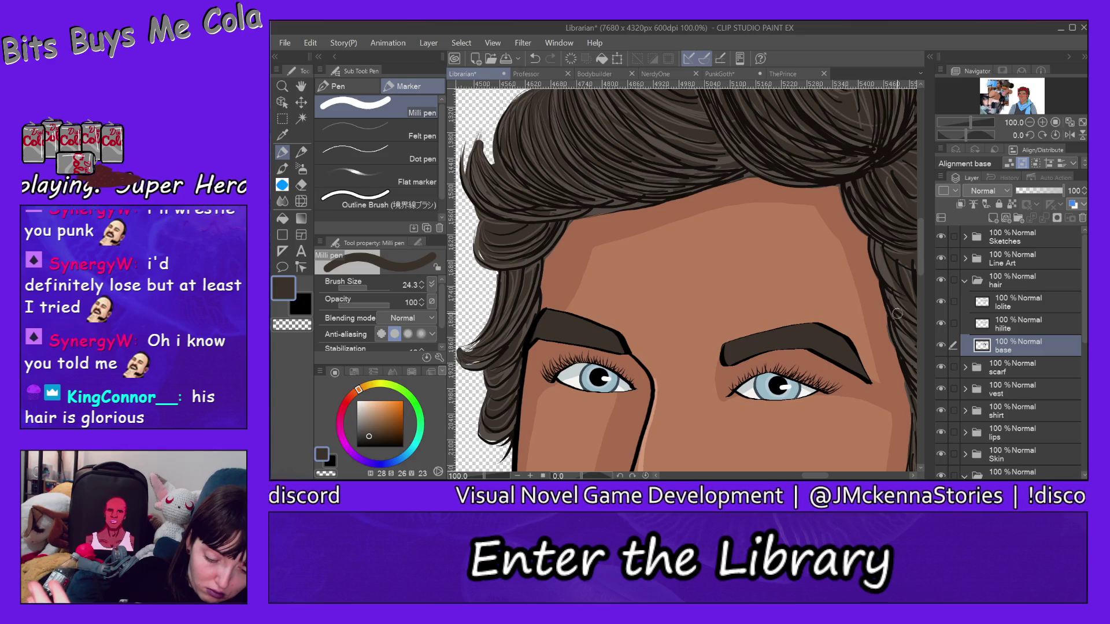
Collapse the hair folder in the Layer panel
scroll(924, 290, "down", 3)
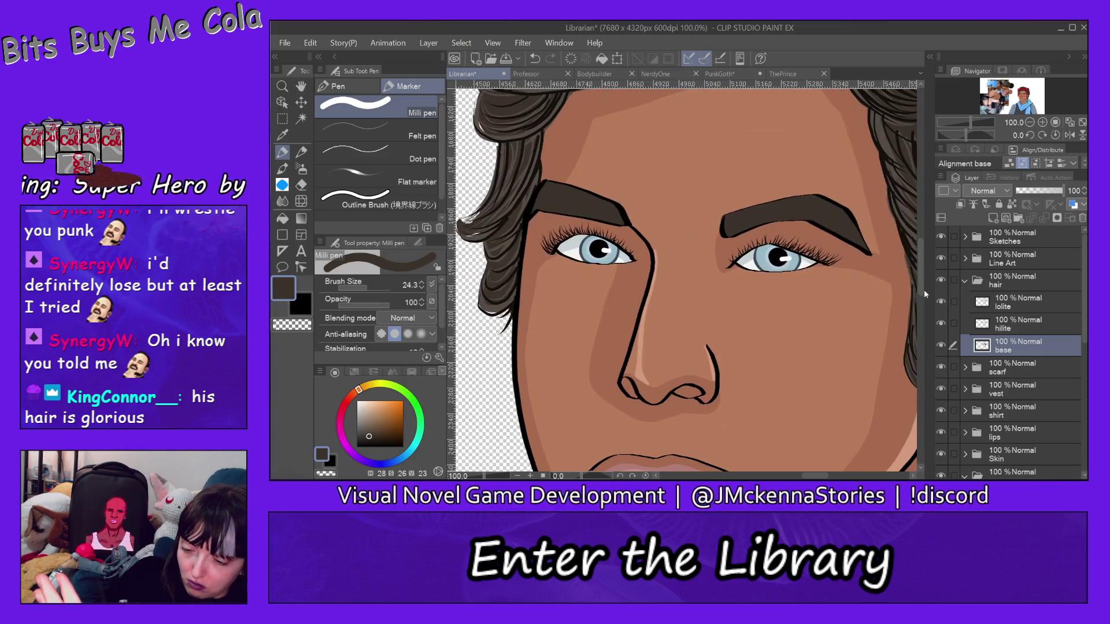
left_click_drag(811, 476, 829, 477)
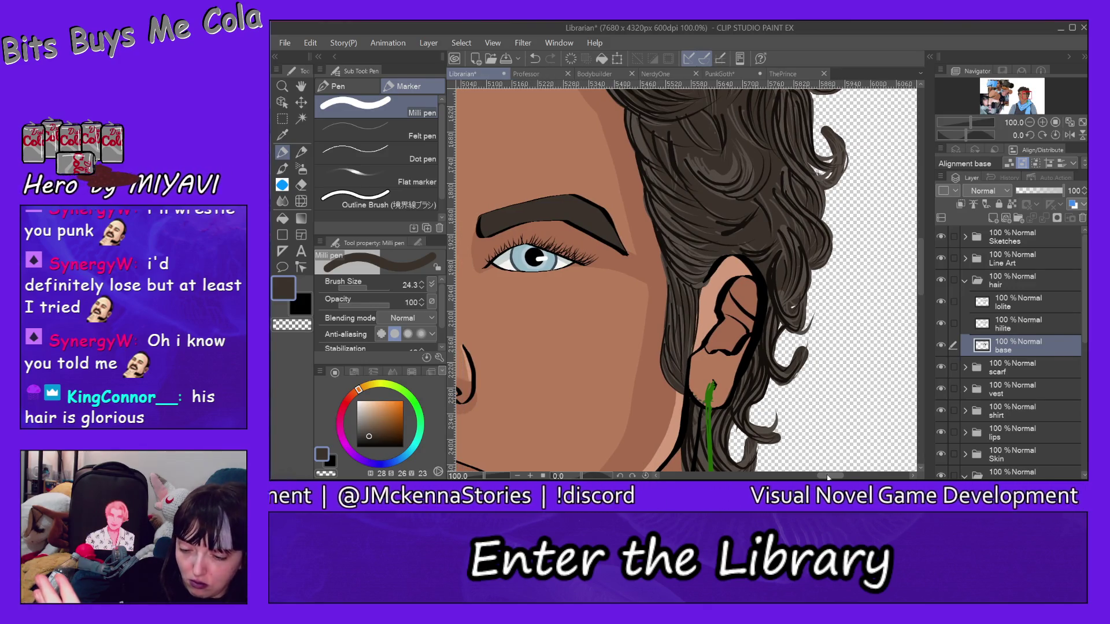
mouse_move(829, 477)
left_mouse_down()
mouse_move(807, 477)
mouse_move(833, 477)
left_mouse_up()
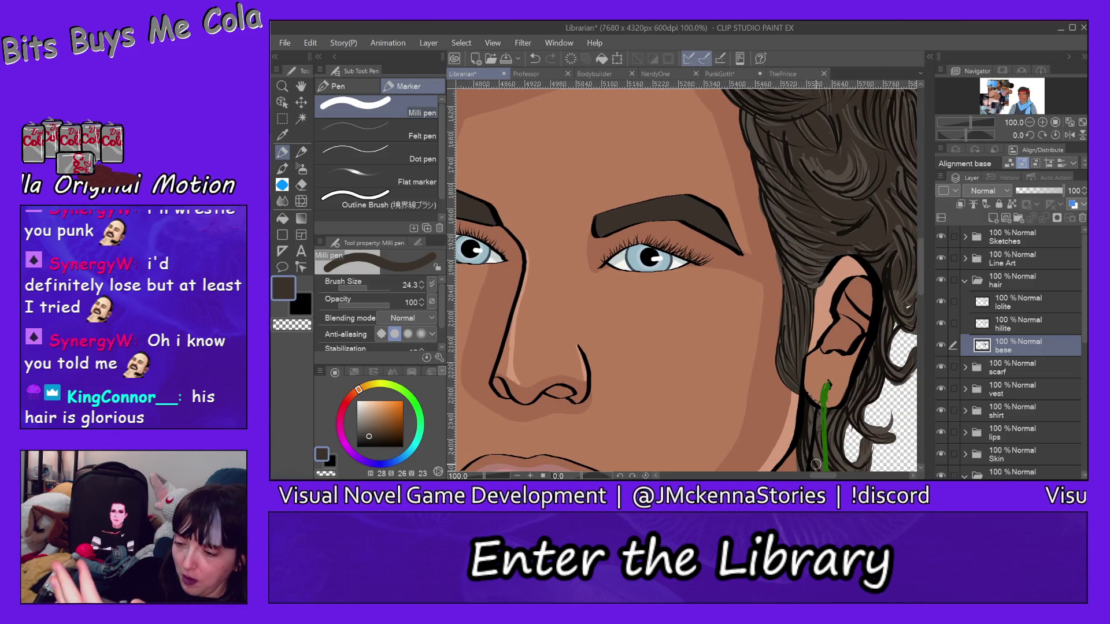
left_click(966, 282)
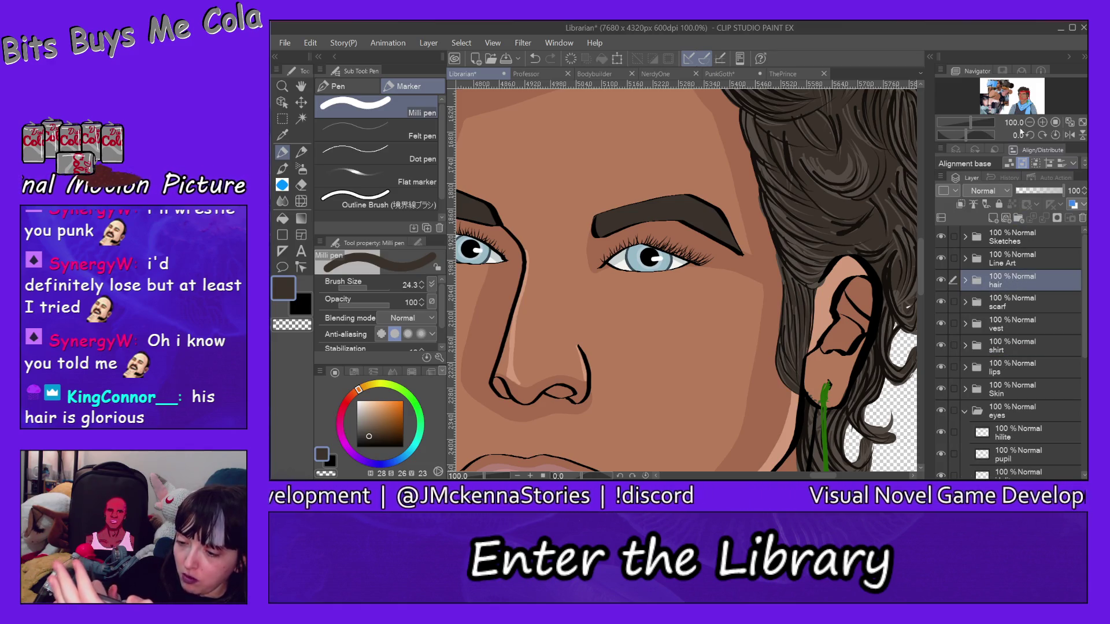
Add a new folder above the hair folder and try renaming it, dismissing the layer menu
left_click(1019, 218)
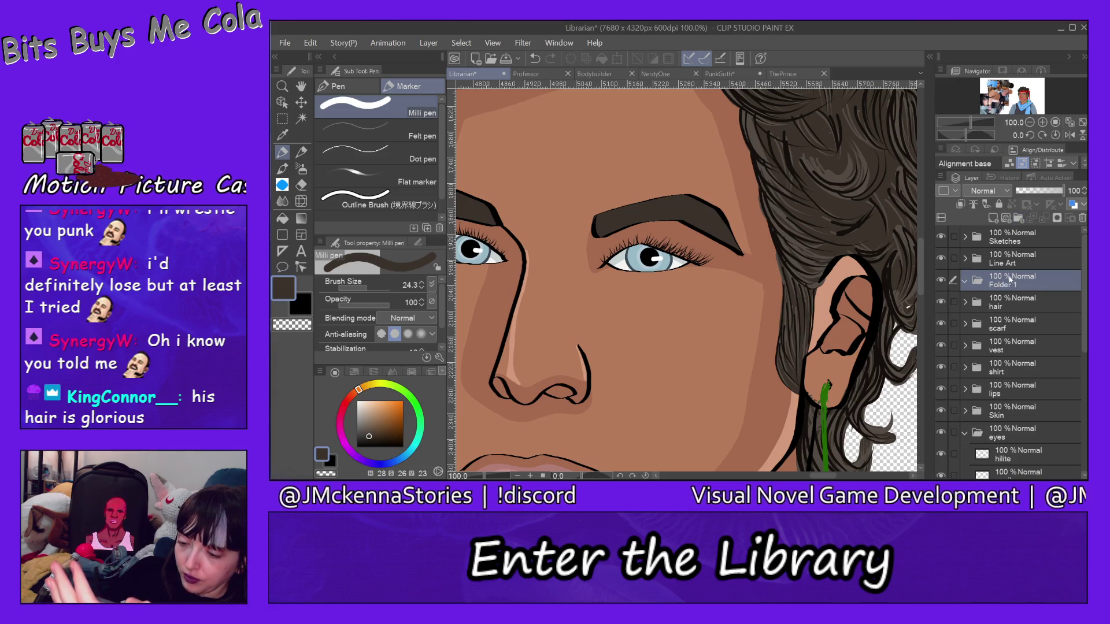
double_click(1009, 283)
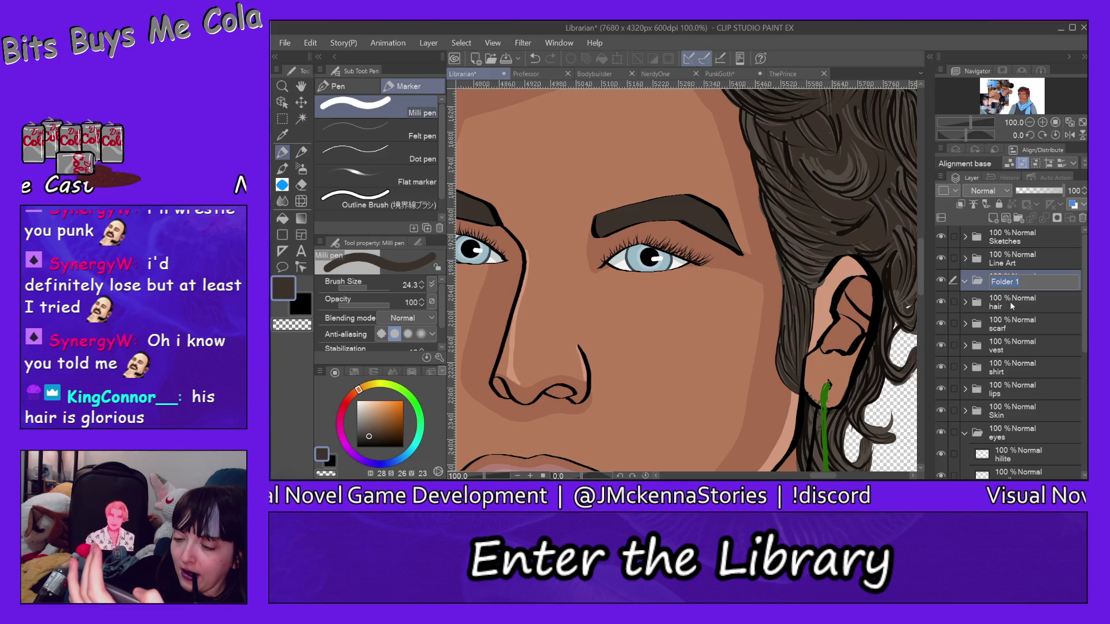
right_click(1010, 283)
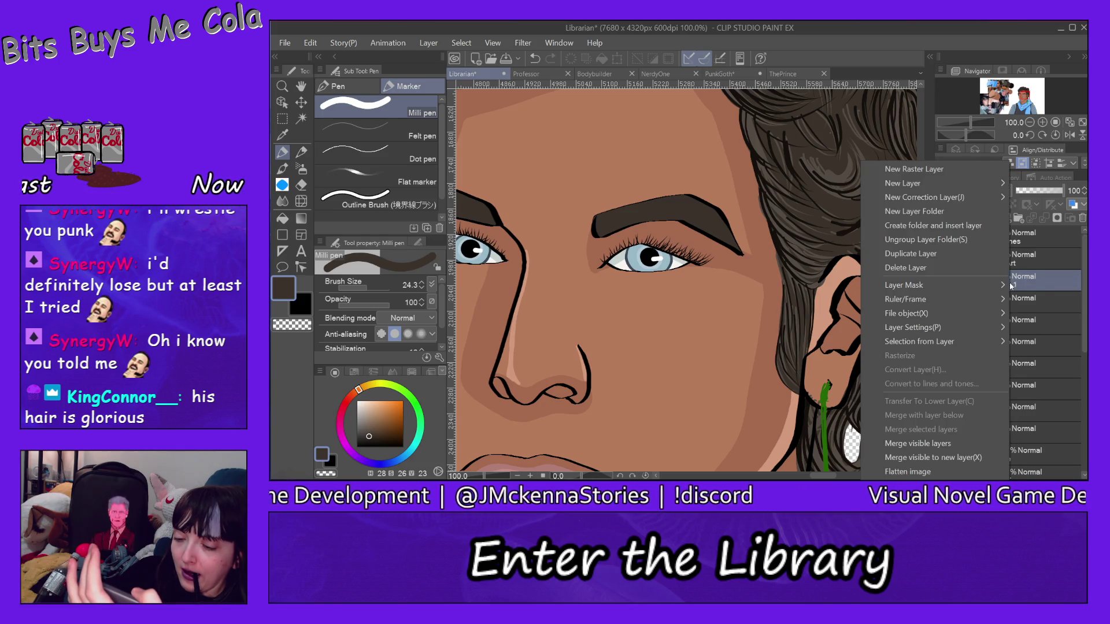
key("Escape")
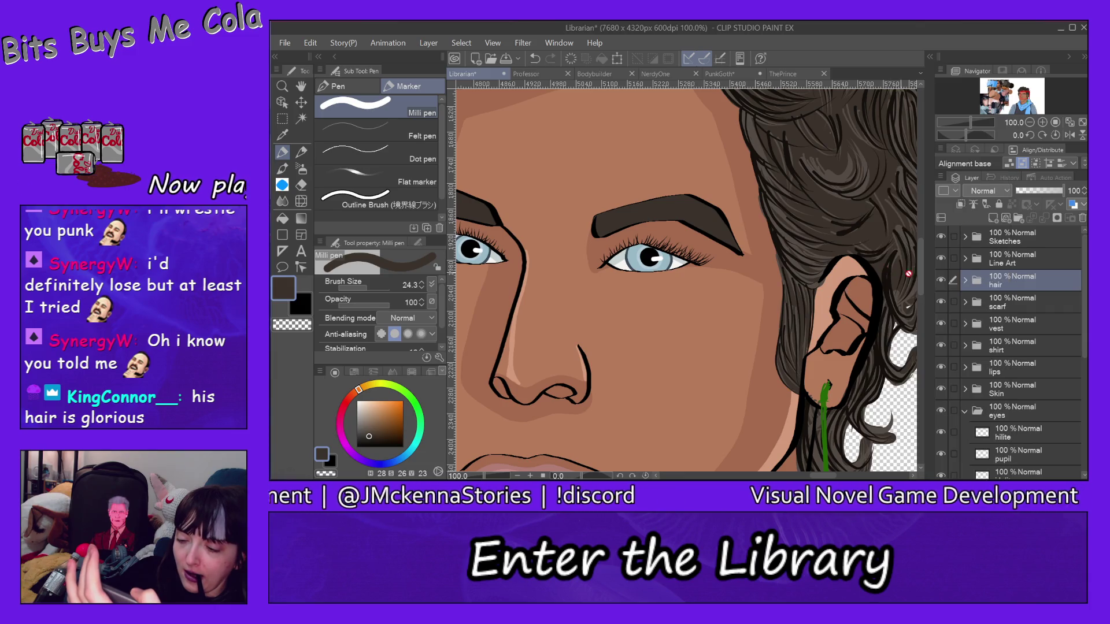
Toggle the hair folder's visibility, expand it, and select its hilite layer
left_click(941, 280)
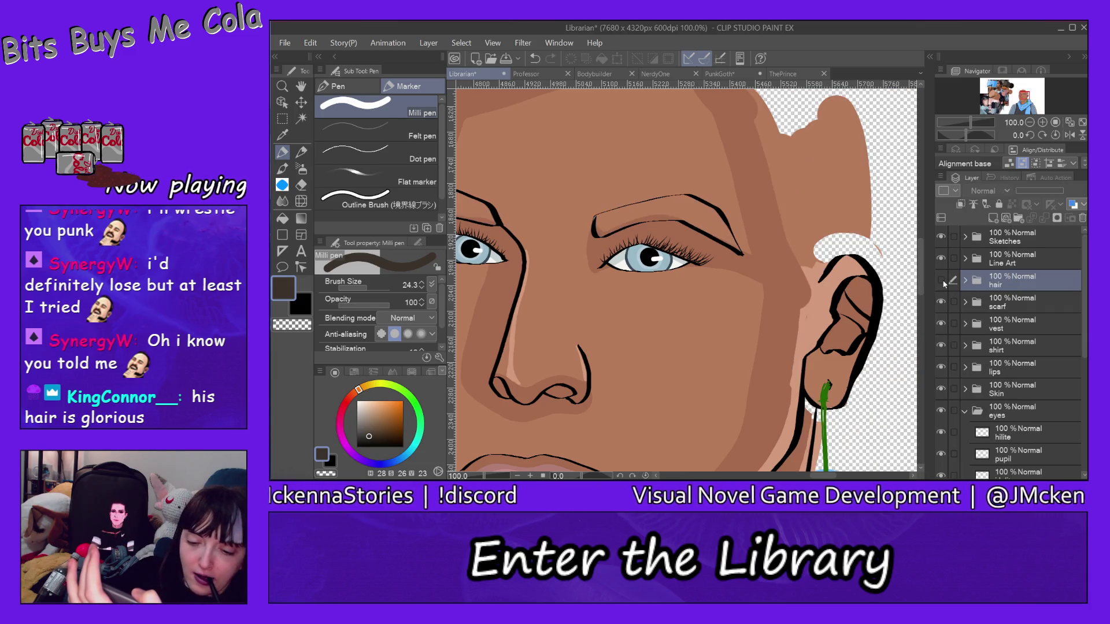
left_click(941, 281)
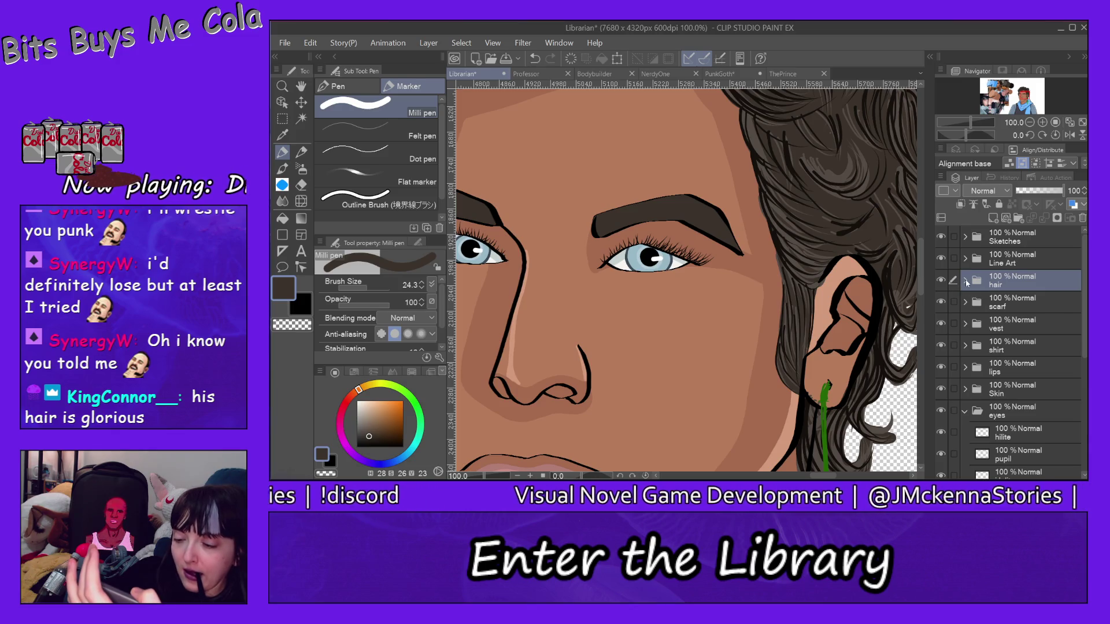
left_click(966, 281)
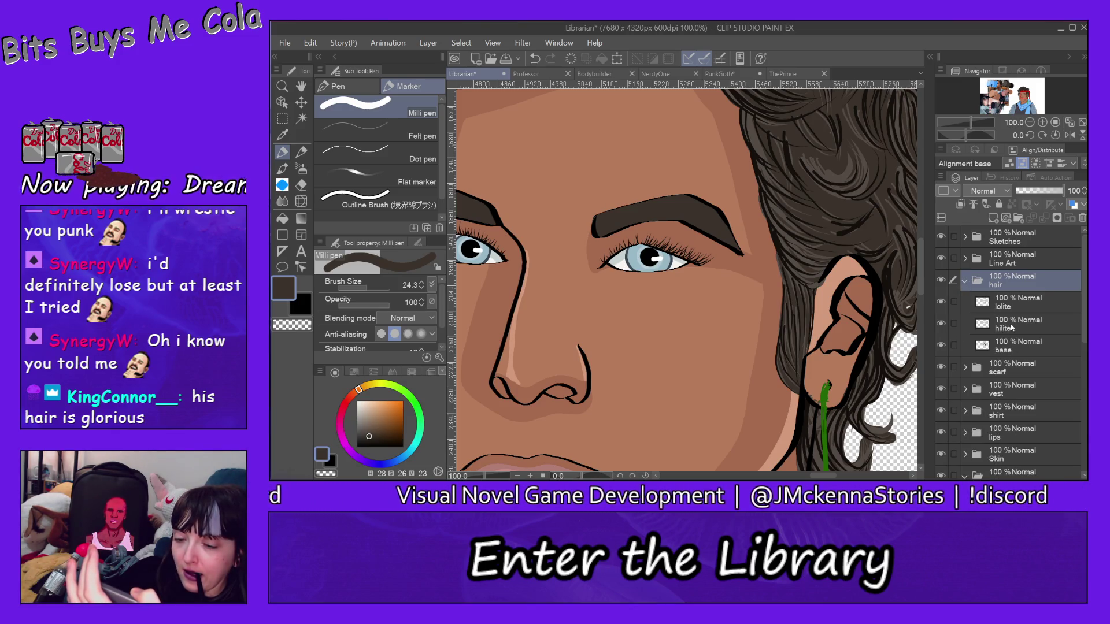
left_click(1012, 328)
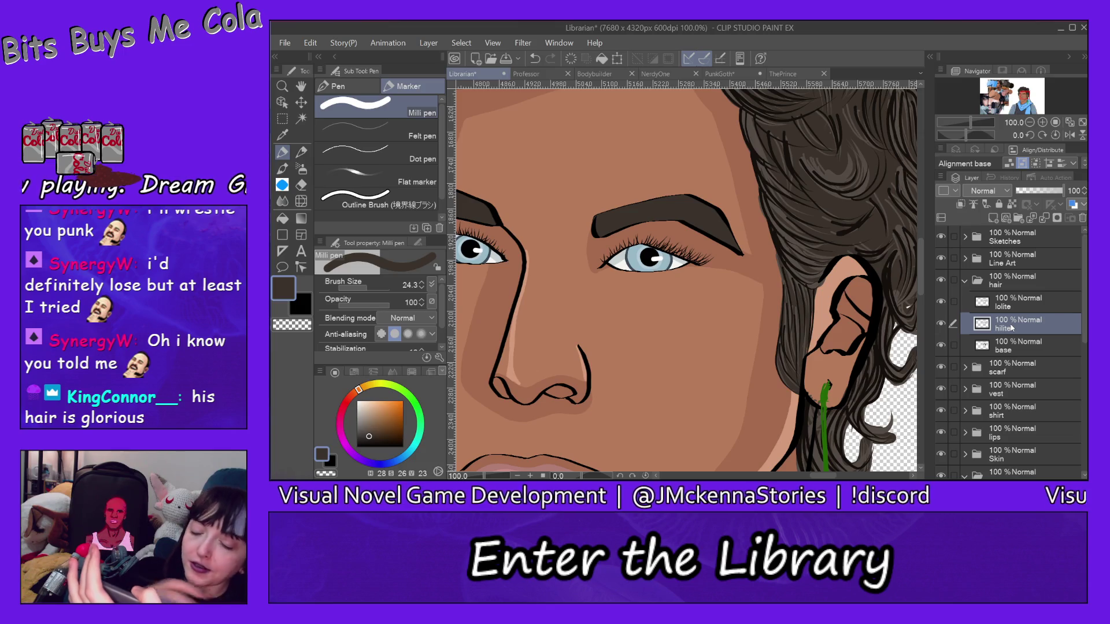
With the light grey-brown colour and For effect line pen, draw two faint highlight strokes across the eyebrow
left_click(850, 170, "alt")
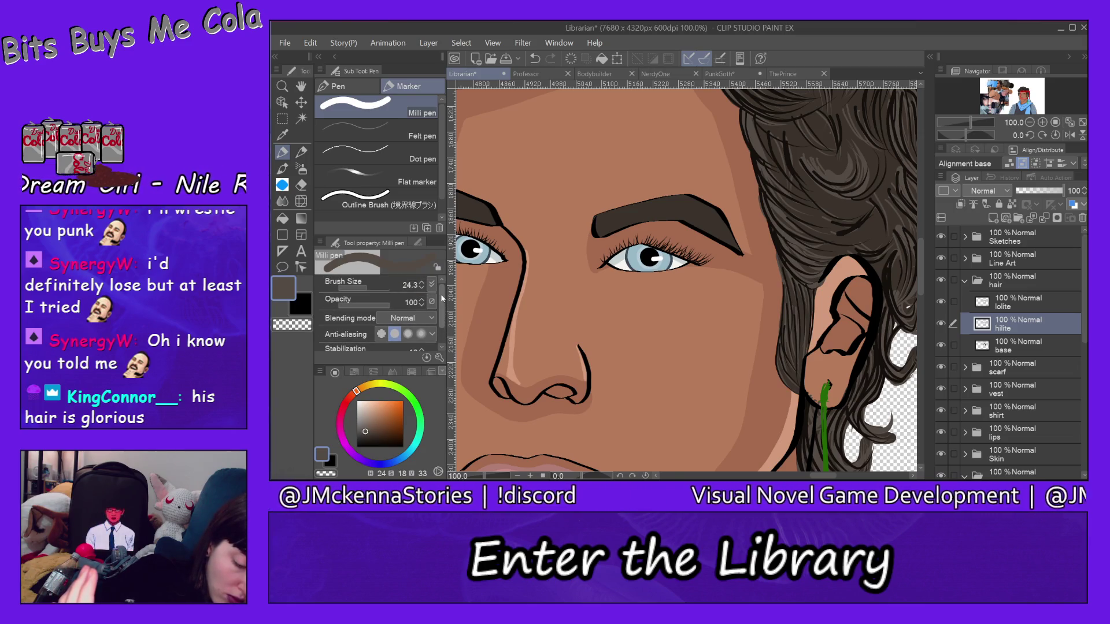
left_click(338, 86)
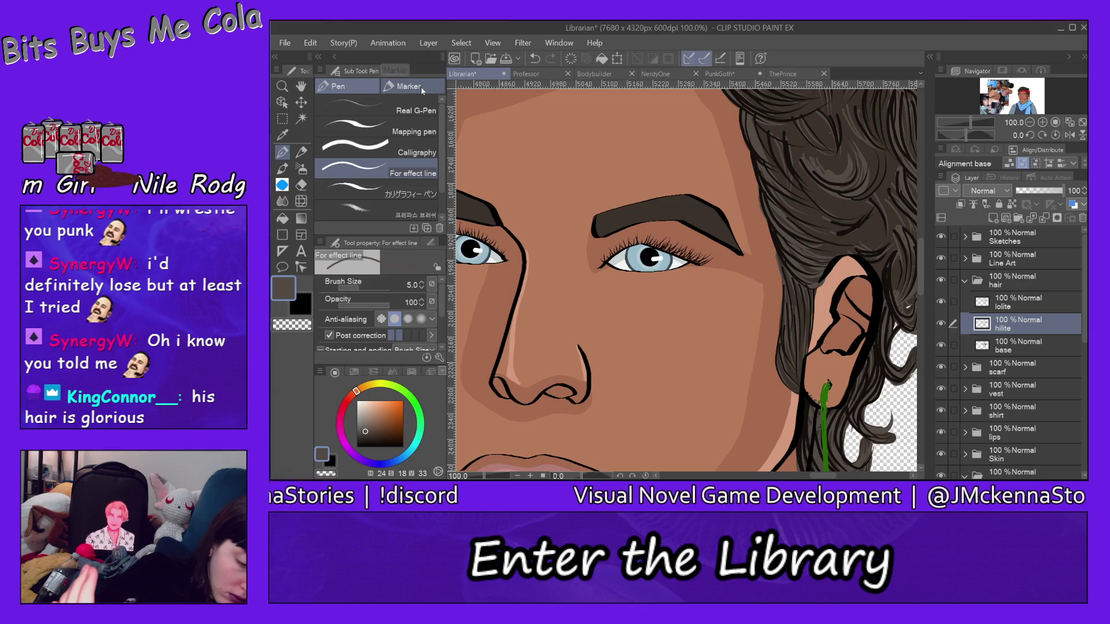
scroll(441, 338, "down", 2)
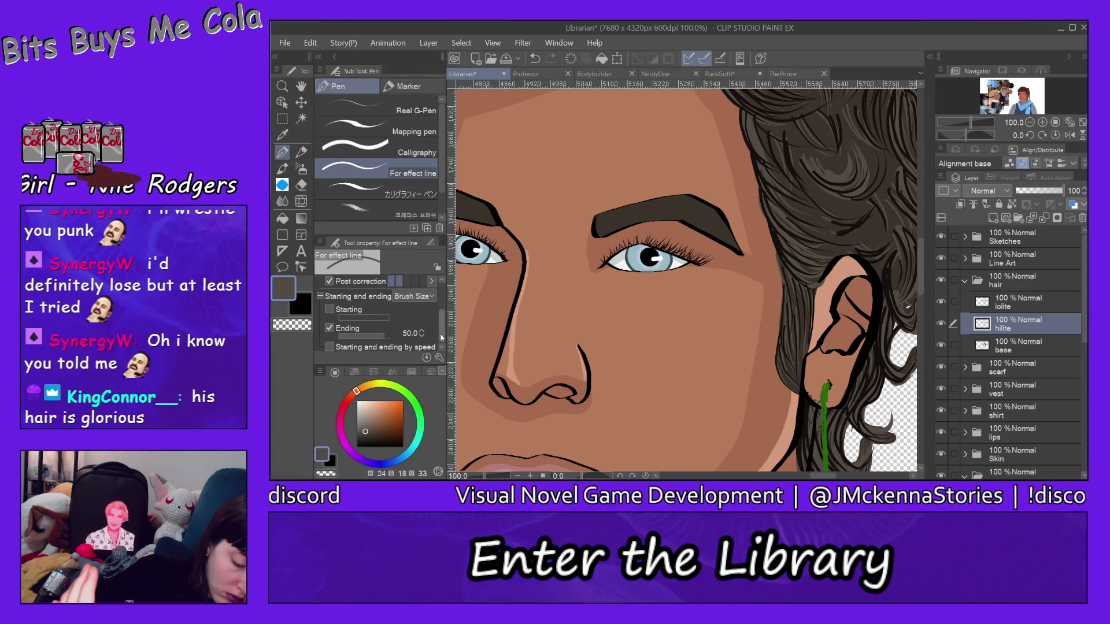
scroll(443, 312, "up", 2)
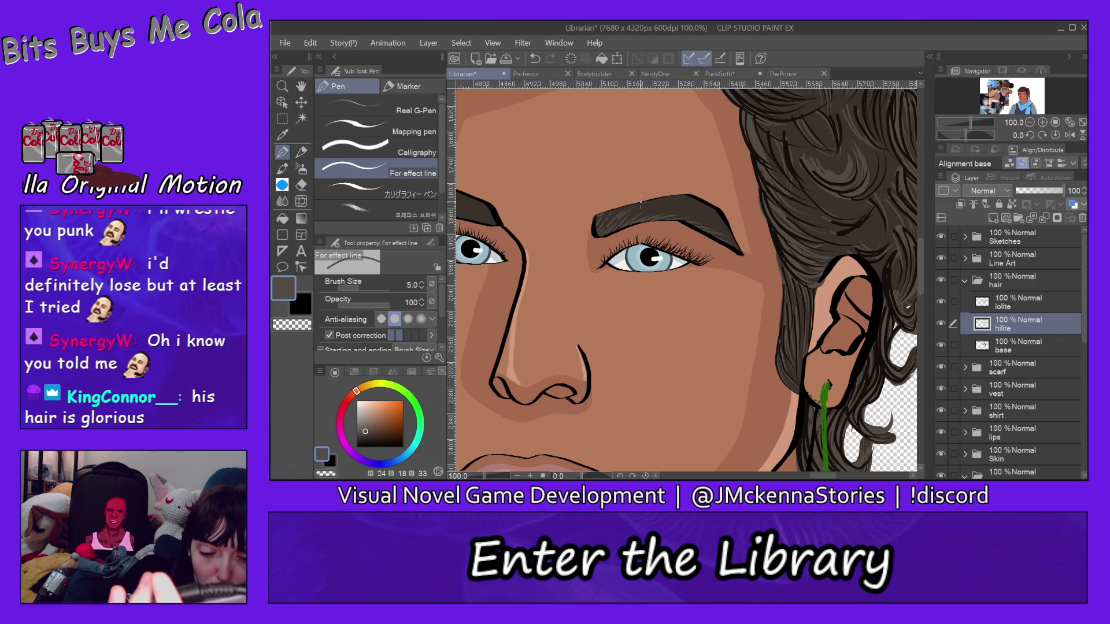
mouse_move(626, 219)
left_mouse_down()
mouse_move(654, 200)
mouse_move(671, 211)
mouse_move(692, 204)
mouse_move(672, 218)
mouse_move(710, 213)
mouse_move(694, 226)
mouse_move(730, 233)
left_mouse_up()
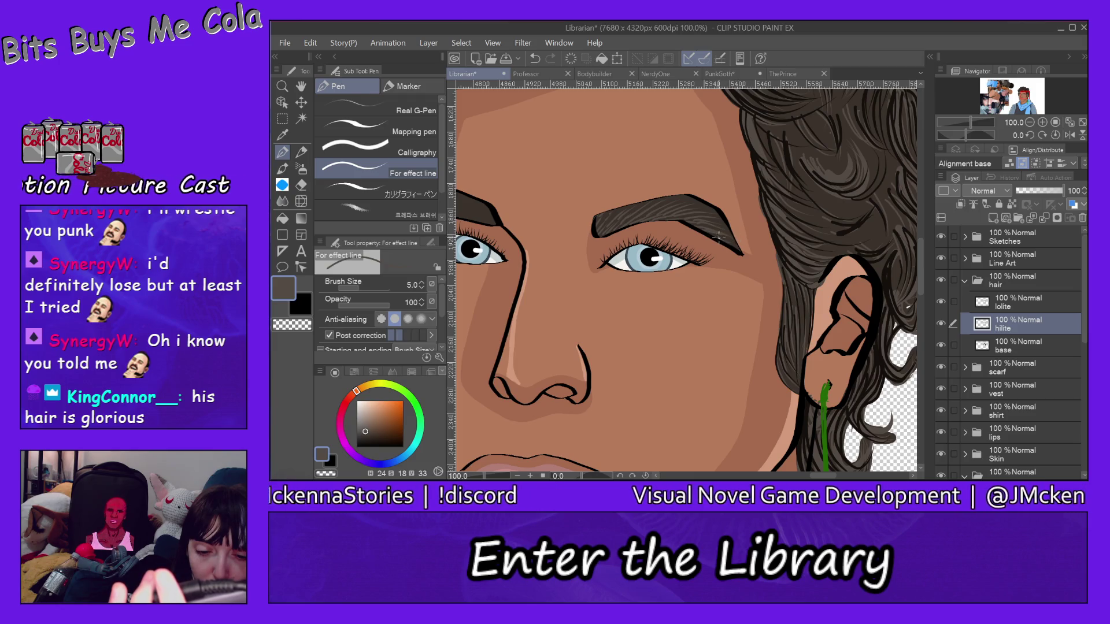
mouse_move(606, 225)
left_mouse_down()
mouse_move(663, 201)
mouse_move(715, 204)
mouse_move(717, 226)
left_mouse_up()
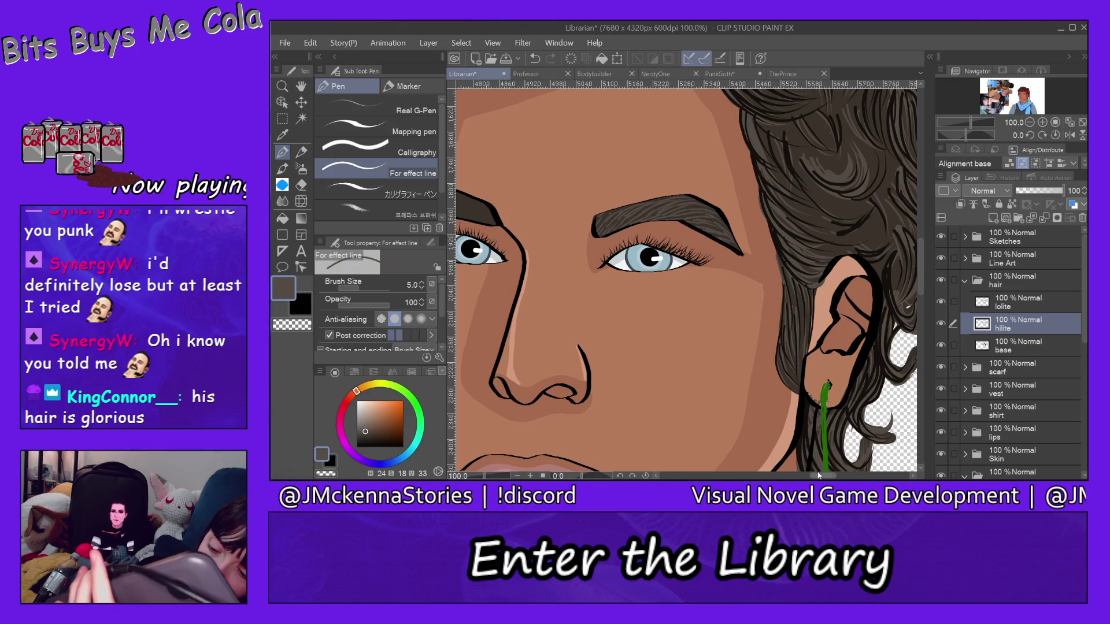
left_click_drag(824, 476, 795, 476)
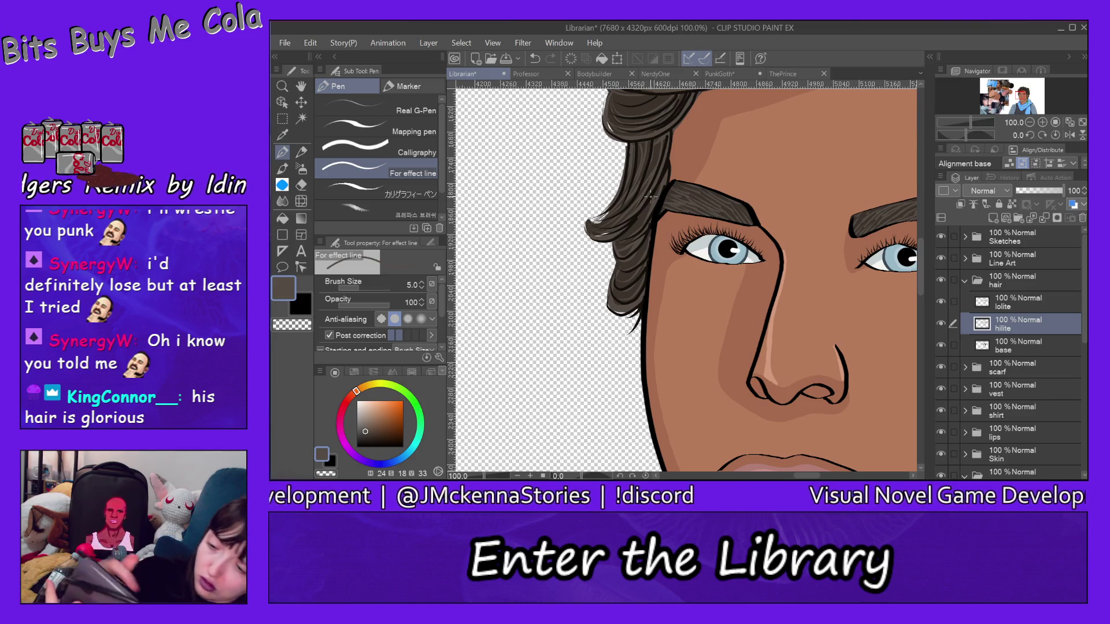
On the lolite layer, sample the dark hair brown and draw hair strokes into the right-hand eyebrow
left_click(1027, 309)
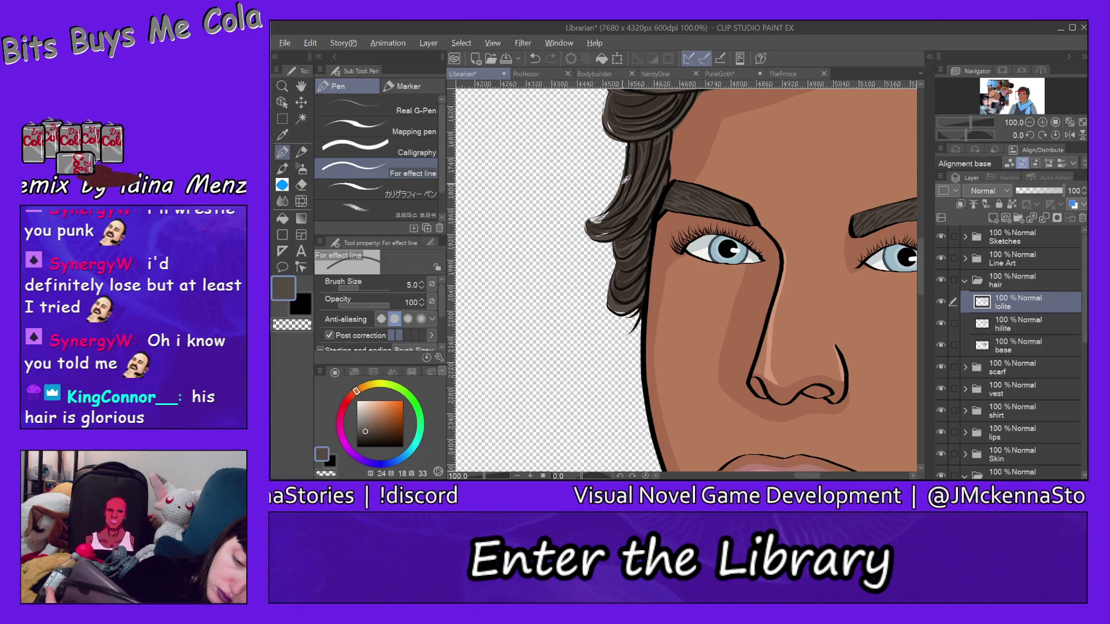
left_click(628, 178, "alt")
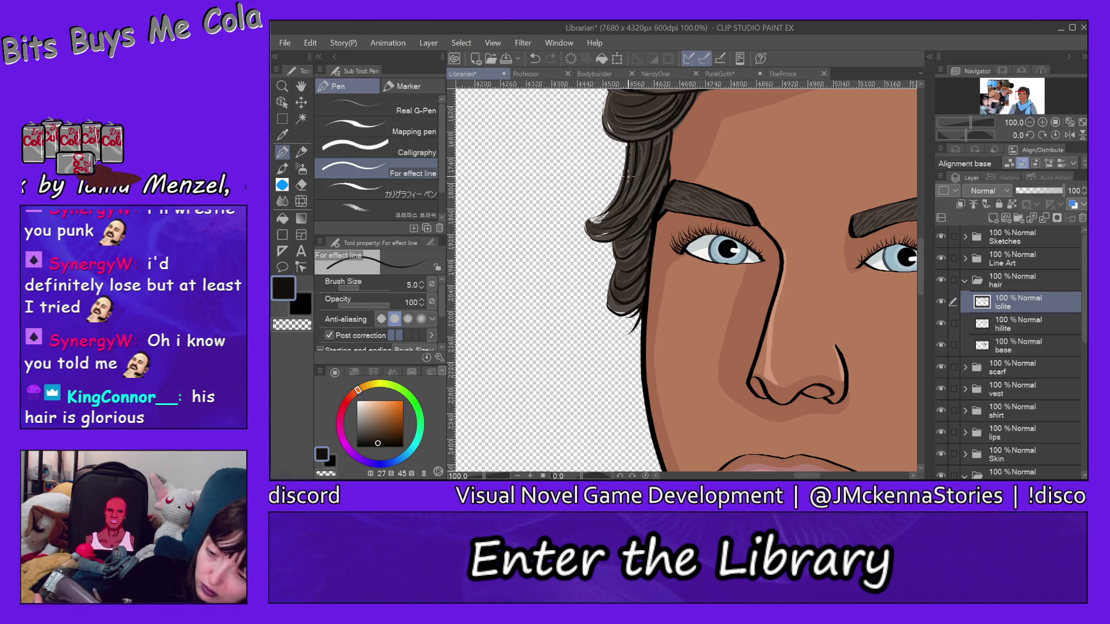
left_click_drag(812, 476, 832, 476)
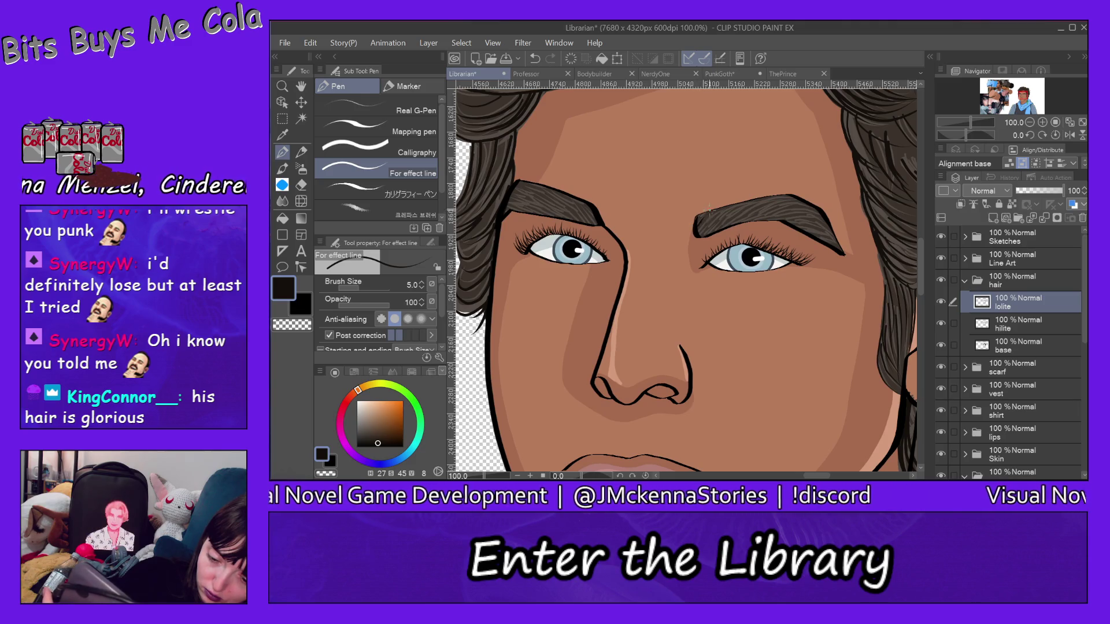
mouse_move(700, 231)
left_mouse_down()
mouse_move(717, 211)
mouse_move(722, 225)
mouse_move(739, 210)
mouse_move(720, 218)
mouse_move(730, 207)
mouse_move(790, 214)
left_mouse_up()
left_click_drag(779, 223, 804, 209)
left_click_drag(740, 224, 775, 199)
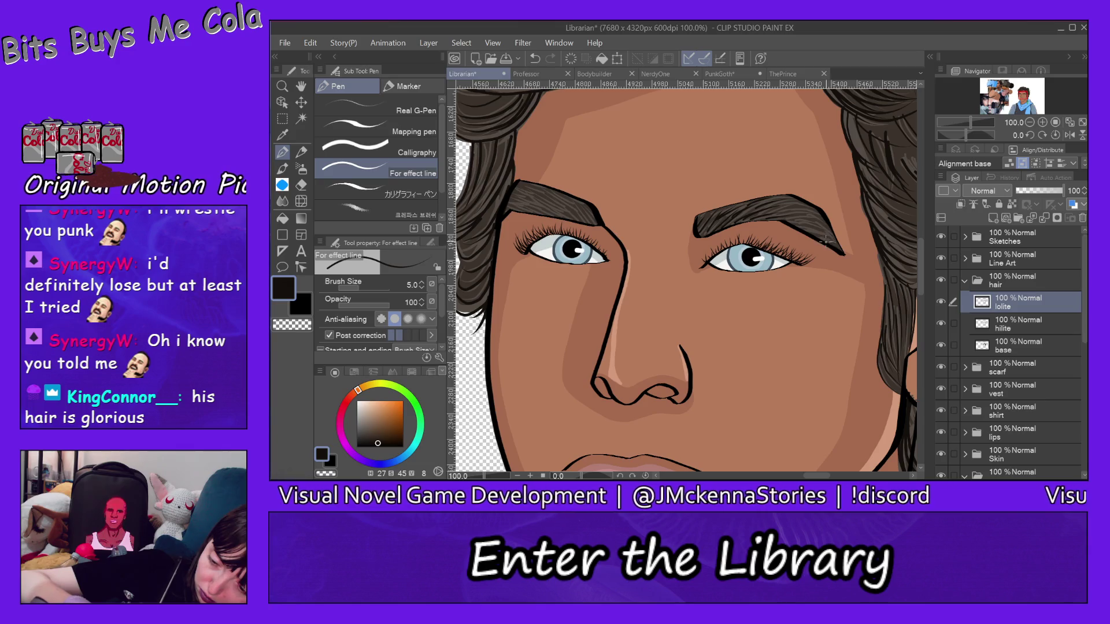
mouse_move(806, 237)
left_mouse_down()
mouse_move(834, 232)
mouse_move(823, 204)
mouse_move(807, 214)
left_mouse_up()
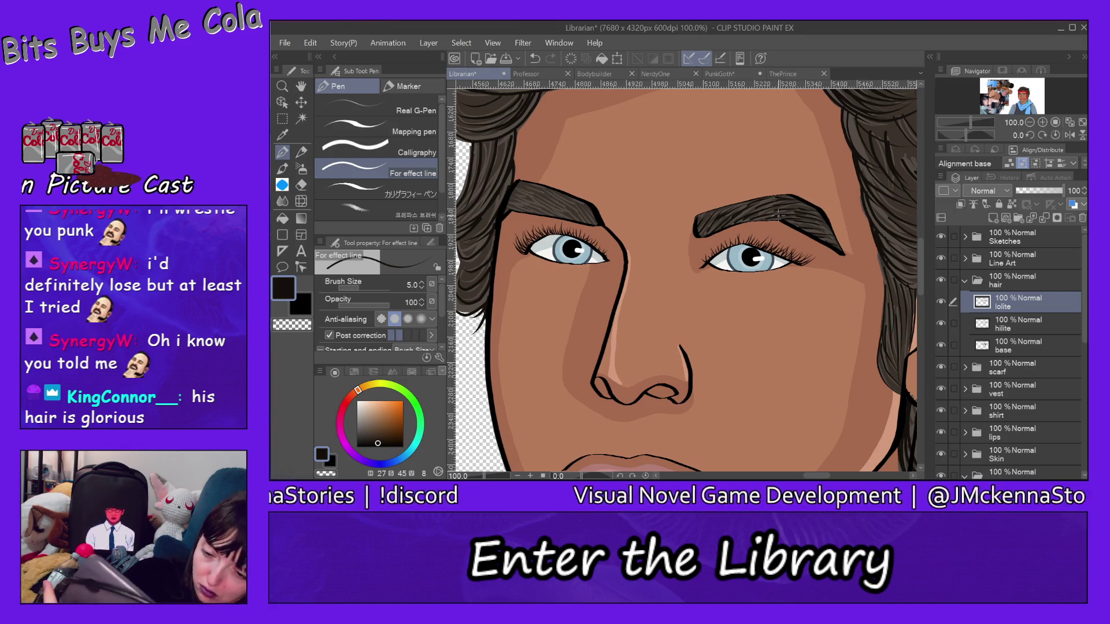
mouse_move(769, 223)
left_mouse_down()
mouse_move(781, 202)
mouse_move(767, 195)
mouse_move(753, 209)
mouse_move(774, 207)
mouse_move(737, 221)
mouse_move(758, 199)
mouse_move(736, 201)
left_mouse_up()
Fill in the right eyebrow's inner end and top edge, then add dark strokes to the left eyebrow
left_click_drag(694, 231, 706, 222)
mouse_move(716, 223)
left_mouse_down()
mouse_move(731, 207)
mouse_move(717, 225)
left_mouse_up()
left_click_drag(718, 222, 735, 214)
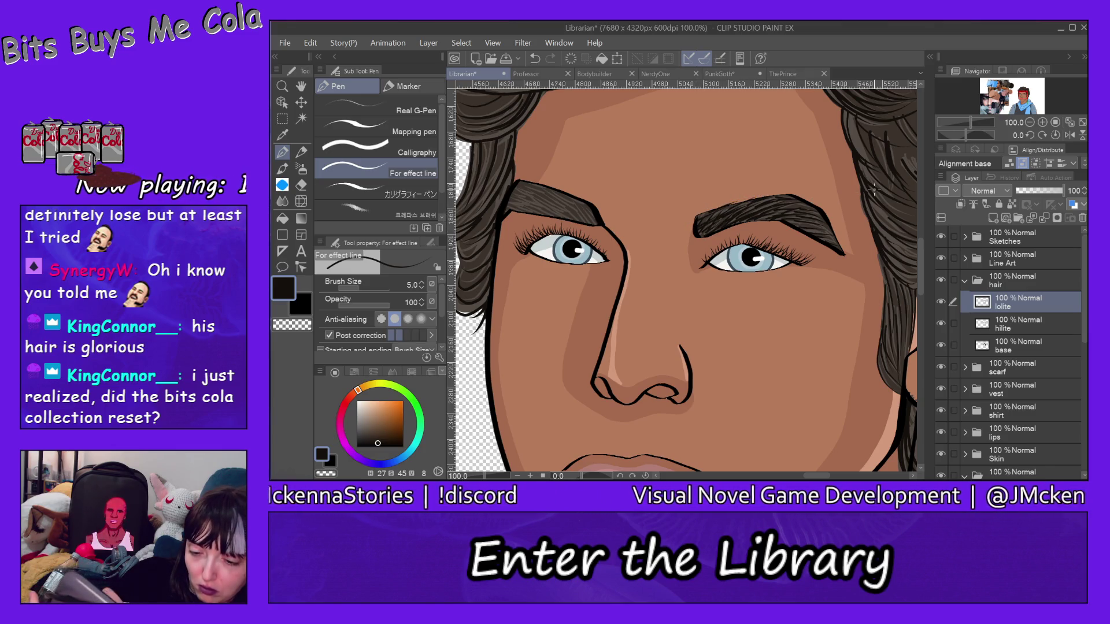
mouse_move(791, 220)
left_mouse_down()
mouse_move(822, 234)
mouse_move(800, 226)
mouse_move(821, 229)
mouse_move(815, 214)
left_mouse_up()
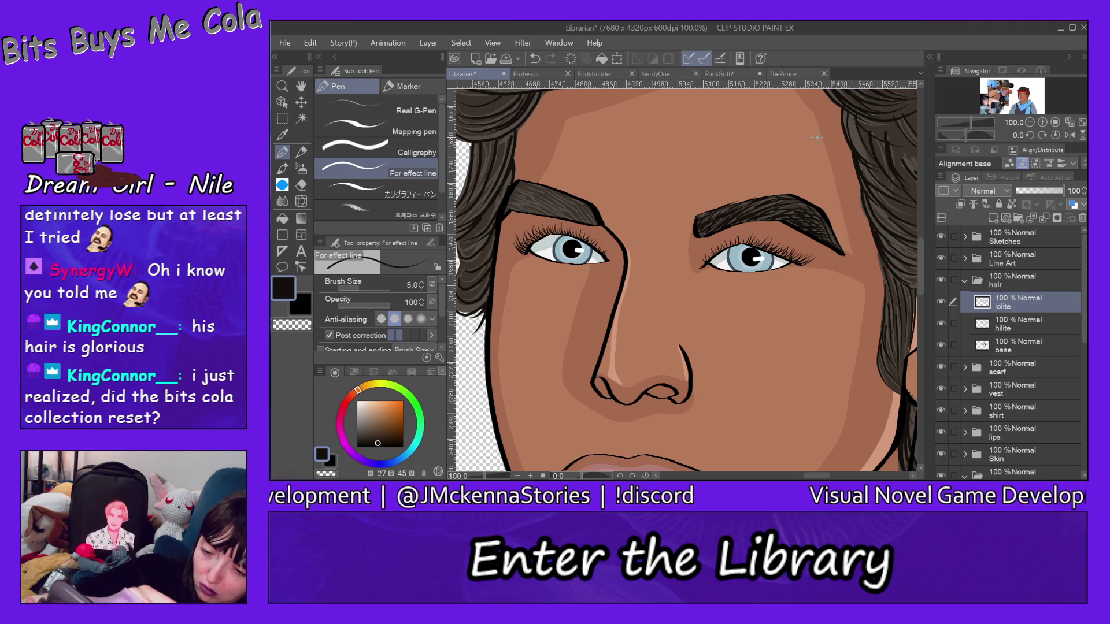
left_click_drag(780, 209, 814, 196)
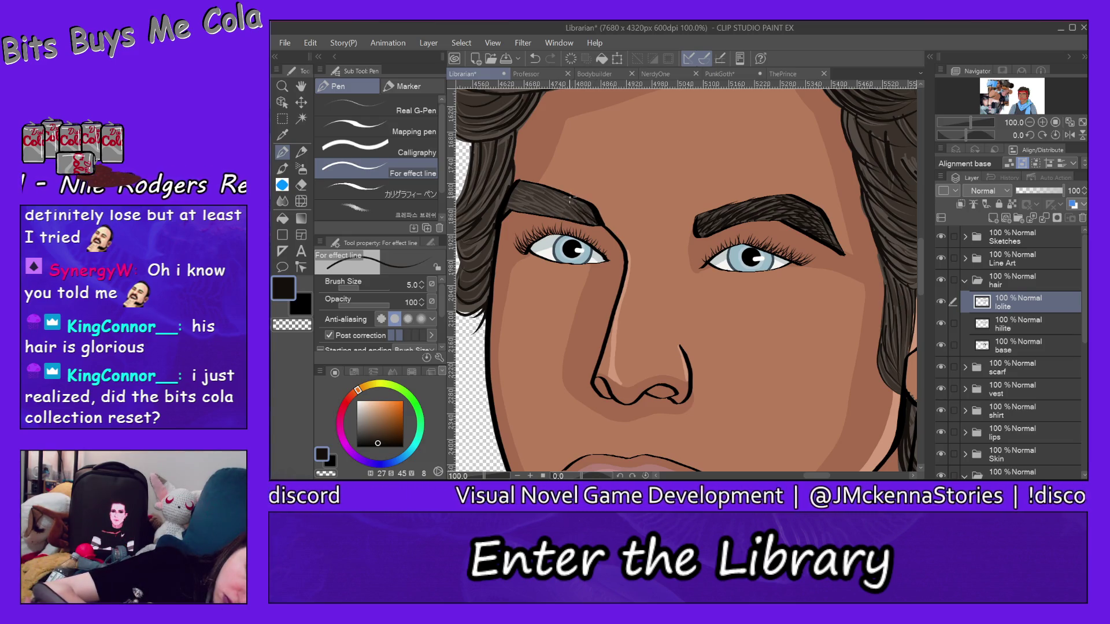
mouse_move(598, 219)
left_mouse_down()
mouse_move(579, 202)
mouse_move(498, 207)
mouse_move(537, 195)
left_mouse_up()
mouse_move(577, 211)
left_mouse_down()
mouse_move(516, 187)
mouse_move(509, 200)
mouse_move(522, 181)
mouse_move(514, 191)
left_mouse_up()
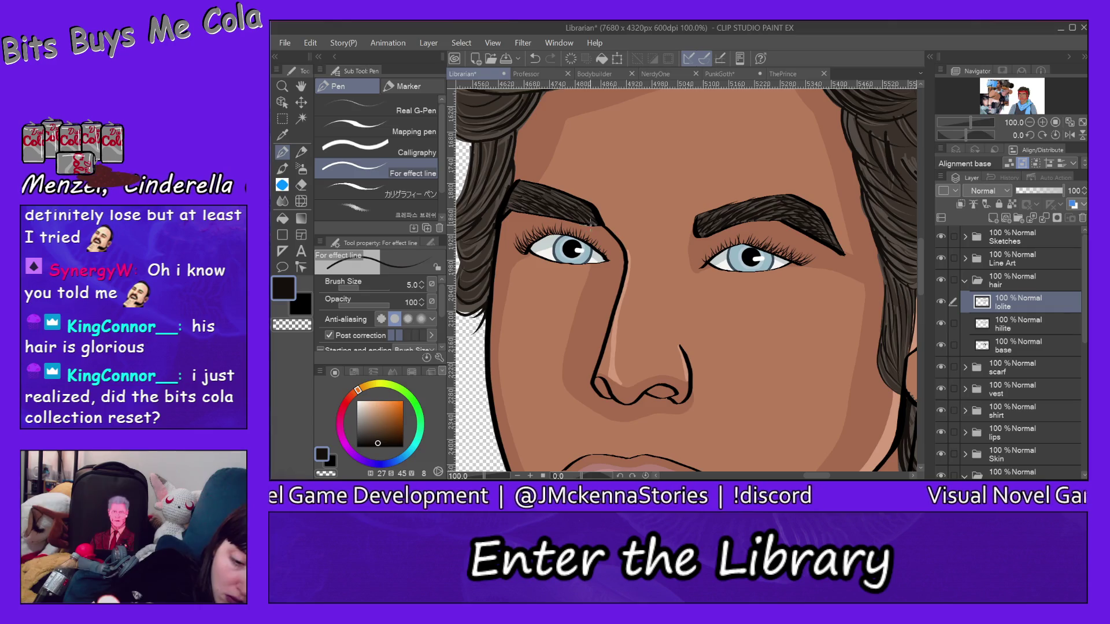
mouse_move(601, 226)
left_mouse_down()
mouse_move(566, 203)
mouse_move(586, 204)
mouse_move(512, 185)
mouse_move(559, 202)
mouse_move(501, 204)
mouse_move(513, 181)
left_mouse_up()
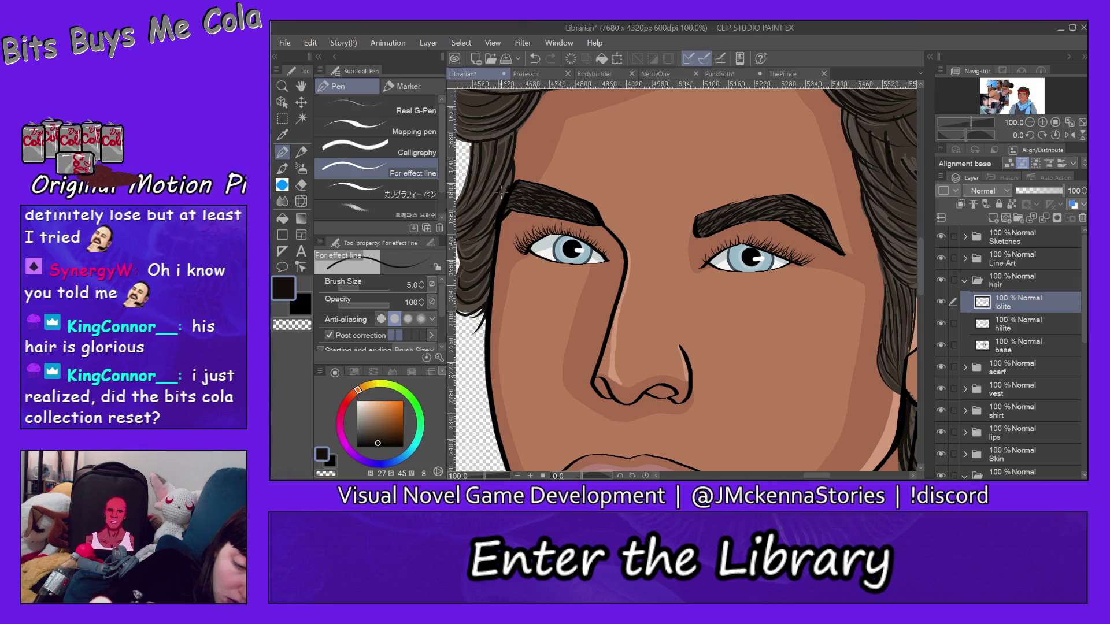
Zoom out with the Zoom Out sub tool to 25% to see the whole portrait
left_click(282, 85)
left_click(375, 130)
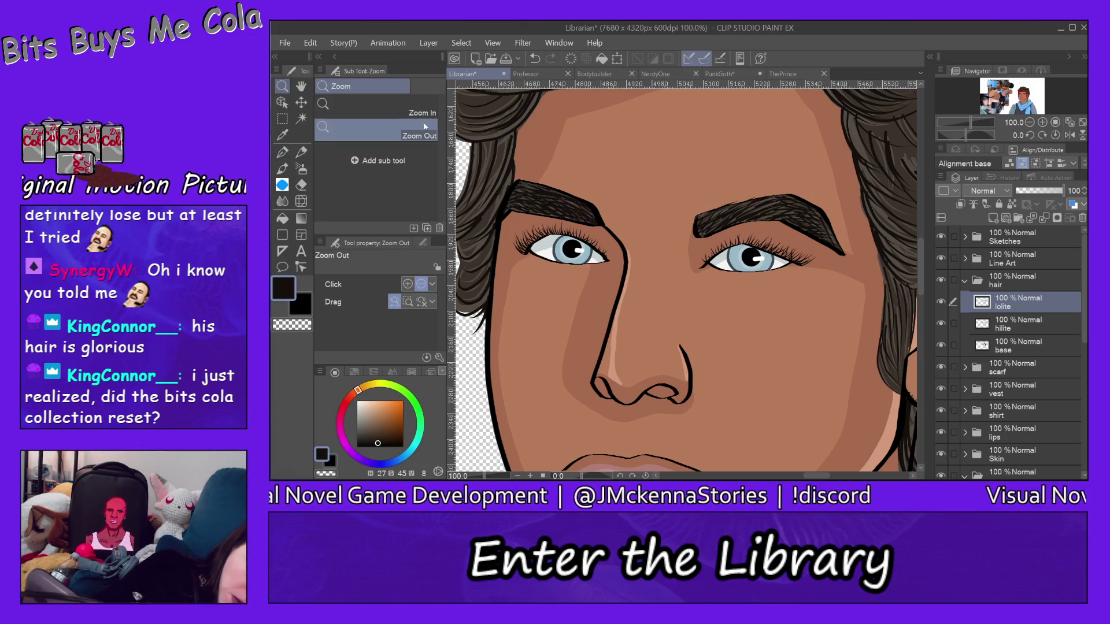
left_click(807, 187)
left_click(807, 187)
left_click(802, 324)
left_click(796, 463)
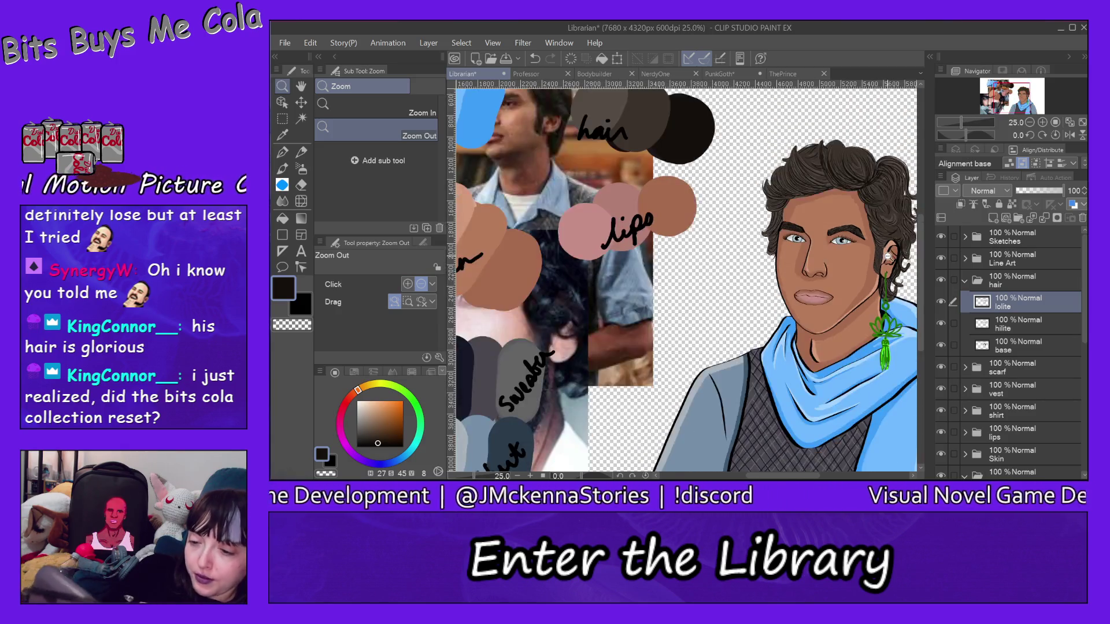
scroll(821, 440, "right", 5)
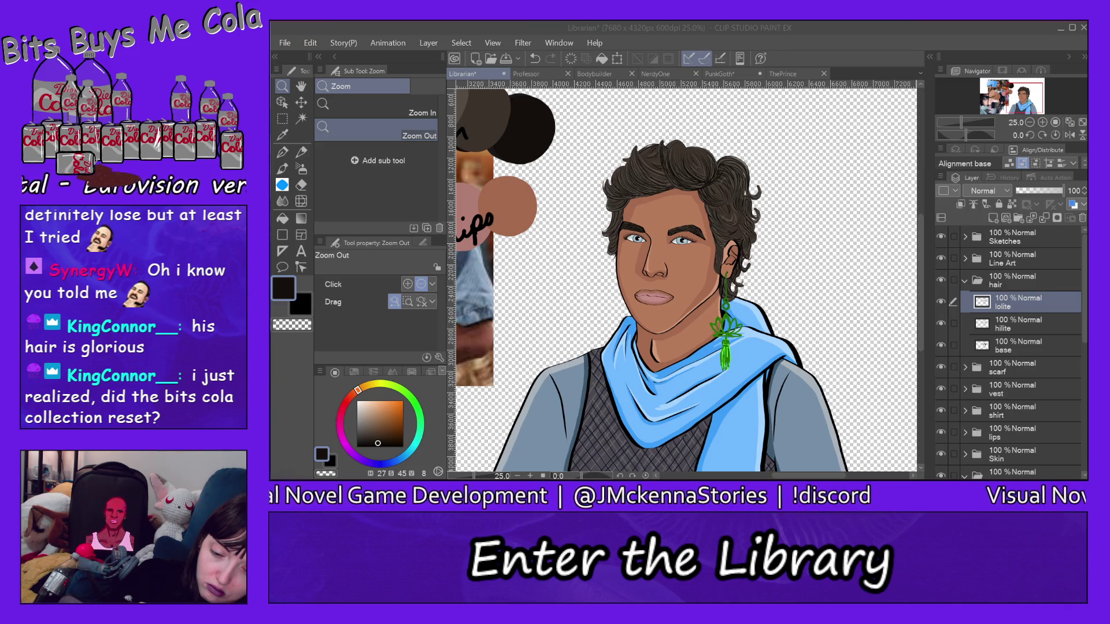
Zoom in beside the ear and draw four dark lowlight strands in the curls on the lolite layer
left_click(376, 107)
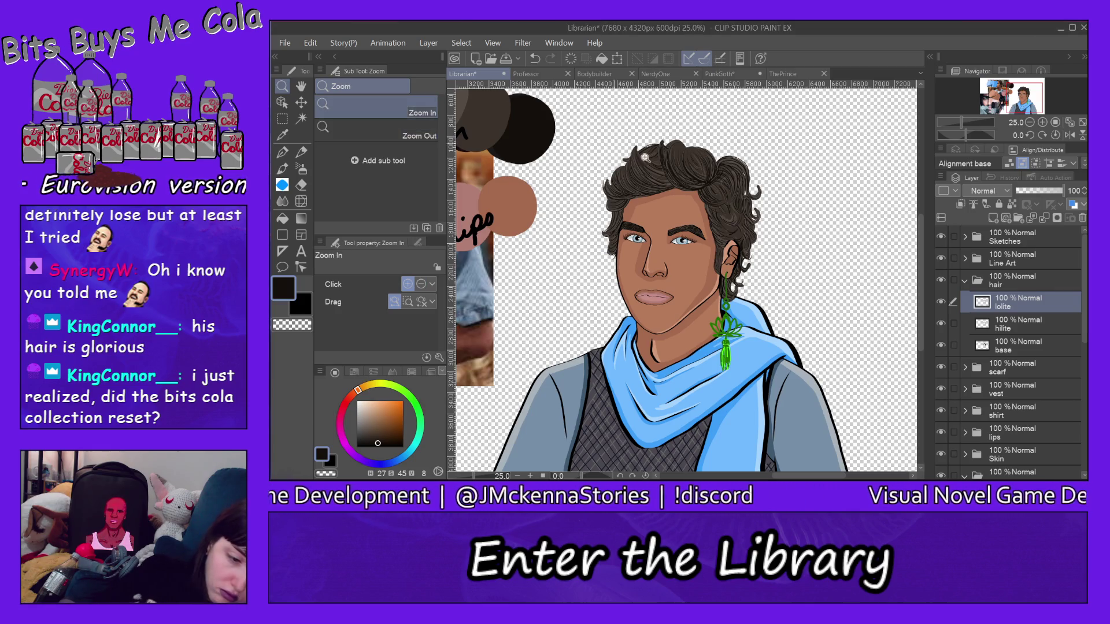
left_click(749, 221)
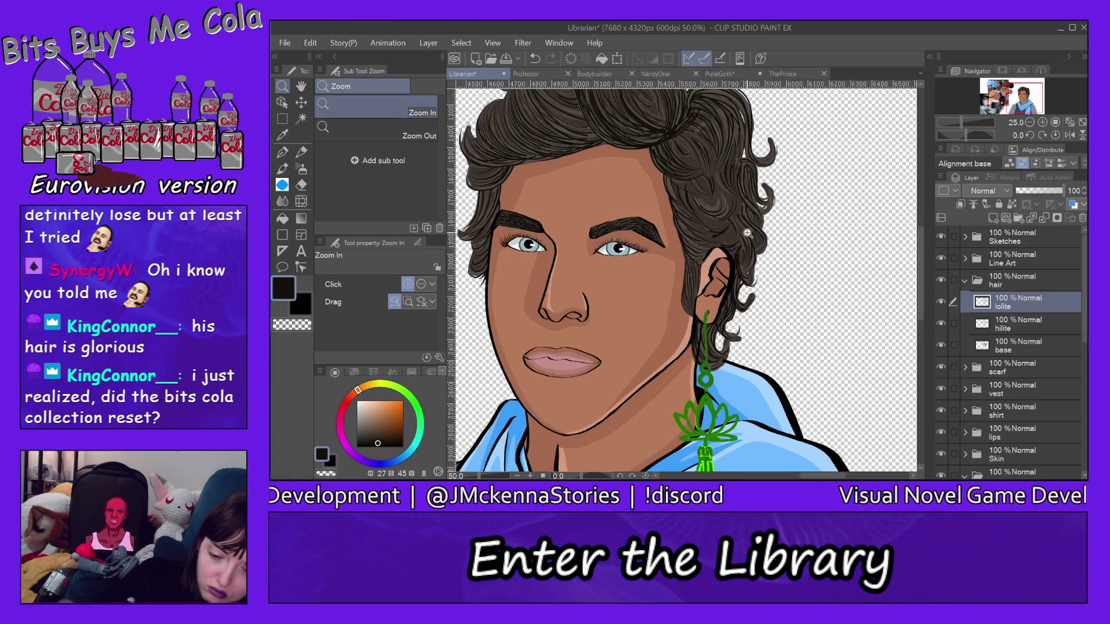
left_click(707, 194)
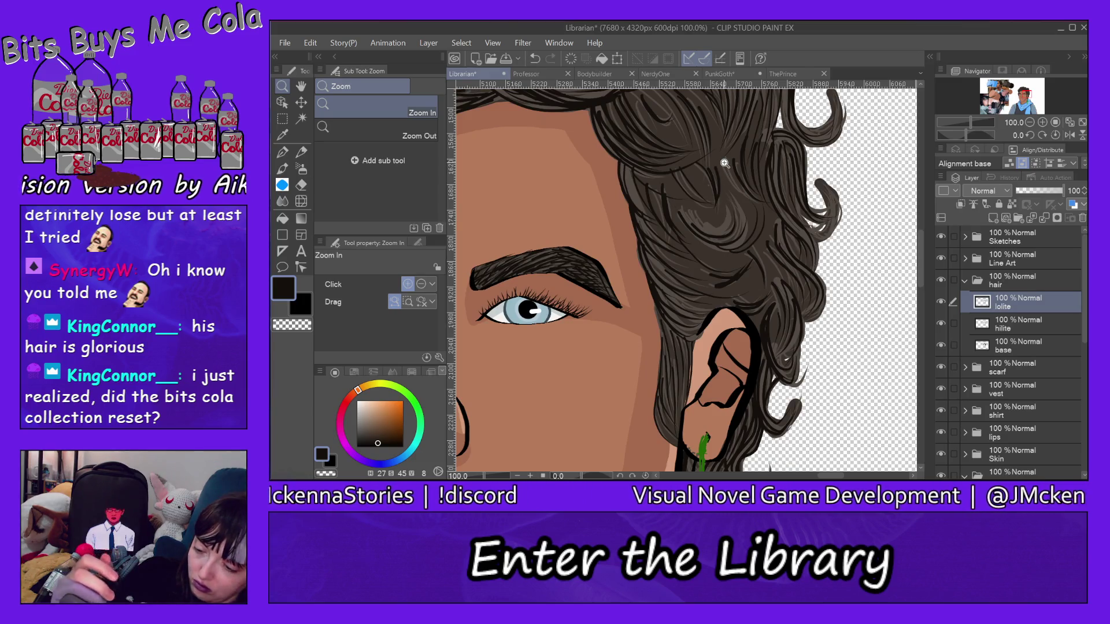
left_click(283, 152)
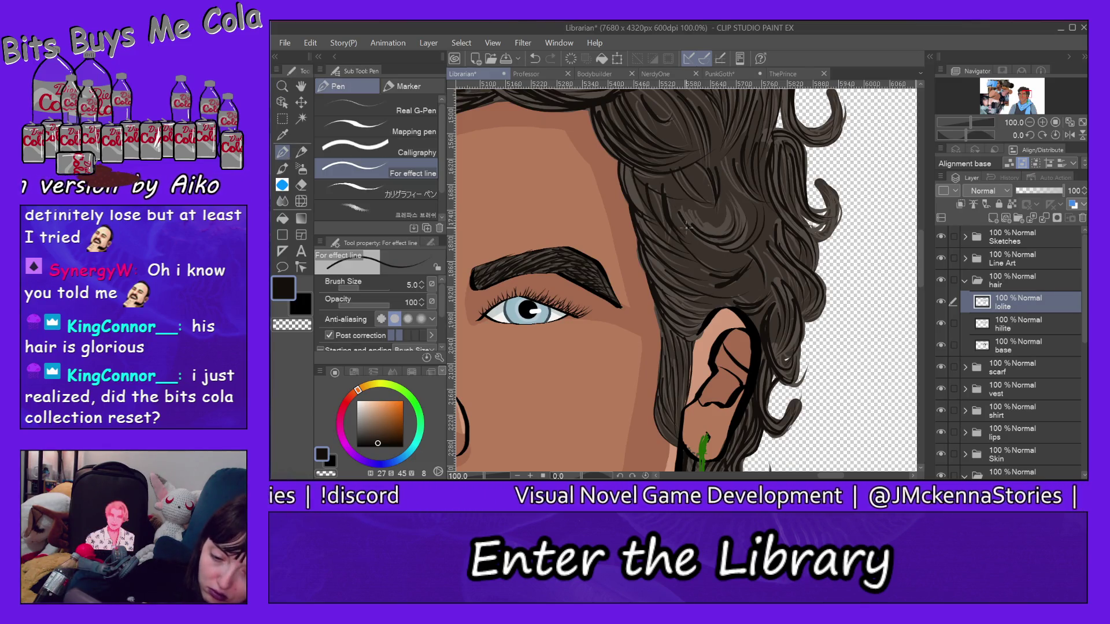
mouse_move(690, 211)
left_mouse_down()
mouse_move(745, 243)
mouse_move(746, 221)
mouse_move(692, 225)
mouse_move(745, 255)
mouse_move(741, 268)
left_mouse_up()
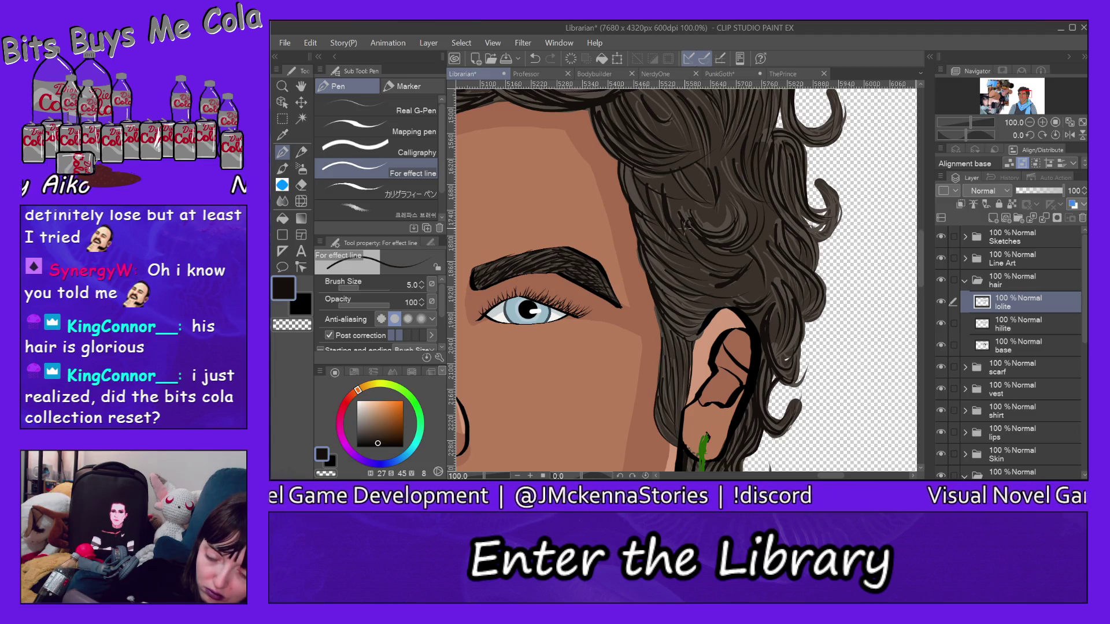
left_click_drag(684, 226, 734, 252)
left_click_drag(668, 176, 714, 214)
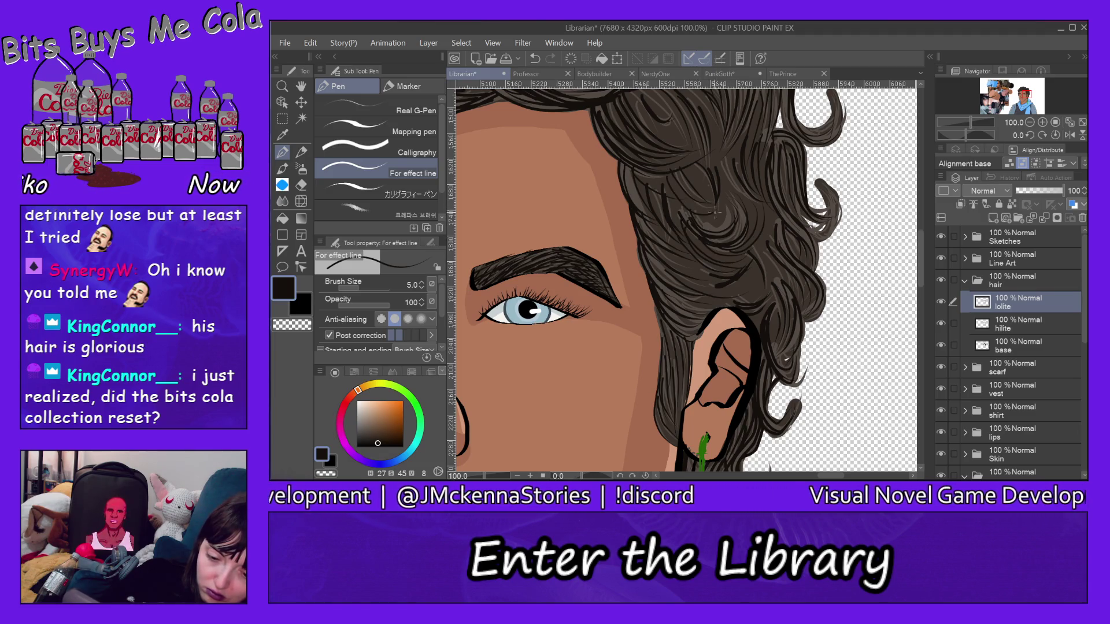
left_click_drag(688, 172, 716, 217)
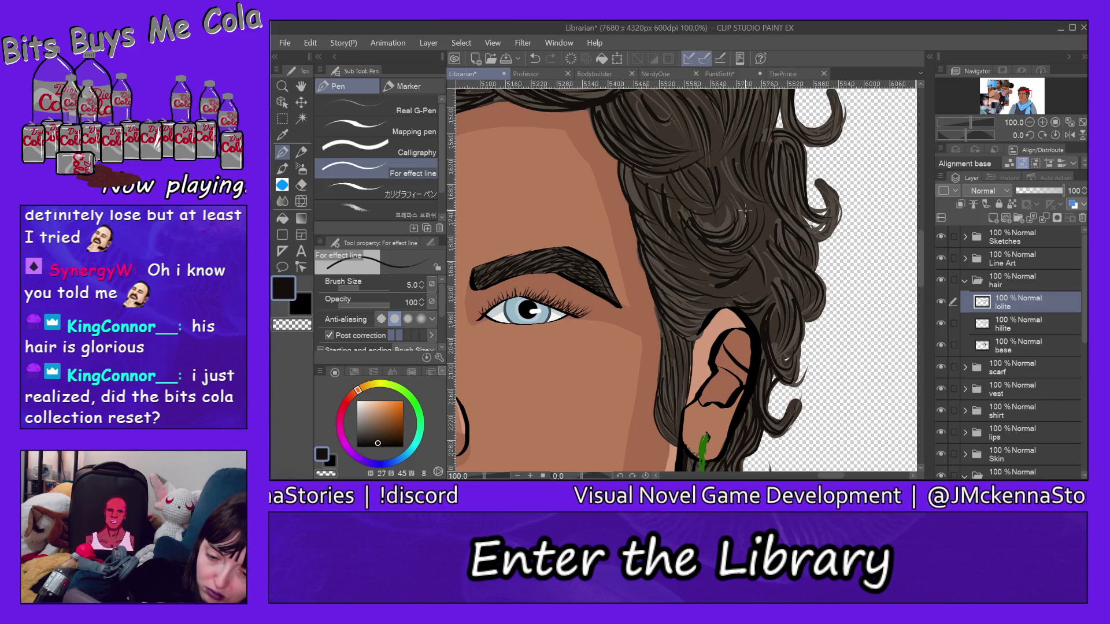
Add five more long, thin dark strands through the right-side curls
left_click_drag(724, 152, 751, 199)
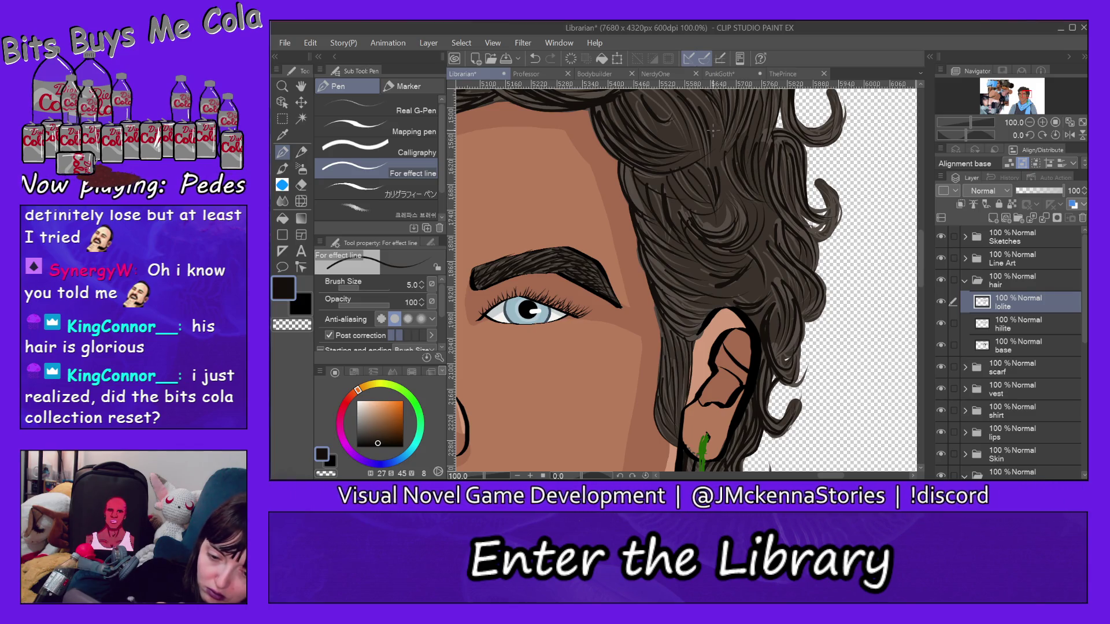
left_click_drag(712, 111, 739, 206)
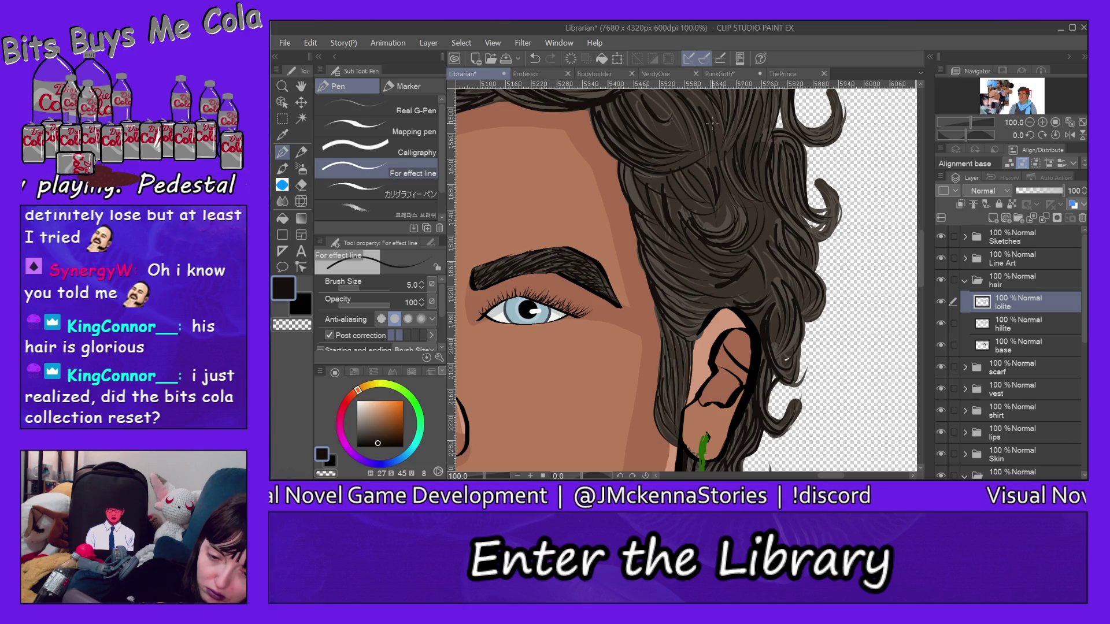
left_click_drag(700, 102, 733, 185)
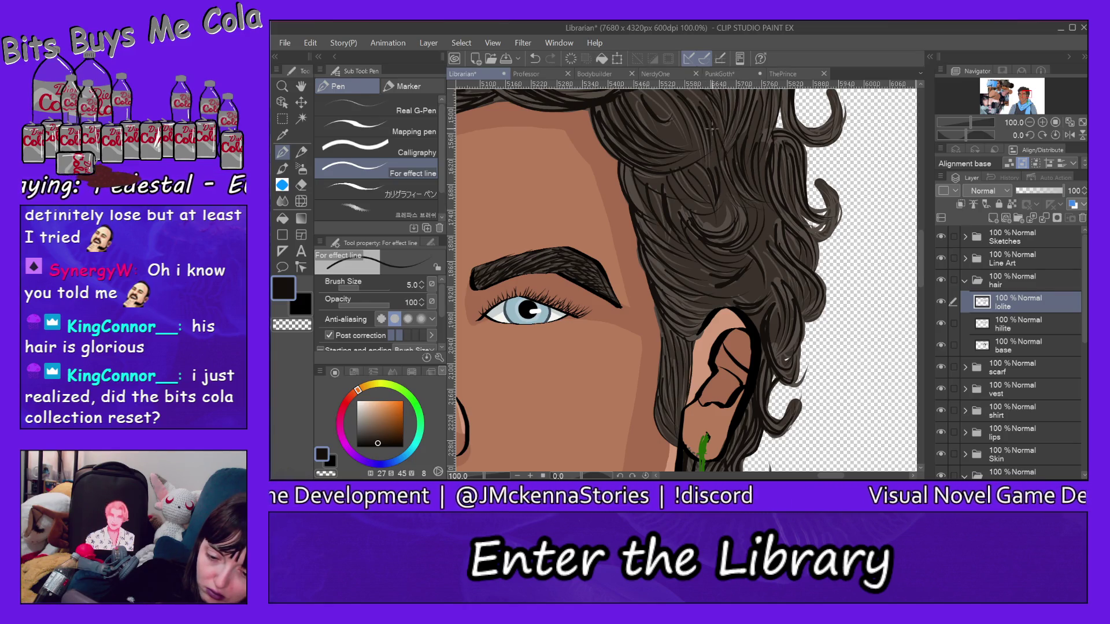
left_click_drag(713, 128, 729, 194)
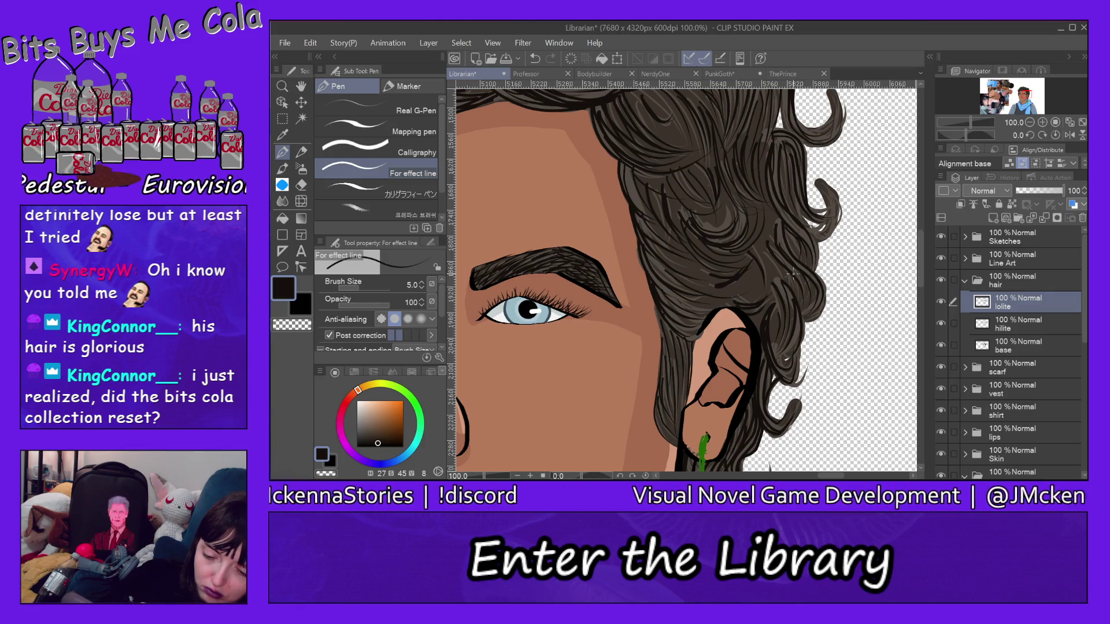
left_click_drag(698, 276, 745, 274)
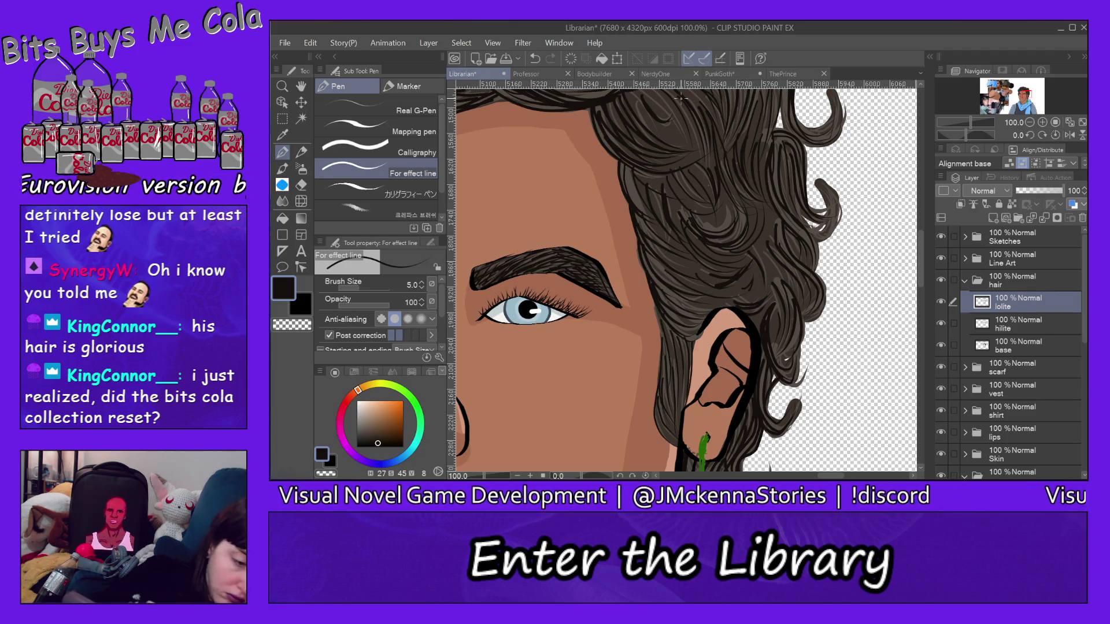
Re-zoom on the curls, add two short dark strands, then zoom out to the figure
key("ctrl+alt+space")
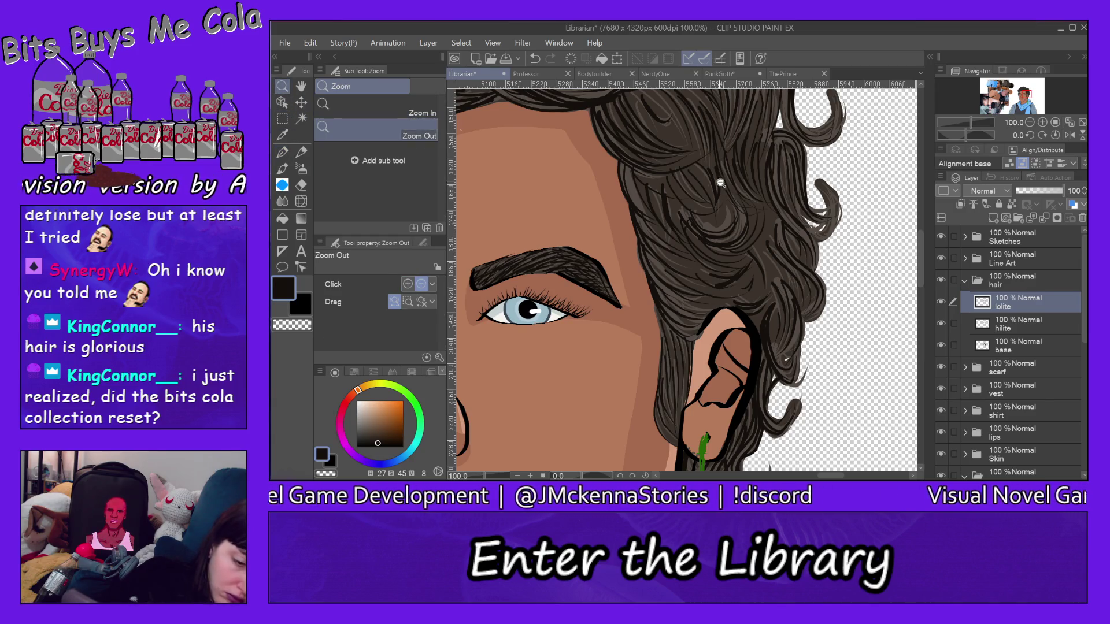
left_click(721, 182)
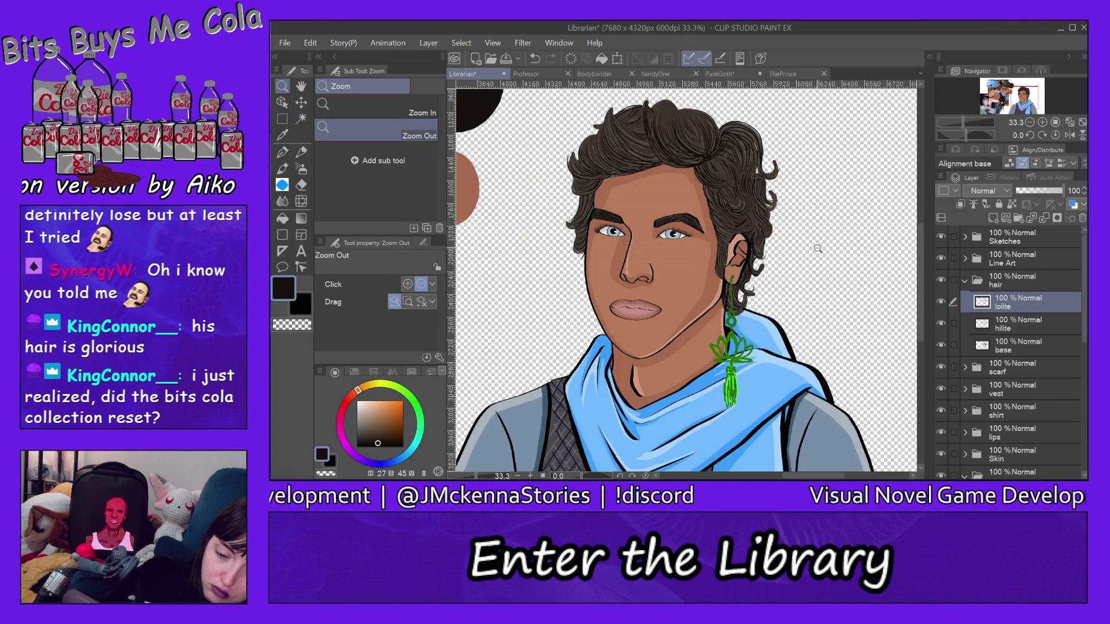
key("ctrl+space")
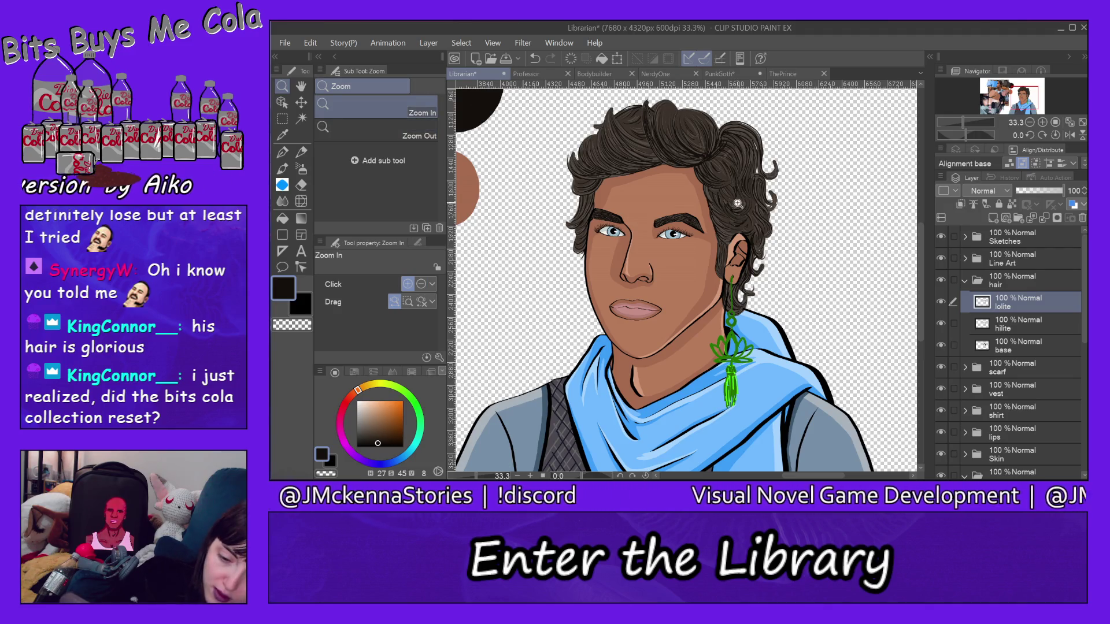
left_click(737, 203)
left_click(746, 195)
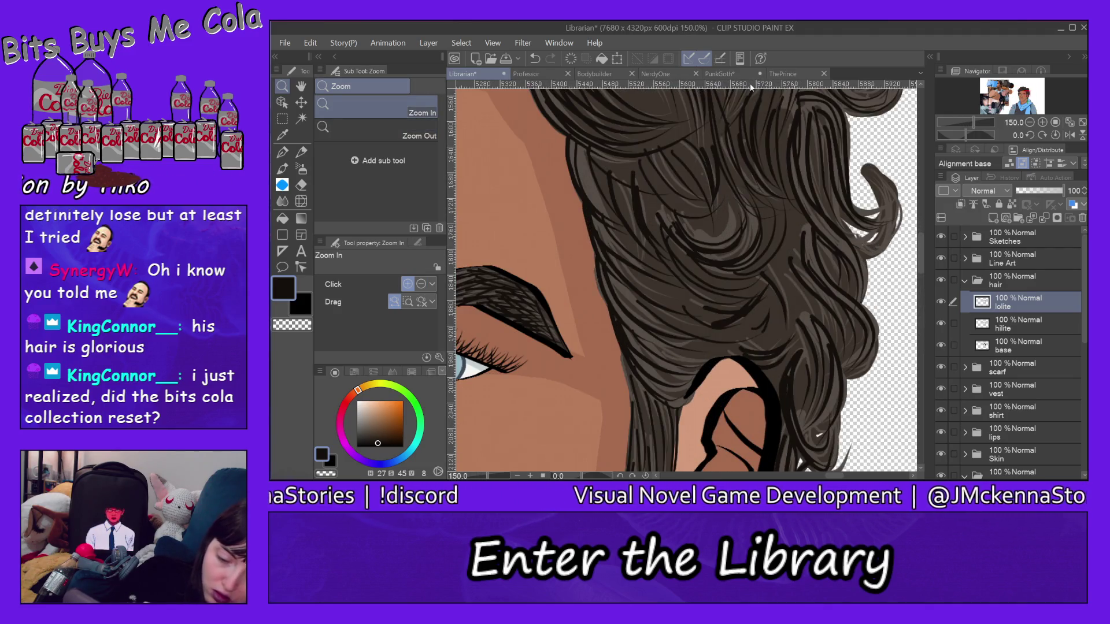
left_click(282, 152)
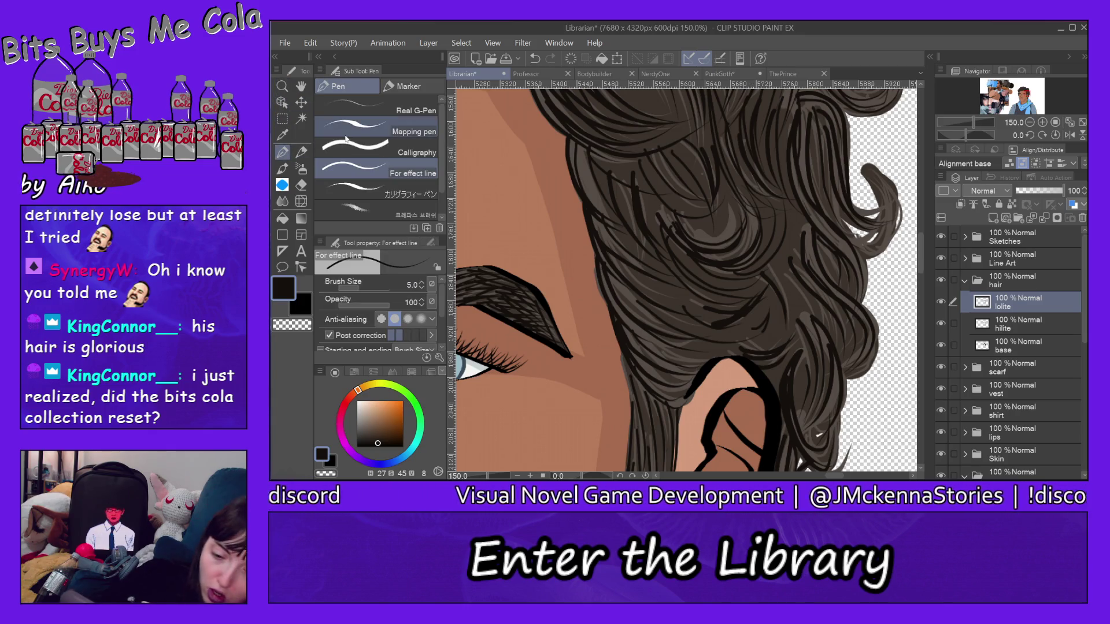
mouse_move(696, 219)
left_mouse_down()
mouse_move(718, 240)
mouse_move(731, 200)
left_mouse_up()
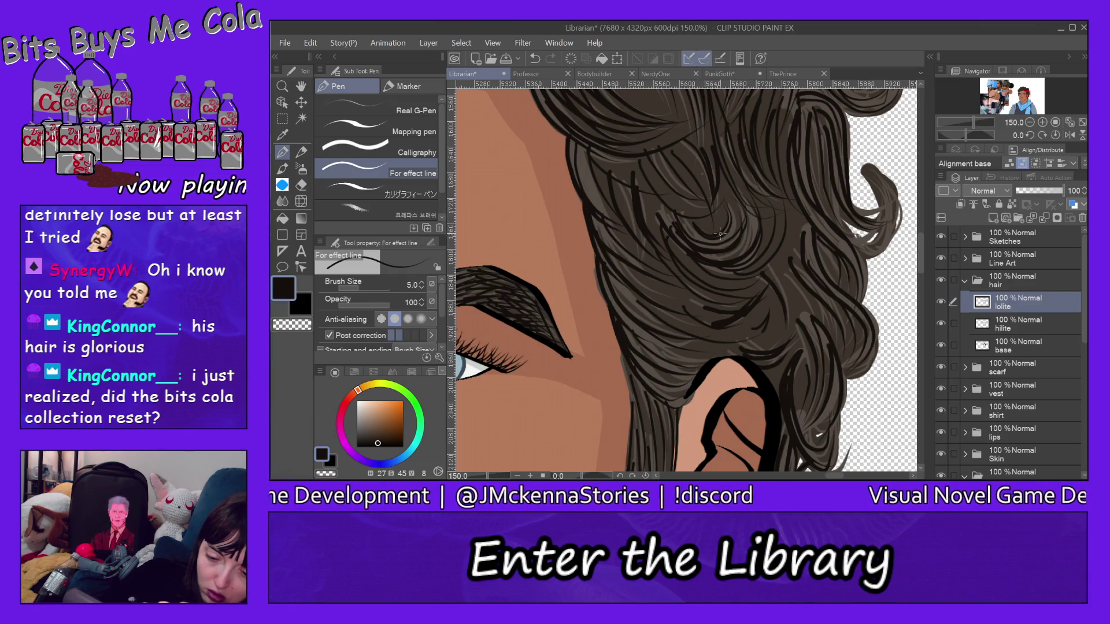
left_click_drag(686, 213, 736, 225)
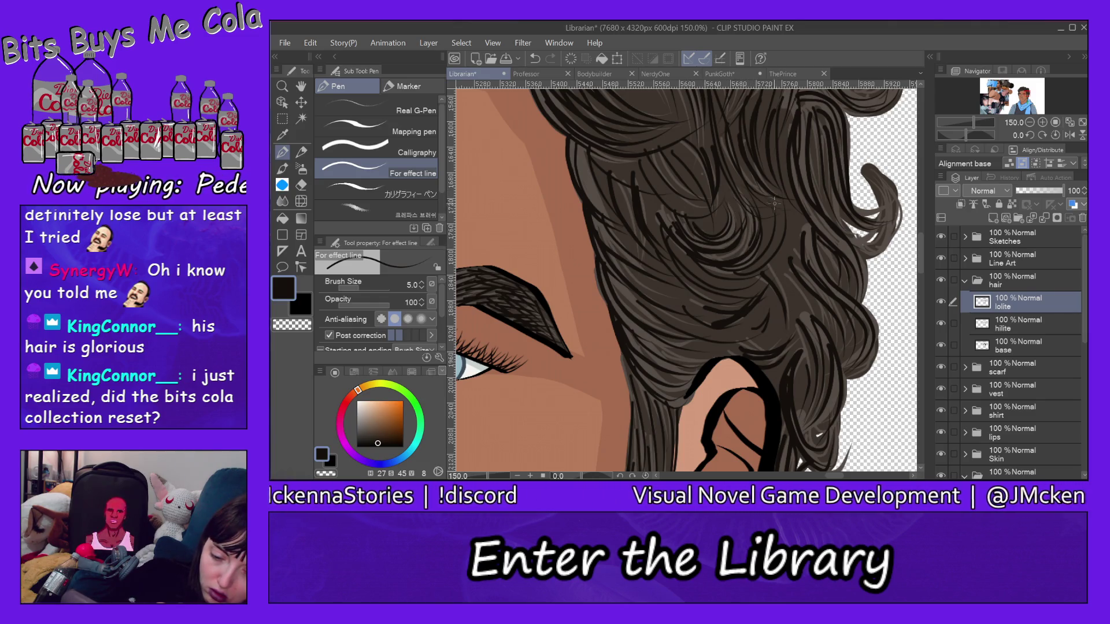
left_click(283, 86)
left_click(376, 130)
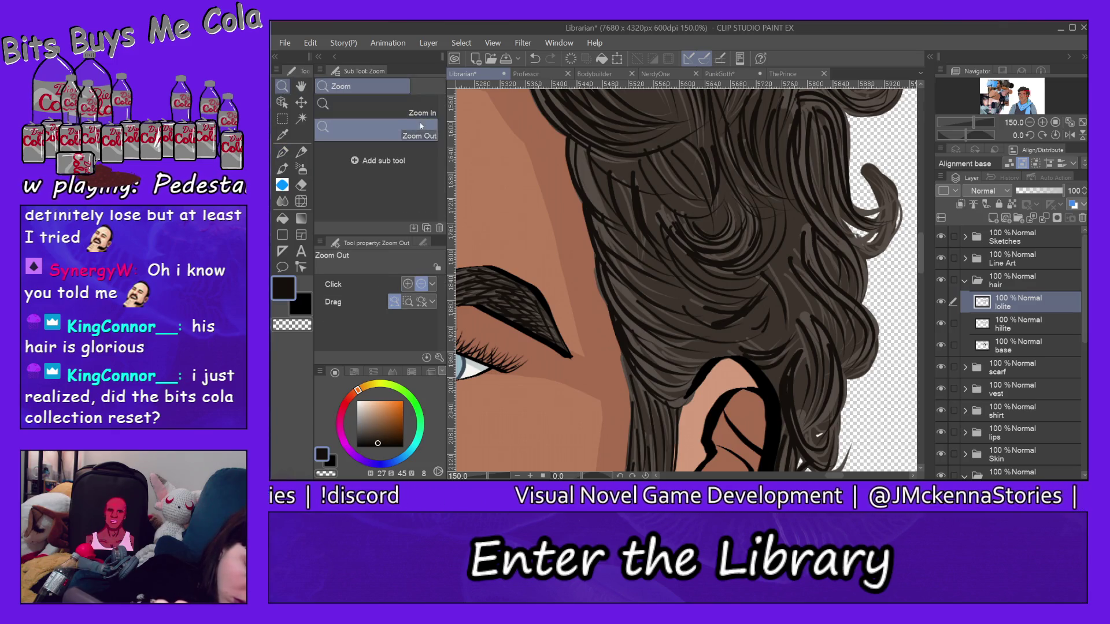
left_click(833, 222)
left_click(845, 223)
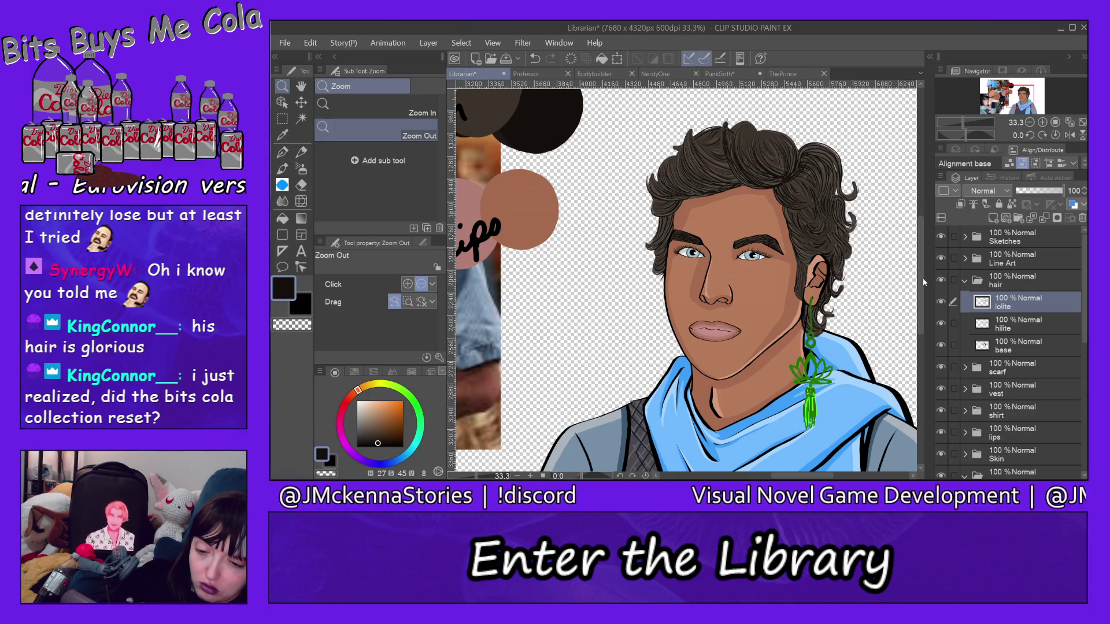
Zoom out to 12.5% and collapse the hair and eyes folders
left_click_drag(922, 276, 923, 300)
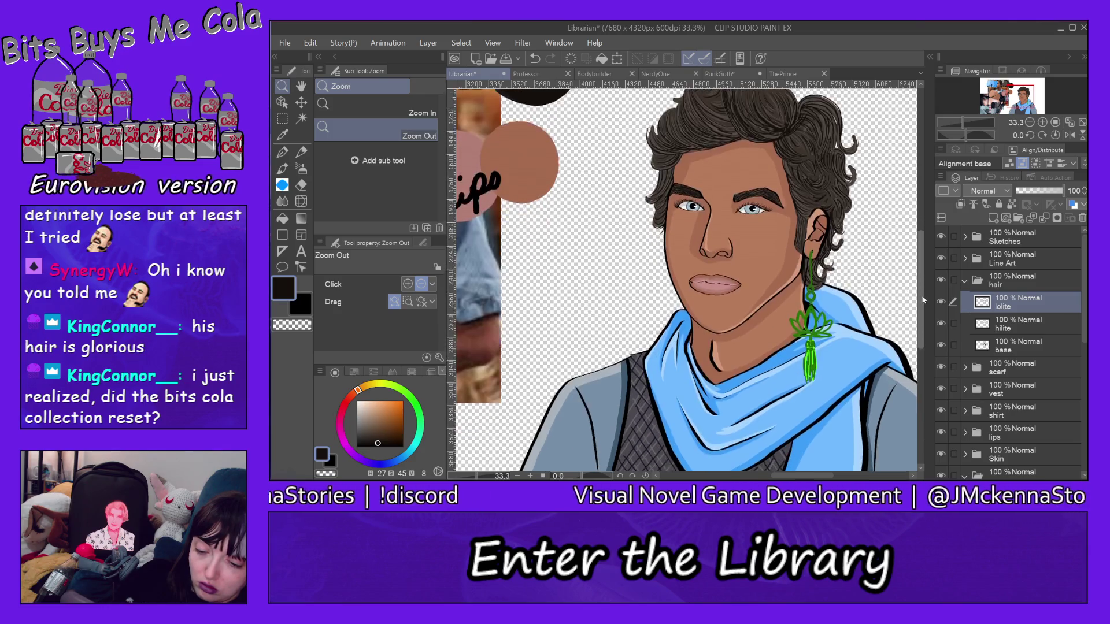
scroll(903, 298, "down", 1)
left_click(898, 295)
left_click(900, 298)
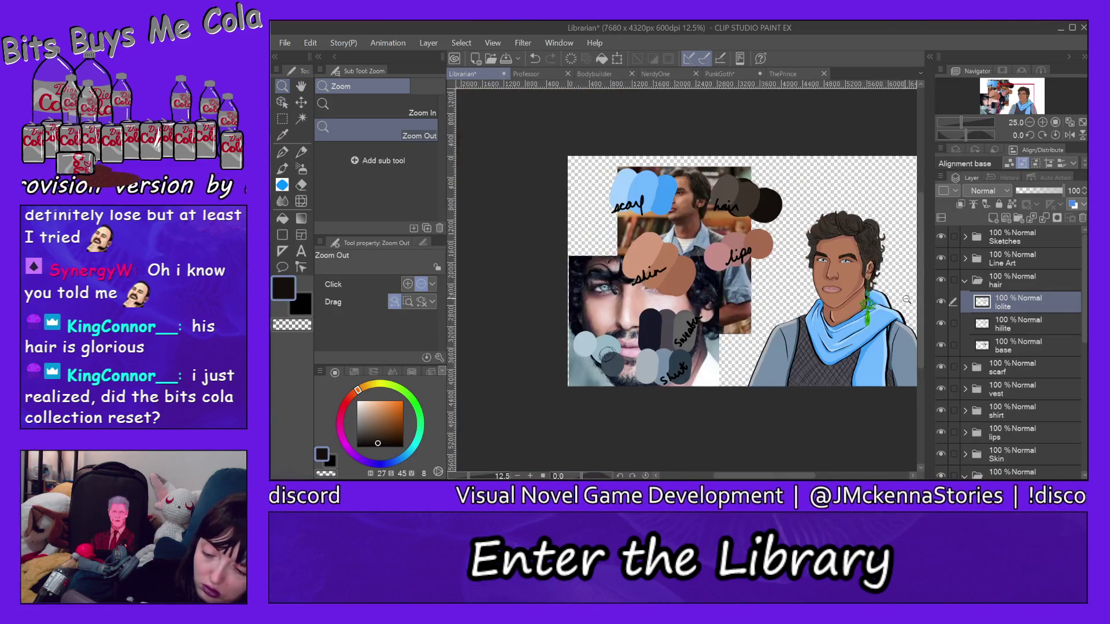
scroll(832, 446, "right", 3)
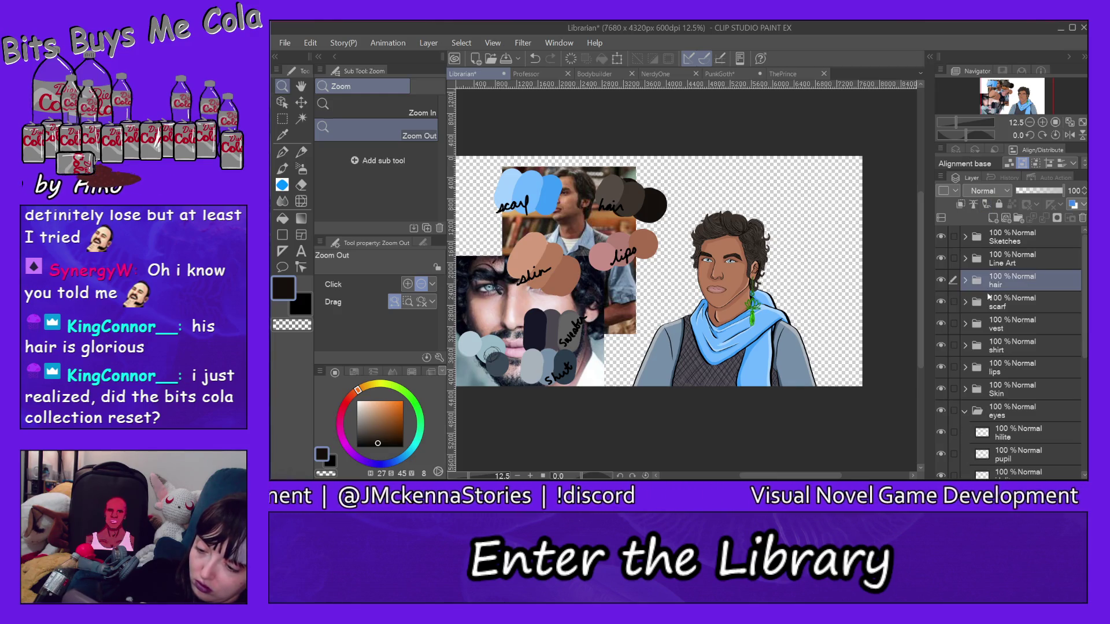
left_click(964, 281)
scroll(1083, 280, "down", 5)
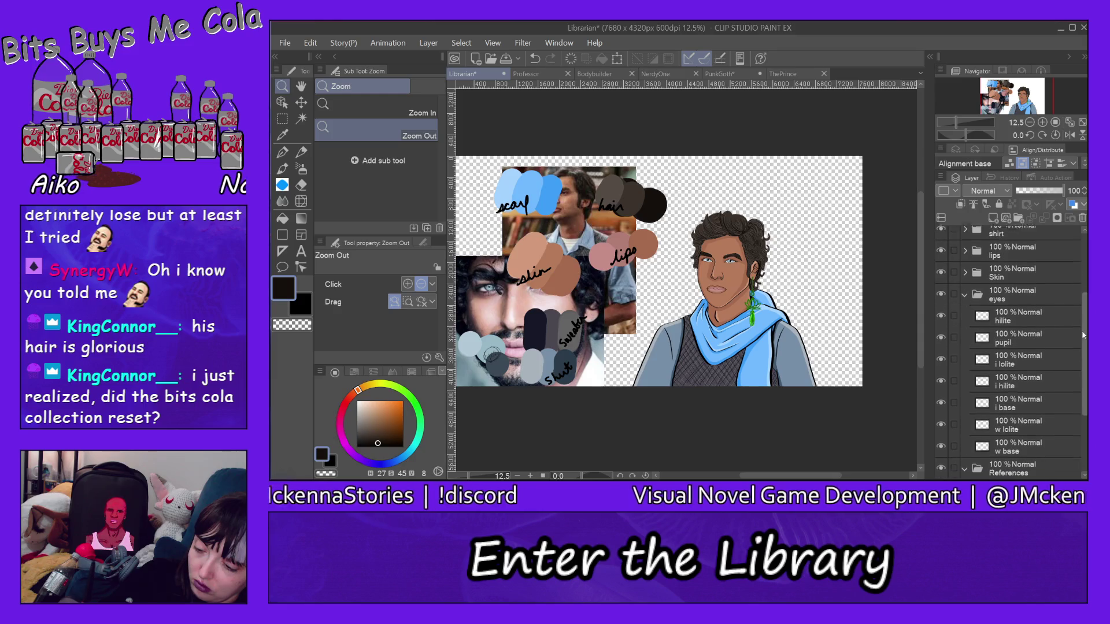
left_click(965, 250)
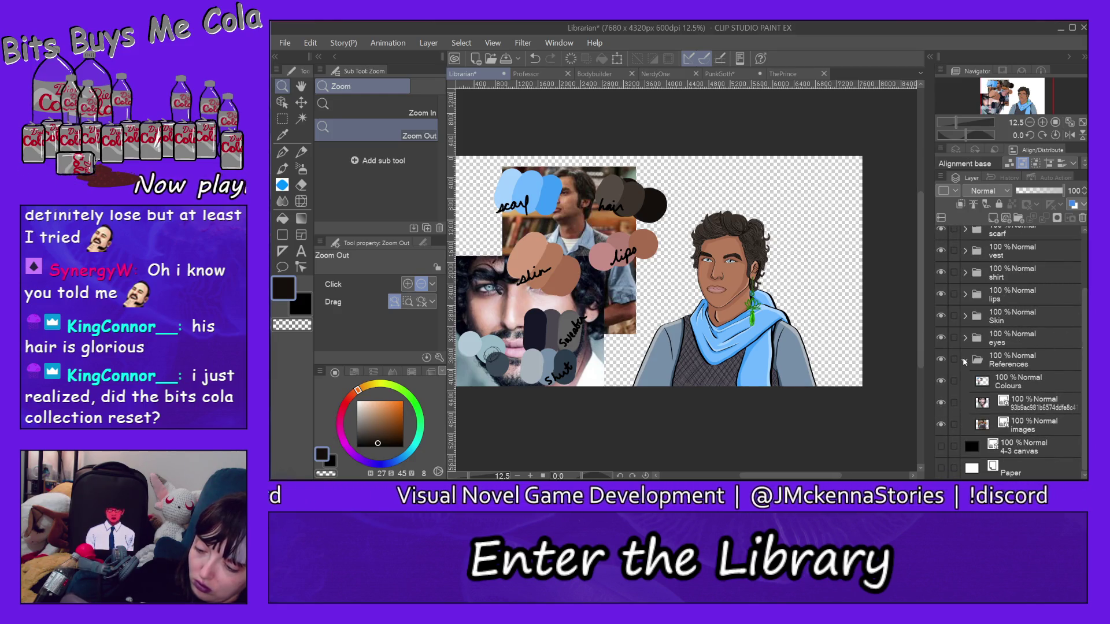
Hide the References folder and turn on the black 4-3 canvas layer
scroll(950, 365, "up", 2)
left_click(941, 425)
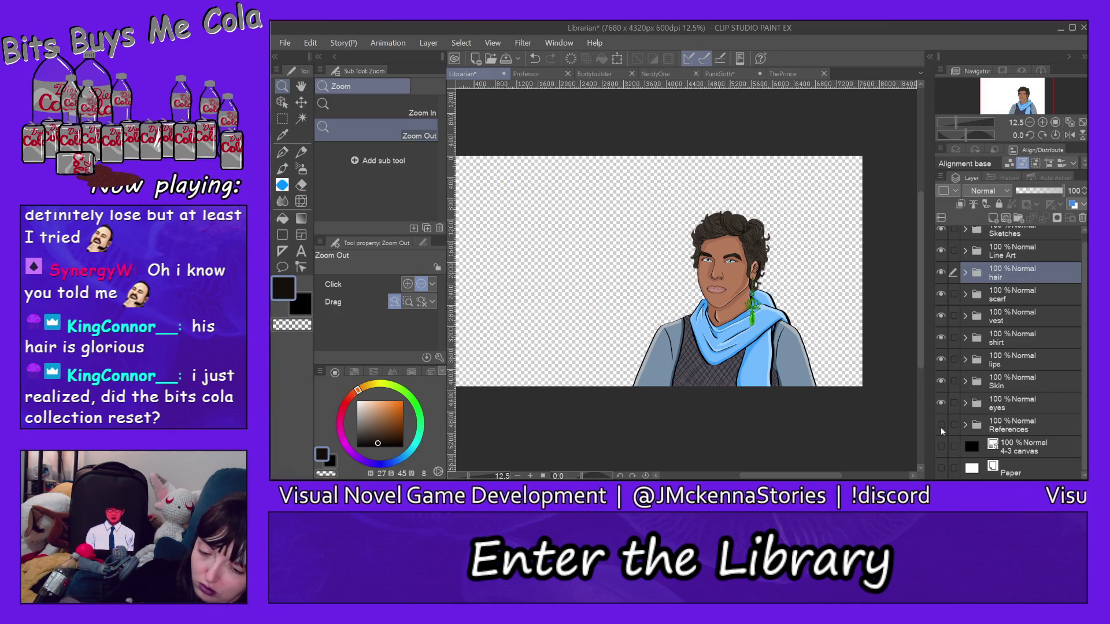
left_click(941, 446)
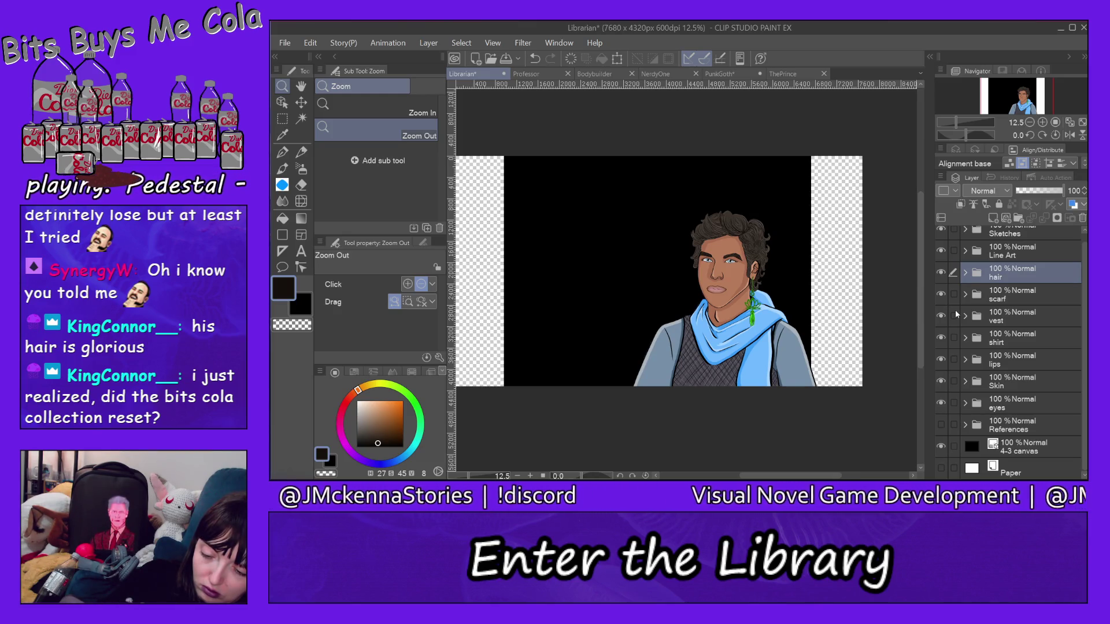
Zoom to 50% on the Librarian's face and hair, then pick the Eraser (Hard) with E
left_click(375, 108)
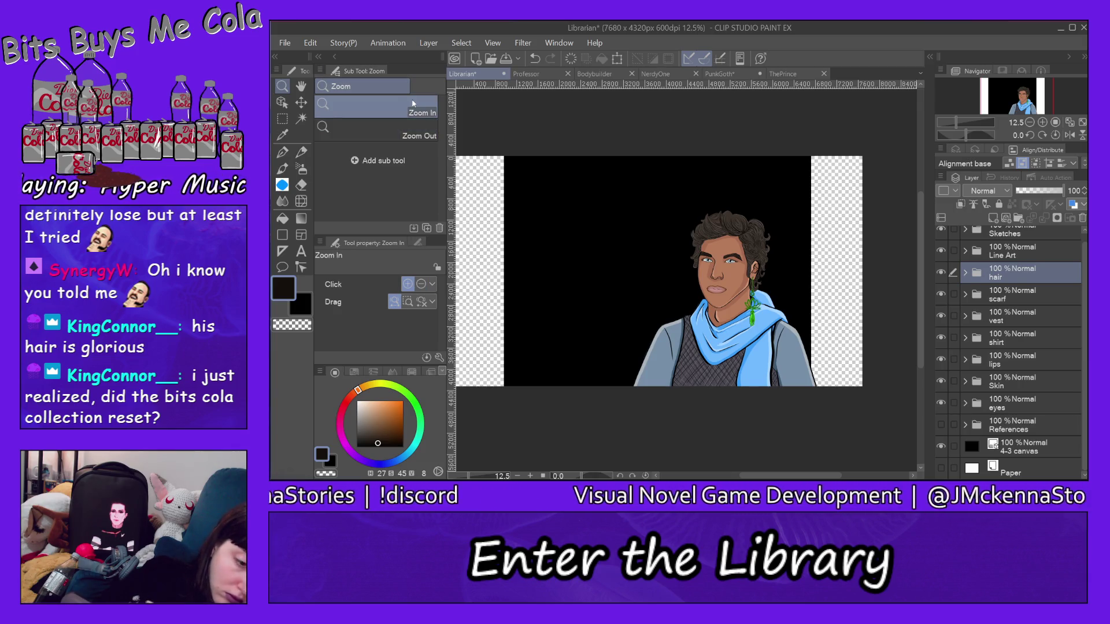
left_click(746, 221)
left_click(749, 220)
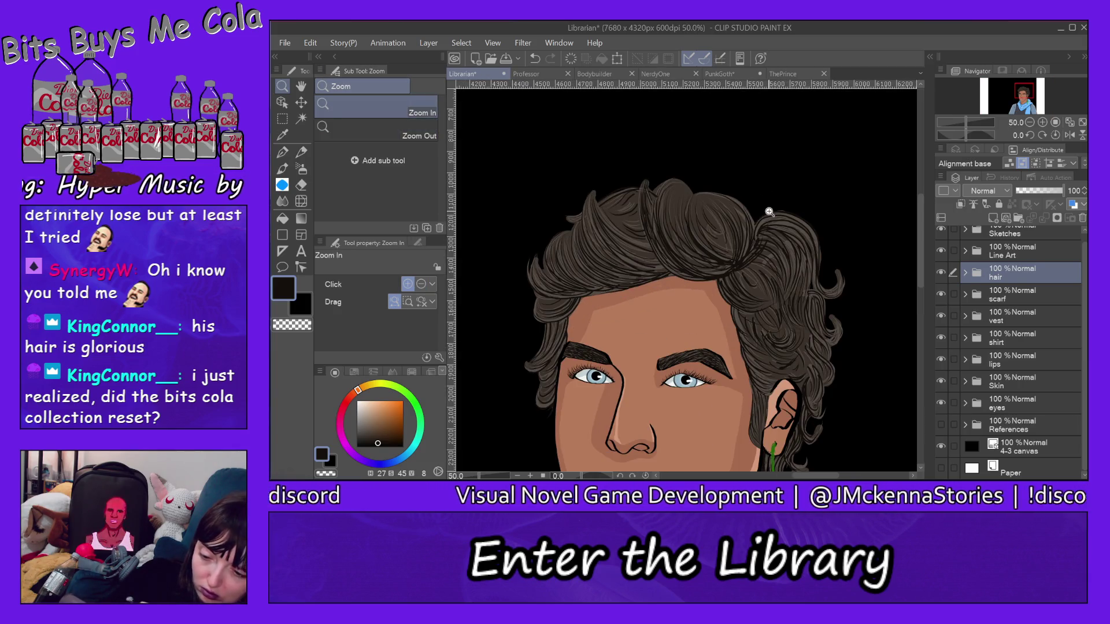
scroll(921, 237, "down", 1)
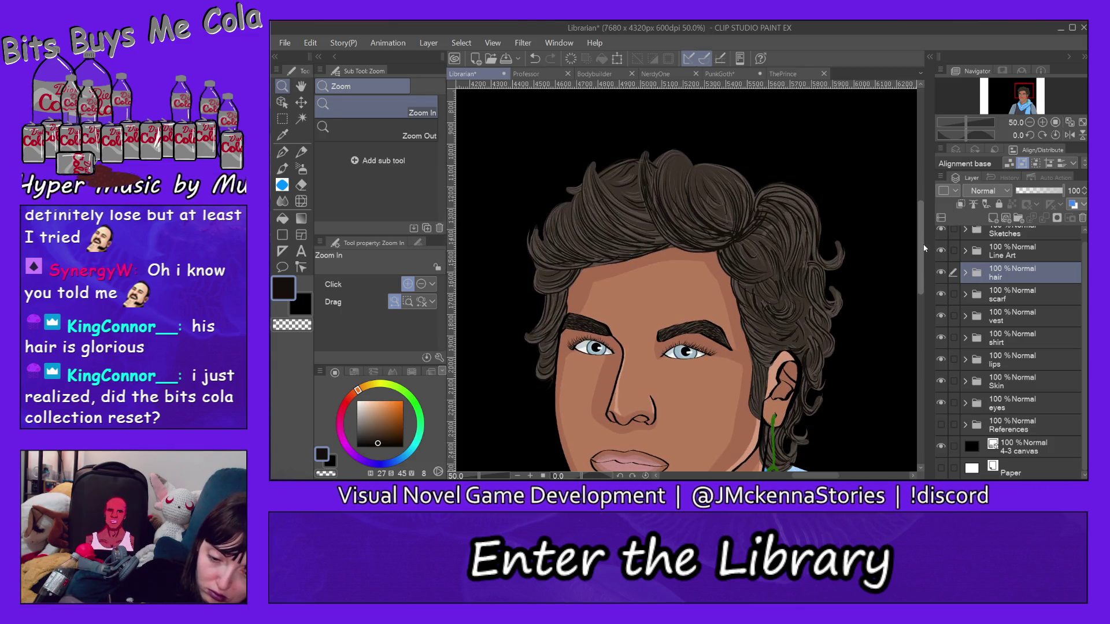
scroll(924, 250, "down", 1)
scroll(924, 254, "down", 3)
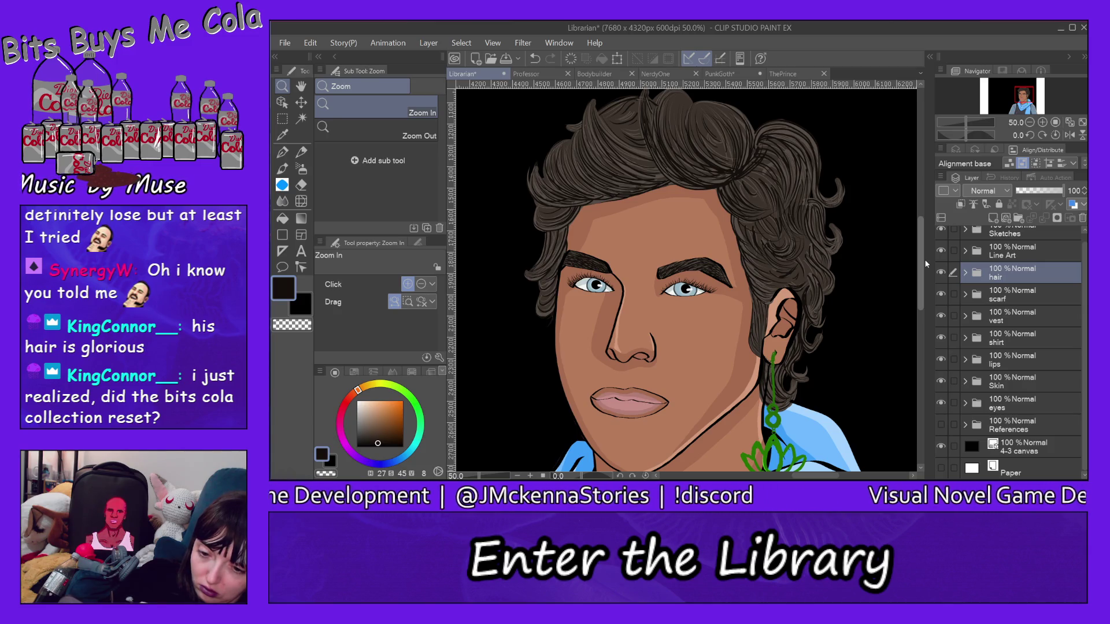
scroll(925, 255, "up", 4)
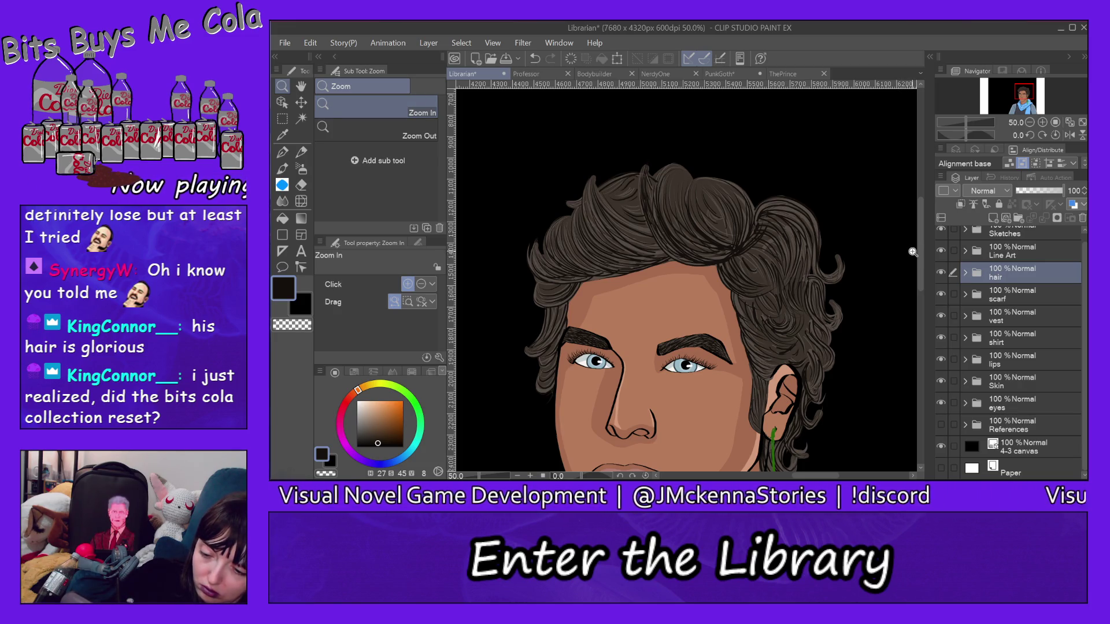
key("e")
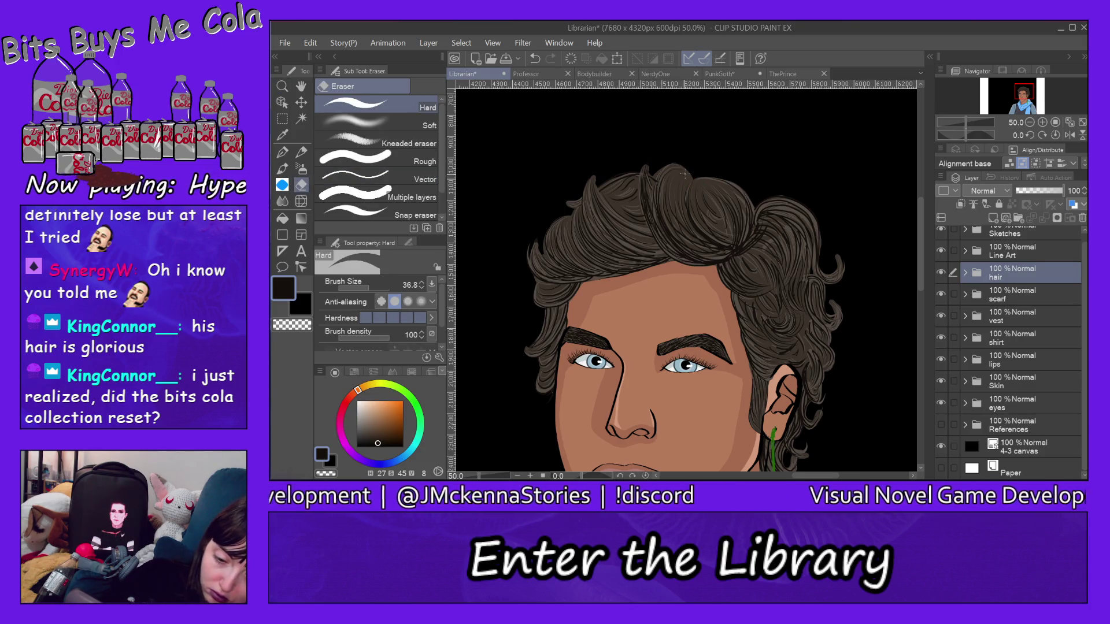
Select the hair folder's base layer and scroll through the Layer panel
left_click(684, 173, "ctrl+shift")
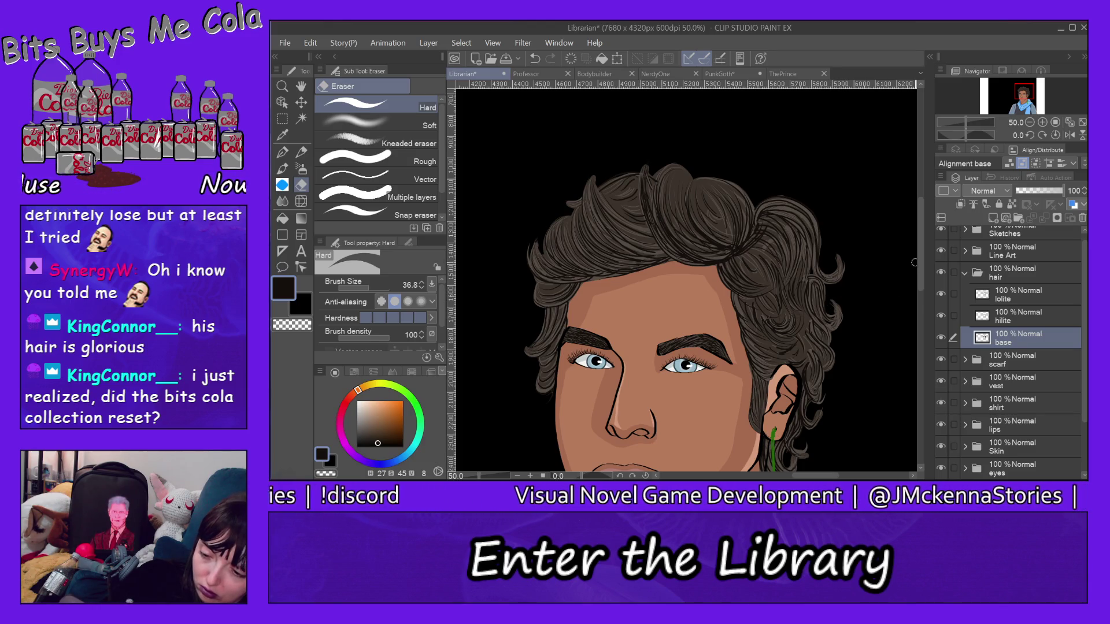
scroll(922, 266, "down", 3)
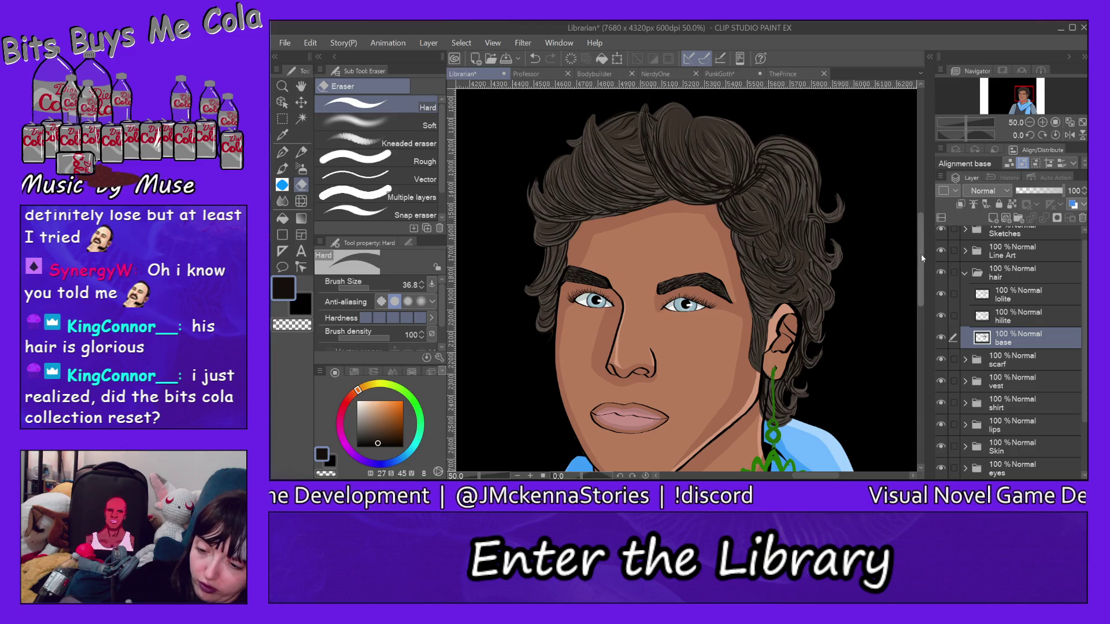
left_click_drag(921, 254, 925, 300)
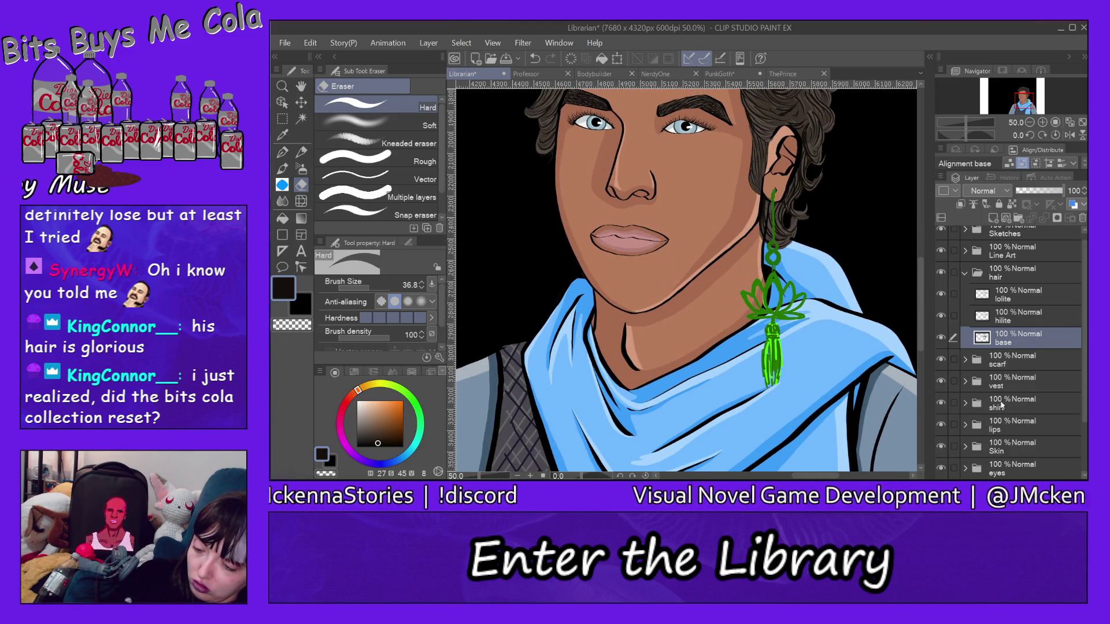
Collapse the hair folder, expand Line Art, and add a layer named 'flower' above its hair layer
left_click(966, 274)
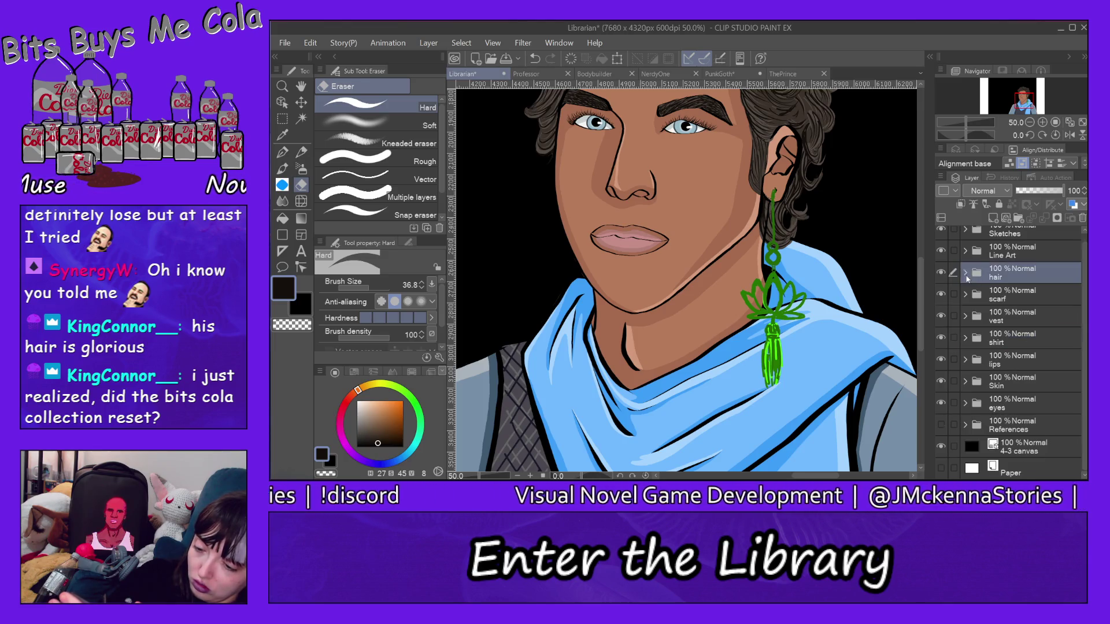
scroll(1077, 297, "up", 1)
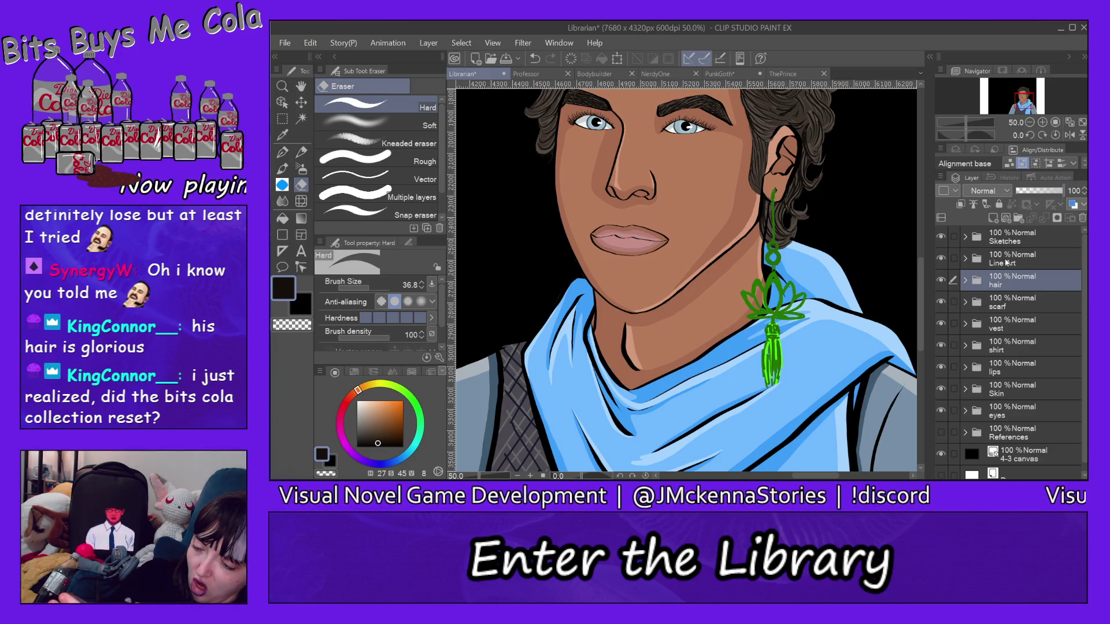
left_click(1007, 262)
left_click(965, 261)
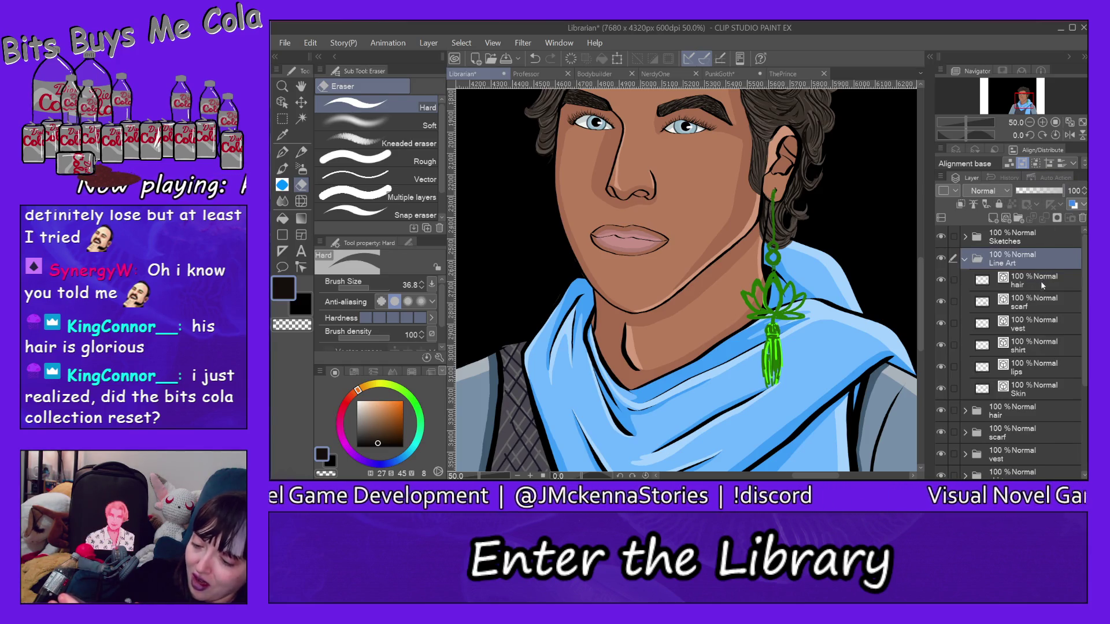
left_click(1040, 281)
left_click(1006, 218)
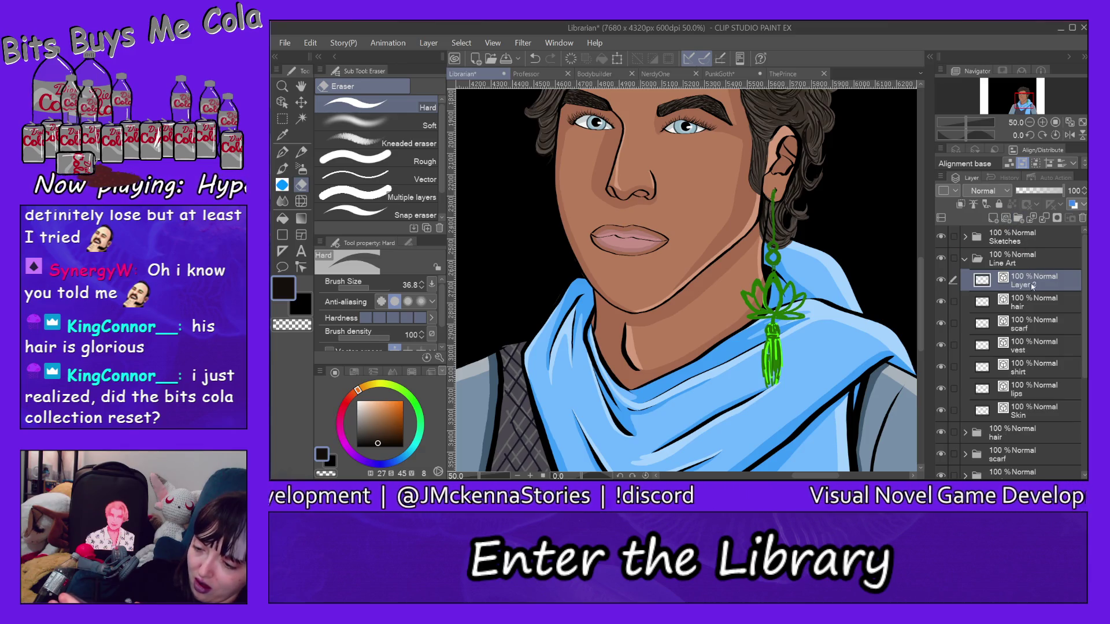
double_click(1030, 283)
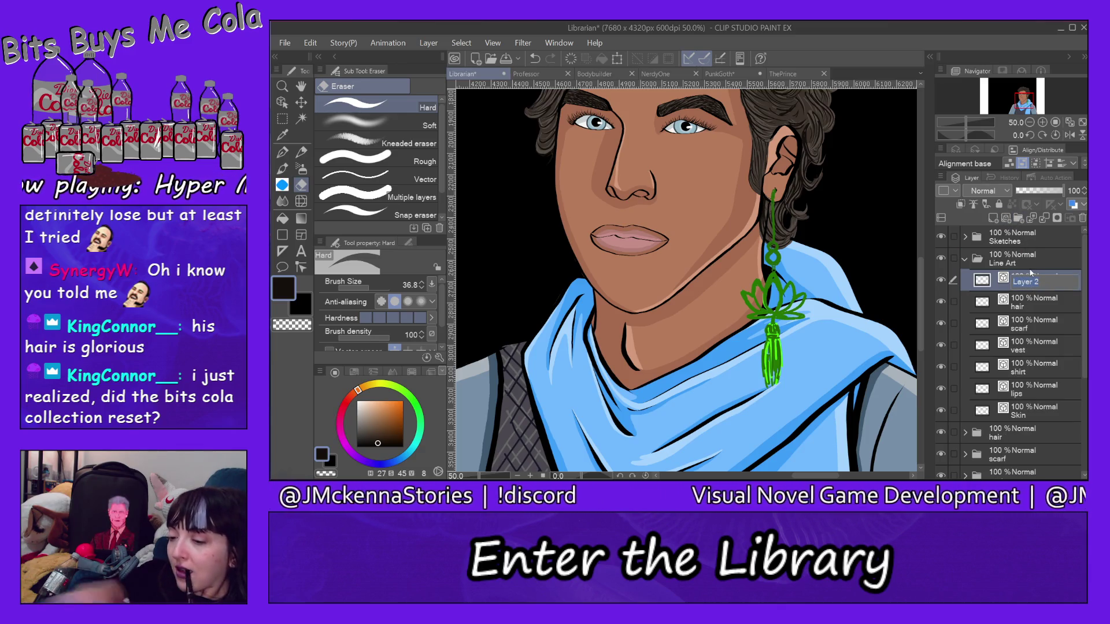
type("flower")
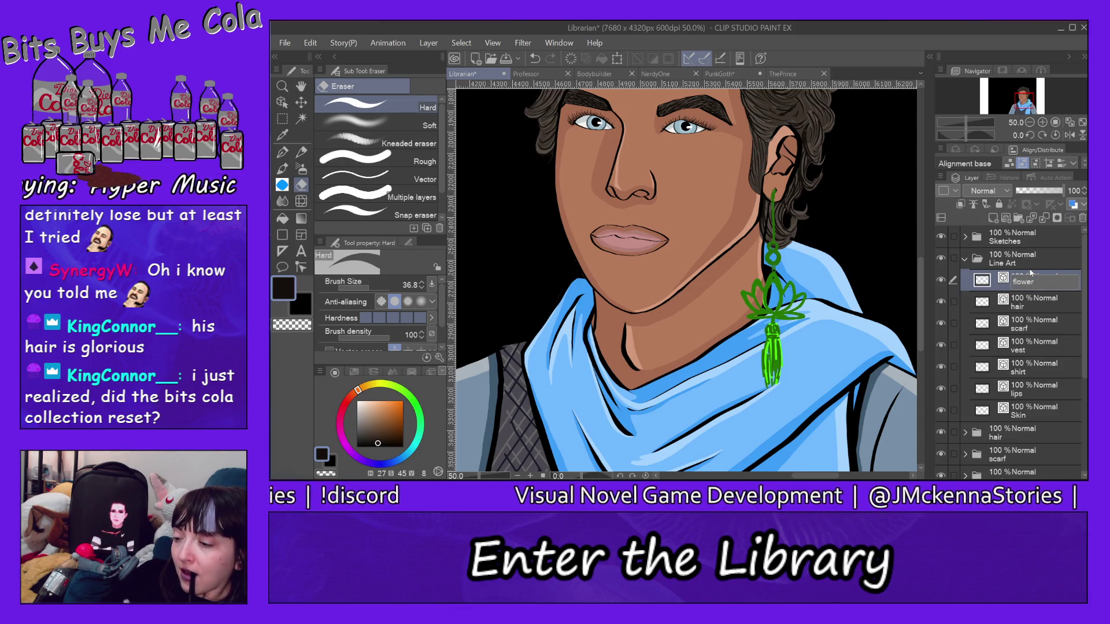
key("Return")
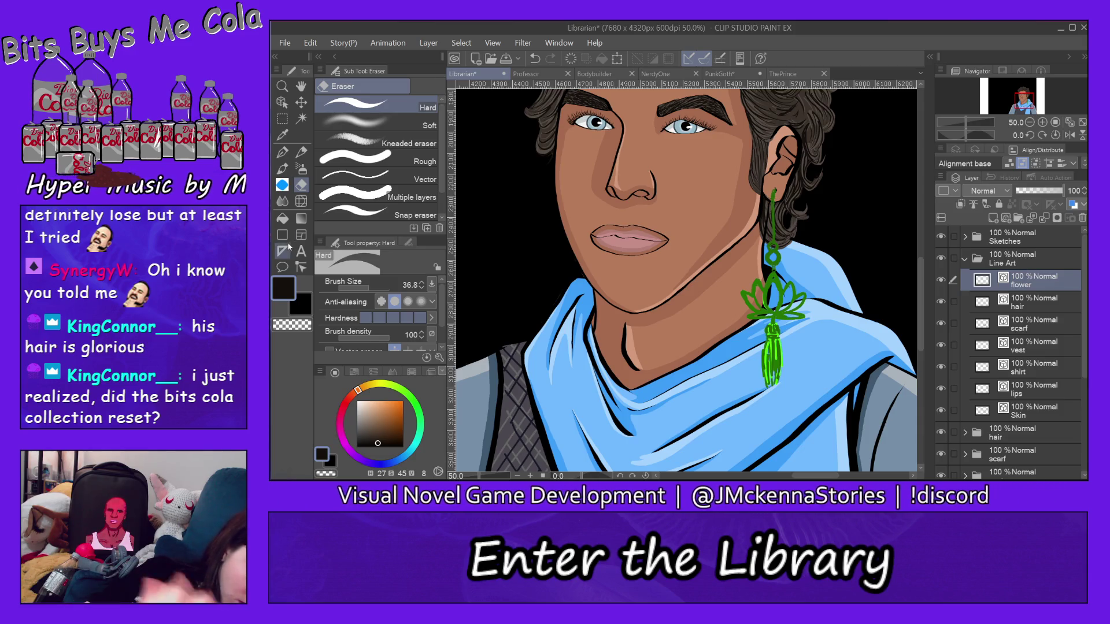
left_click(291, 250)
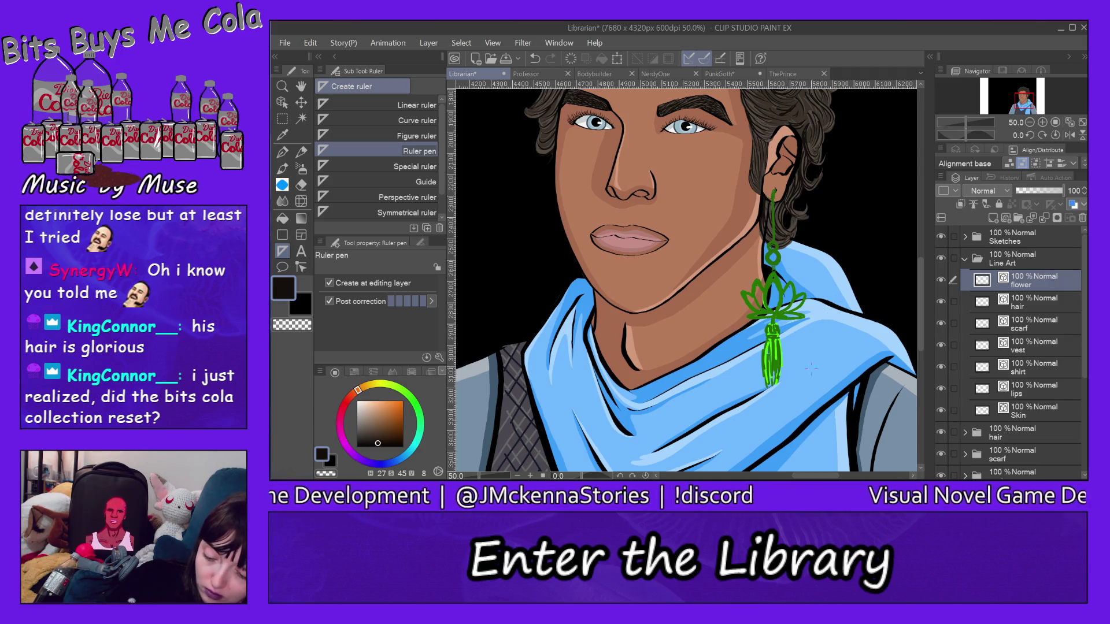
Place a vertical symmetrical ruler down the centre of the lotus earring
scroll(830, 477, "right", 2)
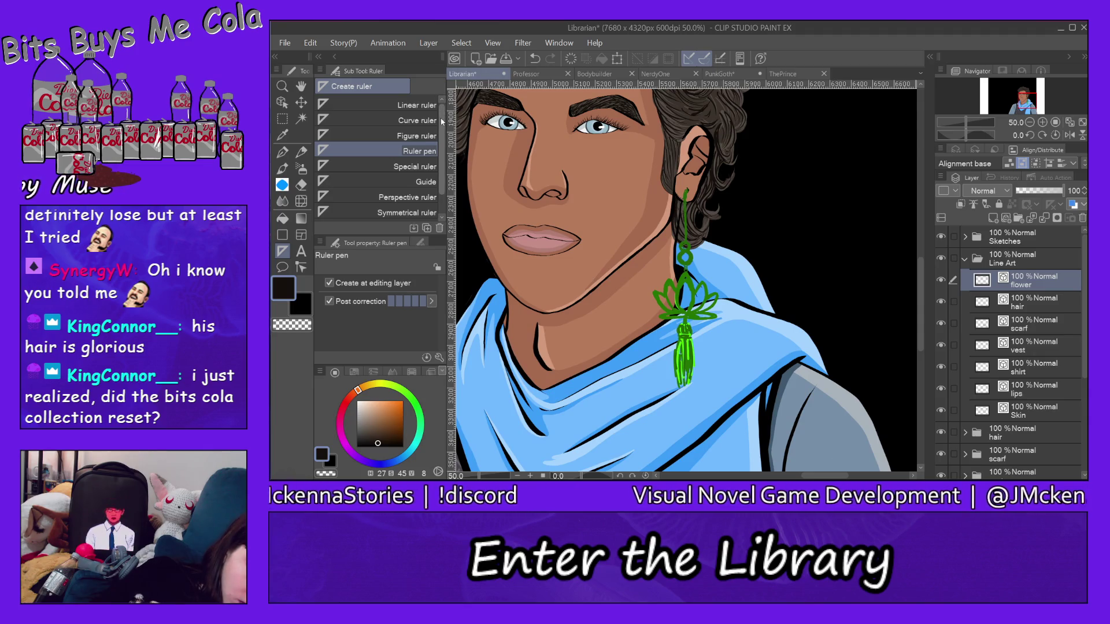
scroll(439, 112, "down", 1)
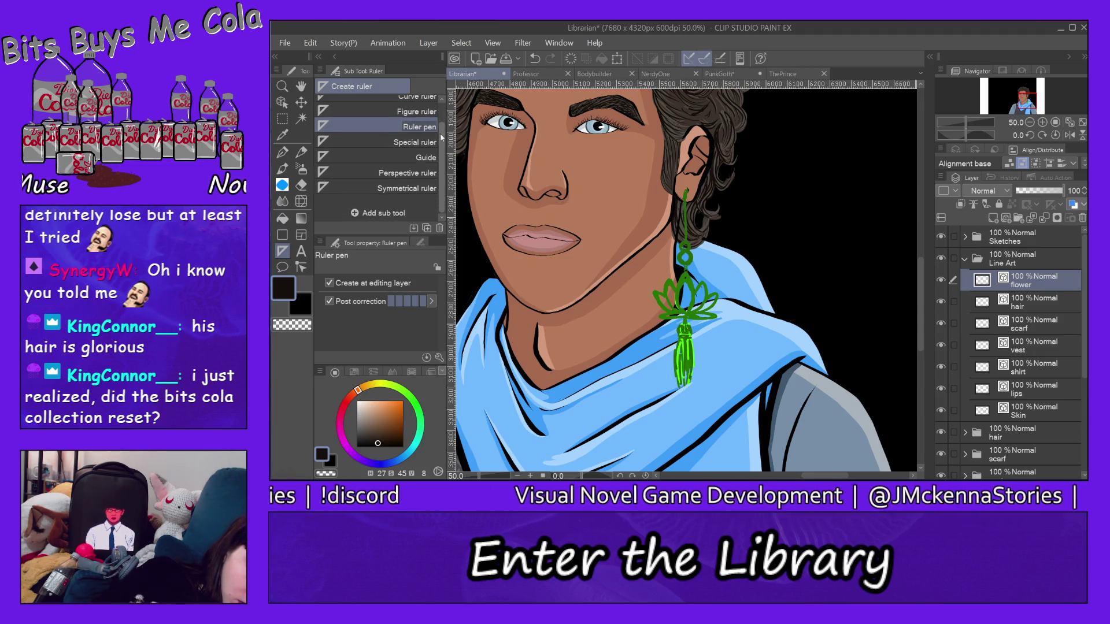
left_click(430, 182)
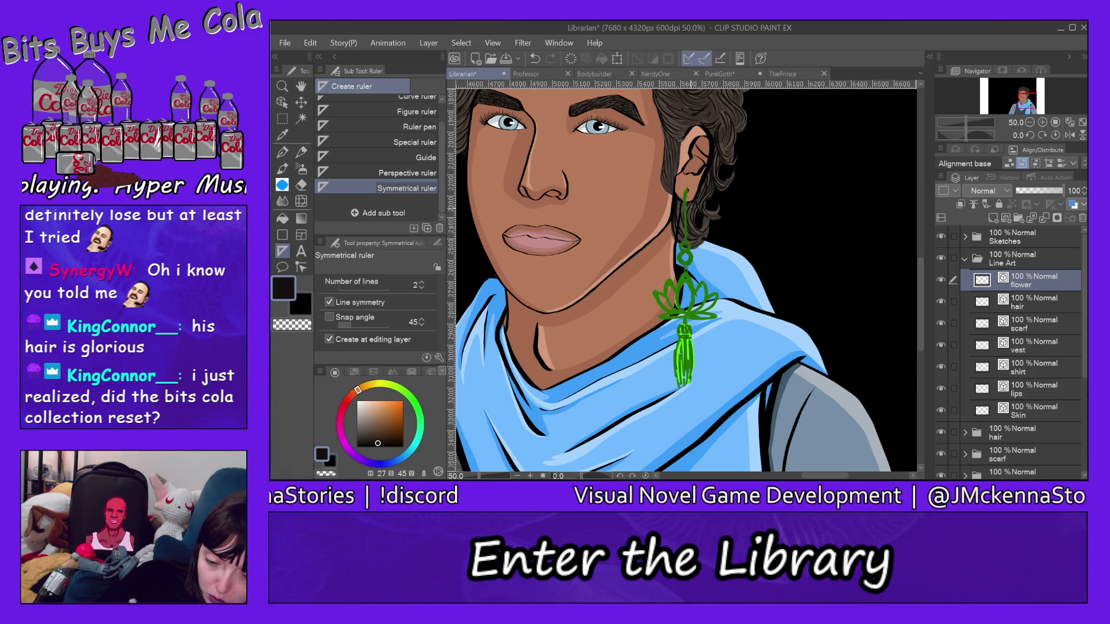
left_click_drag(686, 190, 683, 413)
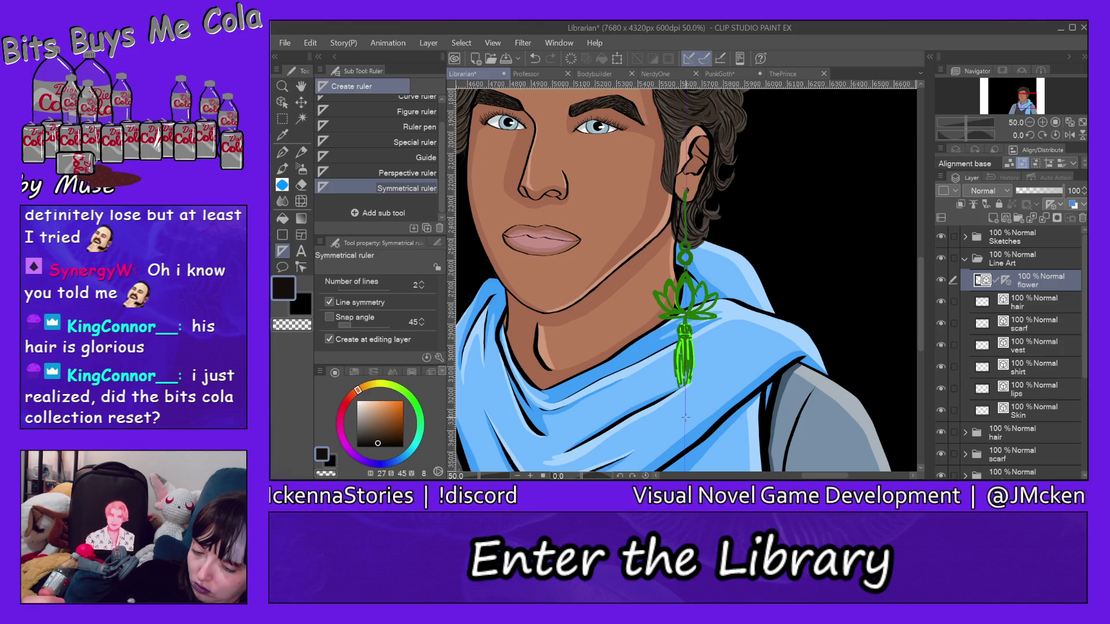
Choose a much thinner Milli pen and zoom into the earring at 200%
left_click(287, 152)
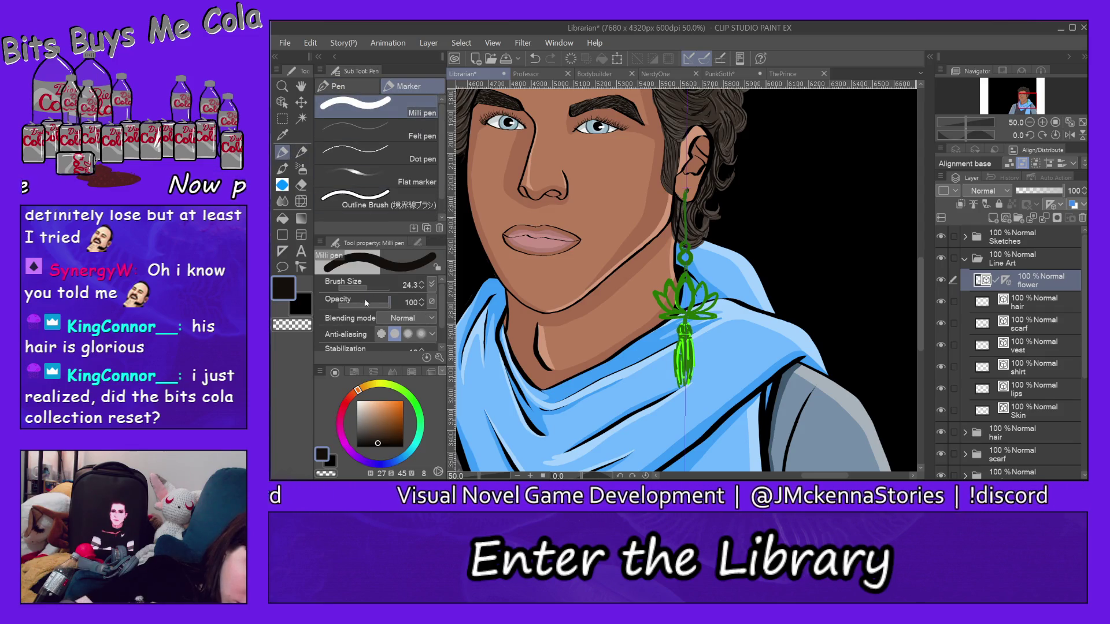
left_click(357, 289)
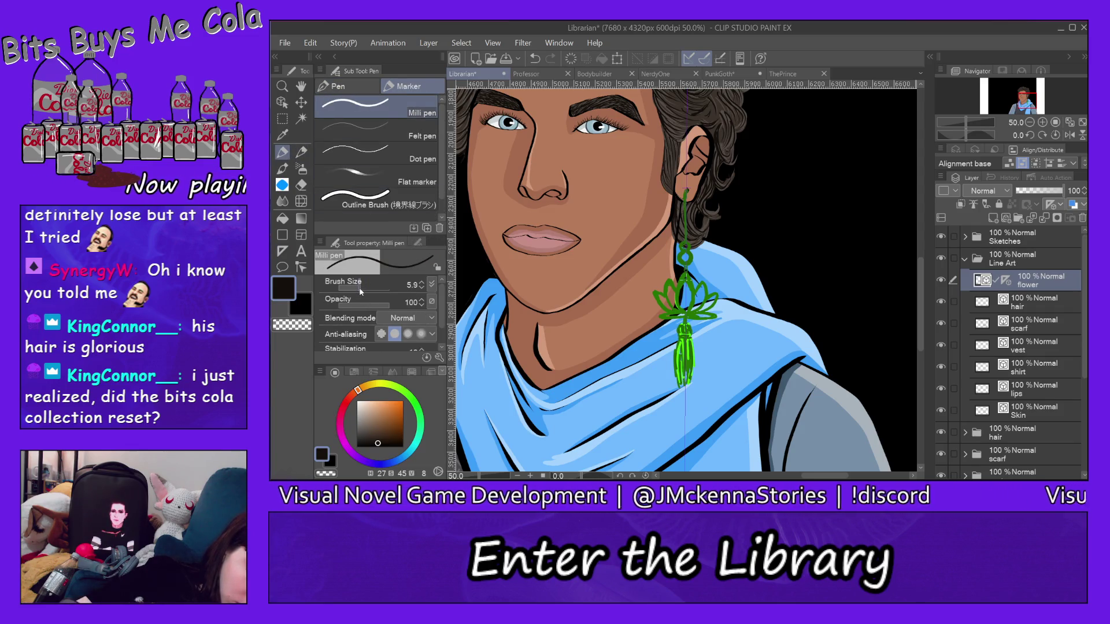
left_click(288, 89)
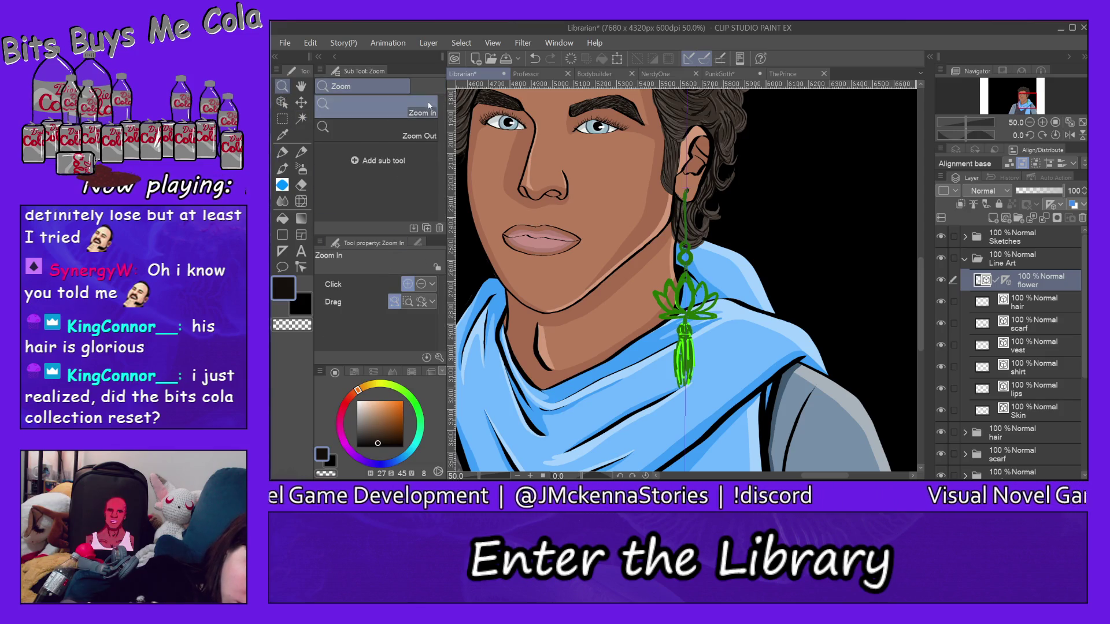
left_click(698, 303)
left_click(699, 303)
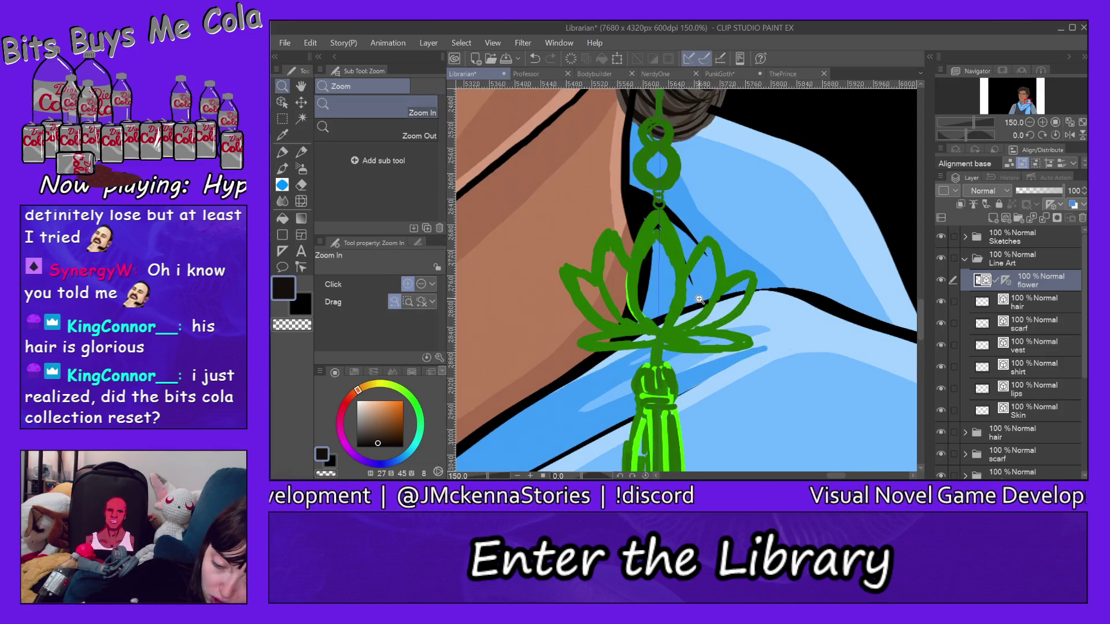
left_click(700, 299)
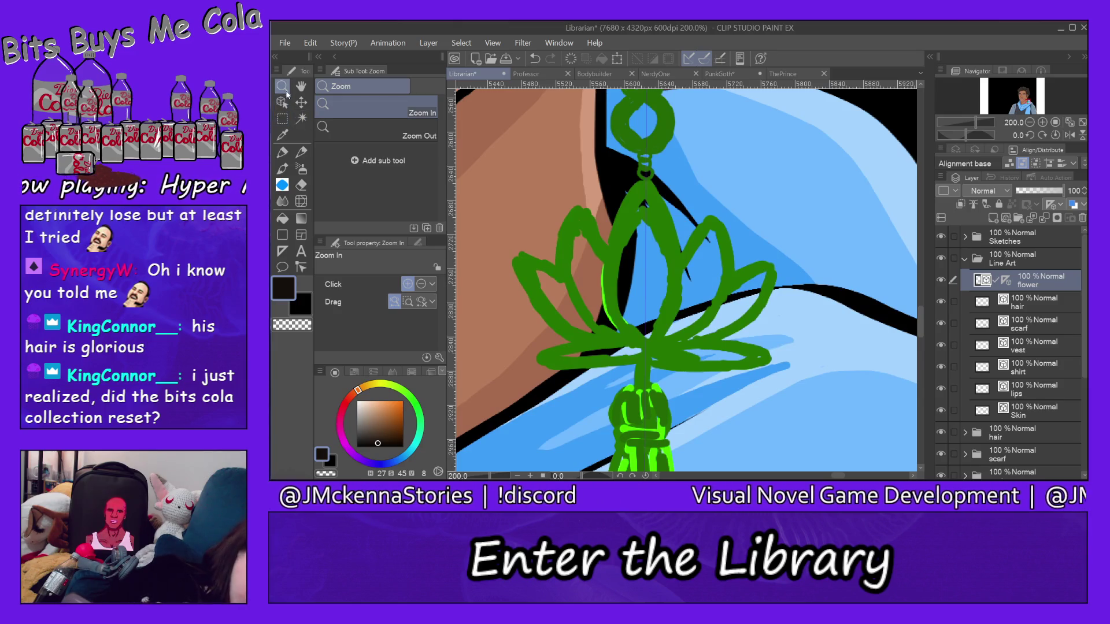
left_click(282, 152)
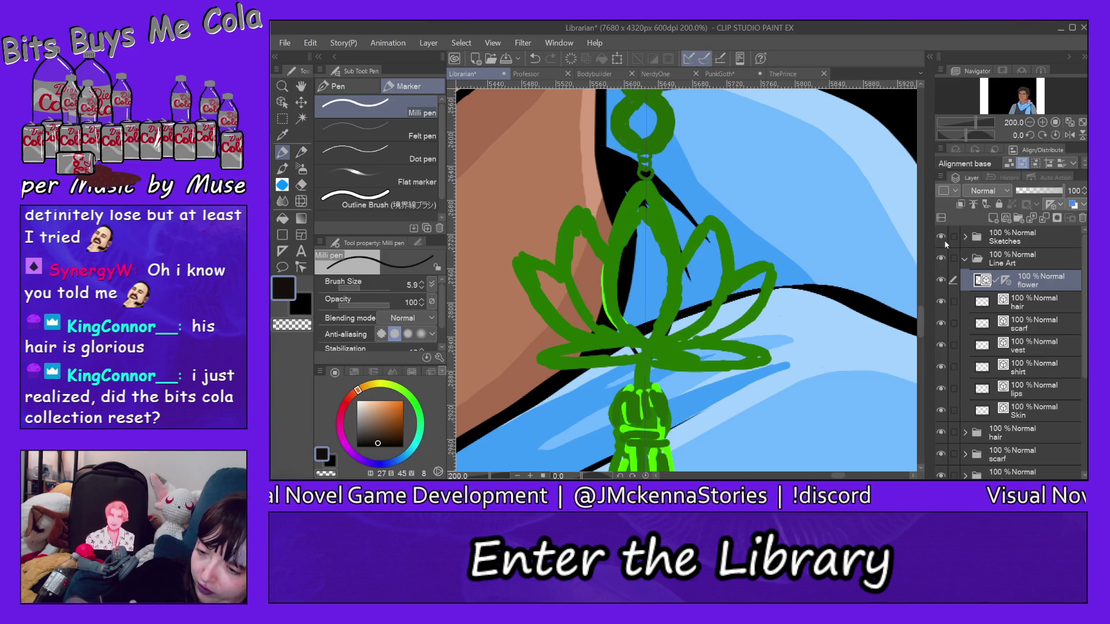
Move the Sketches folder down, ink the mirrored central petal, then undo the folder move
left_click_drag(1015, 238, 1032, 290)
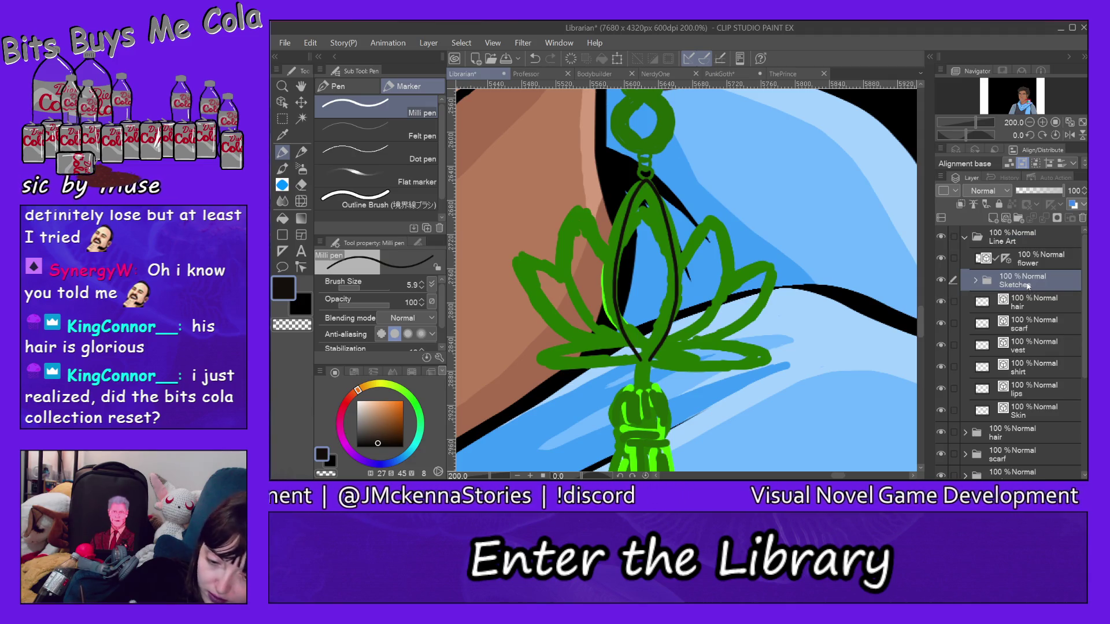
left_click(1061, 259)
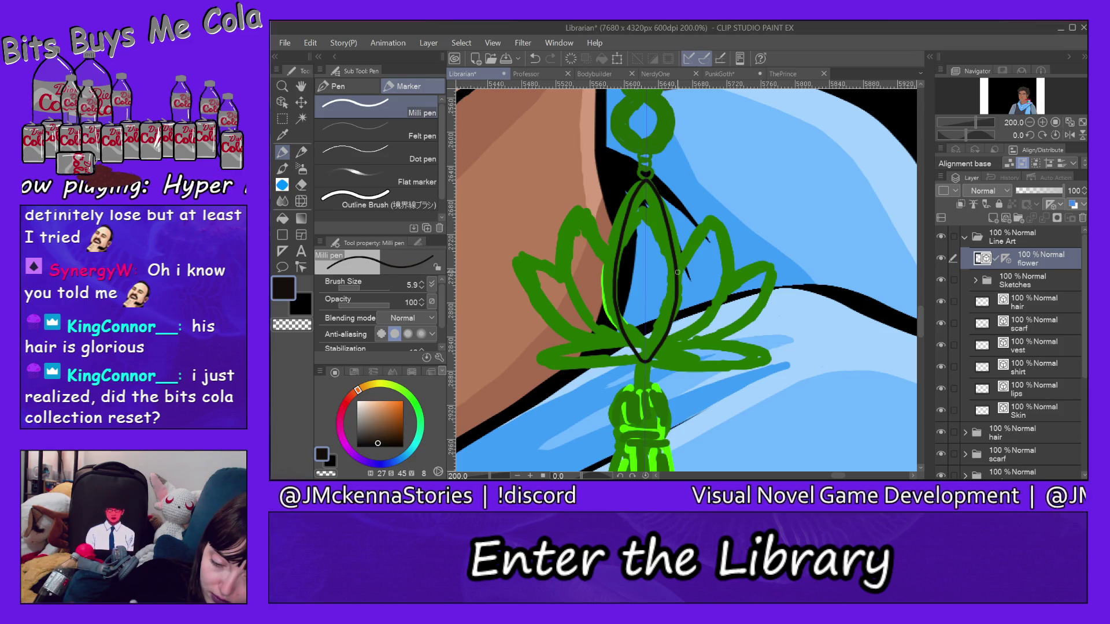
mouse_move(676, 270)
left_mouse_down()
mouse_move(710, 231)
mouse_move(723, 242)
mouse_move(725, 297)
mouse_move(667, 344)
left_mouse_up()
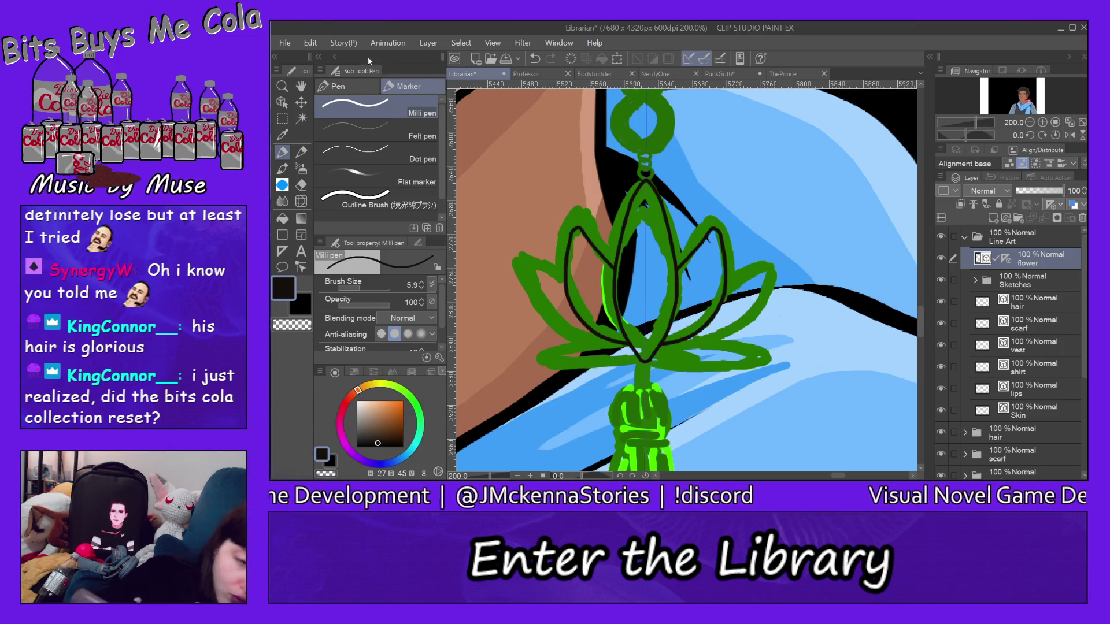
left_click(310, 42)
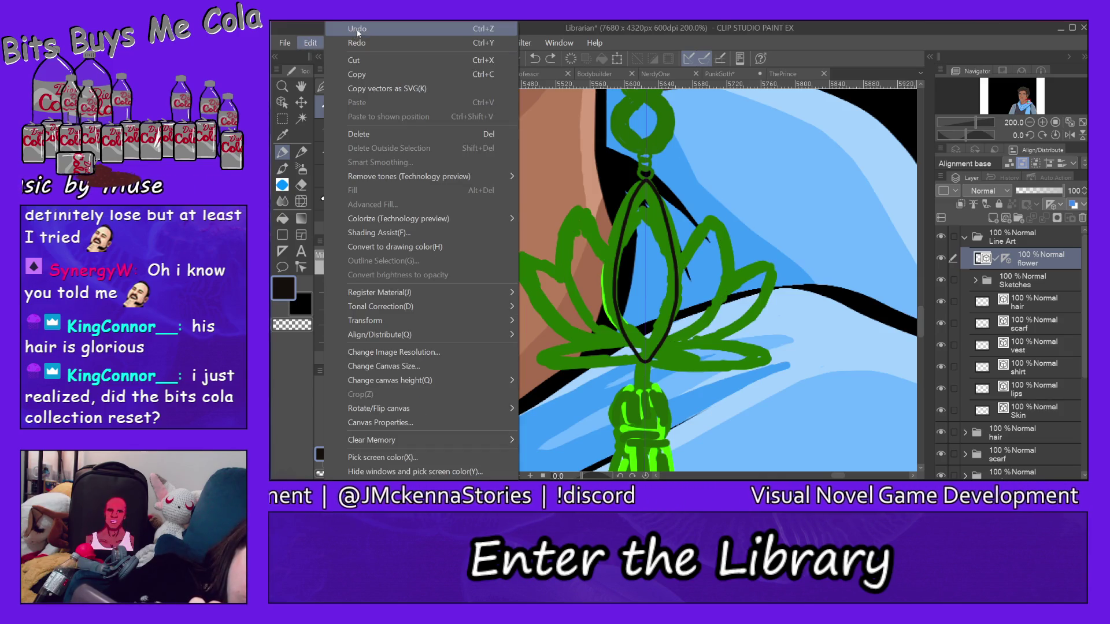
left_click(311, 42)
left_click(311, 43)
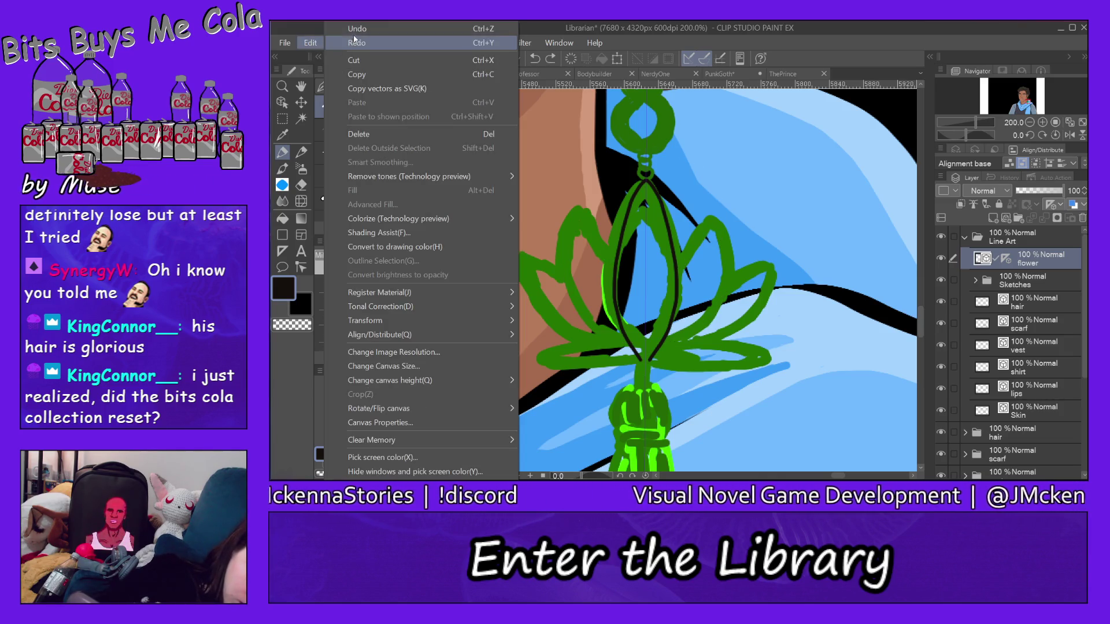
left_click(355, 33)
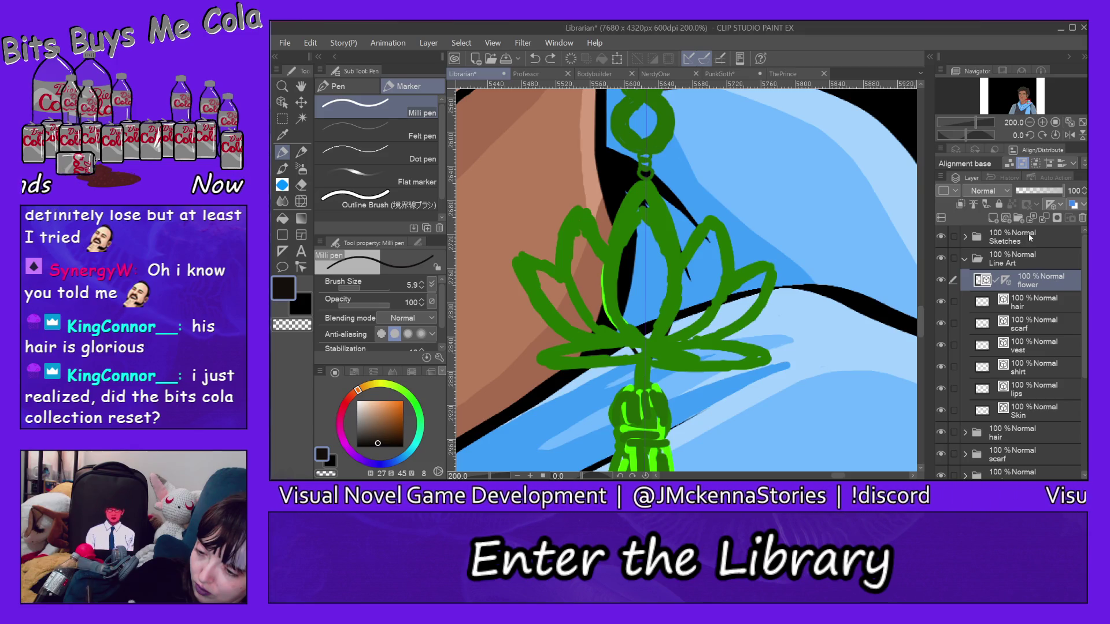
Place the Sketches folder in Line Art below flower and ink the pendant's mirrored top peak
mouse_move(1030, 237)
left_mouse_down()
mouse_move(1040, 313)
mouse_move(1046, 294)
left_mouse_up()
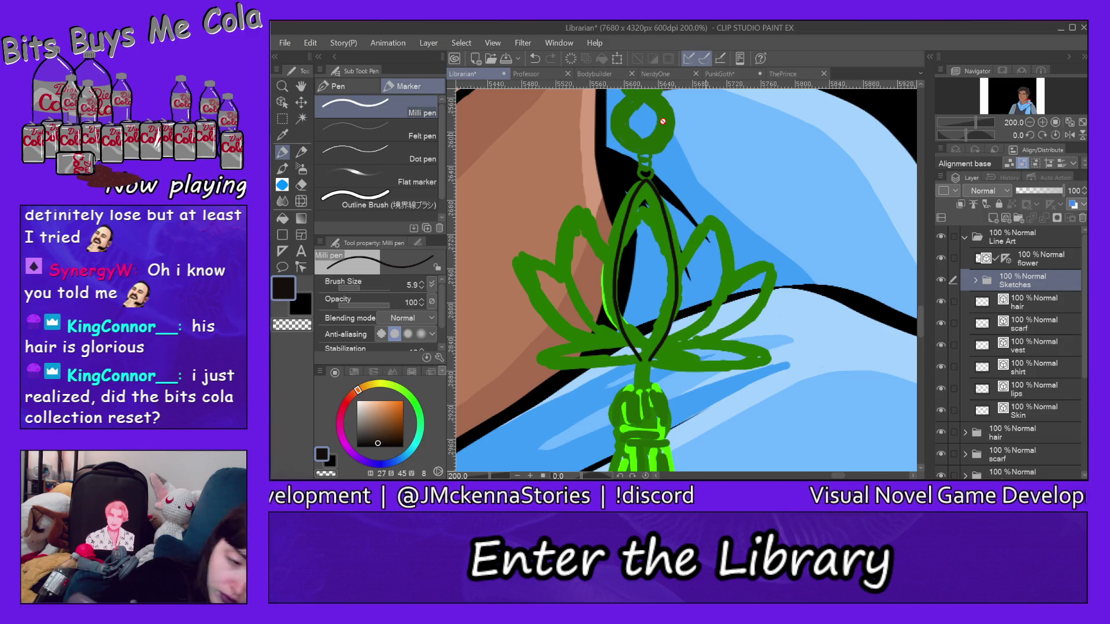
left_click(312, 43)
left_click(344, 30)
left_click(346, 42)
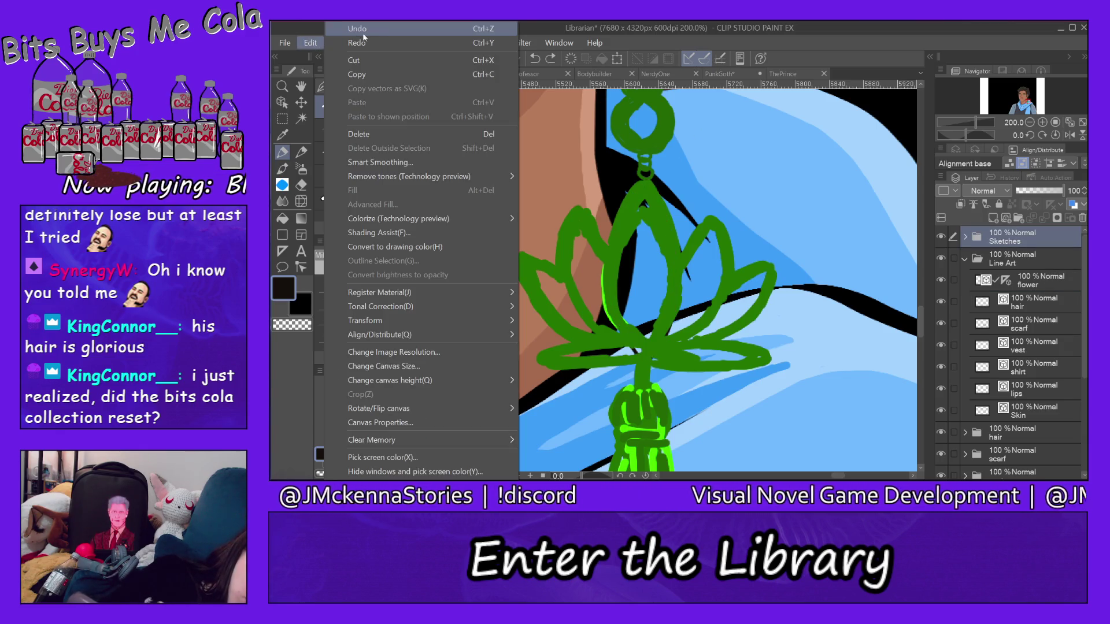
key("Escape")
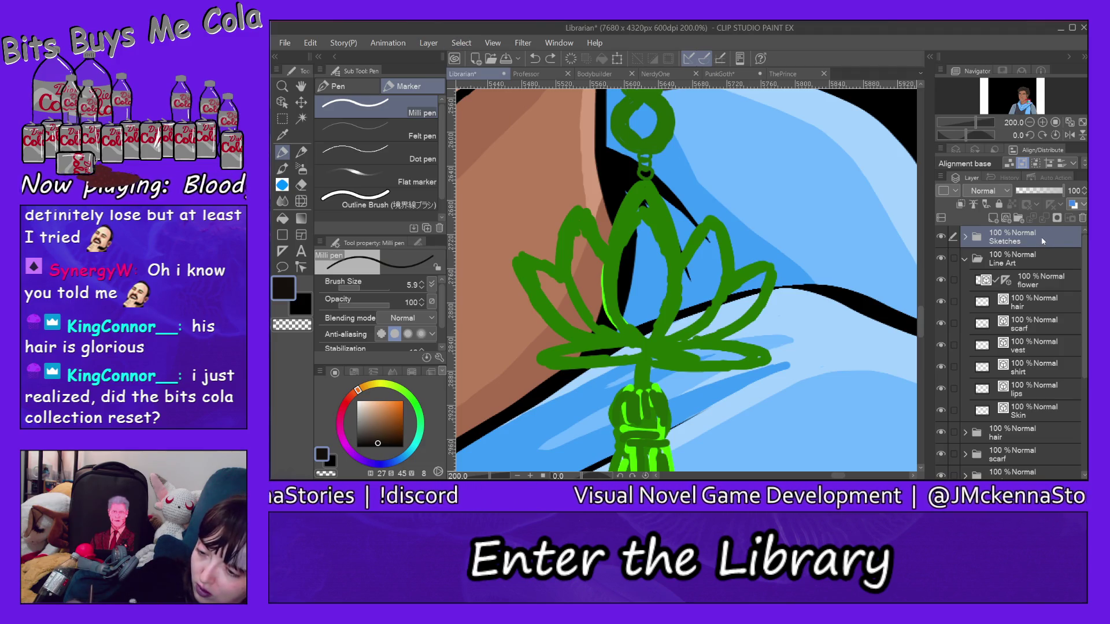
left_click_drag(1044, 242, 1046, 289)
left_click(1043, 261)
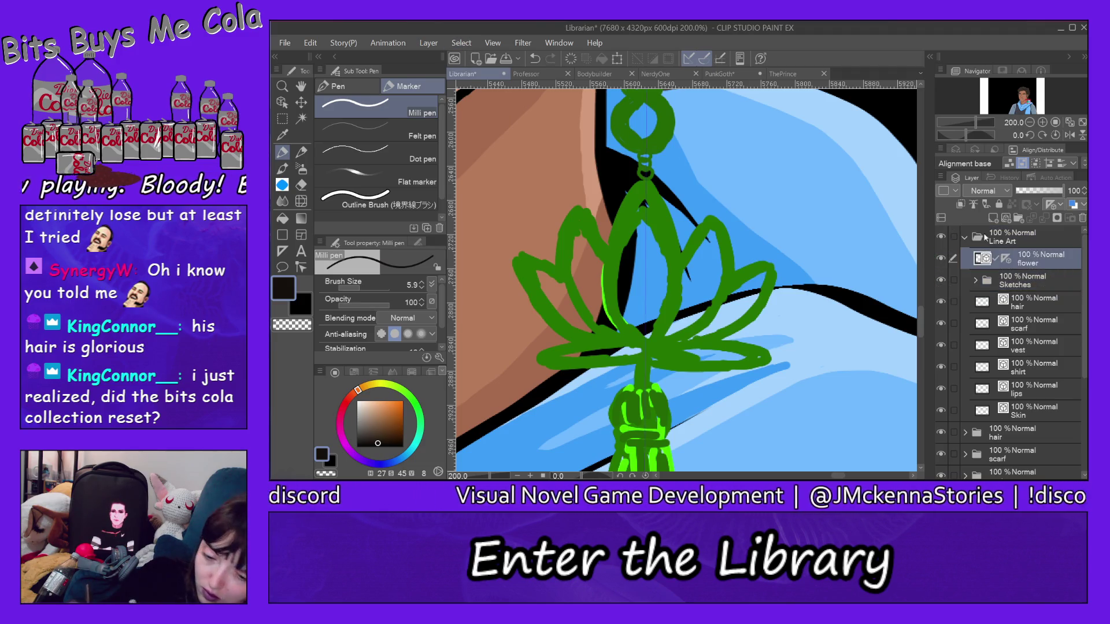
mouse_move(648, 181)
left_mouse_down()
mouse_move(665, 209)
mouse_move(679, 297)
mouse_move(649, 349)
left_mouse_up()
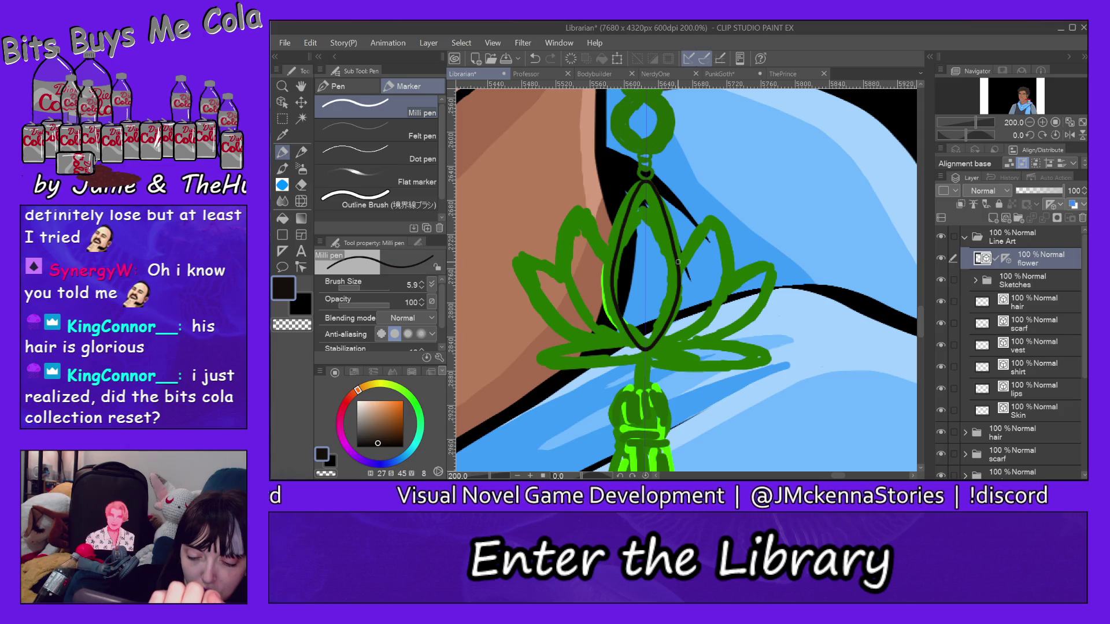
Ink the central petal's right side, the left outer petal and bottom petal, then undo the last stroke
mouse_move(678, 262)
left_mouse_down()
mouse_move(704, 228)
mouse_move(723, 234)
mouse_move(732, 280)
mouse_move(710, 322)
mouse_move(665, 343)
left_mouse_up()
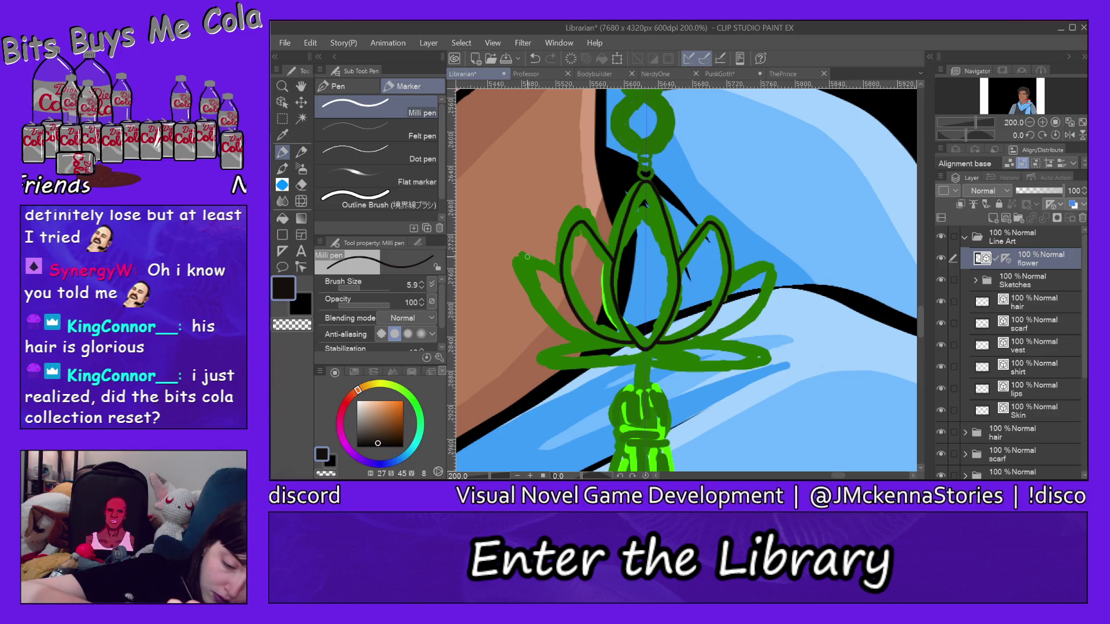
left_click_drag(516, 255, 562, 280)
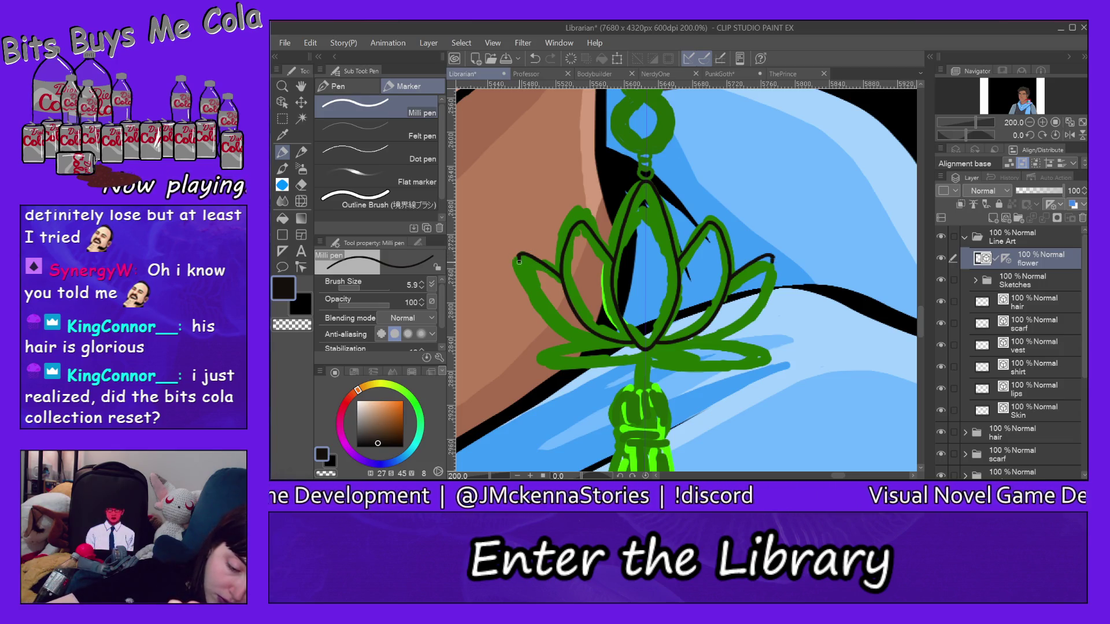
mouse_move(518, 261)
left_mouse_down()
mouse_move(561, 339)
mouse_move(632, 345)
left_mouse_up()
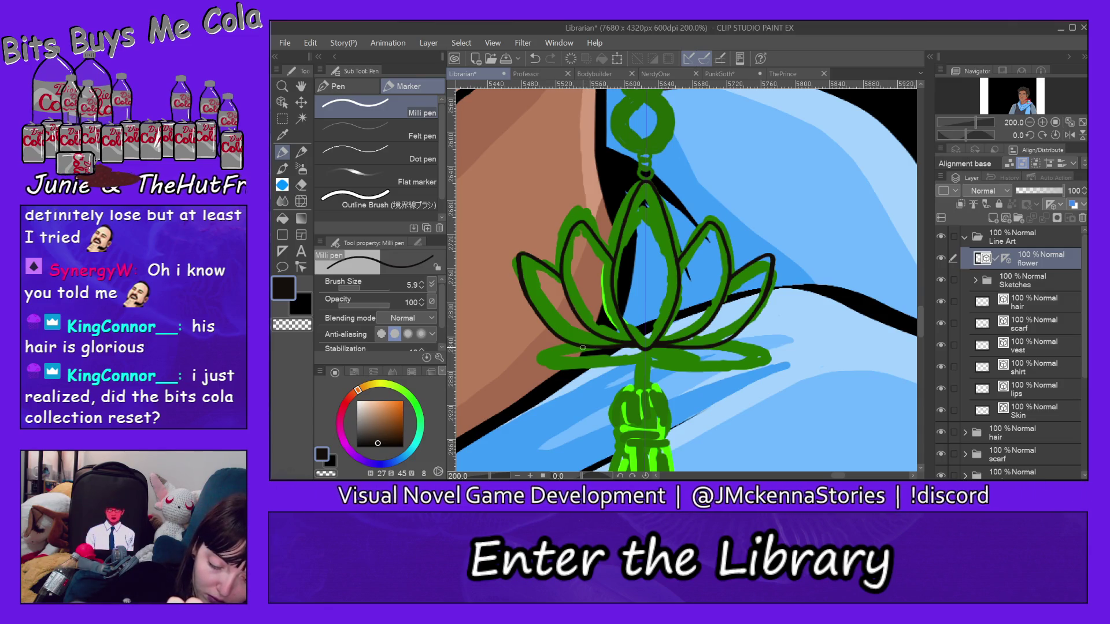
mouse_move(571, 350)
left_mouse_down()
mouse_move(548, 359)
mouse_move(636, 357)
left_mouse_up()
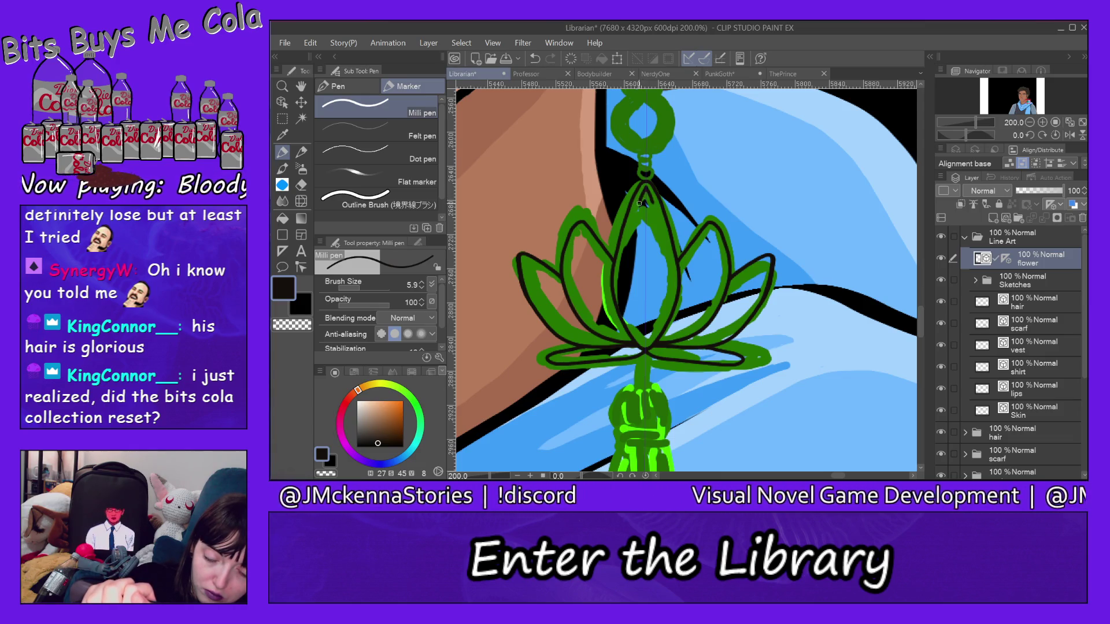
left_click(310, 43)
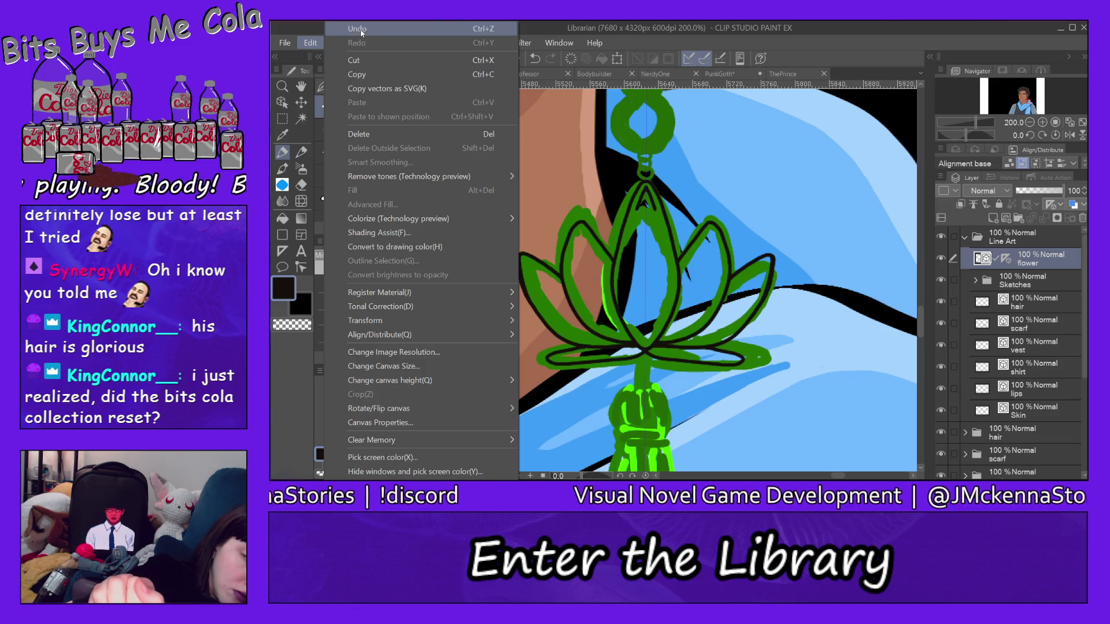
Retry strokes near the flower centre and left petal, undoing those that don't fit
left_click(460, 30)
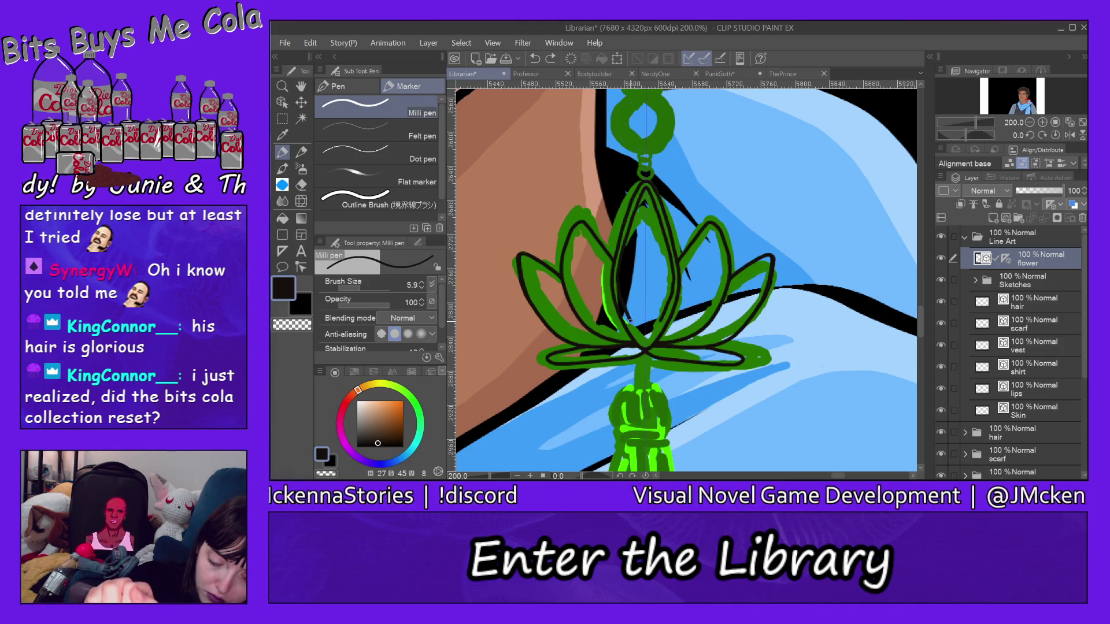
left_click_drag(646, 337, 648, 330)
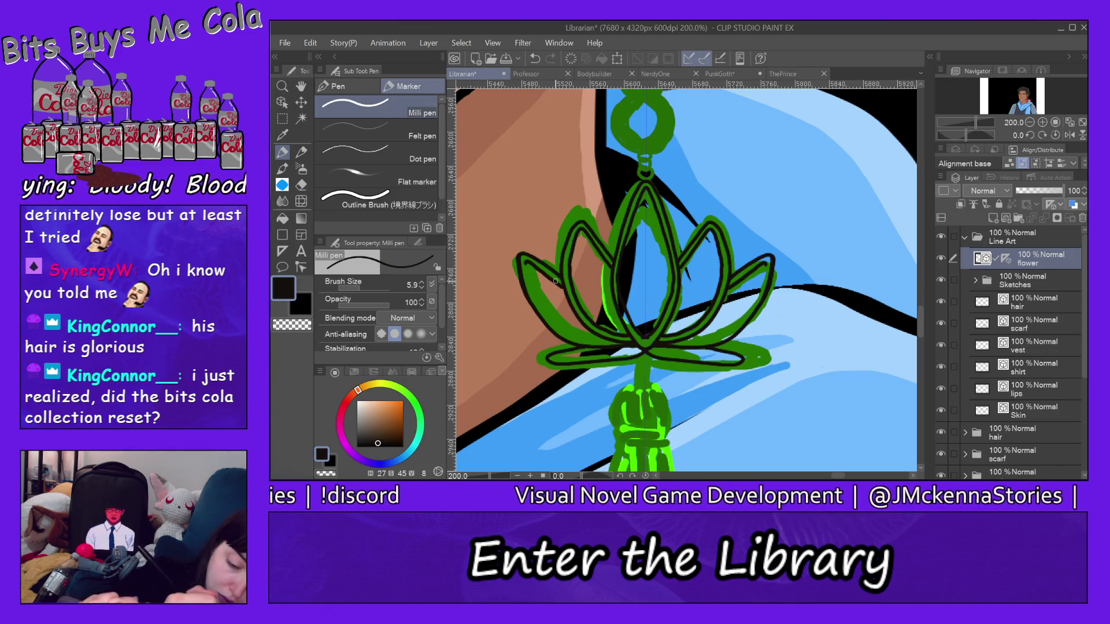
left_click(311, 43)
left_click(347, 29)
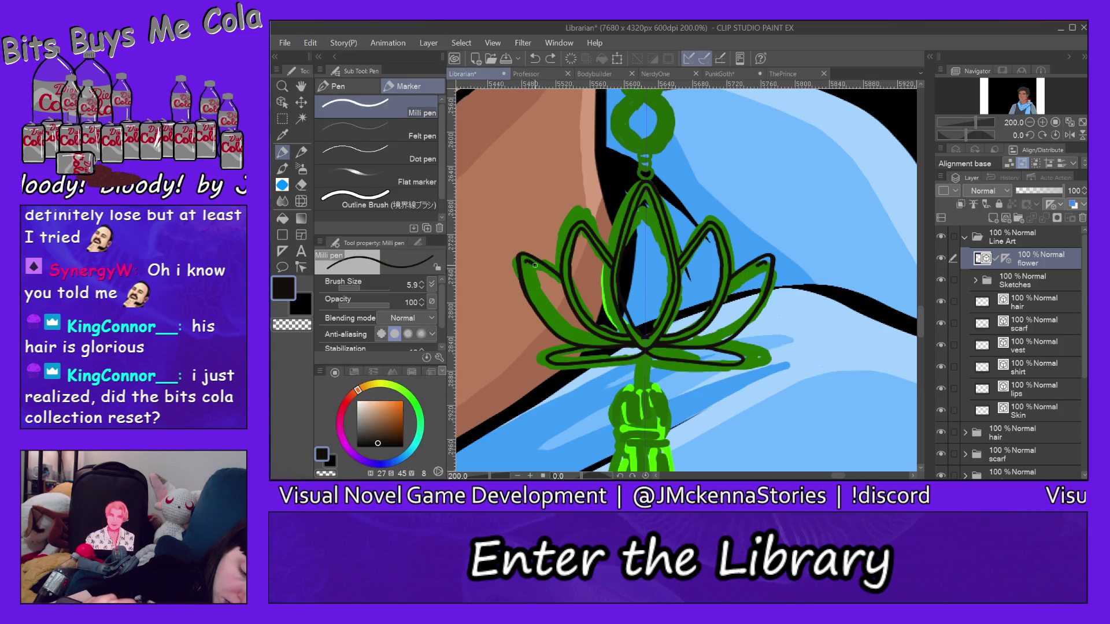
left_click_drag(552, 277, 562, 284)
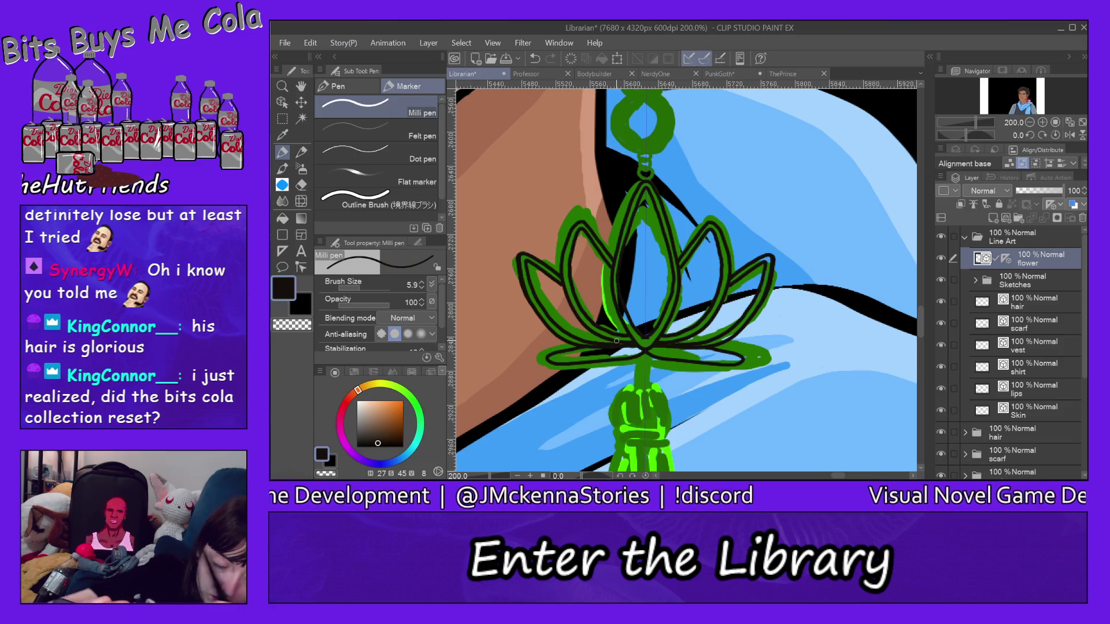
left_click(311, 43)
left_click(336, 55)
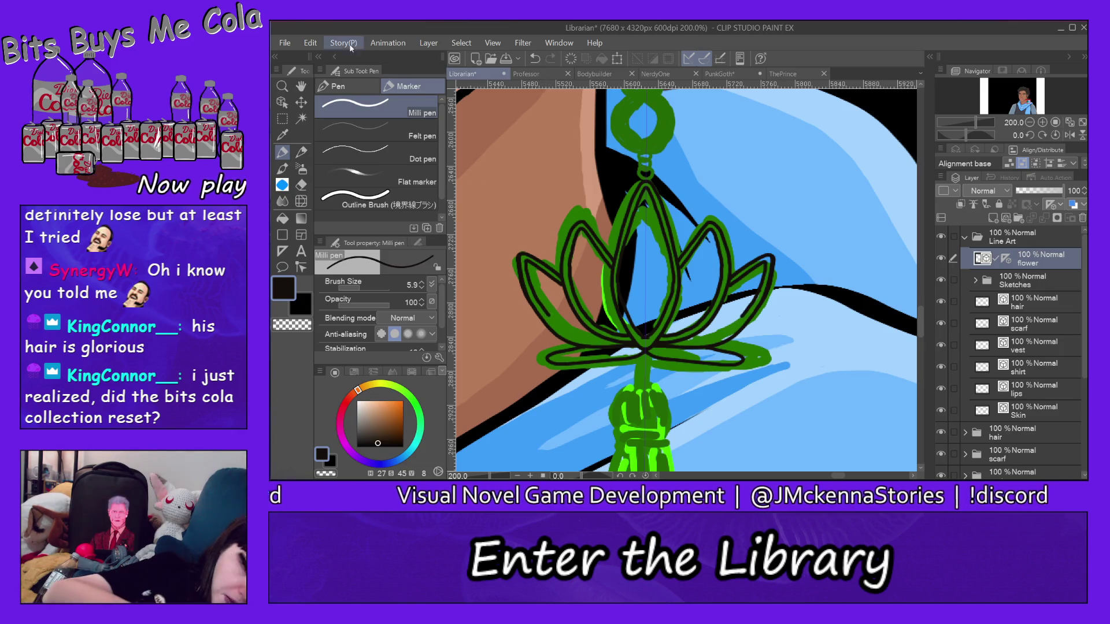
left_click(311, 43)
left_click(353, 28)
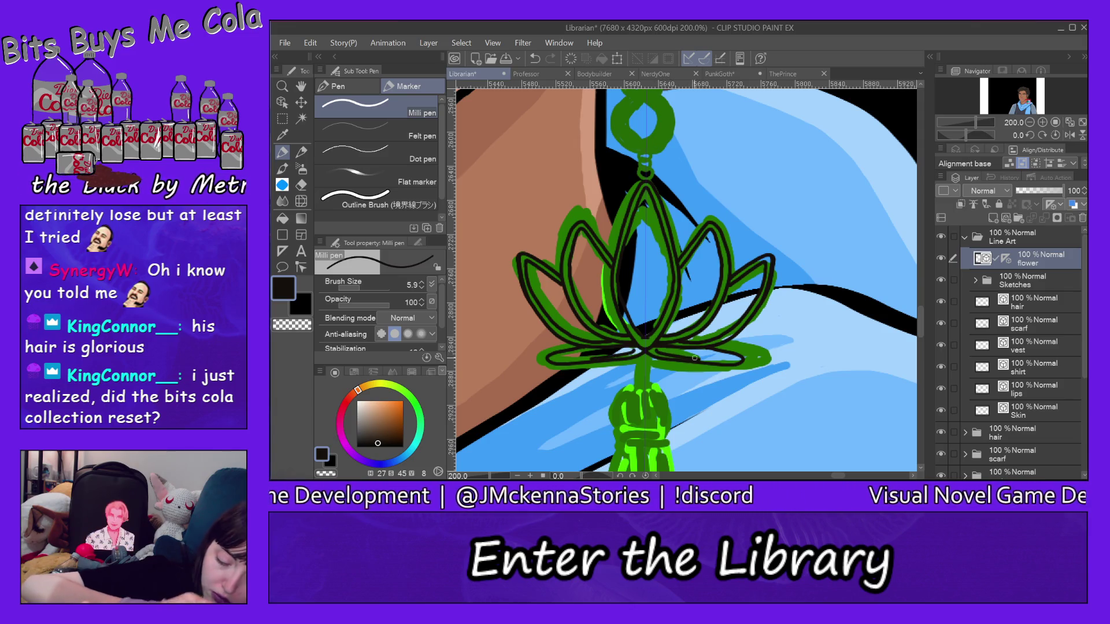
left_click(310, 43)
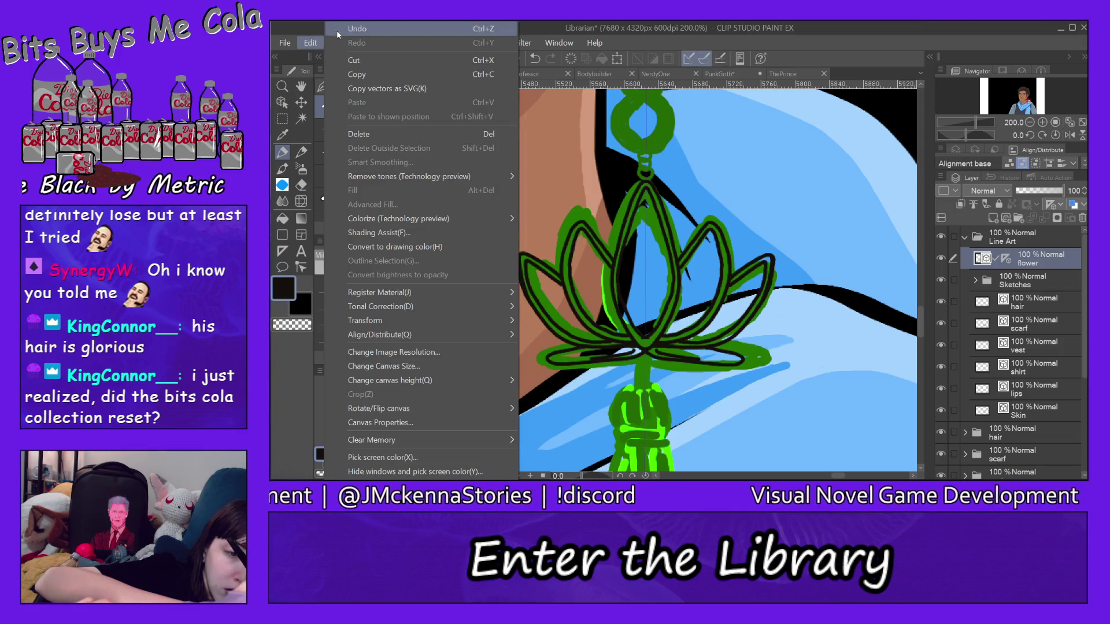
key("Escape")
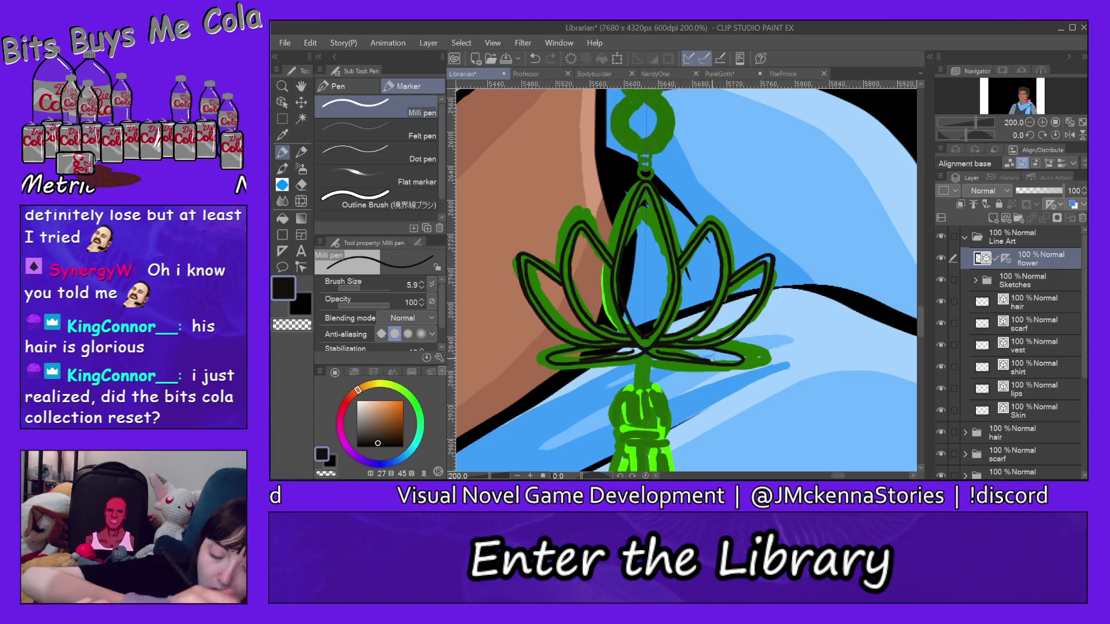
left_click(316, 44)
left_click(356, 28)
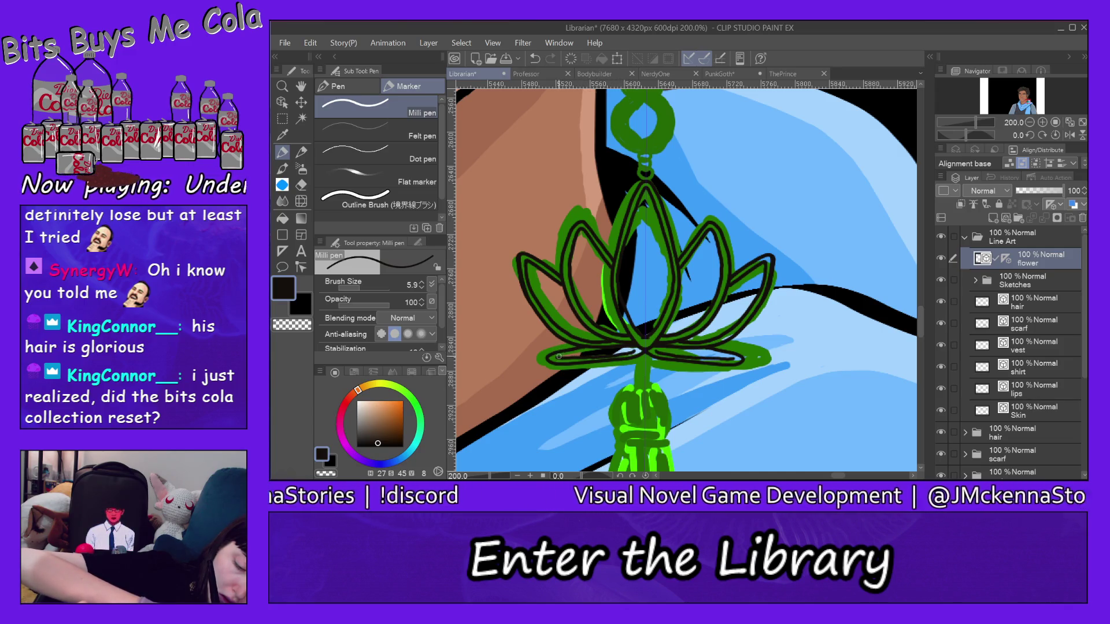
Lower the pen size to 4.0 and retry the bottom petal outline, undoing misfit strokes
left_click_drag(559, 356, 622, 349)
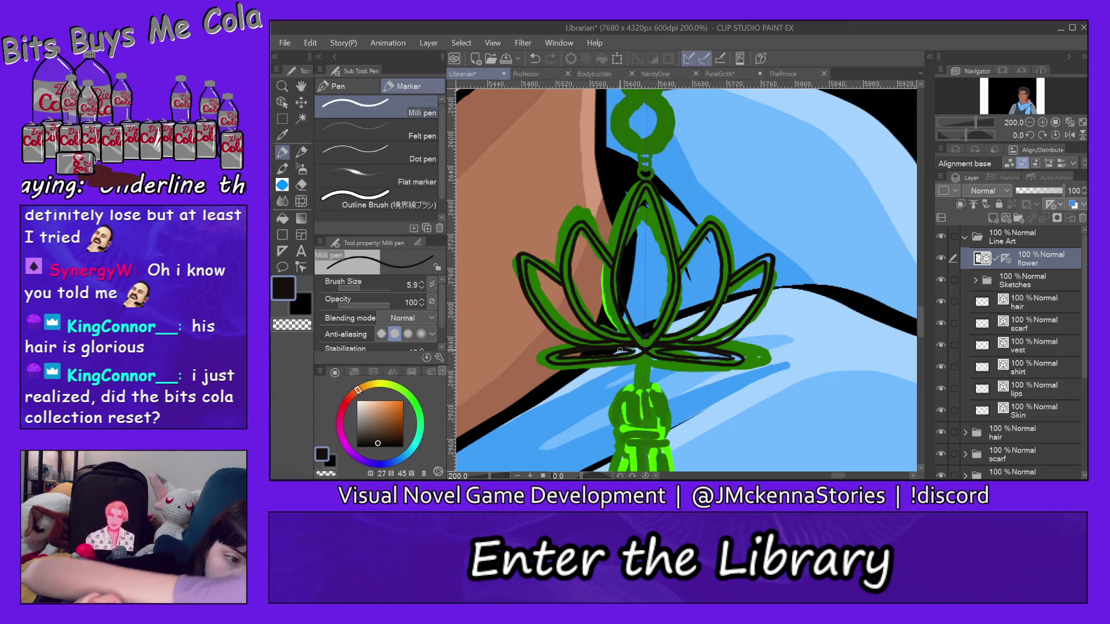
left_click(310, 42)
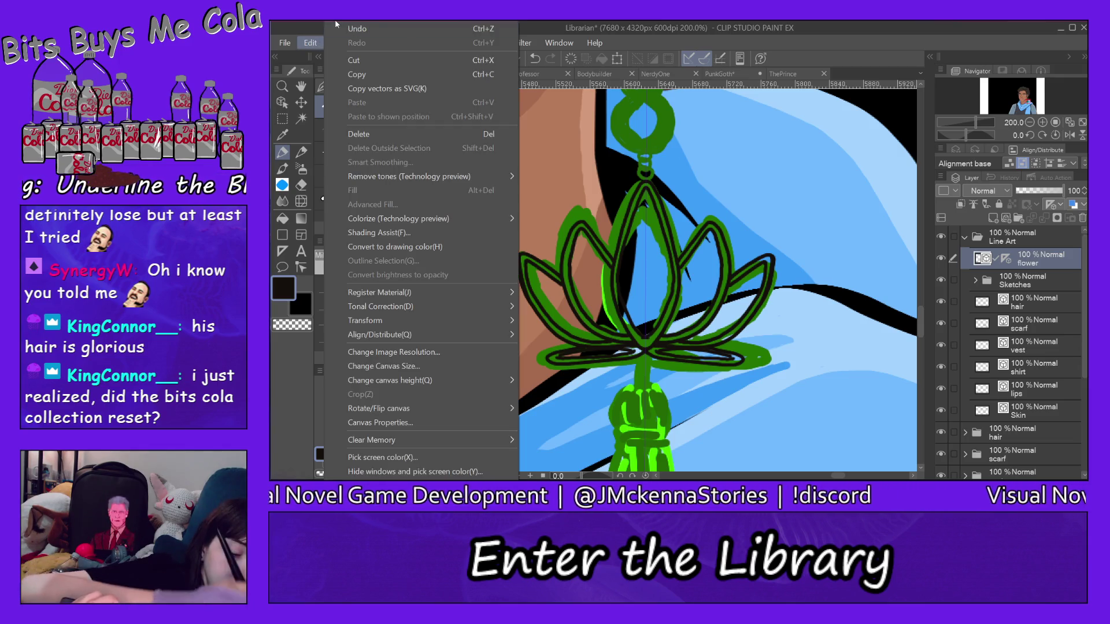
left_click(355, 29)
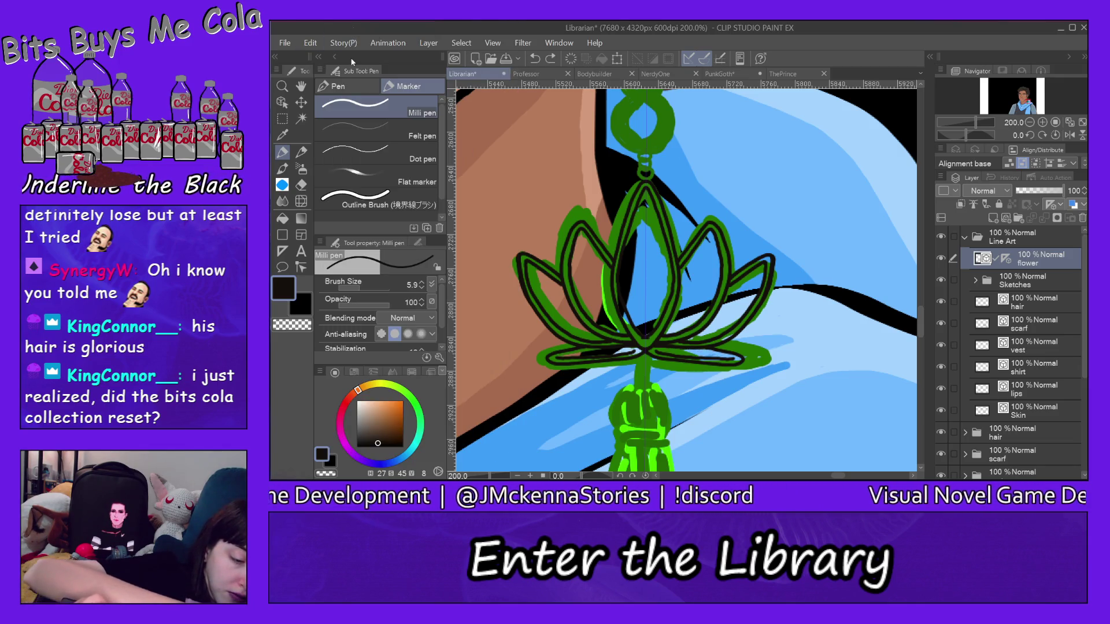
left_click(422, 288)
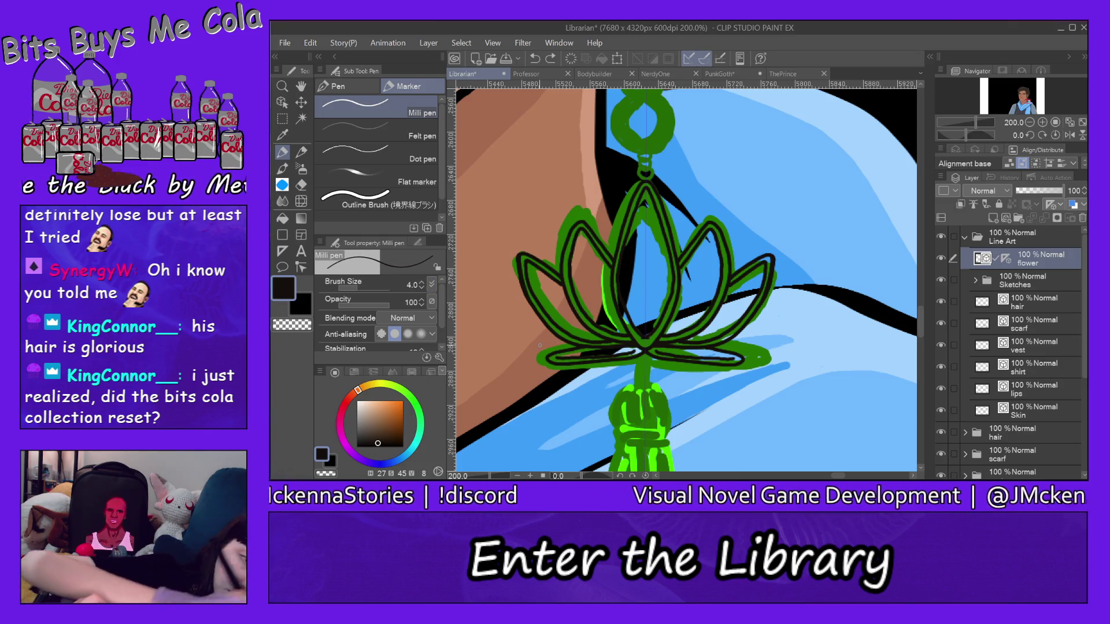
left_click(310, 43)
left_click(347, 30)
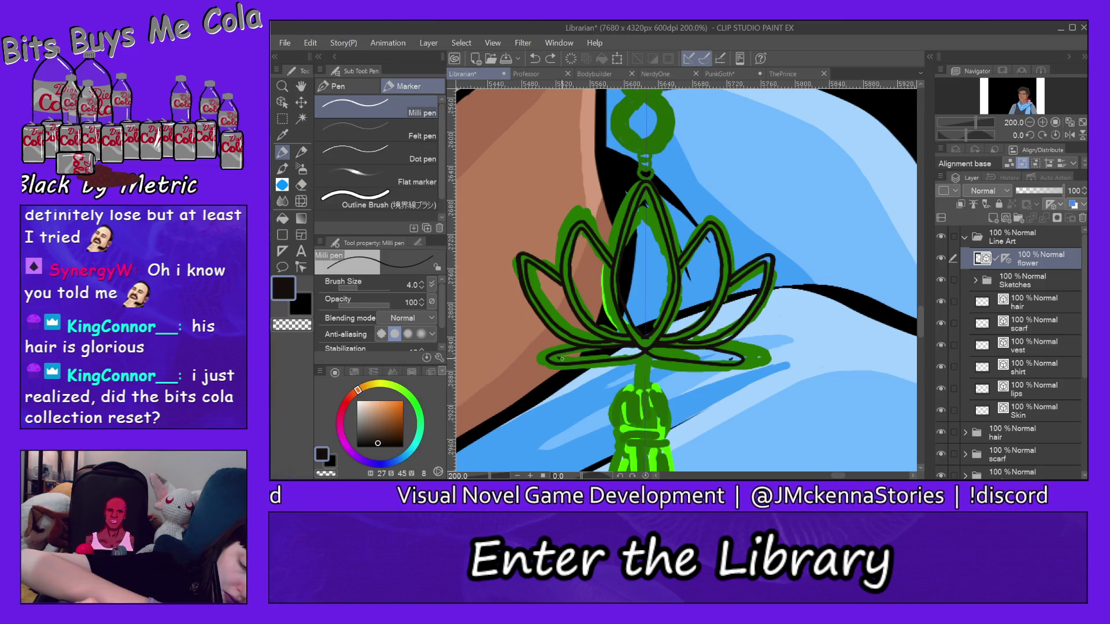
left_click_drag(589, 356, 620, 354)
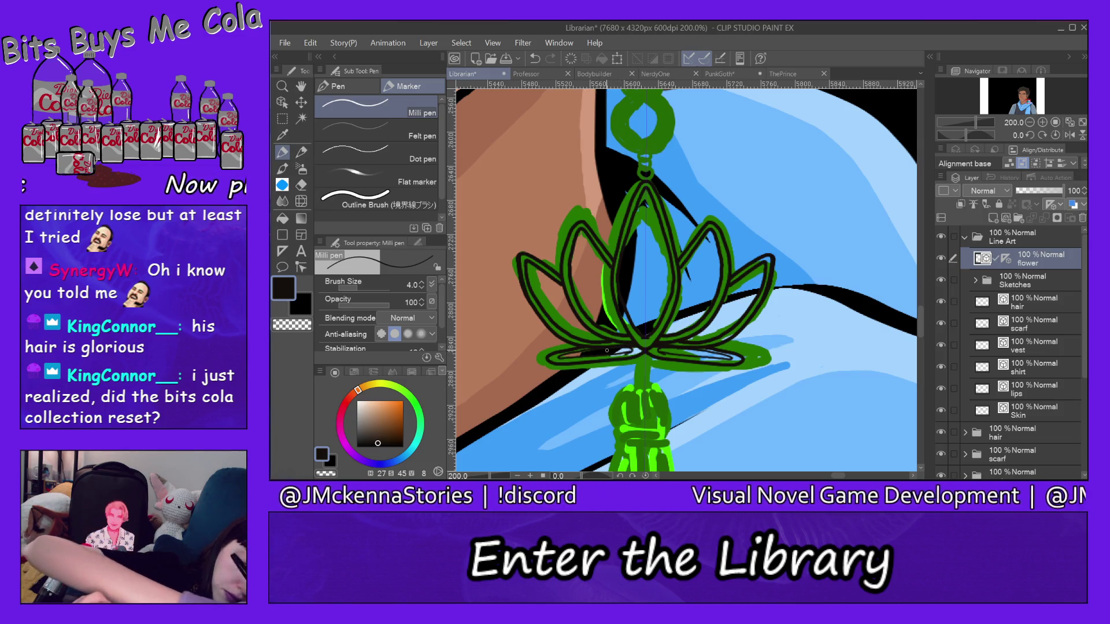
left_click(315, 42)
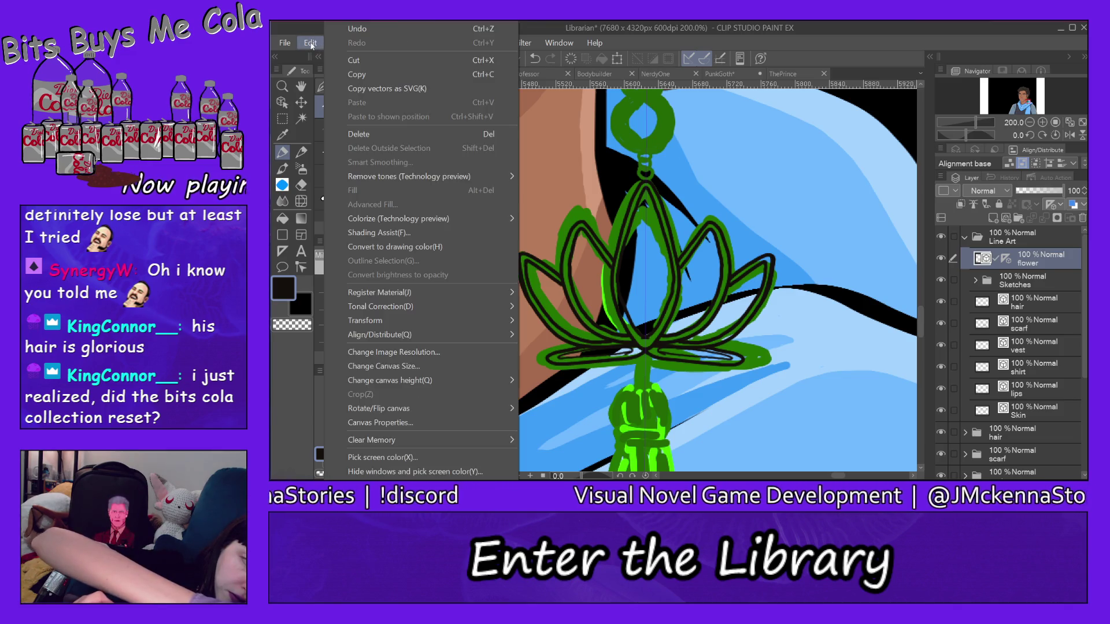
left_click(375, 58)
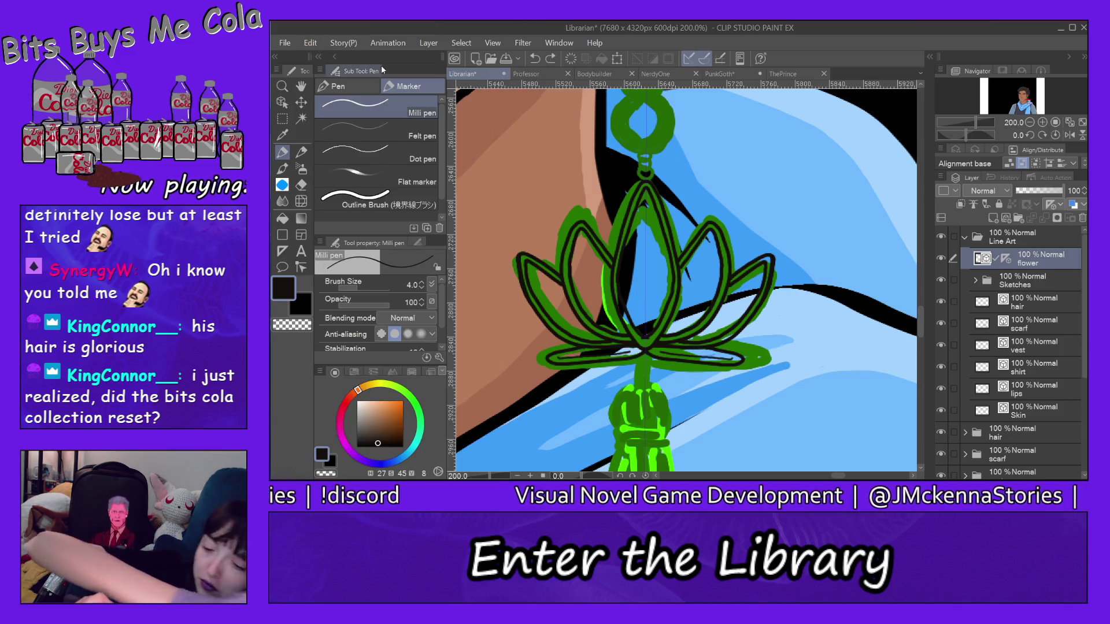
Hide the Sketches, hair, scarf, body, background and other line layers, leaving only the lotus
left_click(941, 280)
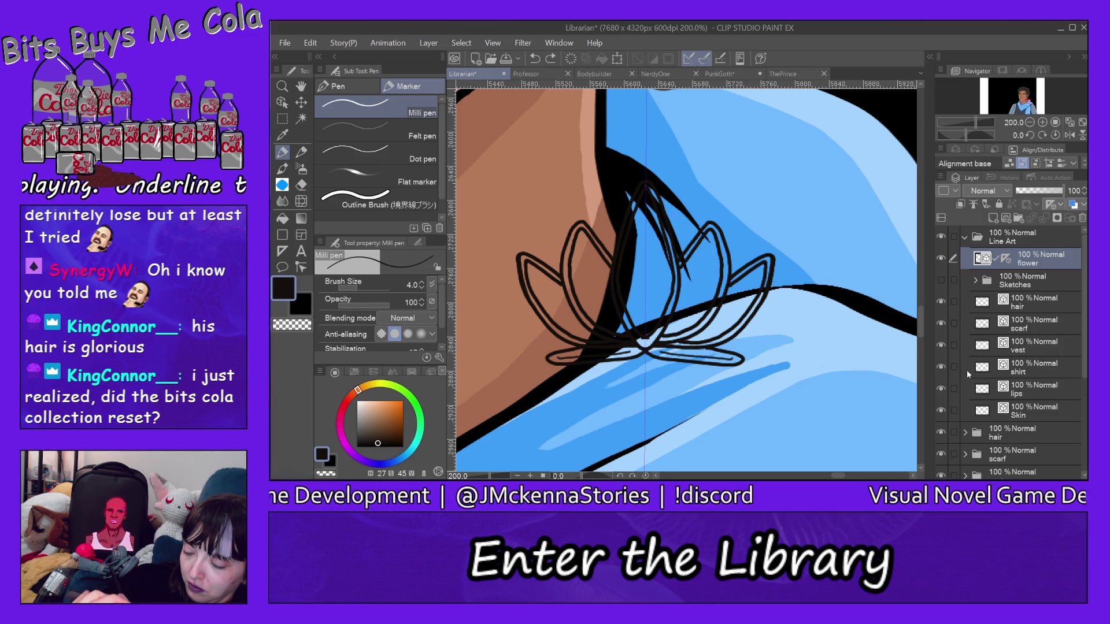
left_click_drag(943, 429, 944, 457)
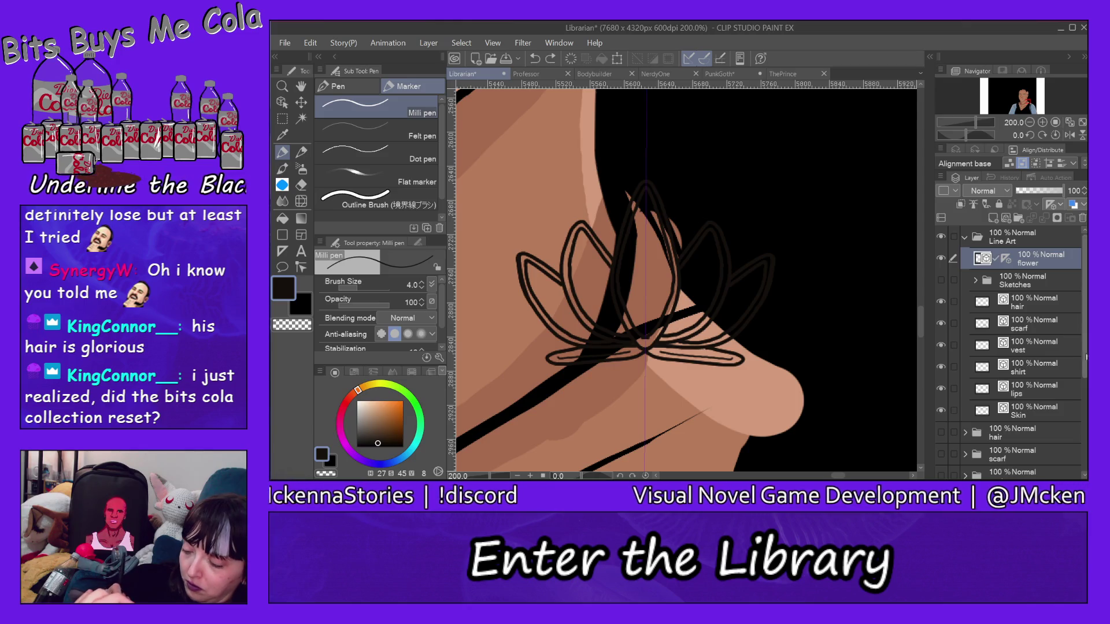
scroll(991, 388, "down", 3)
left_click_drag(942, 345, 941, 427)
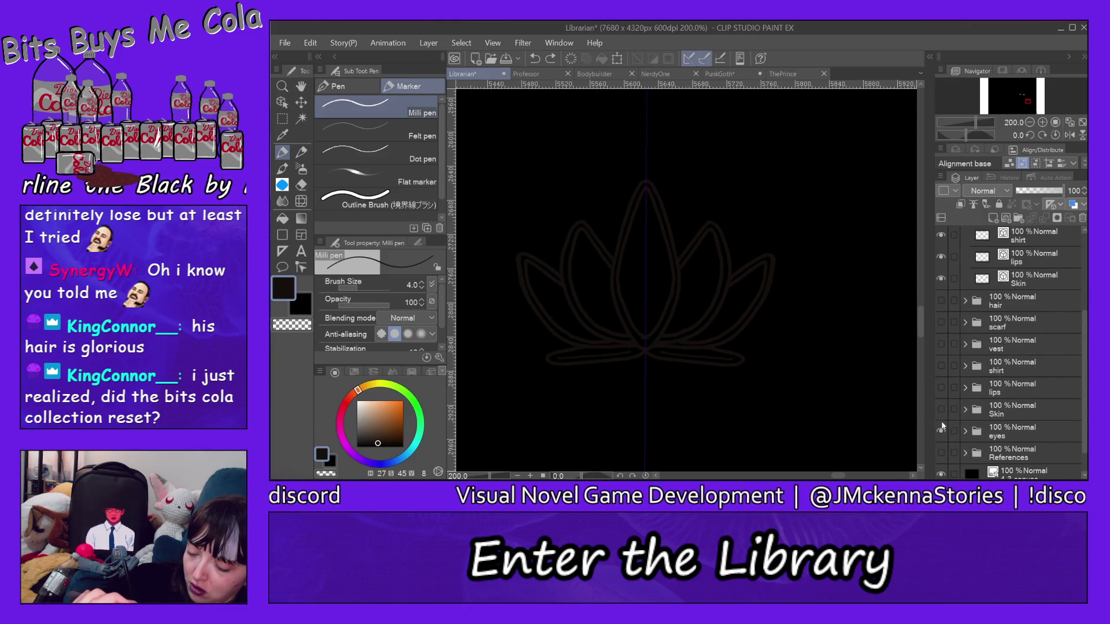
left_click(942, 473)
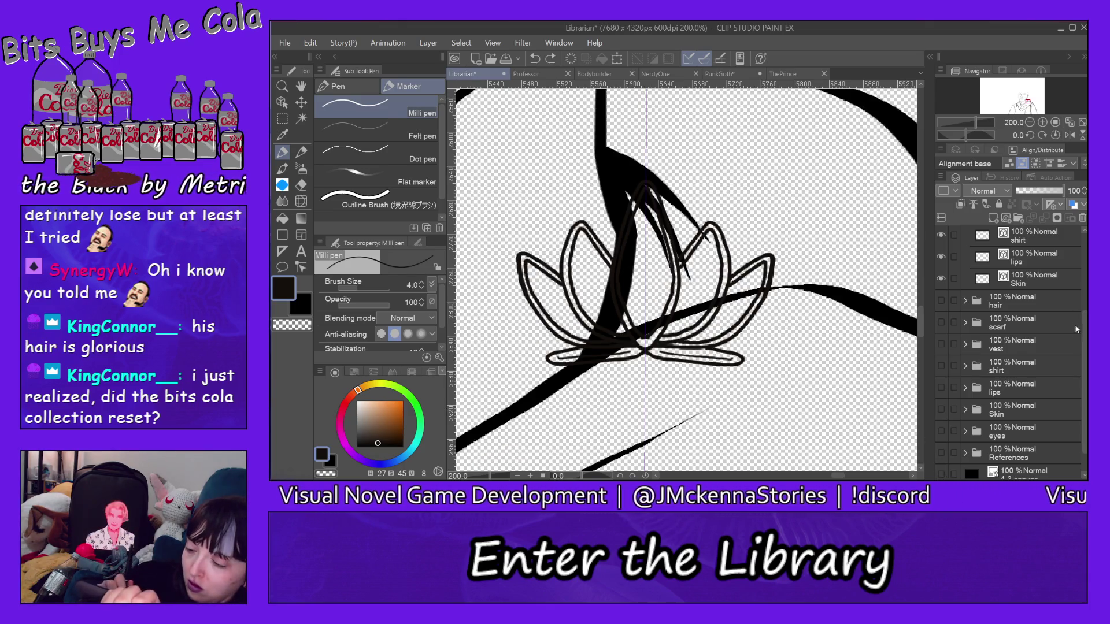
left_click_drag(1084, 324, 1085, 254)
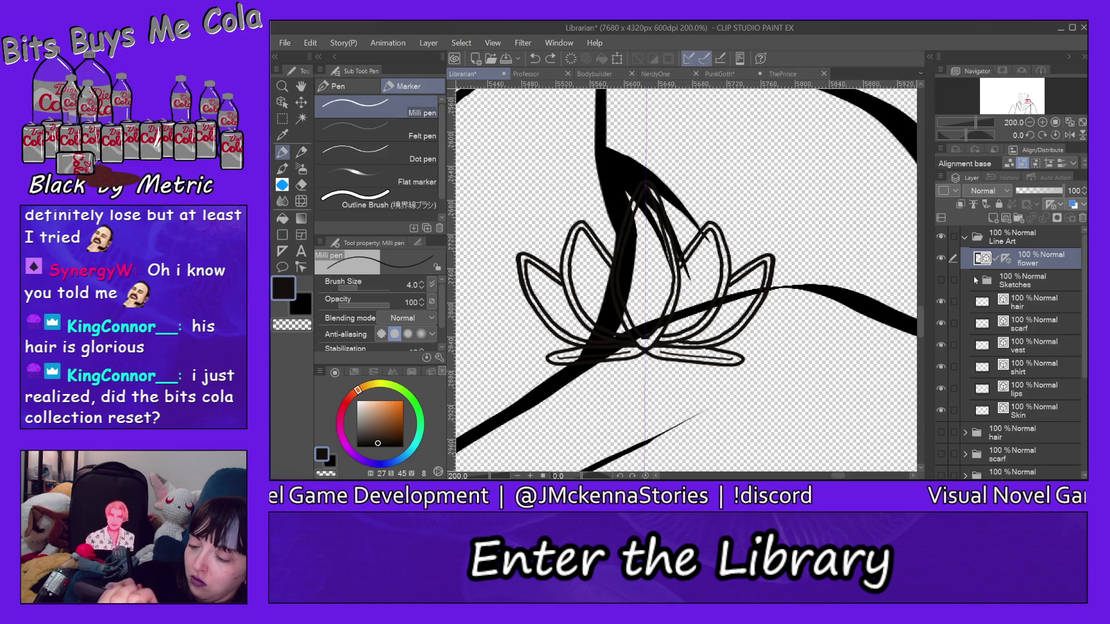
left_click(942, 301)
left_click(942, 322)
left_click_drag(941, 322, 942, 408)
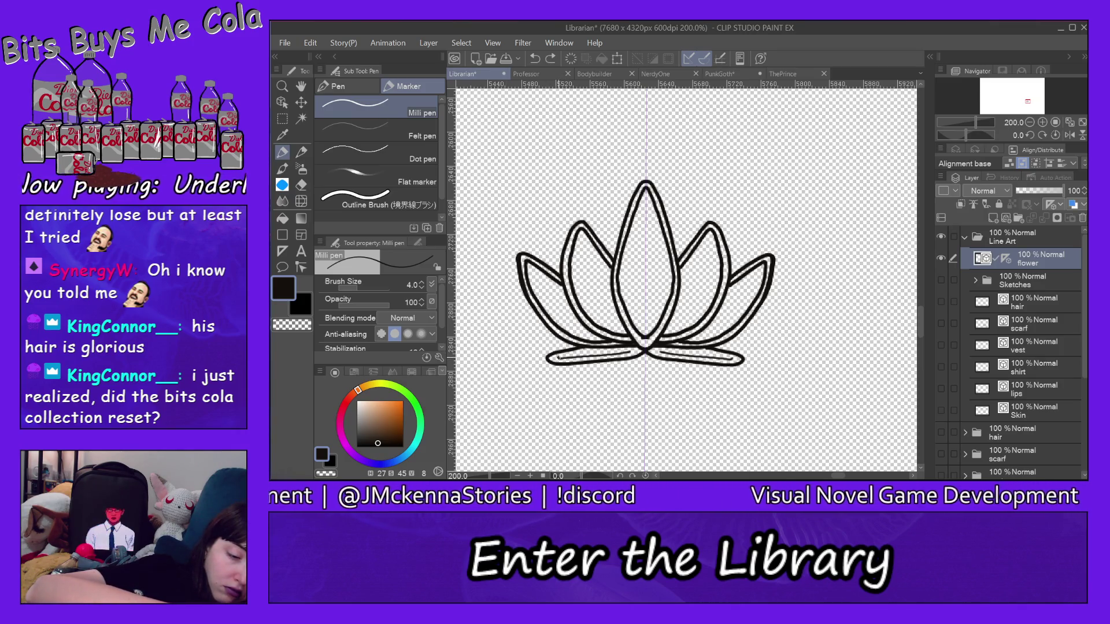
Try an inner line on the lower-left lotus petal, then undo it
left_click_drag(558, 357, 625, 349)
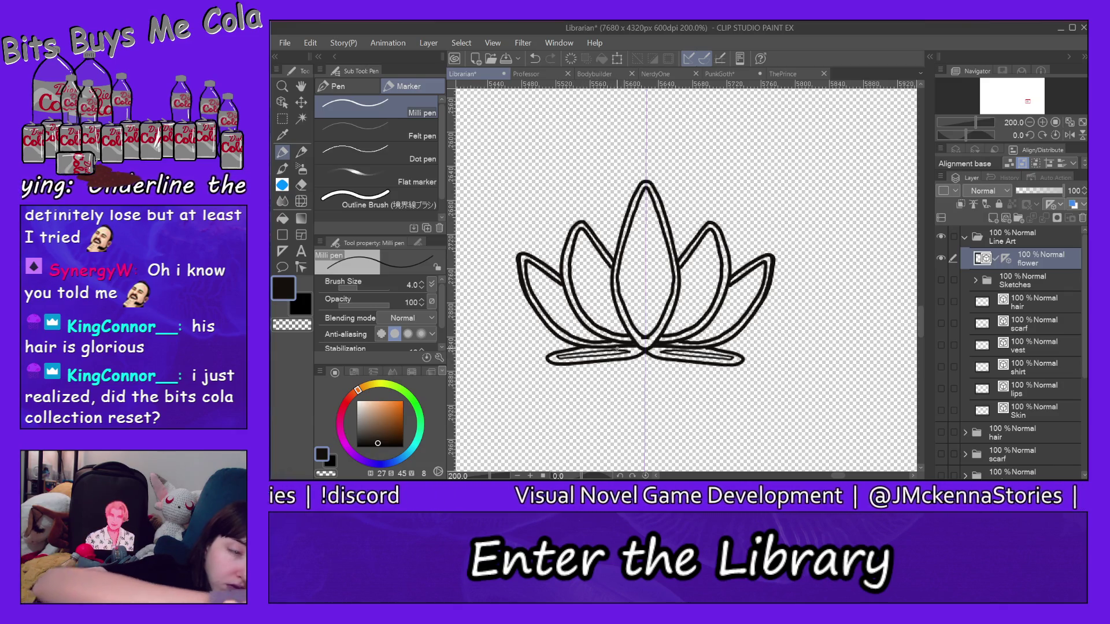
left_click(310, 43)
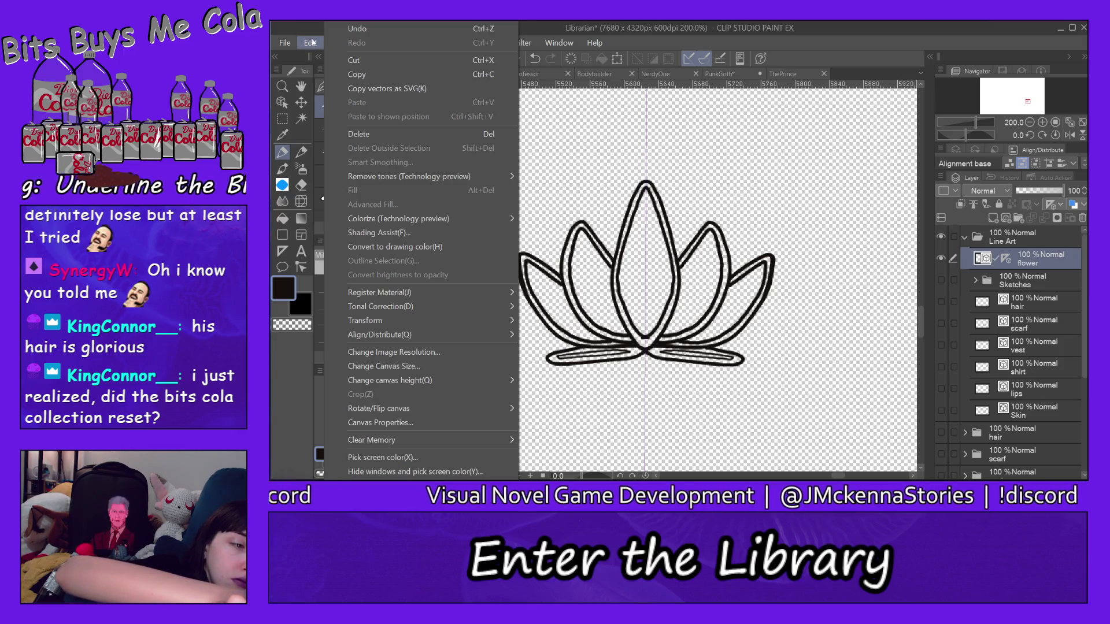
left_click(343, 29)
With a size 7.6 eraser, lighten the lower-left petal line and remove the stray lower-right stroke
left_click(302, 185)
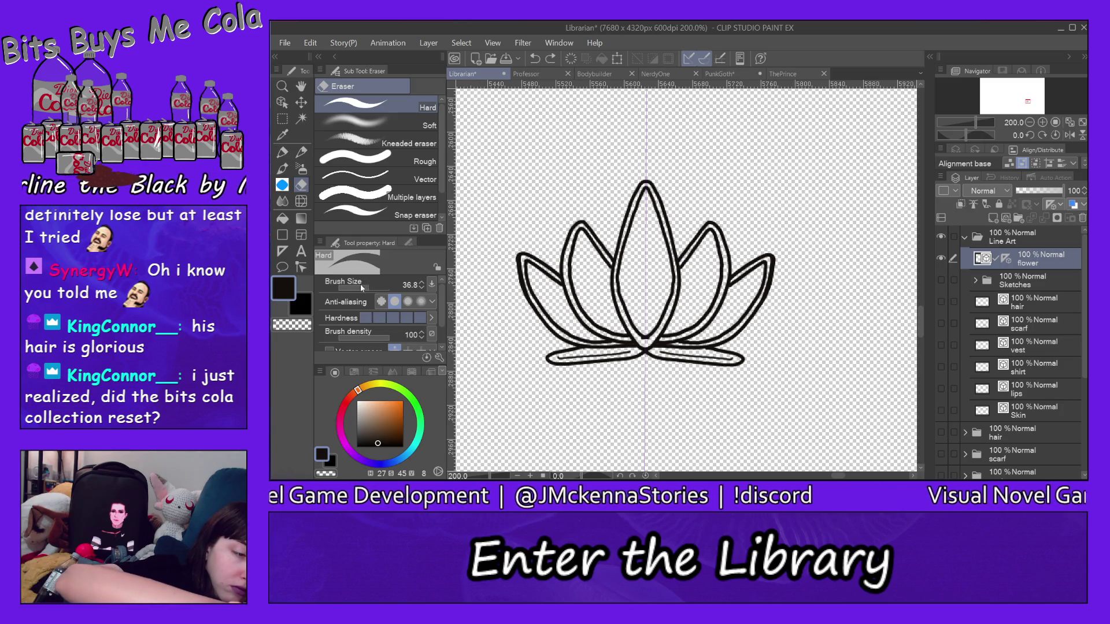
left_click_drag(361, 287, 354, 287)
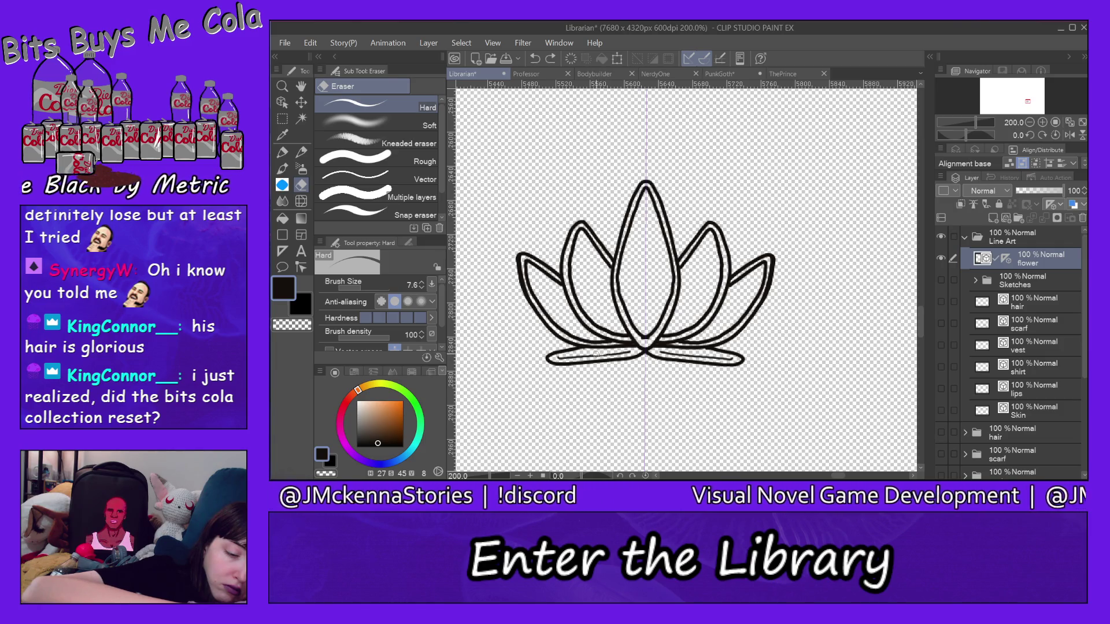
mouse_move(596, 354)
left_mouse_down()
mouse_move(625, 352)
mouse_move(567, 358)
left_mouse_up()
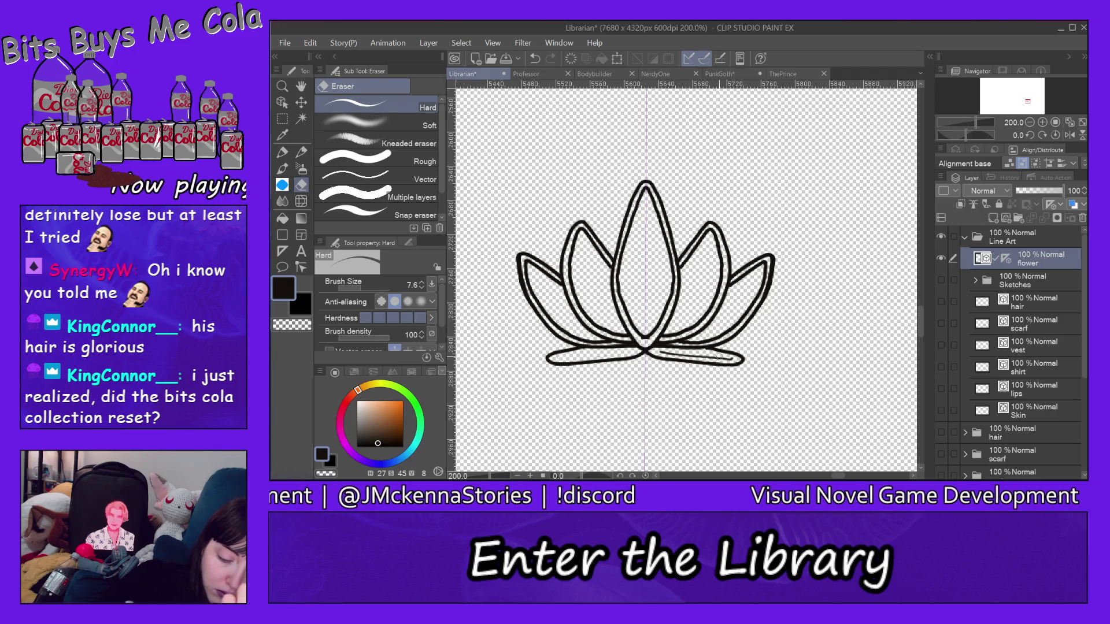
left_click_drag(718, 358, 660, 352)
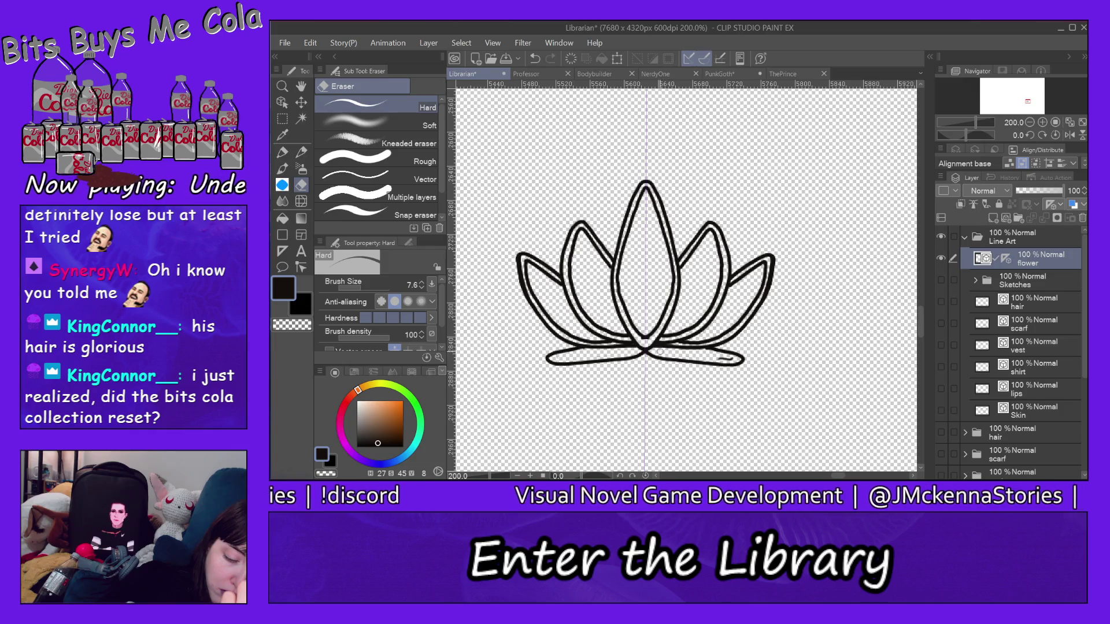
left_click_drag(733, 358, 716, 358)
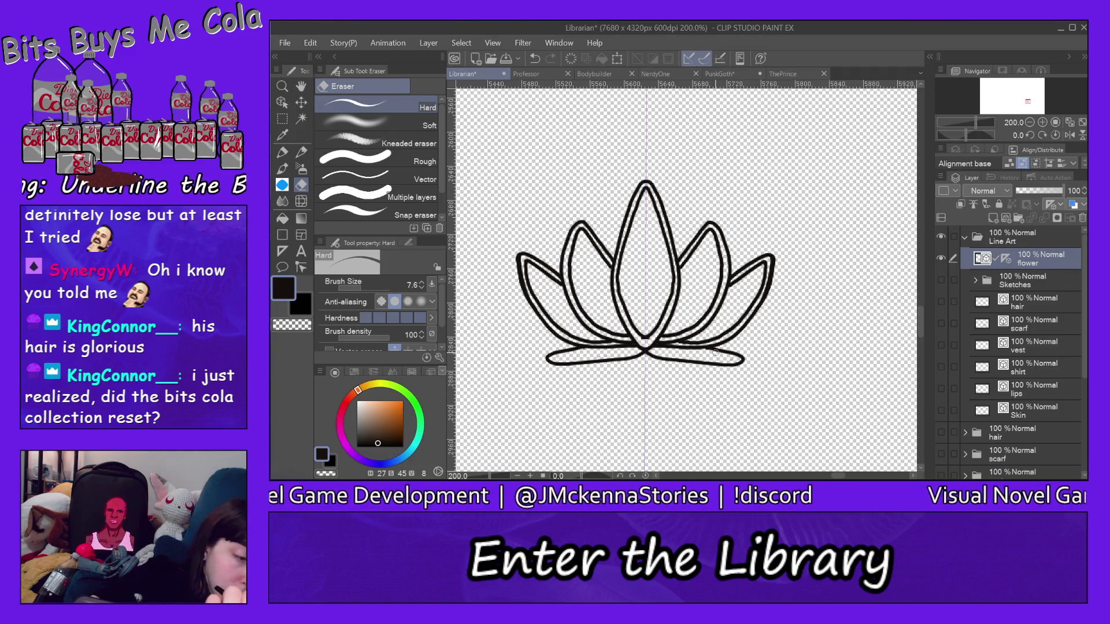
left_click(283, 152)
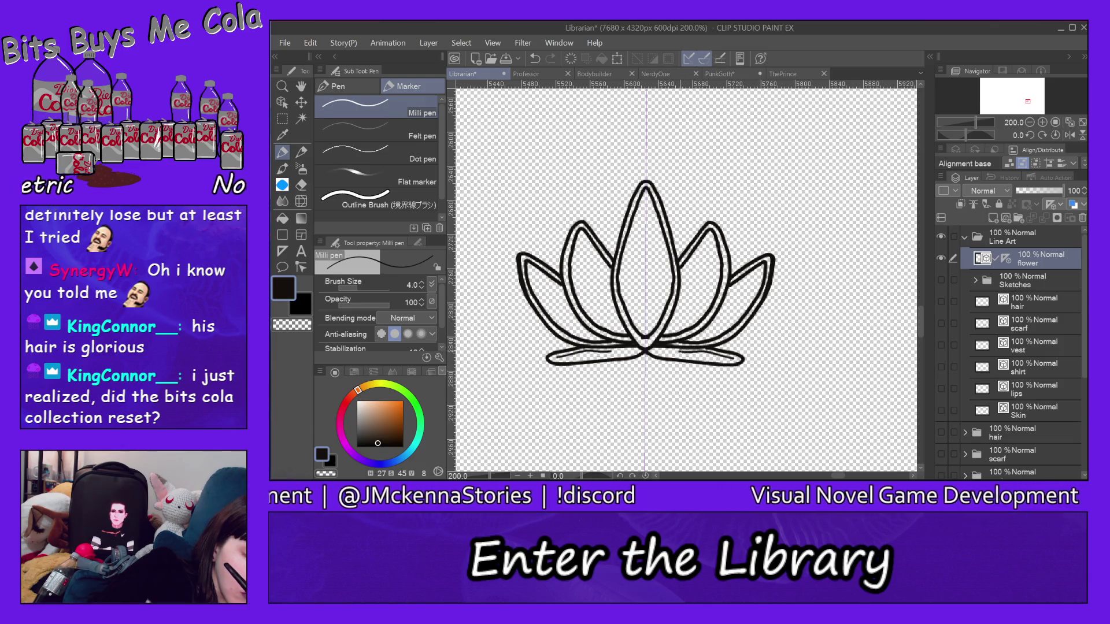
Undo the last four strokes around the lotus's bottom petals via Edit > Undo
left_click(321, 44)
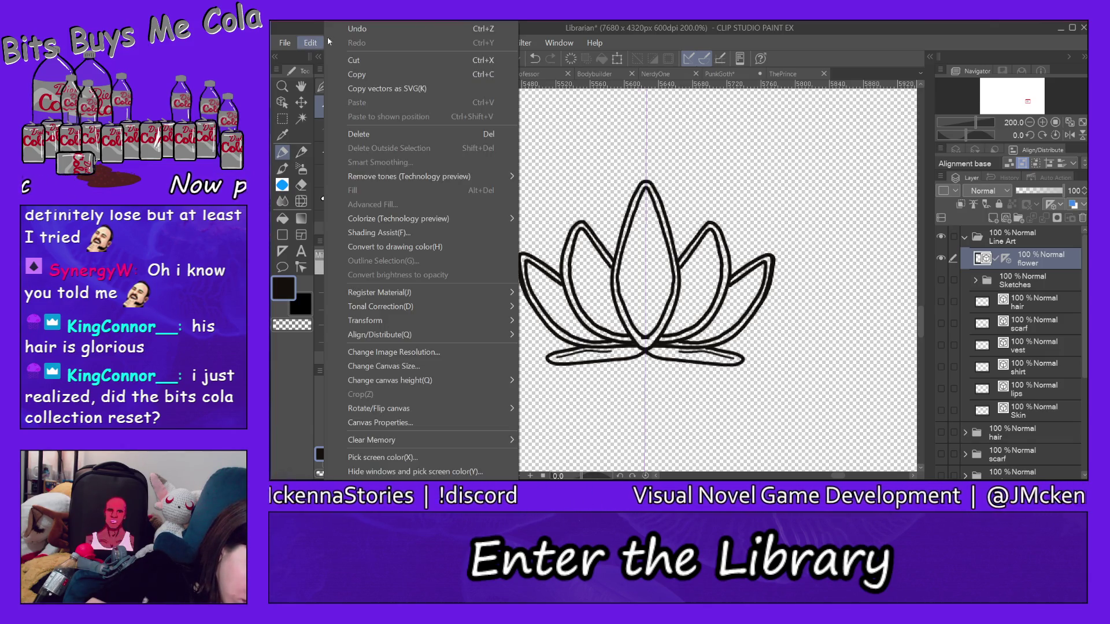
left_click(347, 30)
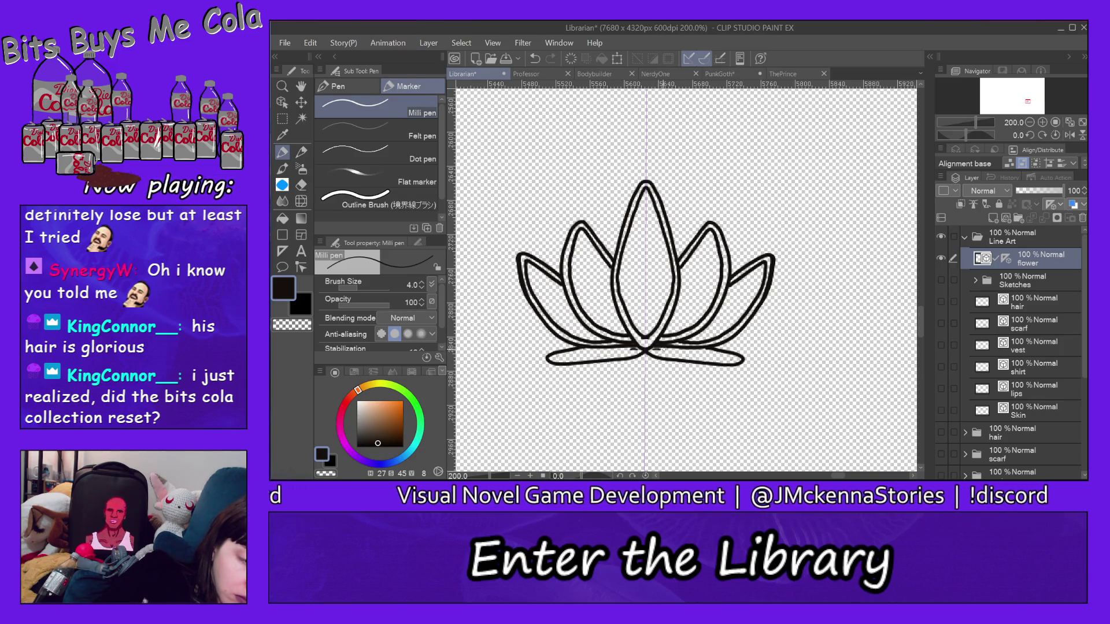
left_click(310, 43)
left_click(347, 29)
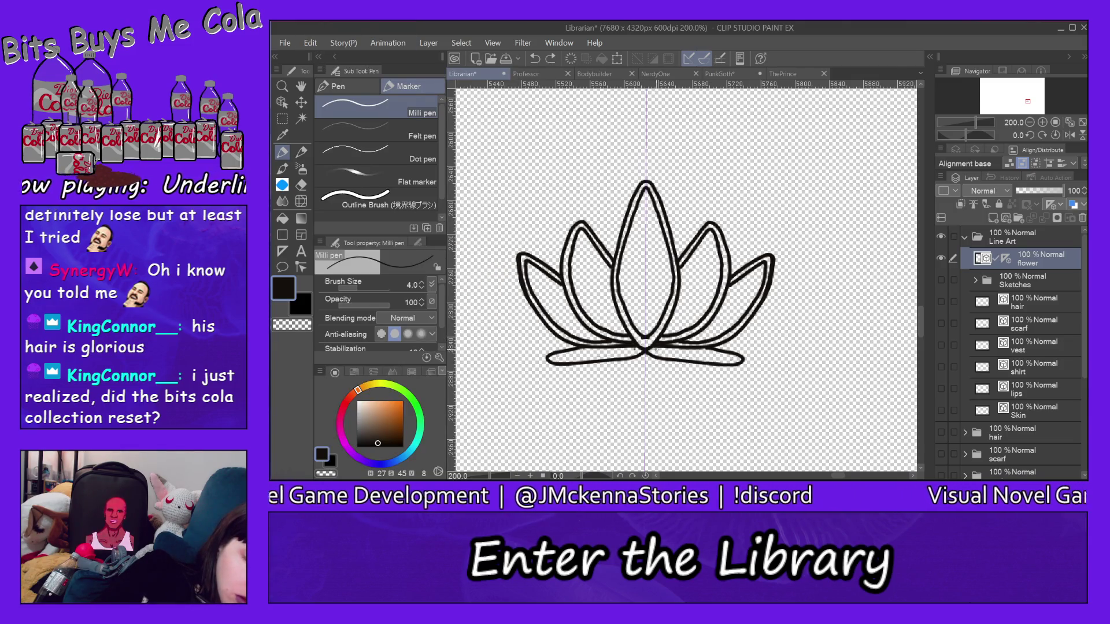
left_click(310, 42)
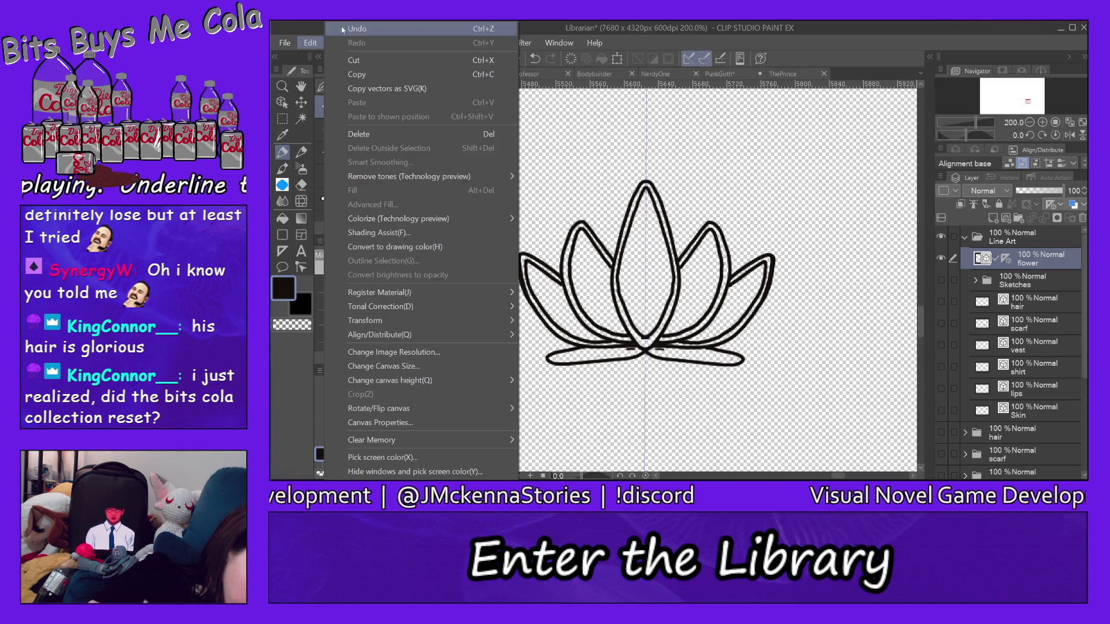
left_click(342, 28)
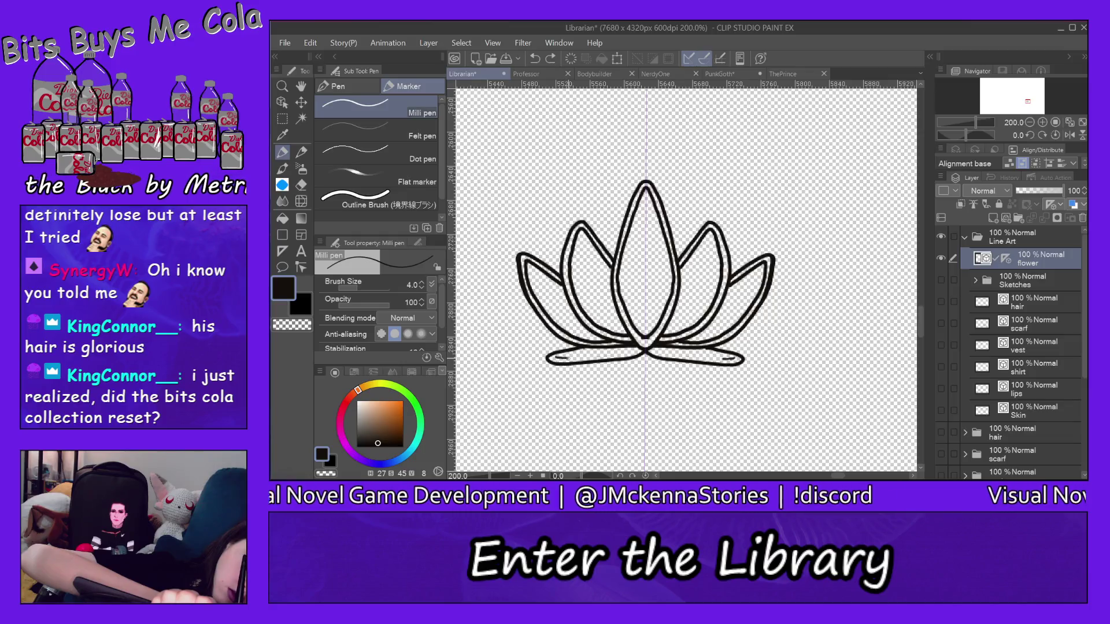
left_click(311, 42)
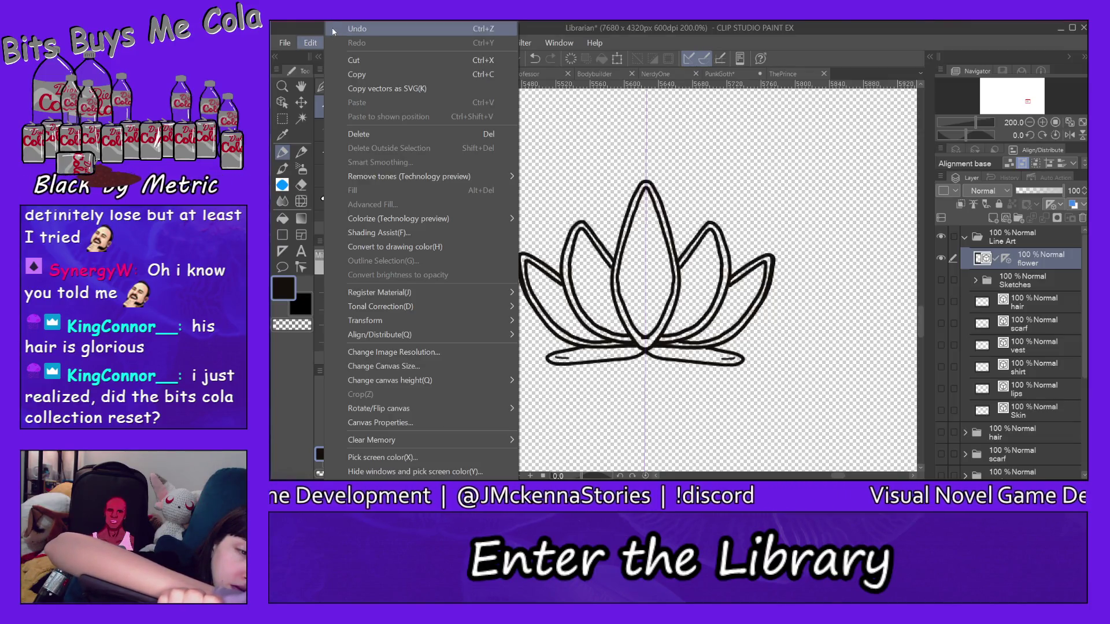
left_click(333, 29)
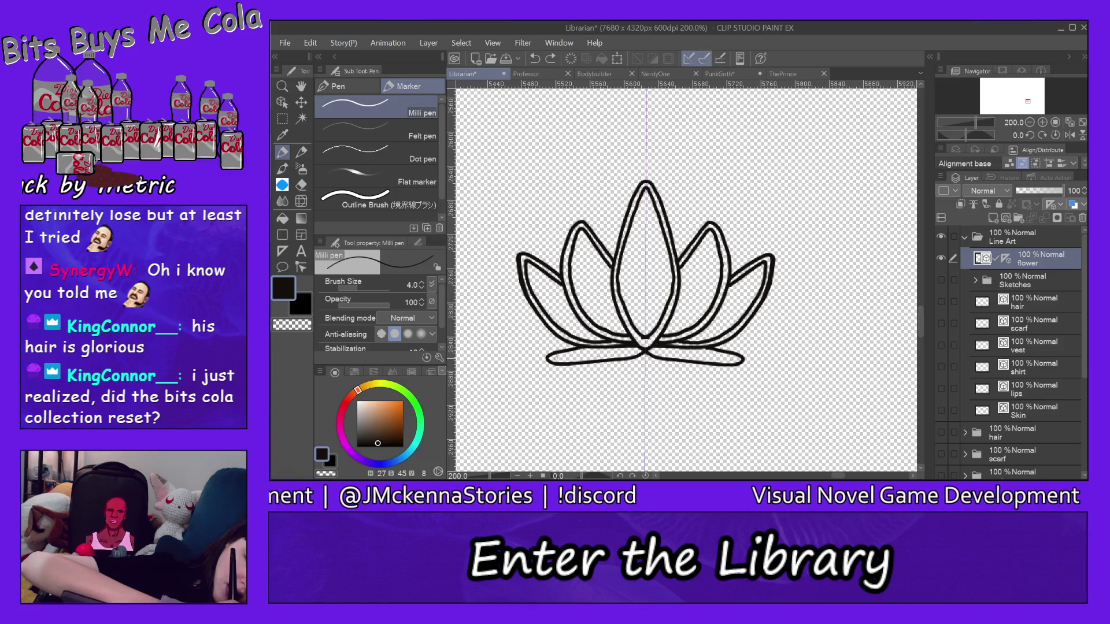
Draw mirrored inner lines along the bottom petals, undoing and redoing strokes until they fit
left_click_drag(732, 356, 711, 358)
left_click_drag(556, 358, 630, 353)
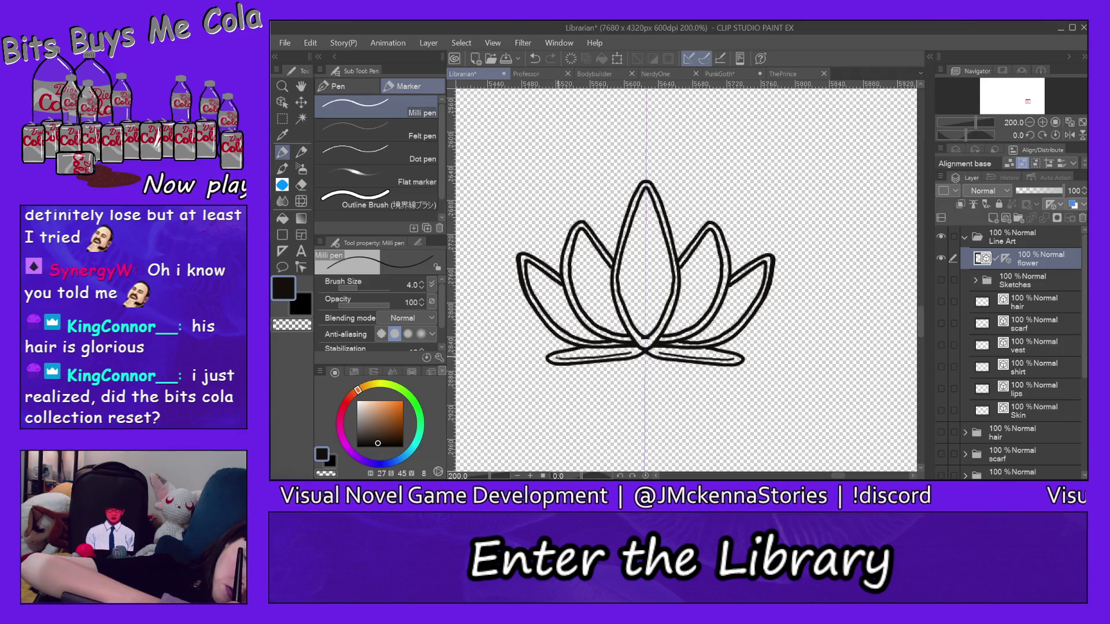
left_click_drag(570, 355, 628, 349)
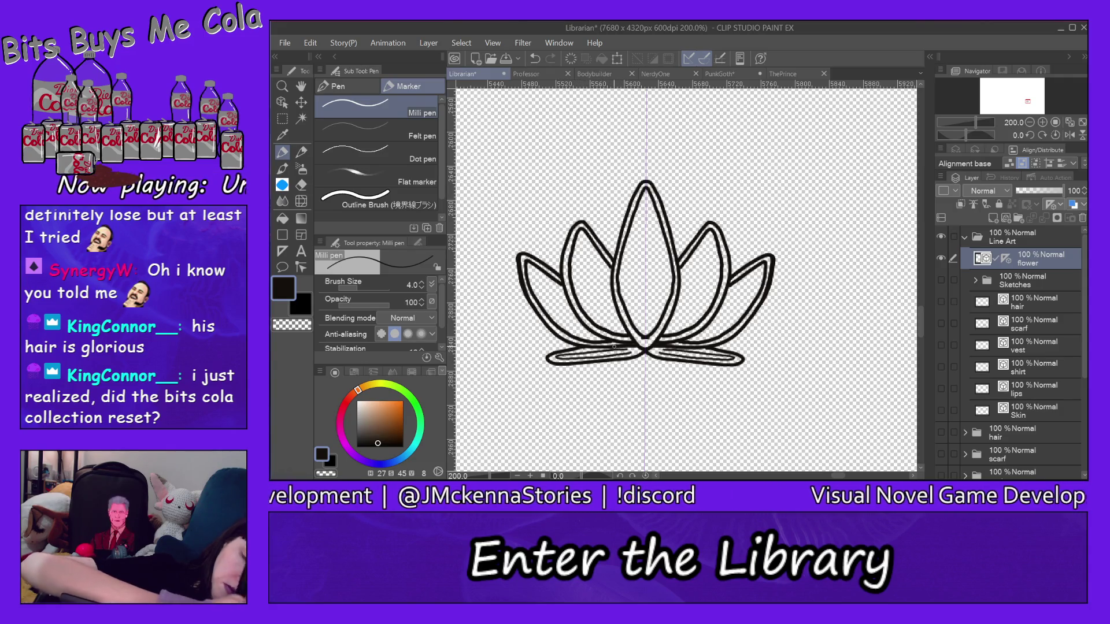
left_click(310, 43)
left_click(331, 32)
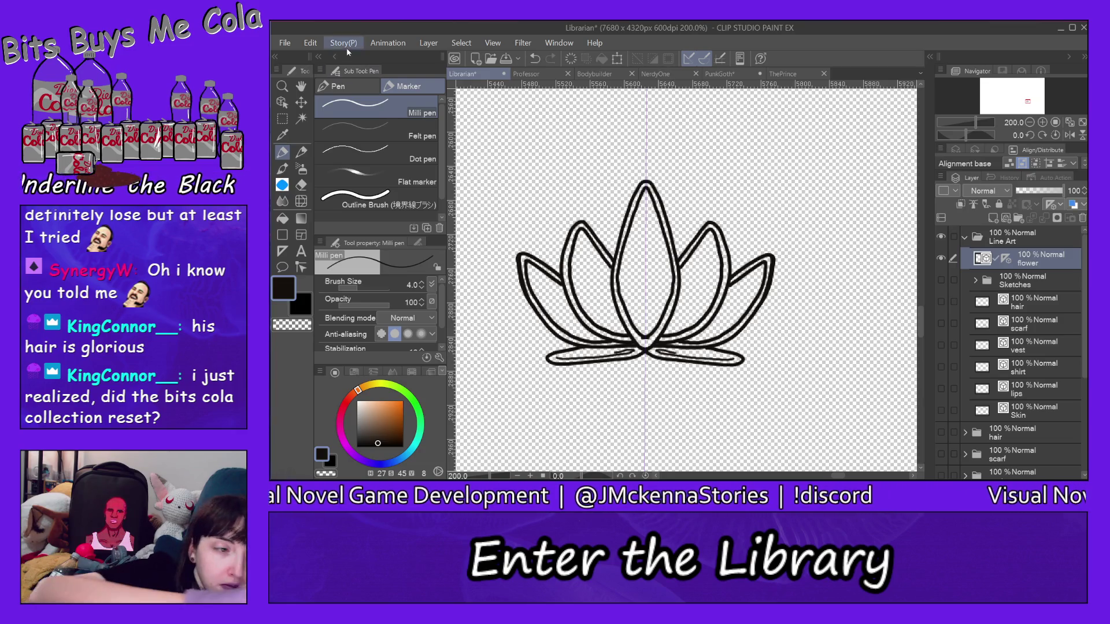
left_click(313, 43)
left_click(333, 32)
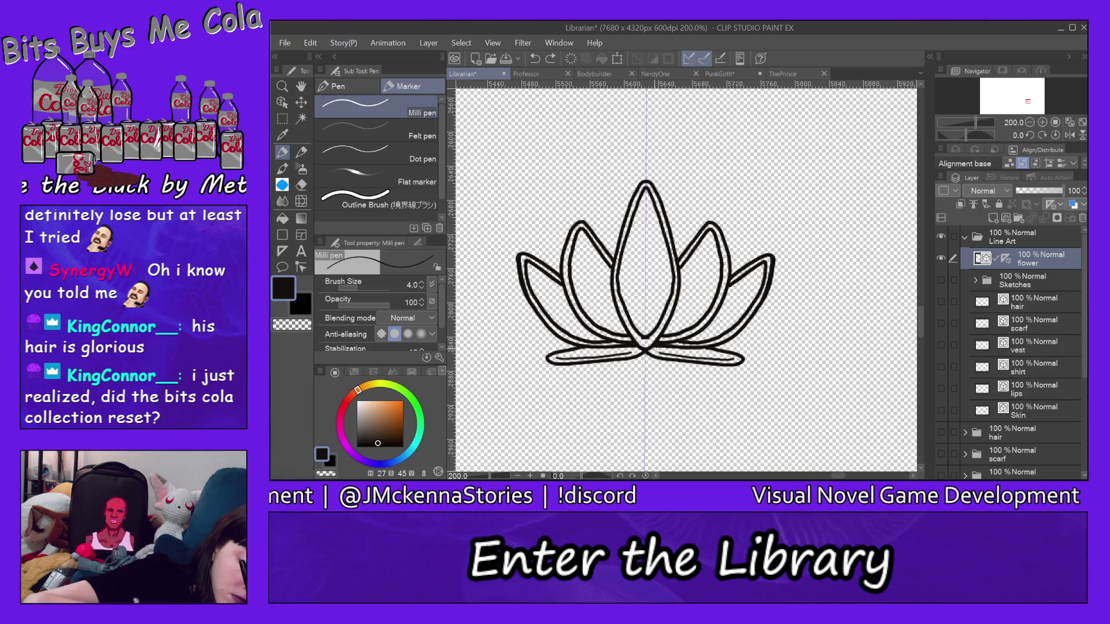
key("ctrl+y")
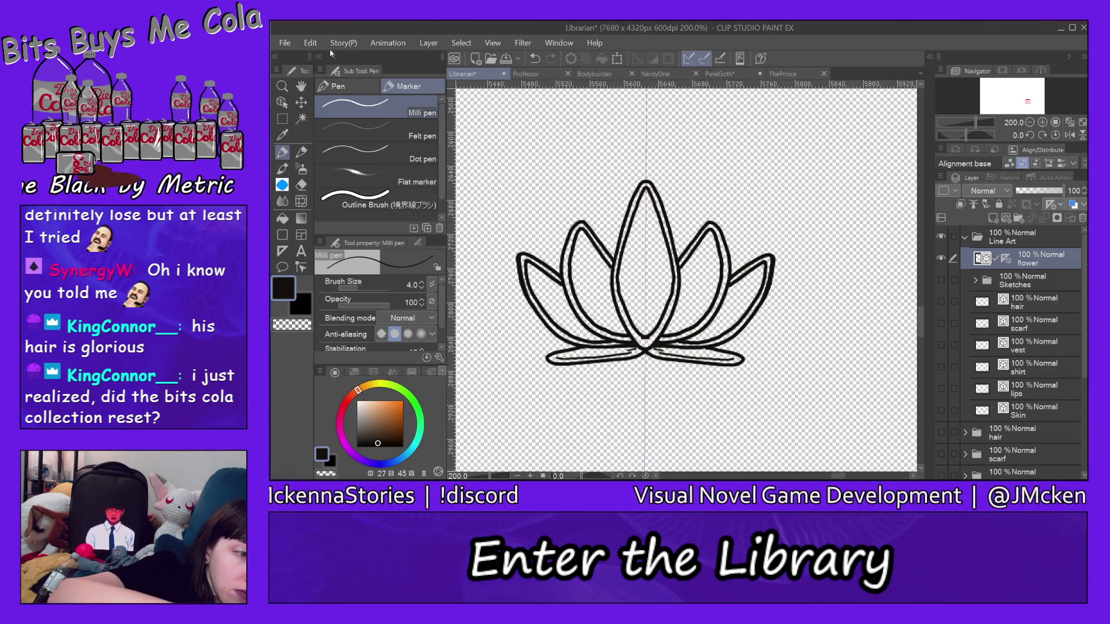
left_click(311, 42)
left_click(336, 30)
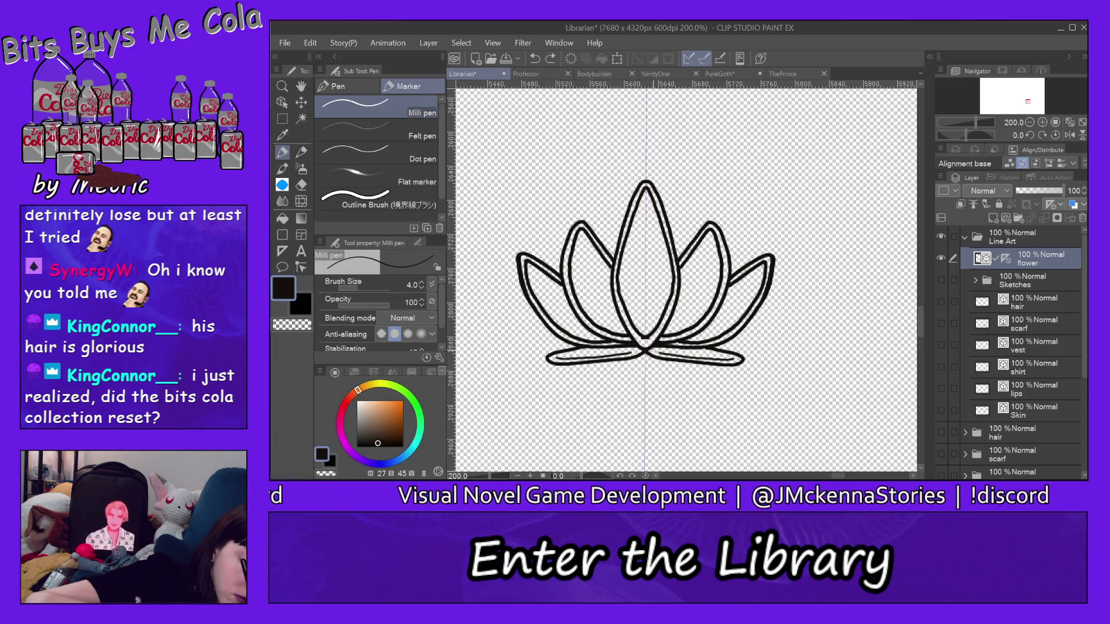
key("ctrl+y")
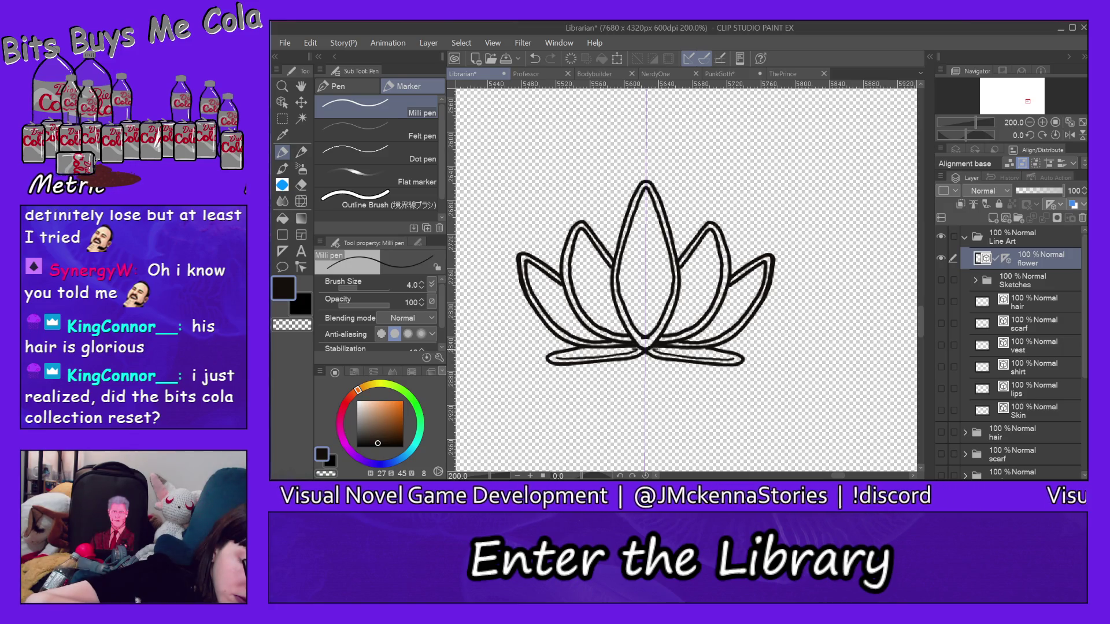
Undo four more strokes, redraw the bottom-centre stroke, and make the Sketches folder visible
left_click(311, 43)
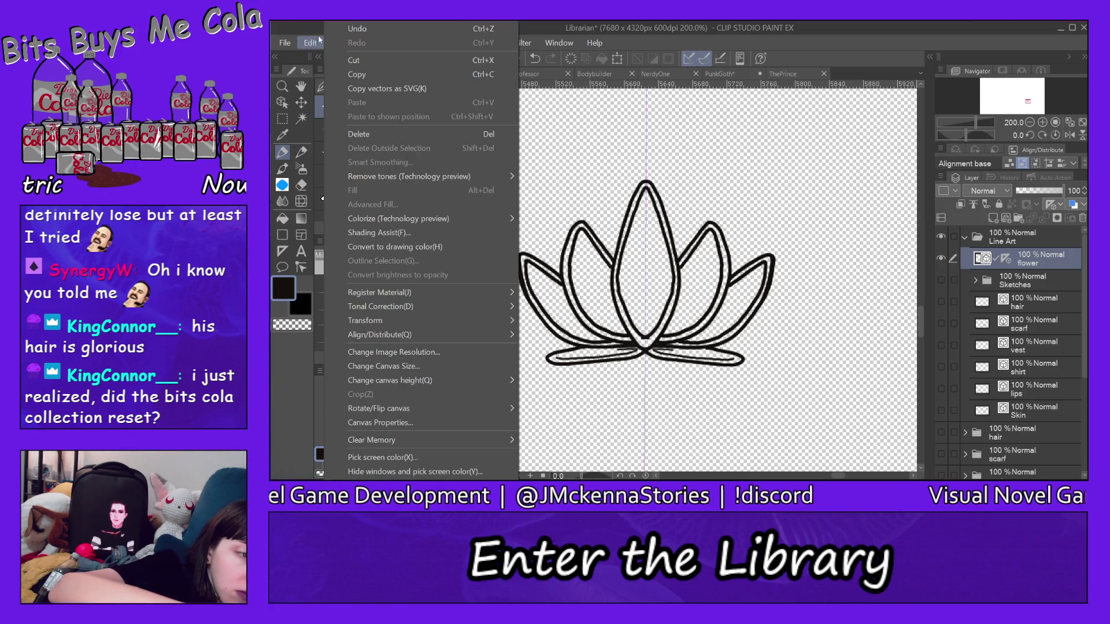
left_click(326, 29)
left_click(310, 43)
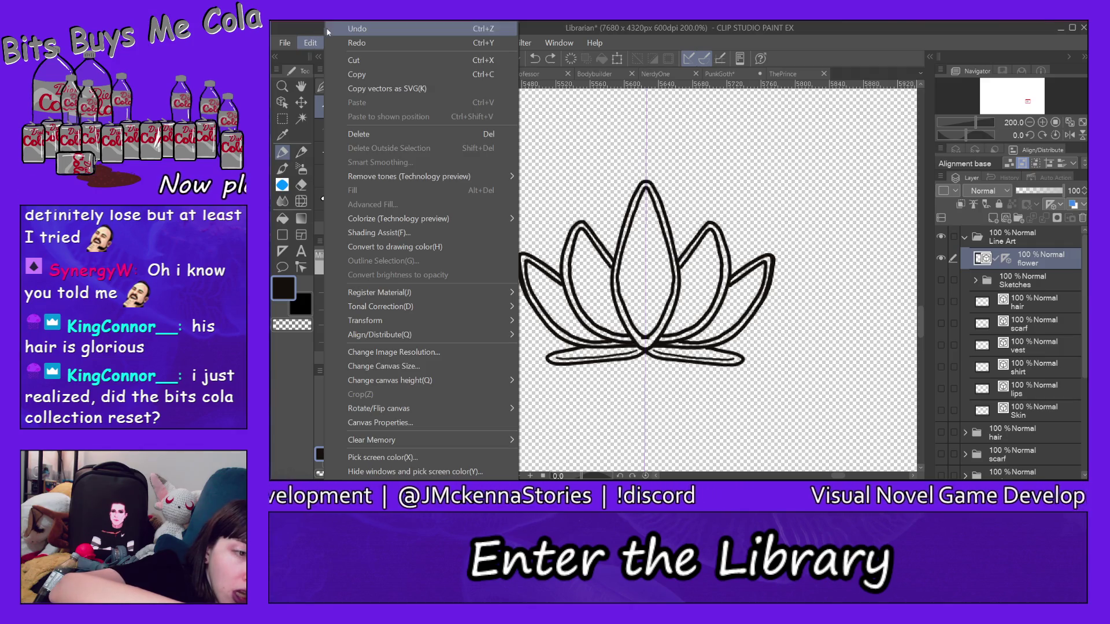
left_click(326, 30)
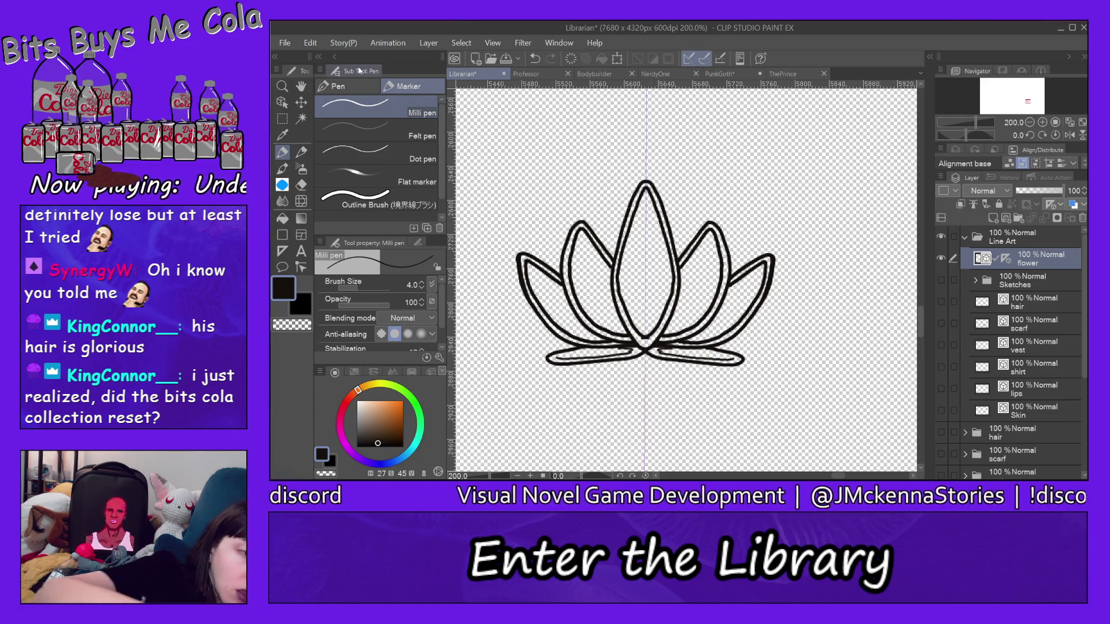
left_click(310, 43)
left_click(349, 29)
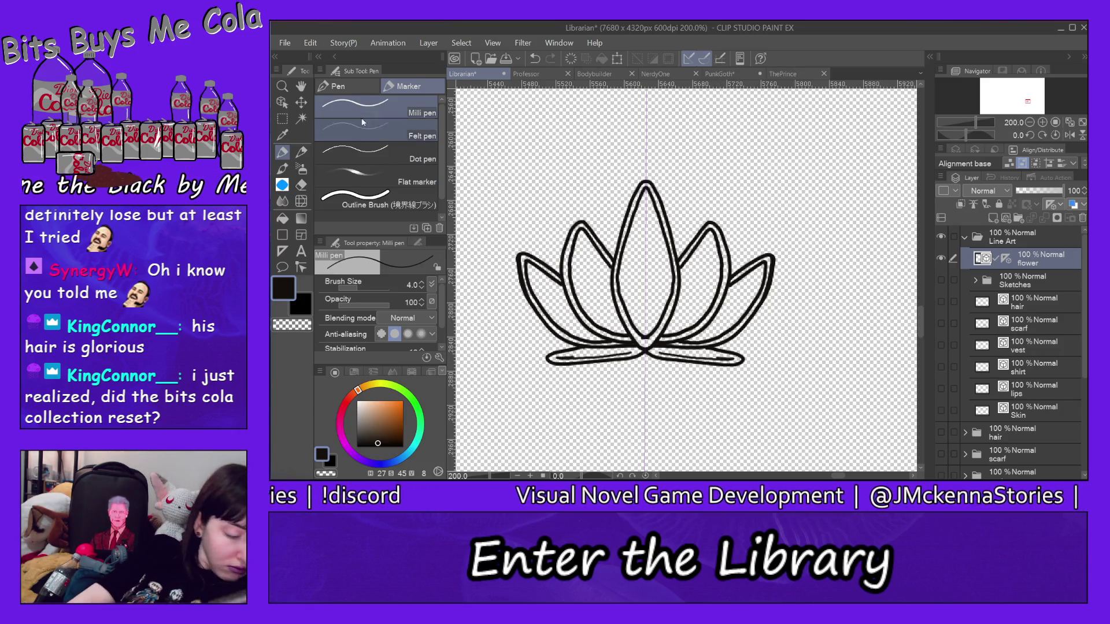
left_click(310, 43)
left_click(352, 30)
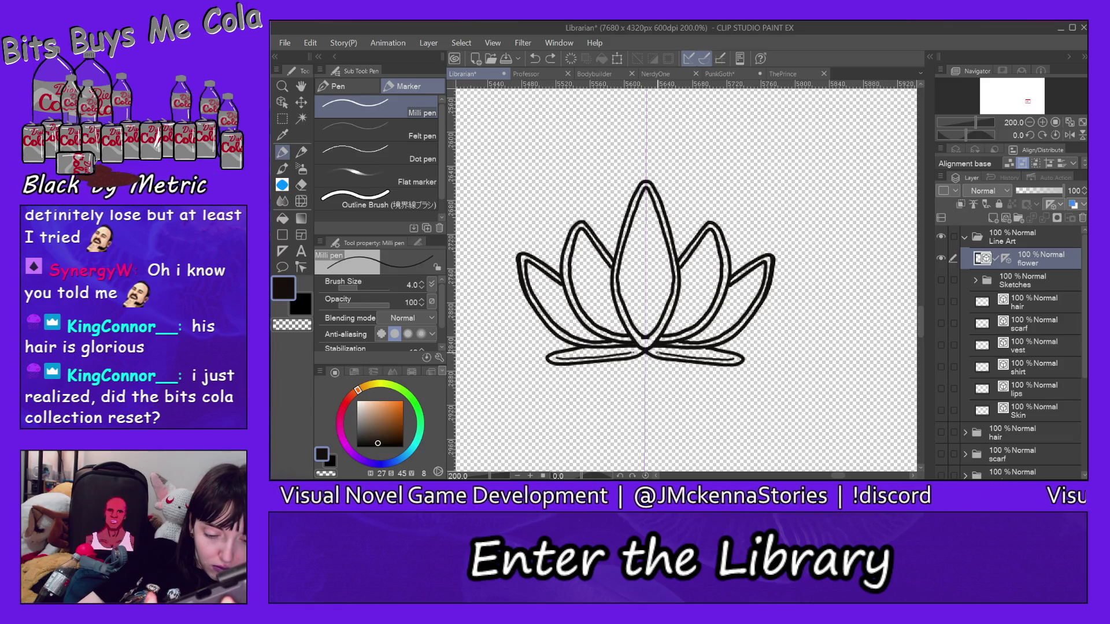
left_click_drag(660, 352, 730, 359)
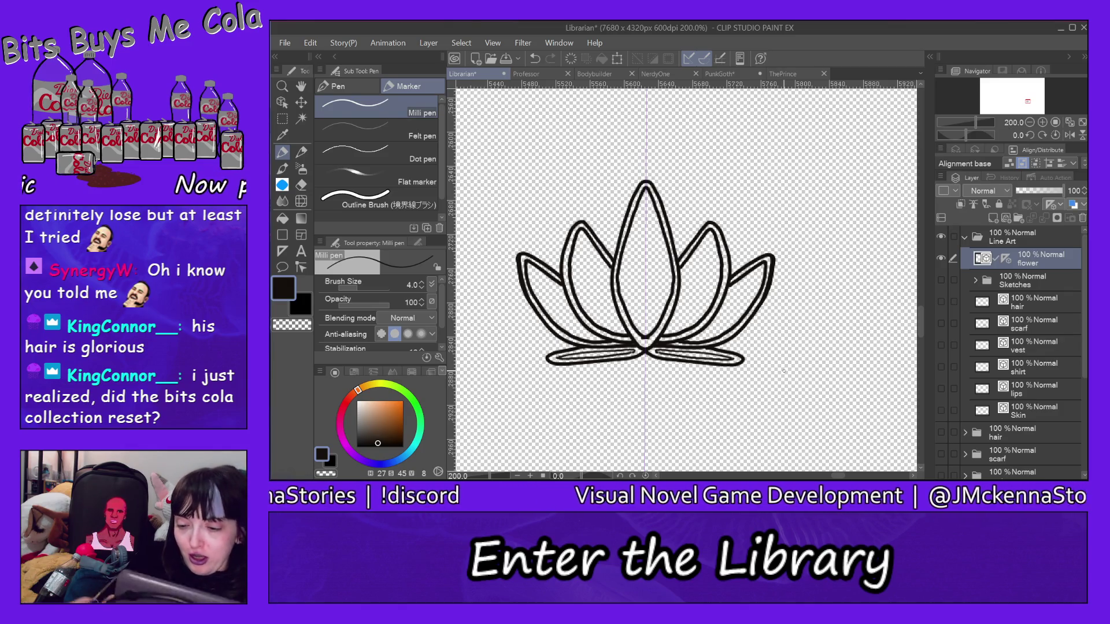
left_click(942, 279)
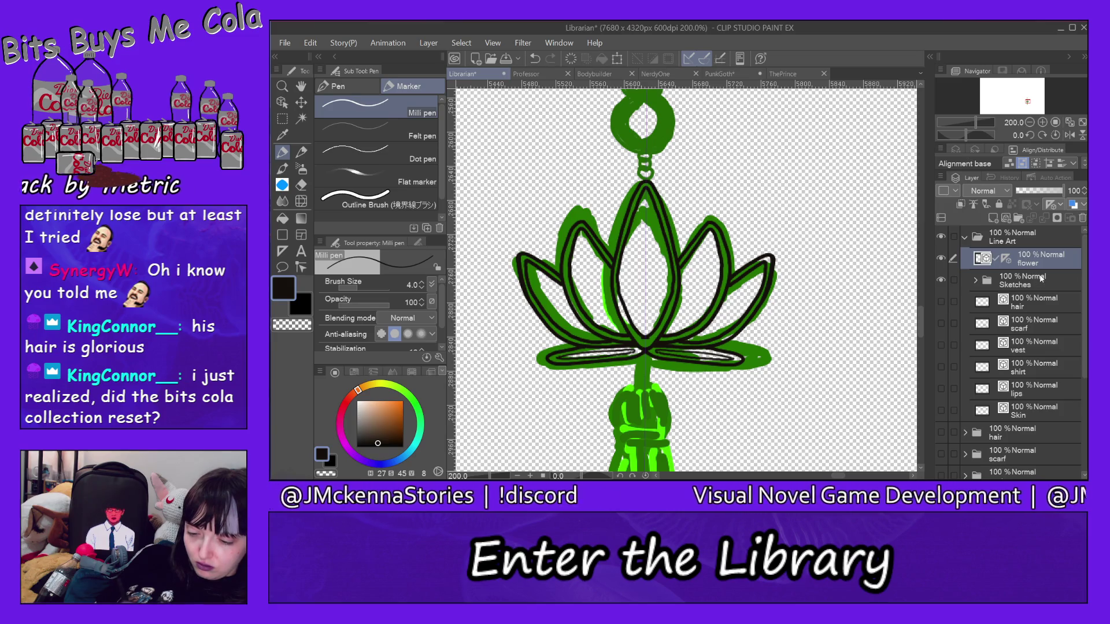
left_click_drag(1039, 282, 1048, 222)
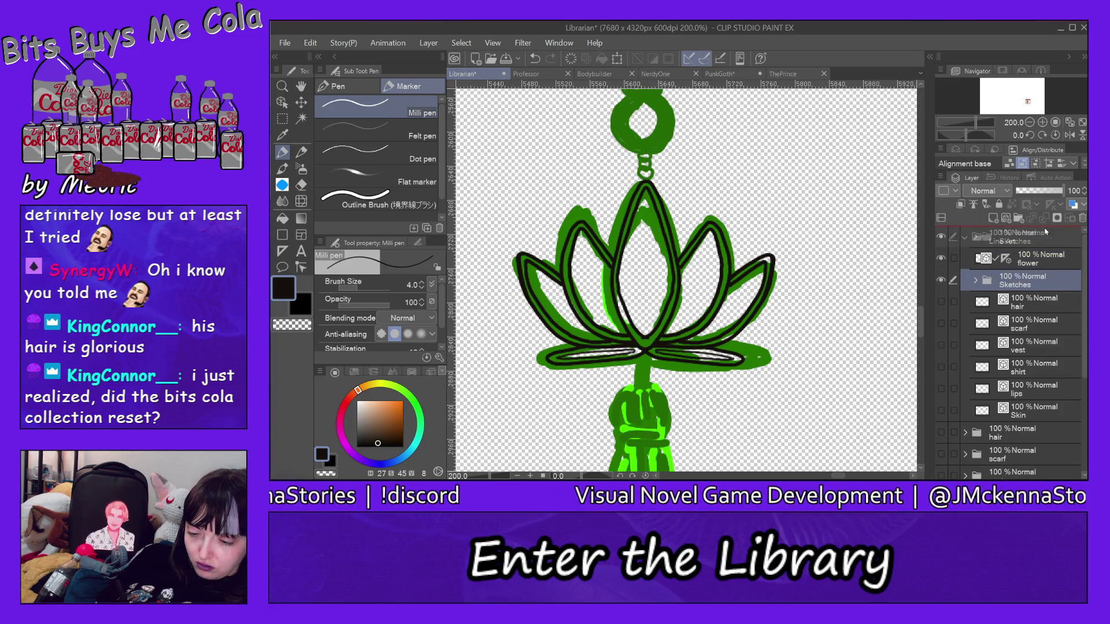
left_click(1006, 218)
type("chain da")
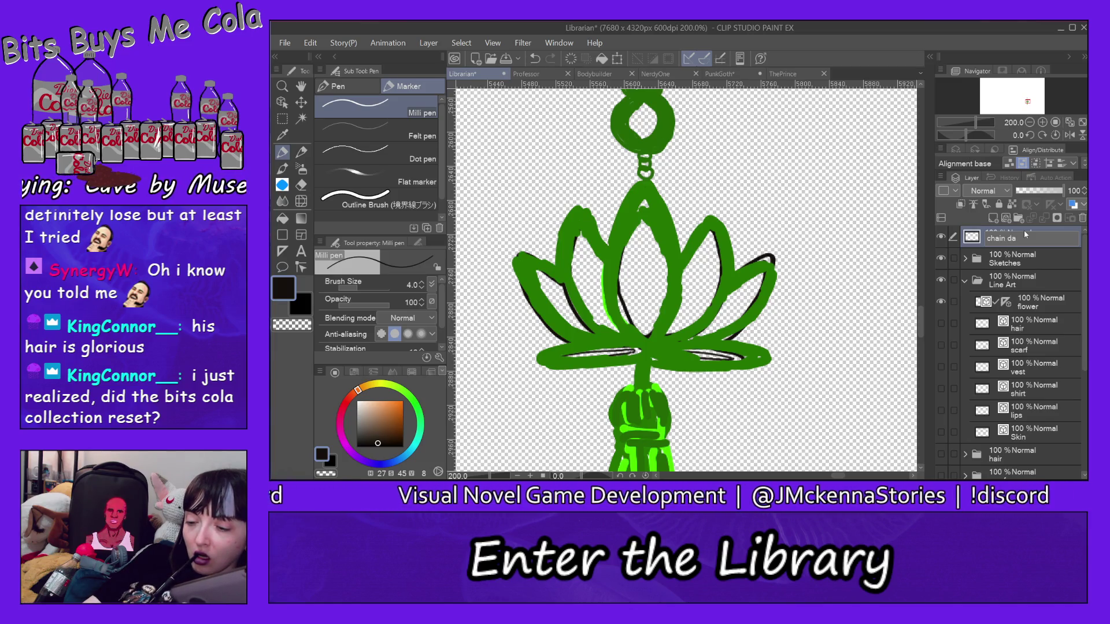
type("r")
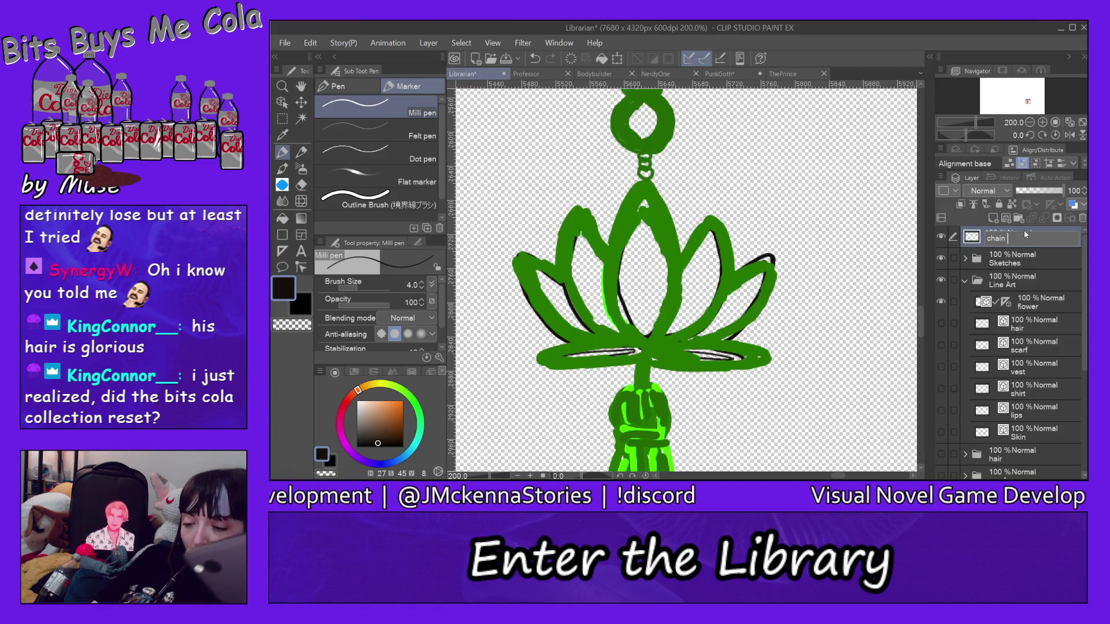
type("ase")
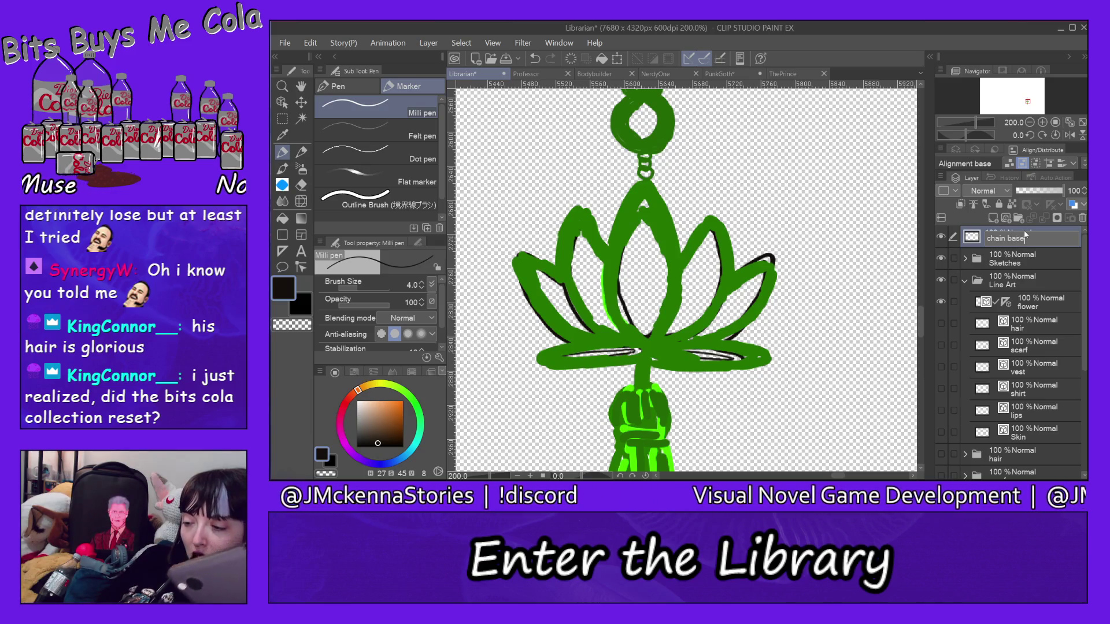
key("Return")
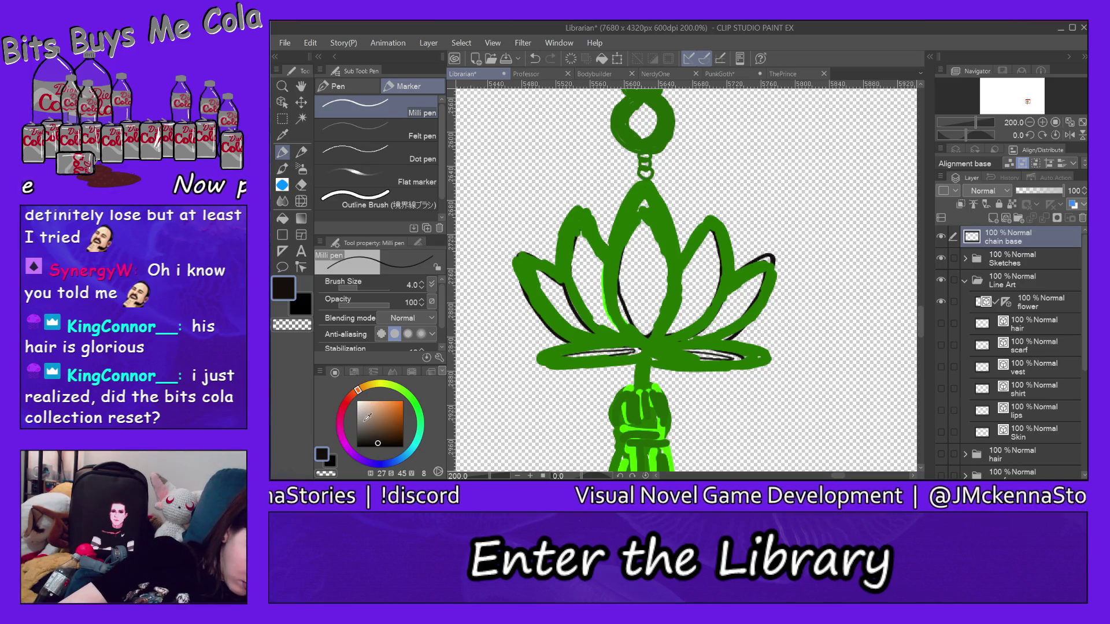
left_click(363, 423)
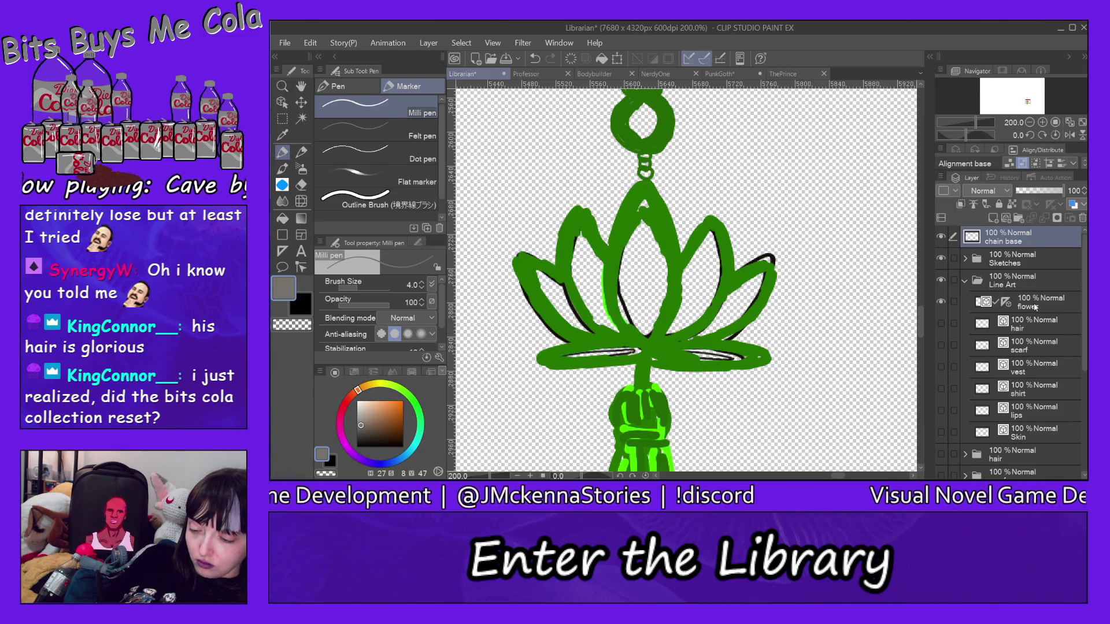
left_click(1006, 301)
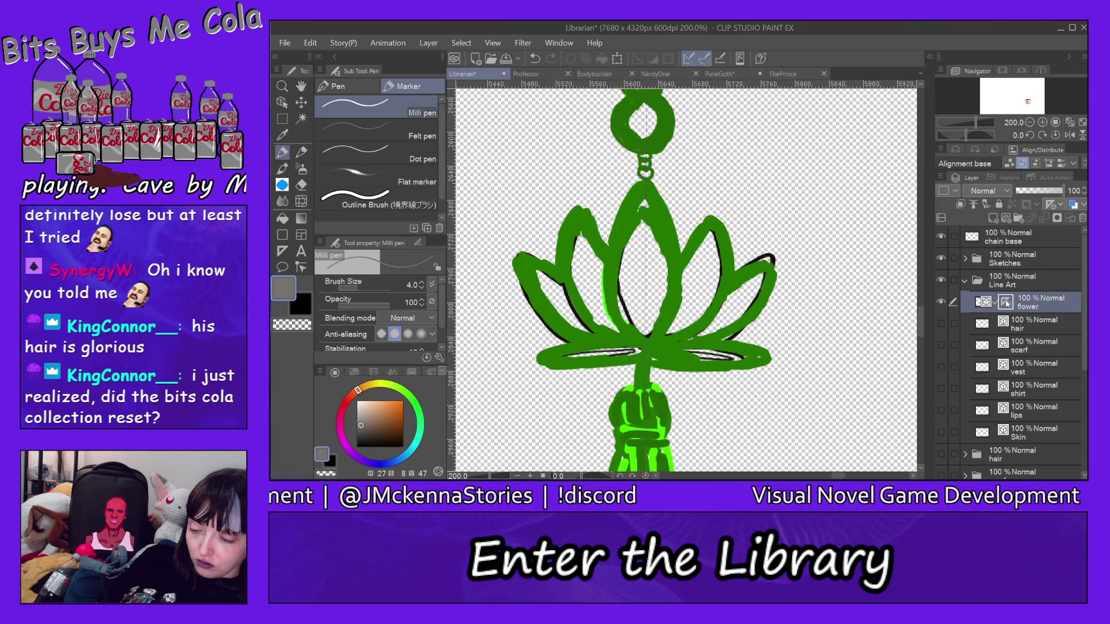
mouse_move(1011, 297)
left_mouse_down()
mouse_move(1012, 242)
mouse_move(1024, 239)
left_mouse_up()
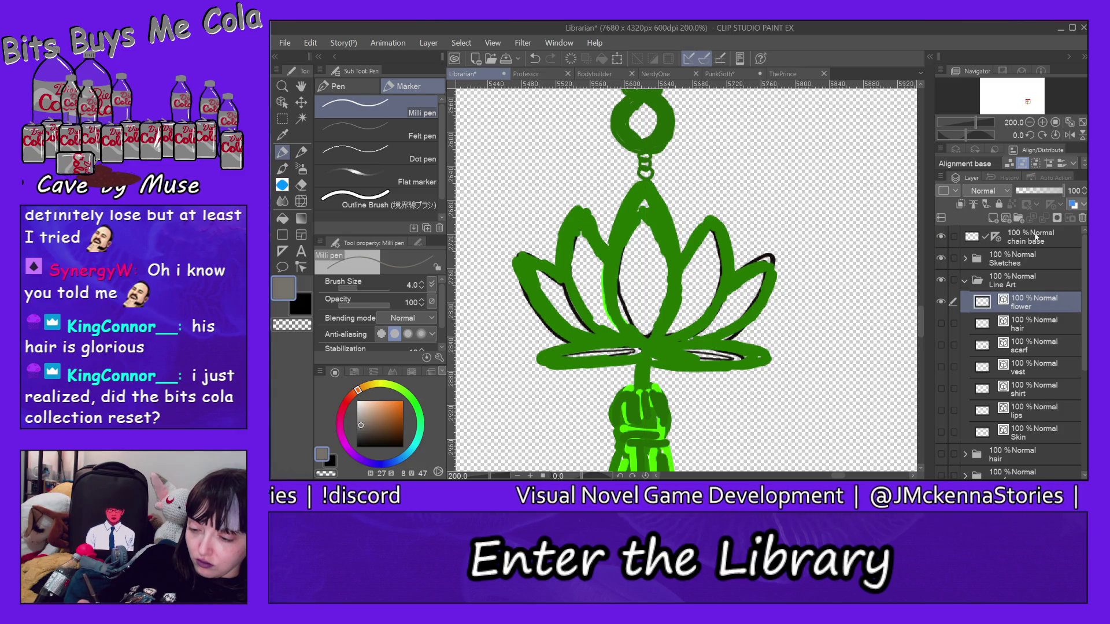
Select the chain base layer and undo the previous chain strokes
left_click(1044, 241)
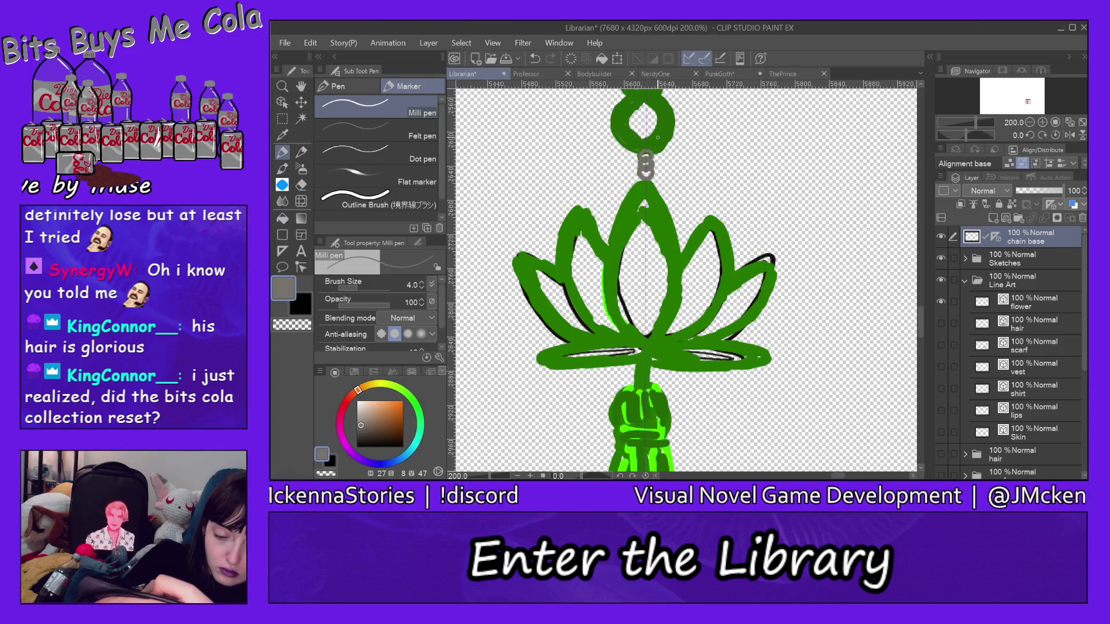
left_click(311, 43)
left_click(338, 29)
left_click(311, 42)
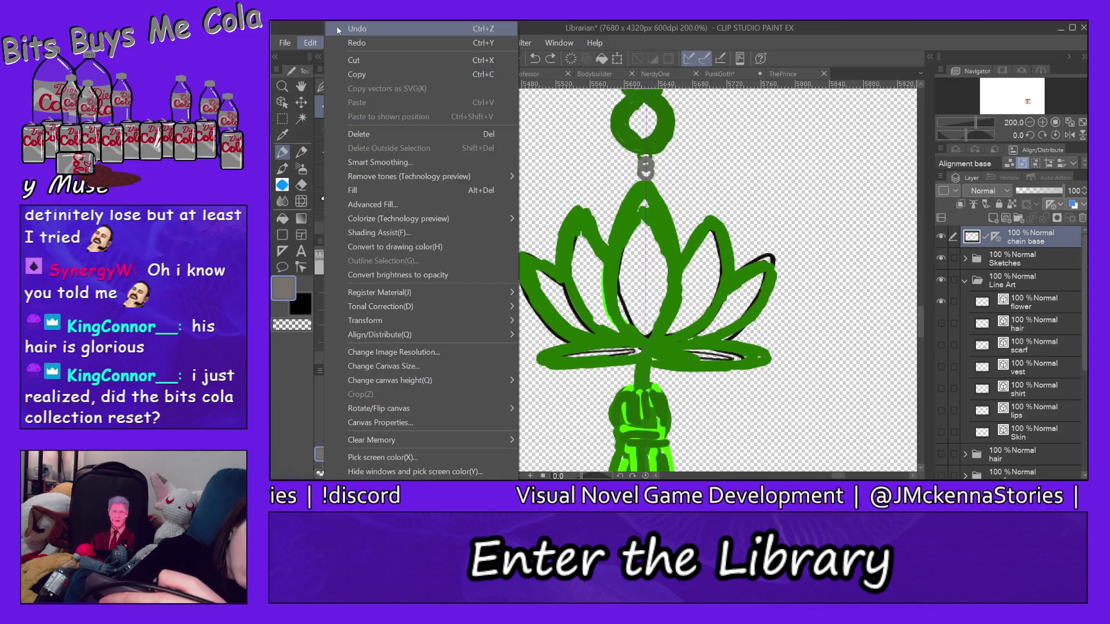
left_click(338, 28)
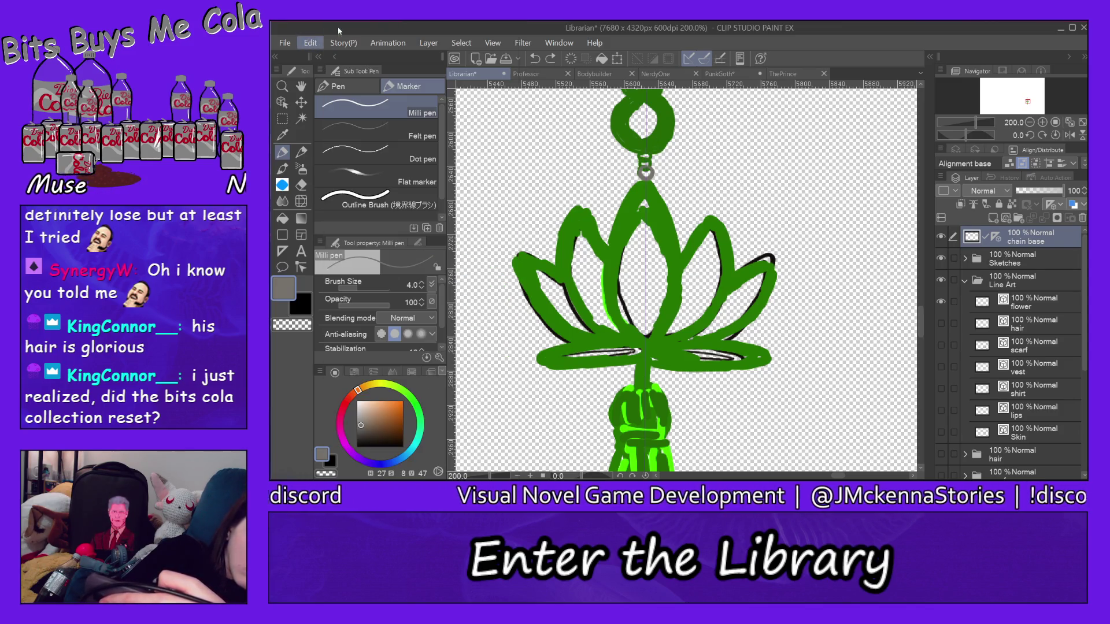
Zoom to 800% on the chain and trace grey rings around its three links
left_click(282, 86)
left_click(648, 155)
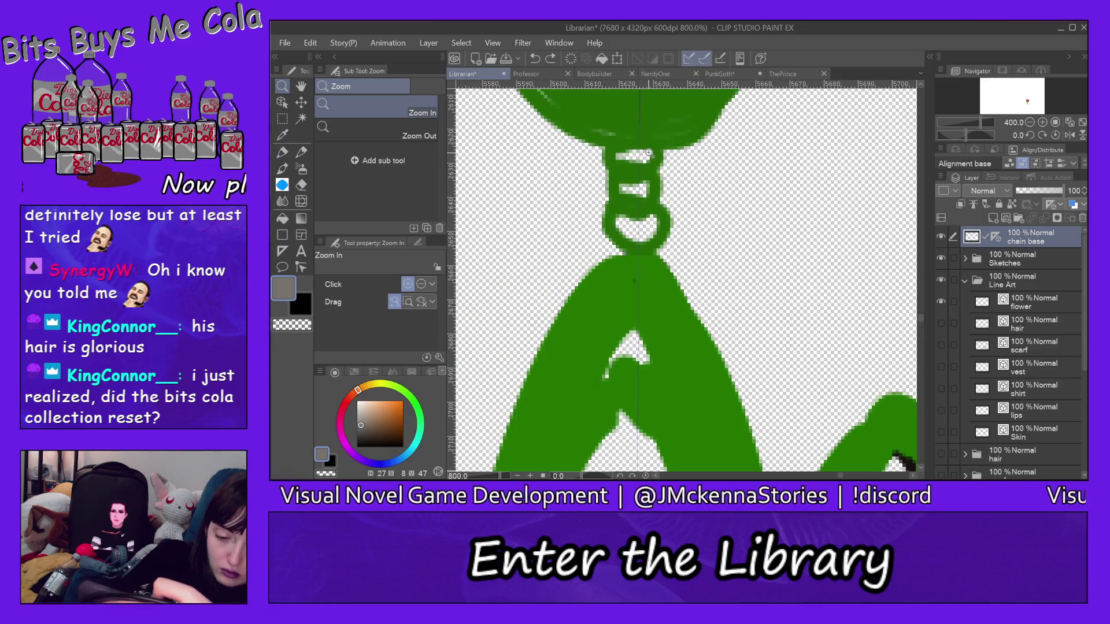
key("p")
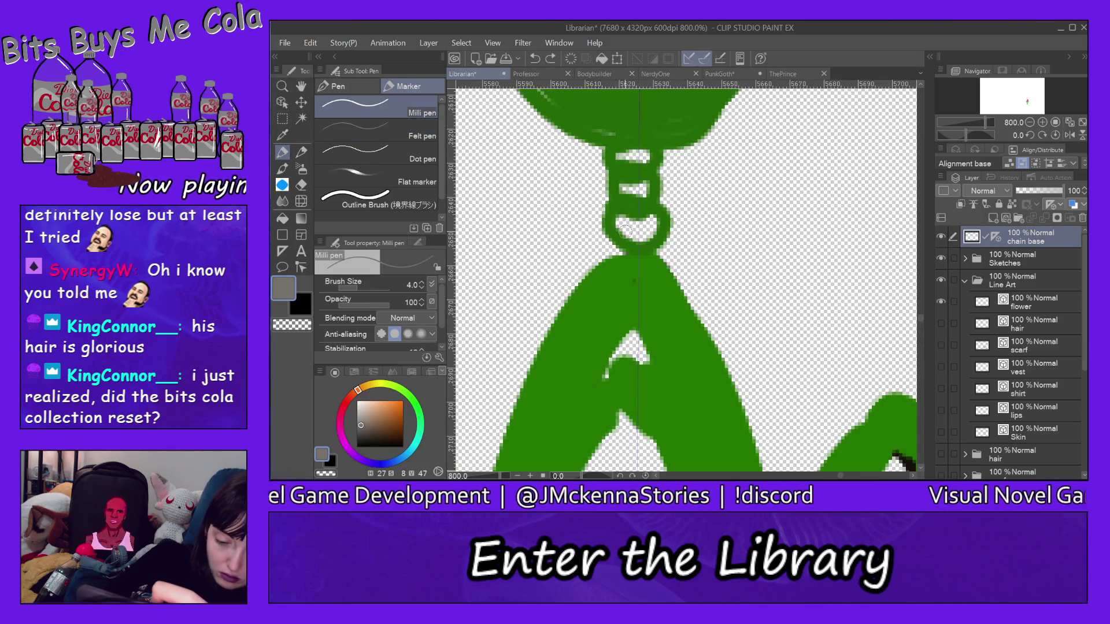
mouse_move(641, 212)
left_mouse_down()
mouse_move(659, 231)
mouse_move(646, 250)
mouse_move(652, 215)
mouse_move(634, 210)
mouse_move(648, 196)
left_mouse_up()
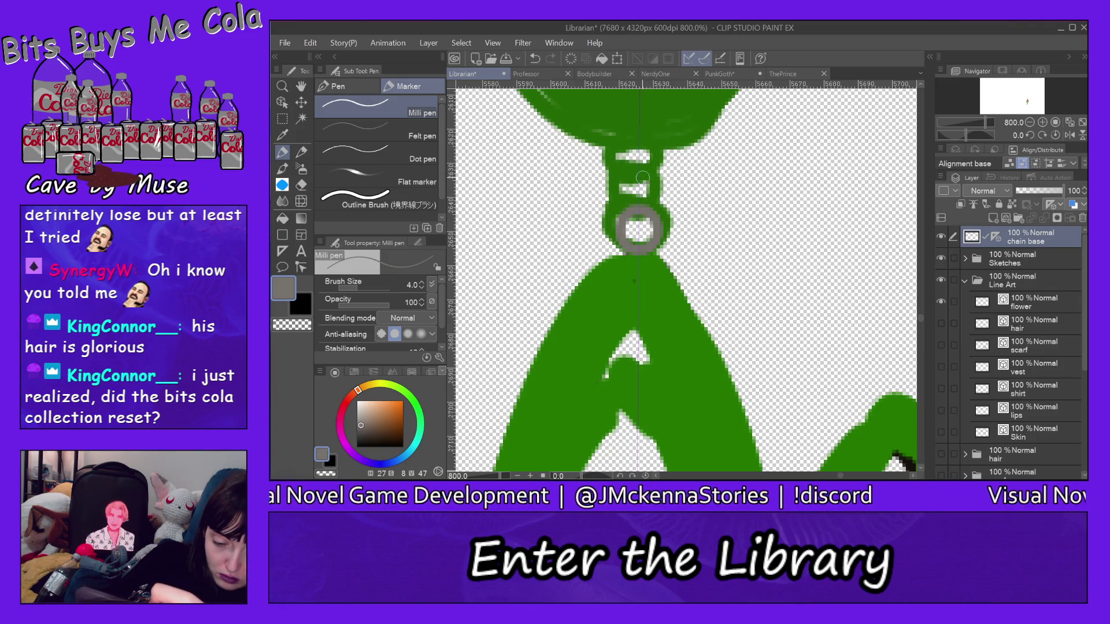
left_click_drag(642, 177, 653, 204)
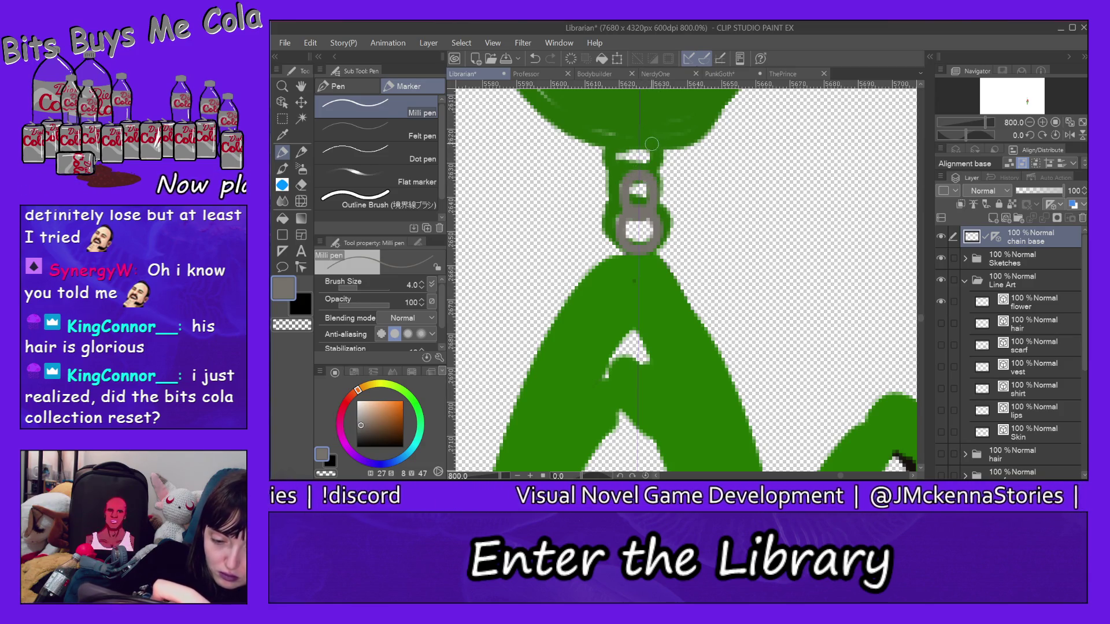
mouse_move(652, 144)
left_mouse_down()
mouse_move(625, 146)
mouse_move(663, 154)
mouse_move(658, 177)
mouse_move(640, 185)
left_mouse_up()
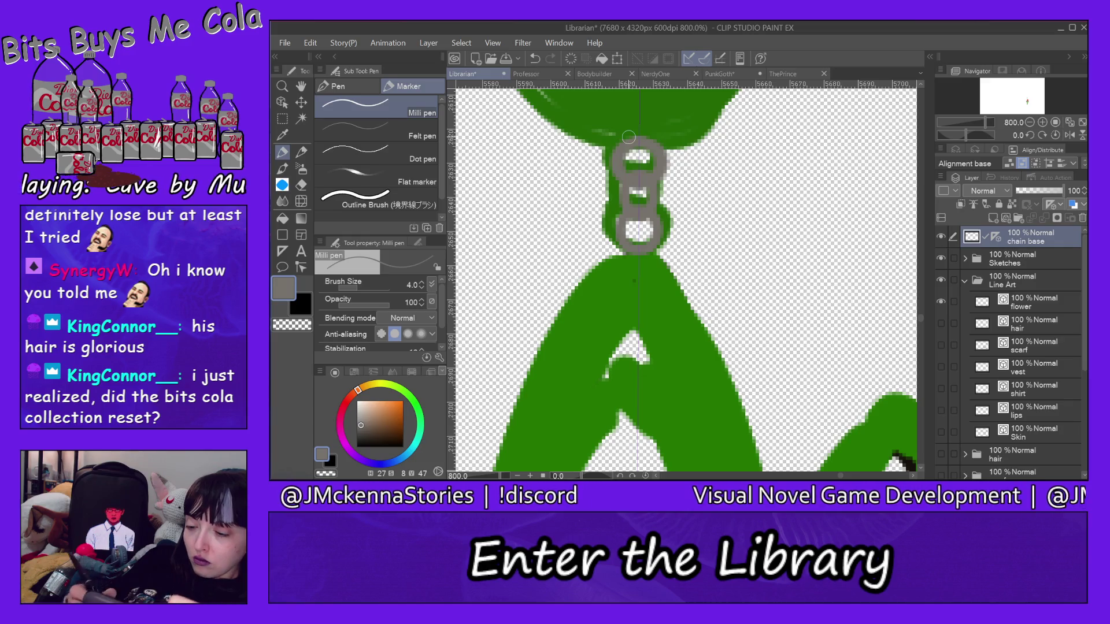
Add a new vector layer and an 'earring' folder, then move the chain layers into it
left_click(1006, 217)
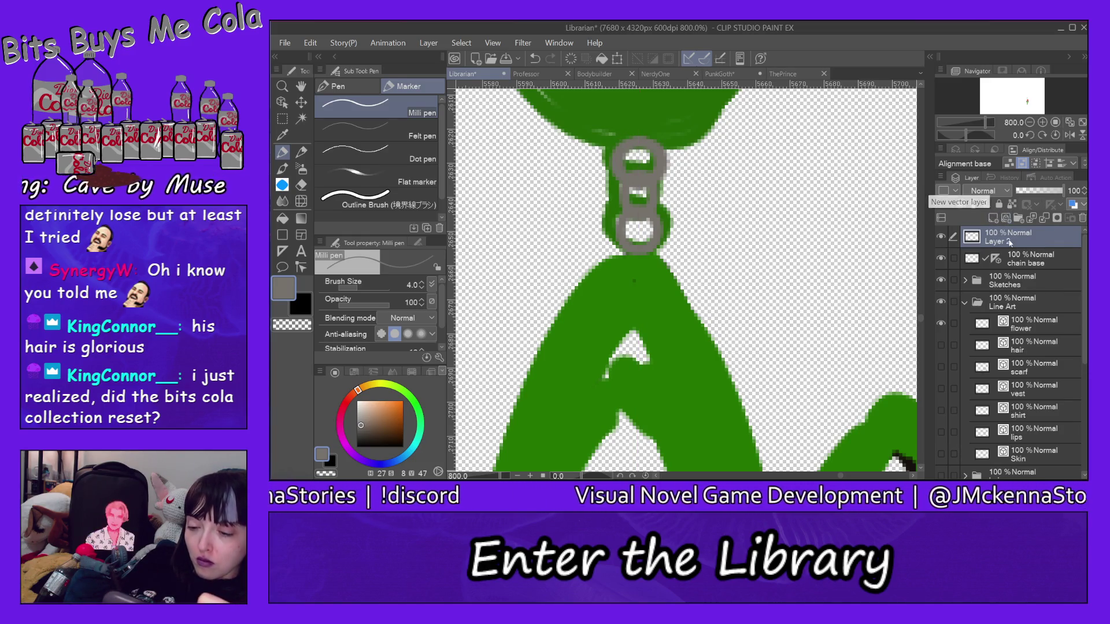
left_click(1020, 218)
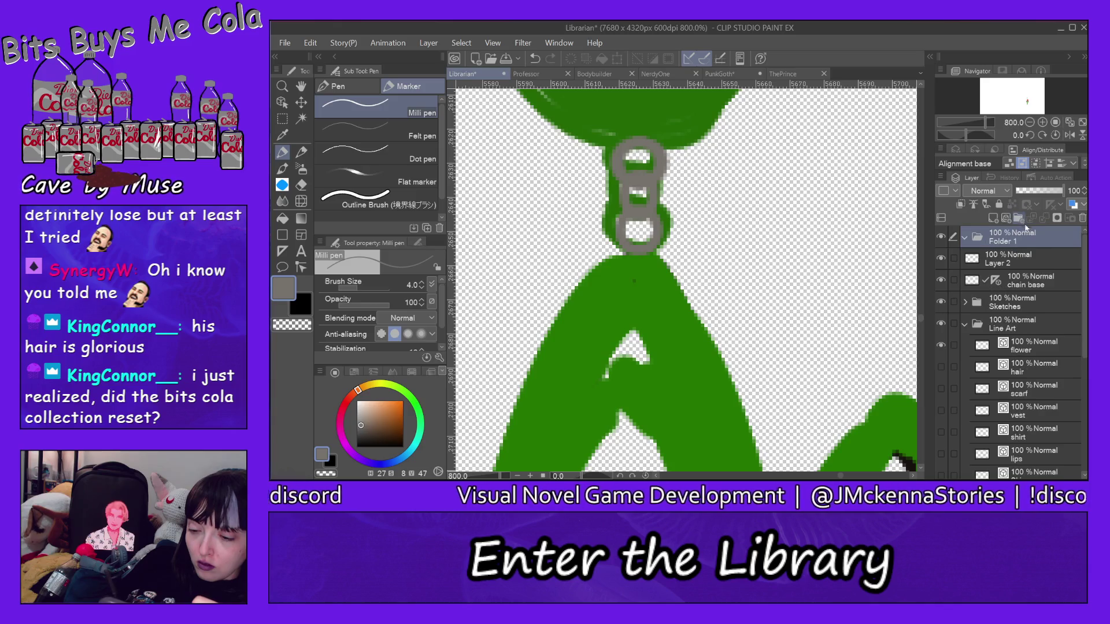
double_click(1013, 241)
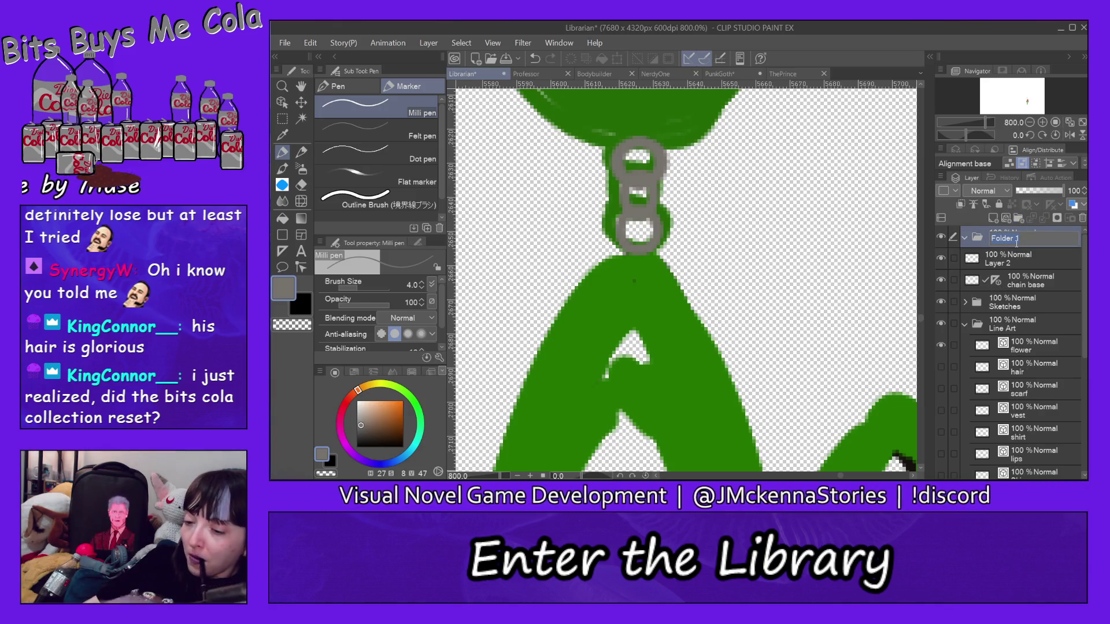
type("earring")
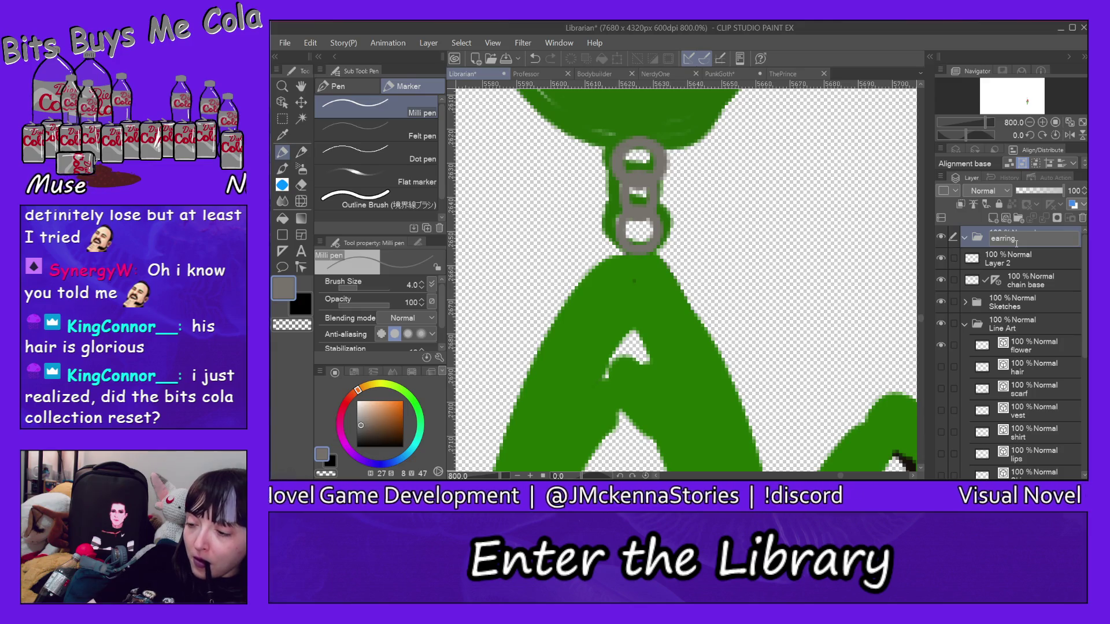
key("Return")
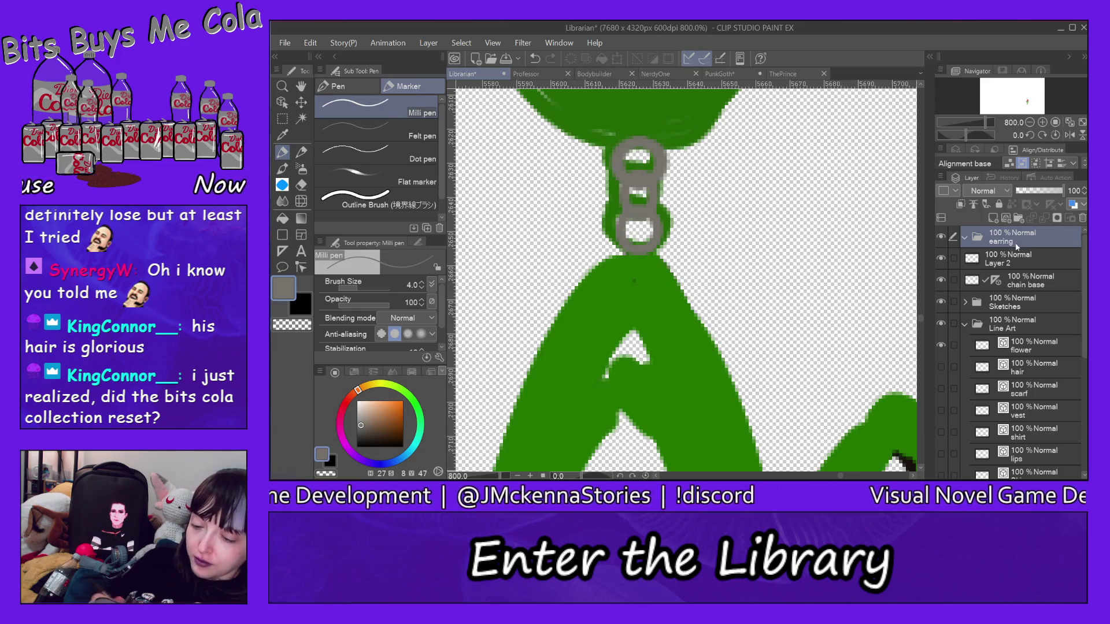
mouse_move(1030, 283)
left_mouse_down()
mouse_move(1029, 251)
mouse_move(1019, 258)
left_mouse_up()
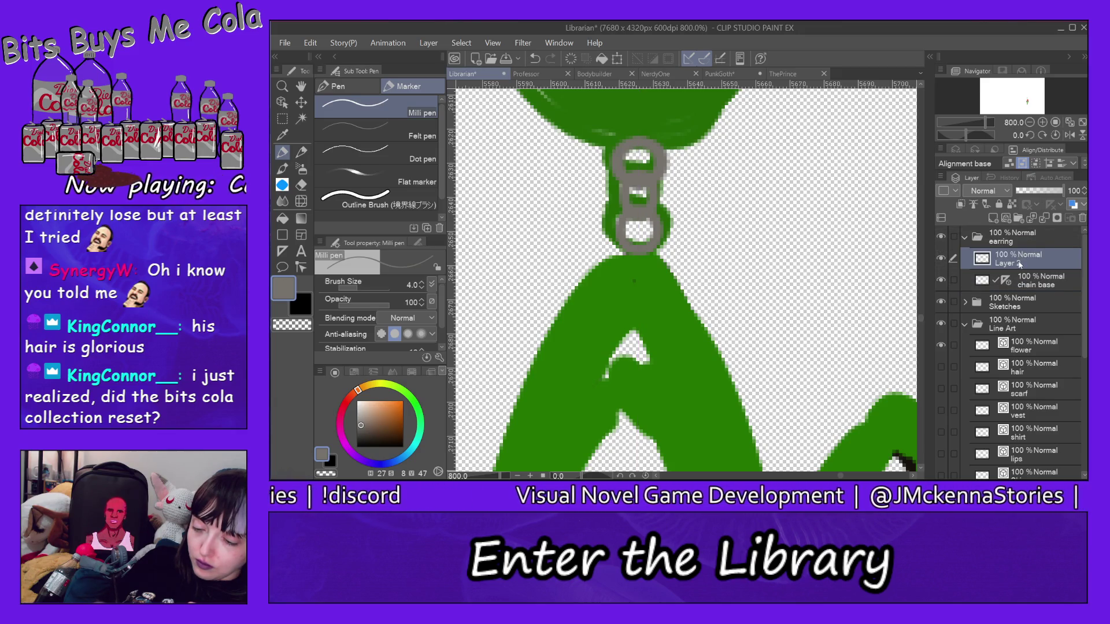
Rename Layer 2 to 'c lite', pick a lighter grey, and set brush size 2.6
double_click(1020, 264)
type("c")
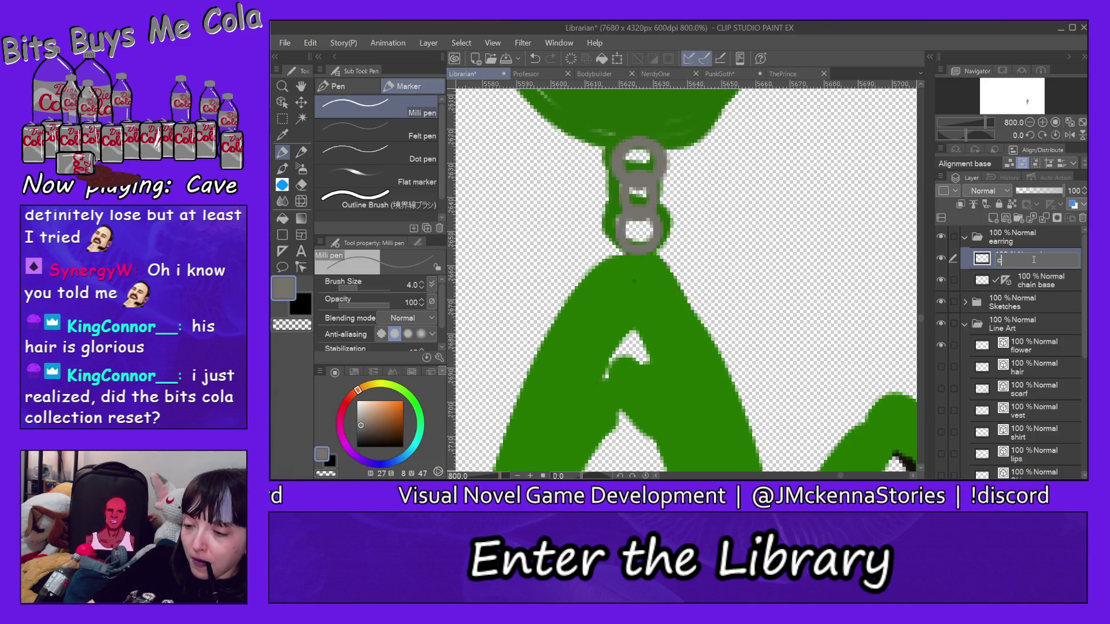
type(" lite")
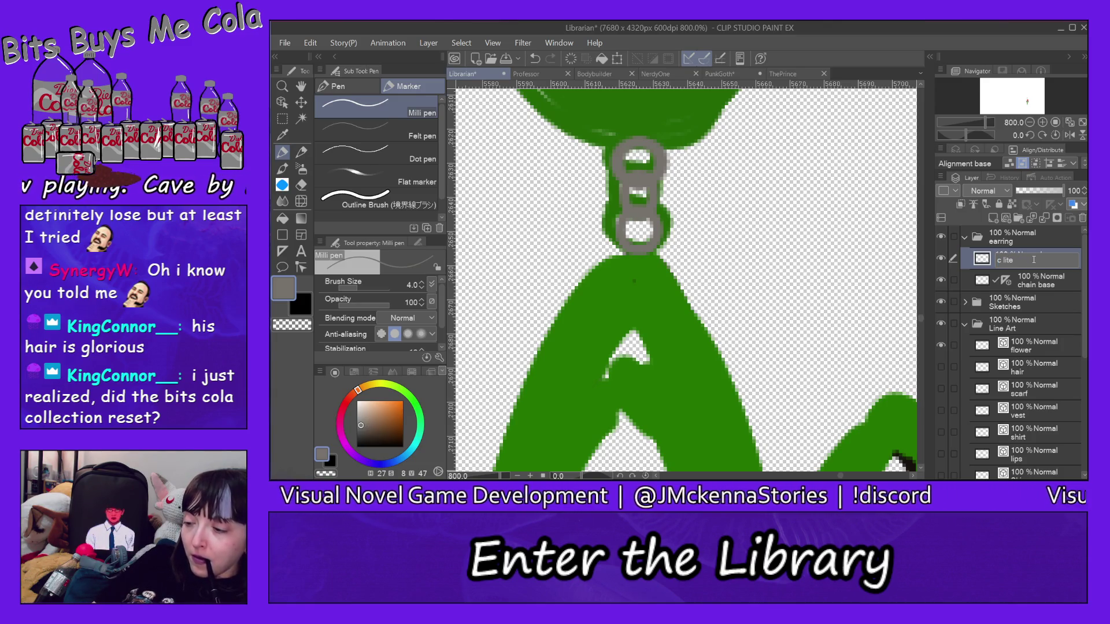
key("Return")
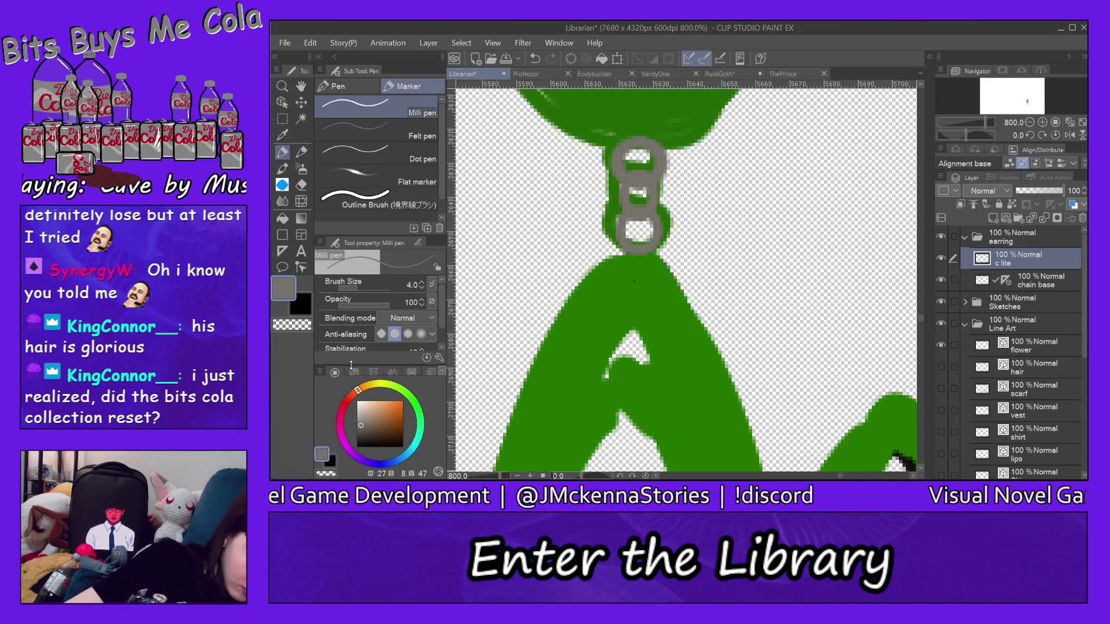
left_click(361, 418)
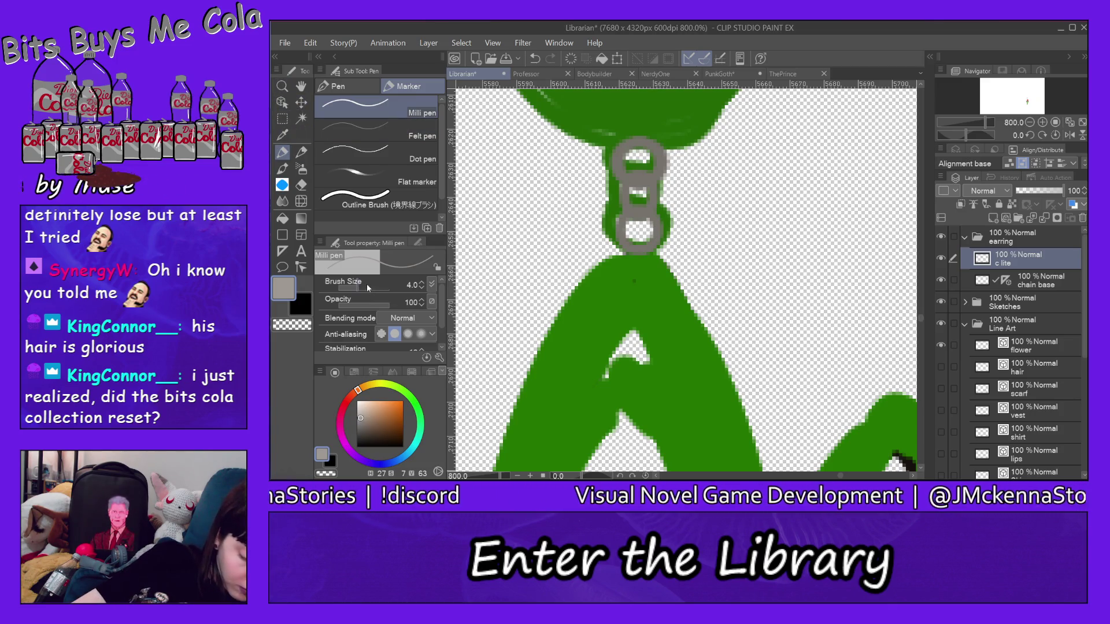
left_click_drag(367, 284, 355, 285)
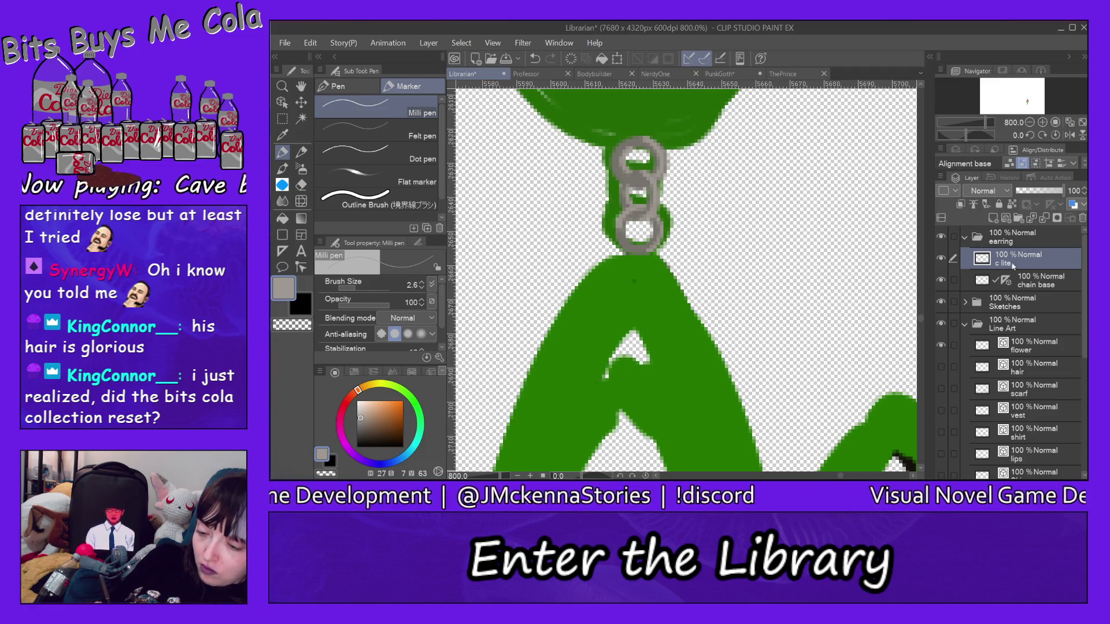
Add a new layer above 'c lite' and name it 'c dark'
left_click(993, 218)
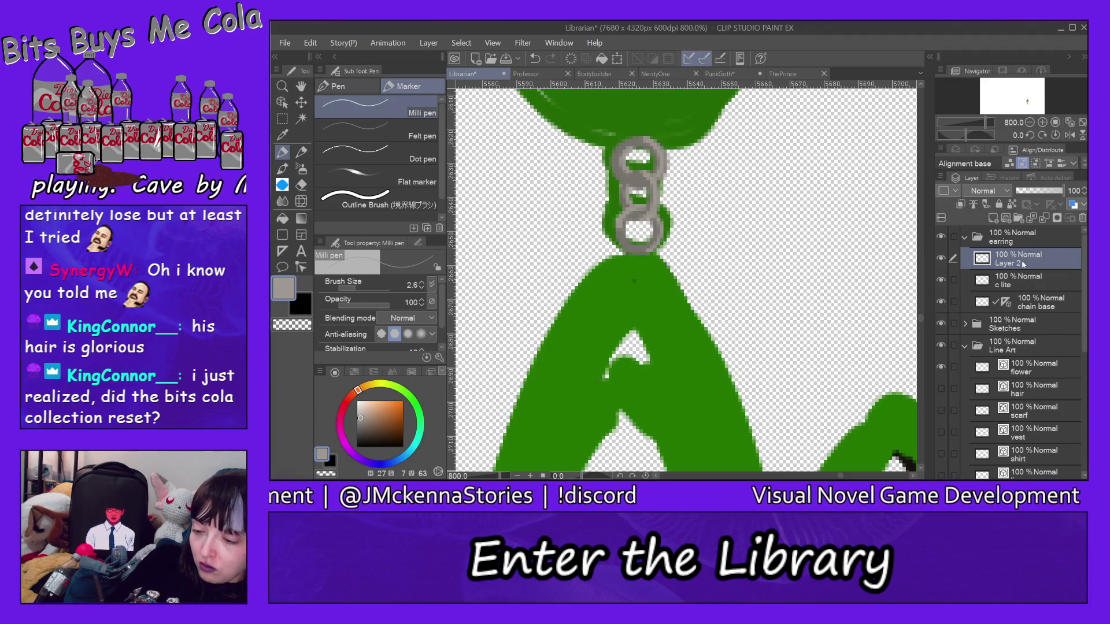
double_click(1022, 264)
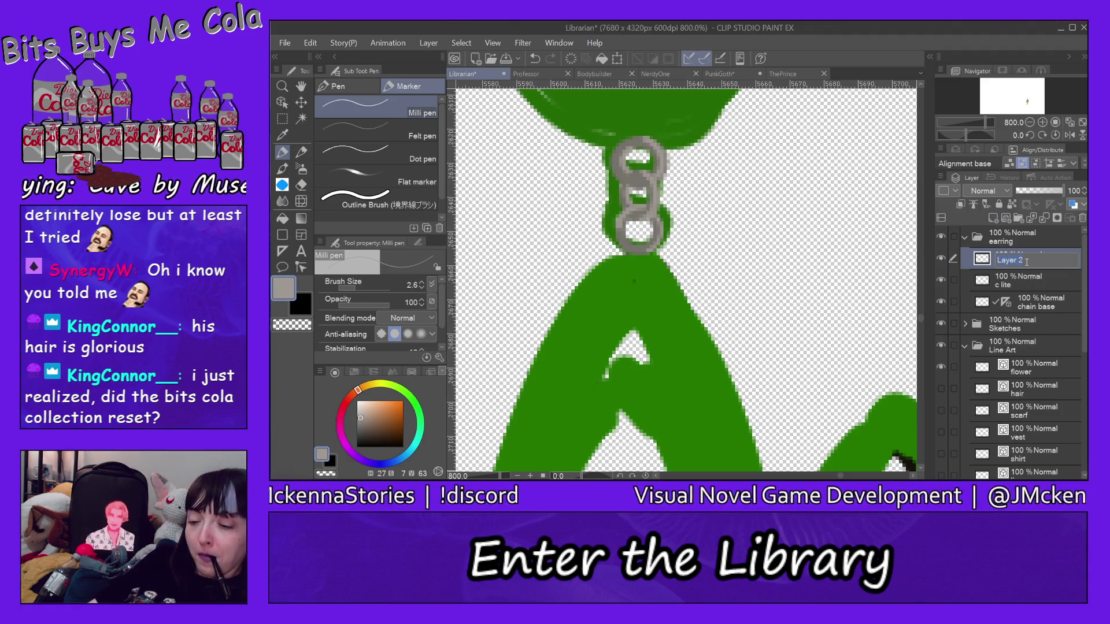
type("c dark")
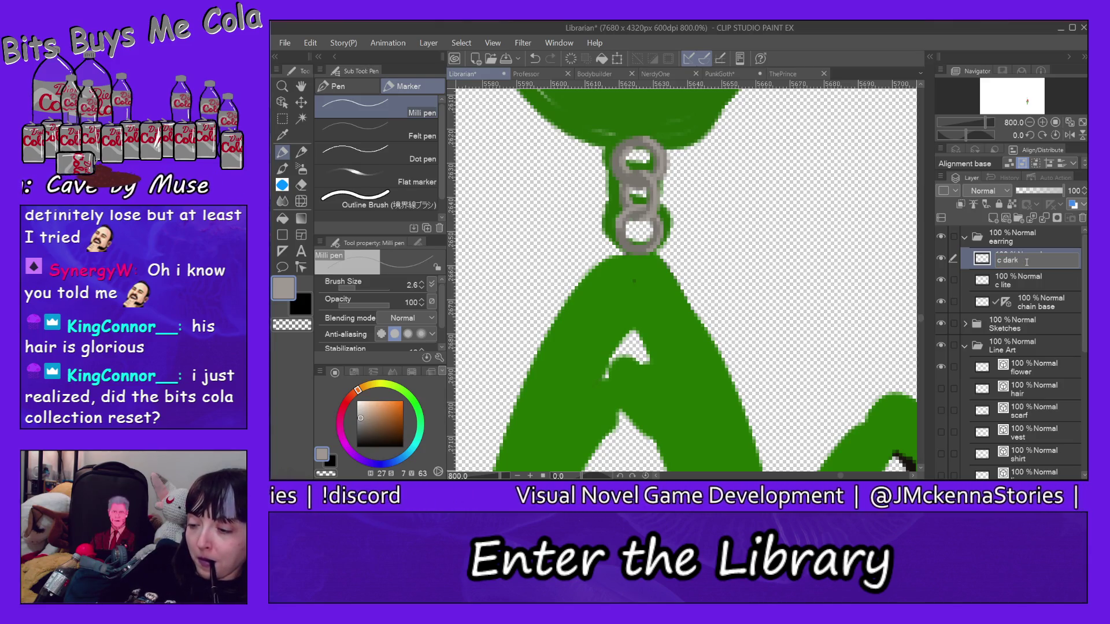
key("Return")
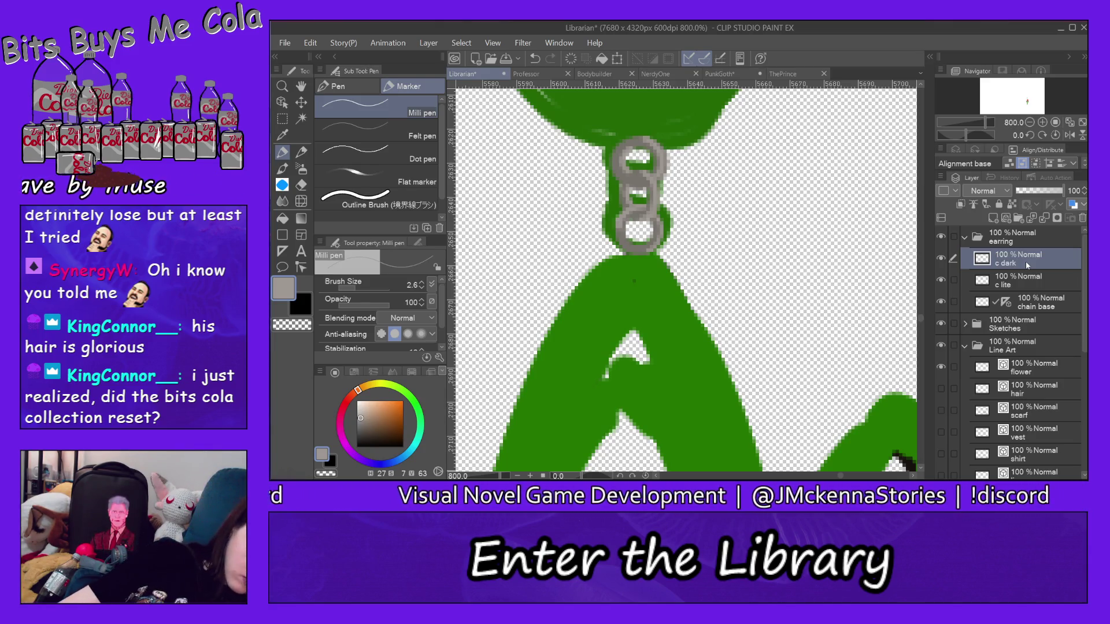
Pick a darker grey and shade the right and left edges of the lower chain link
left_click_drag(363, 425, 361, 431)
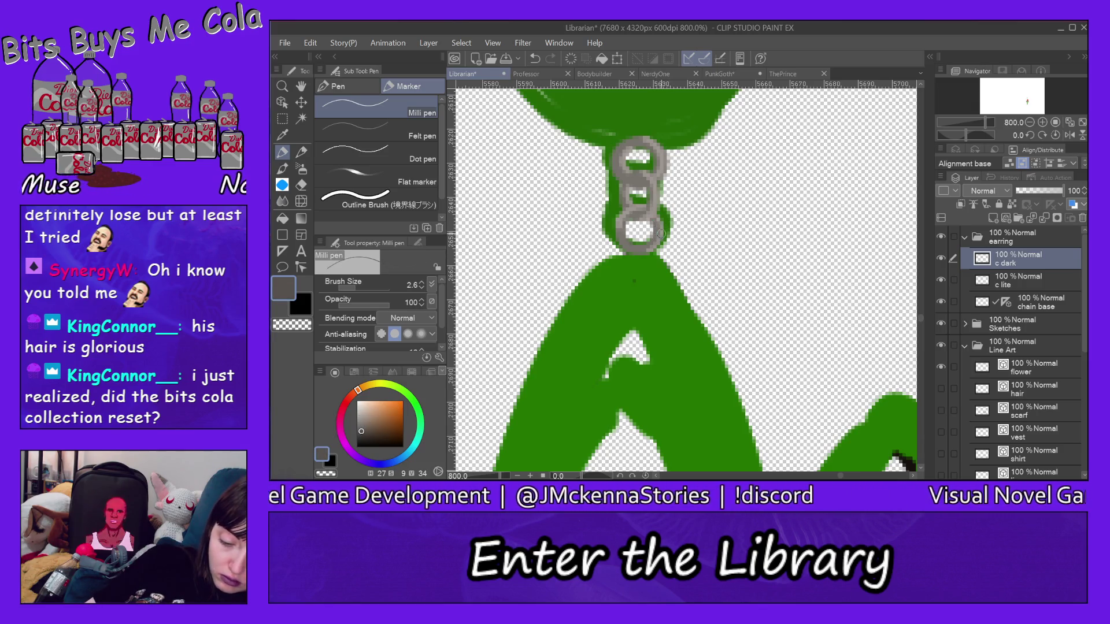
left_click_drag(652, 224, 650, 240)
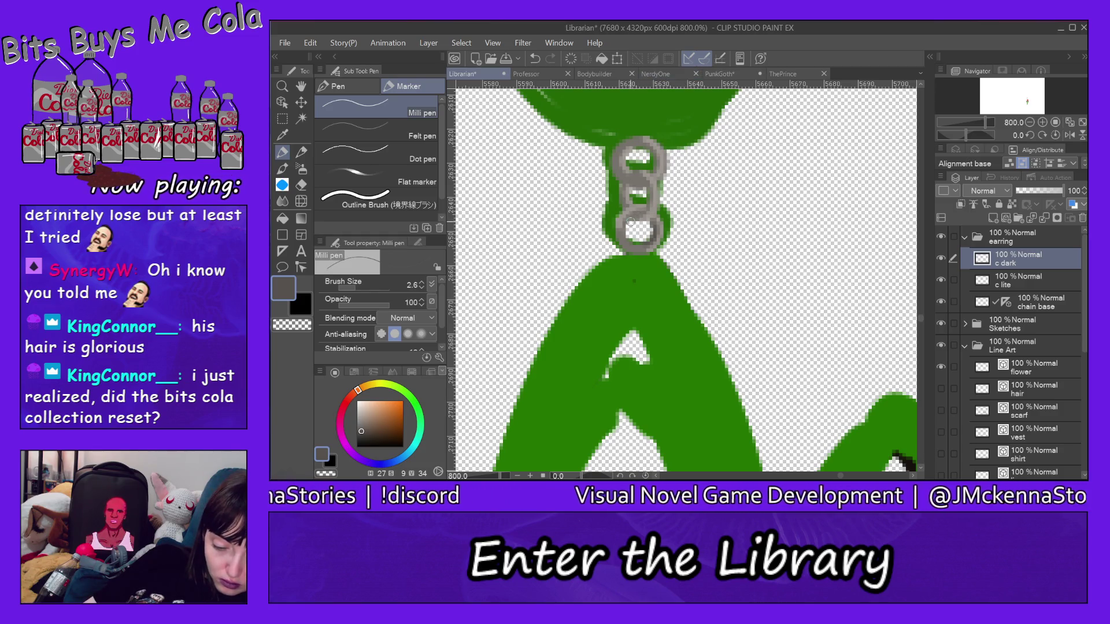
left_click_drag(636, 216, 626, 231)
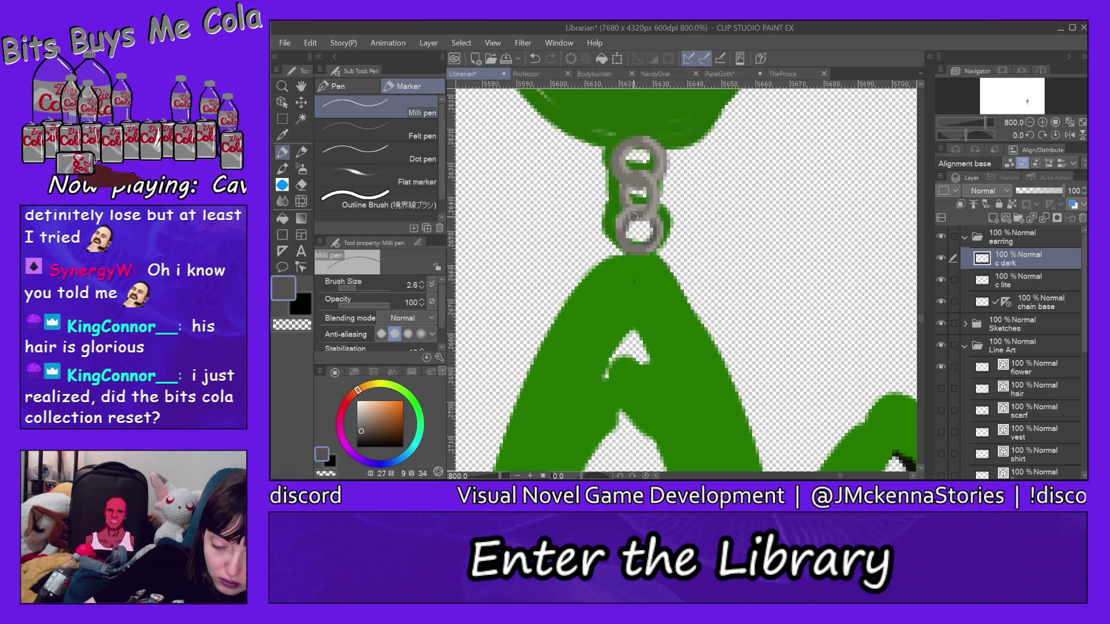
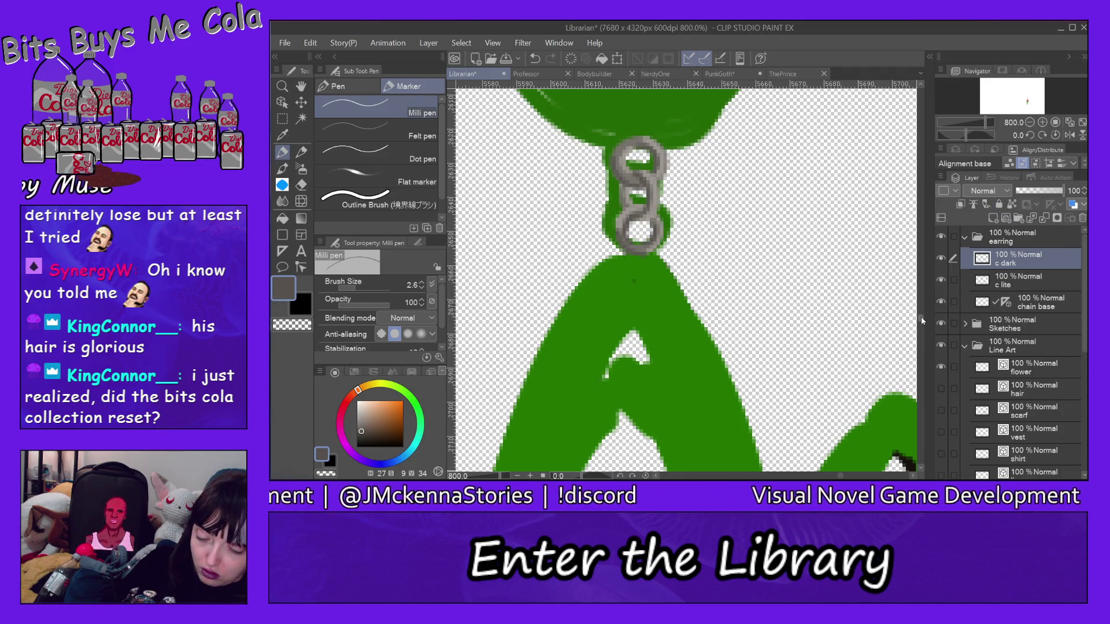
On the chain base layer, extend the grey chain upward from its top link in lighter grey
left_click_drag(921, 317, 923, 316)
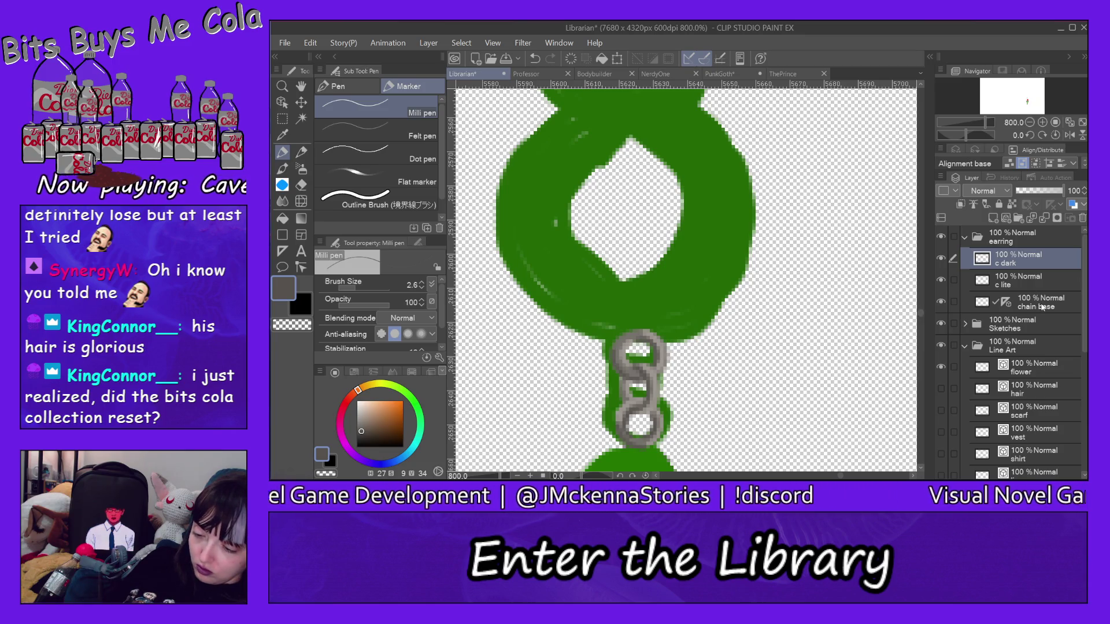
left_click(1042, 308)
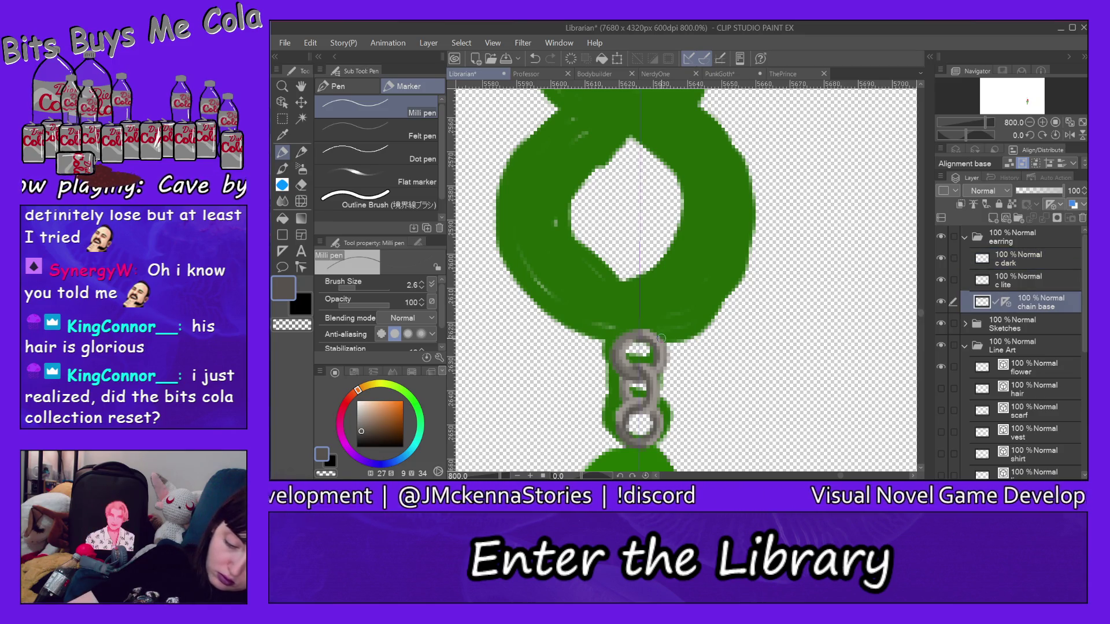
left_click(656, 333, "alt")
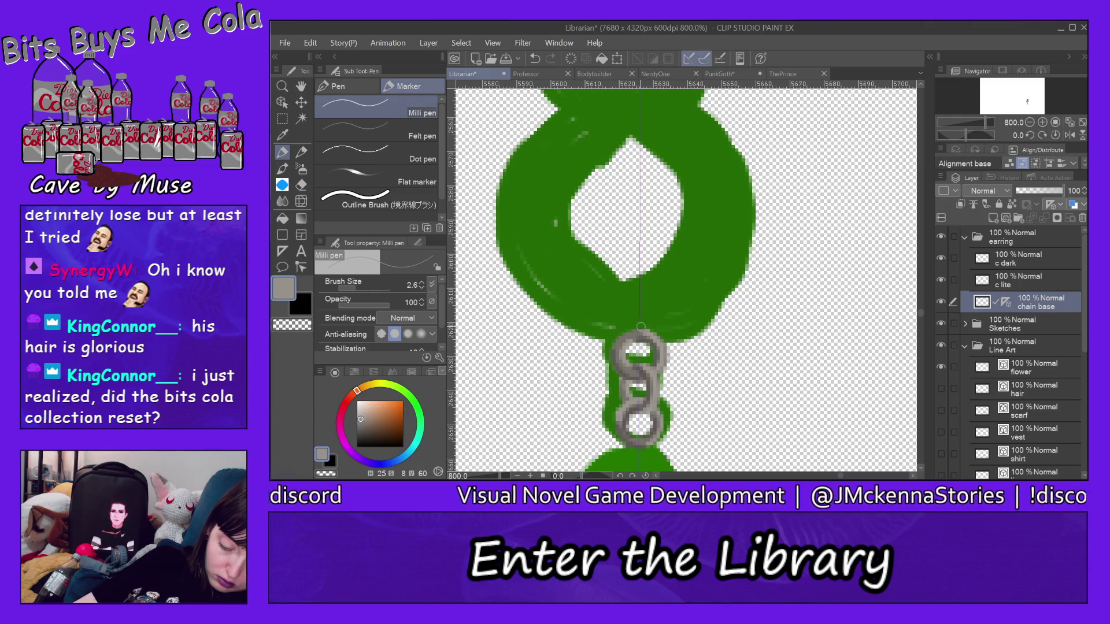
left_click_drag(643, 324, 640, 338)
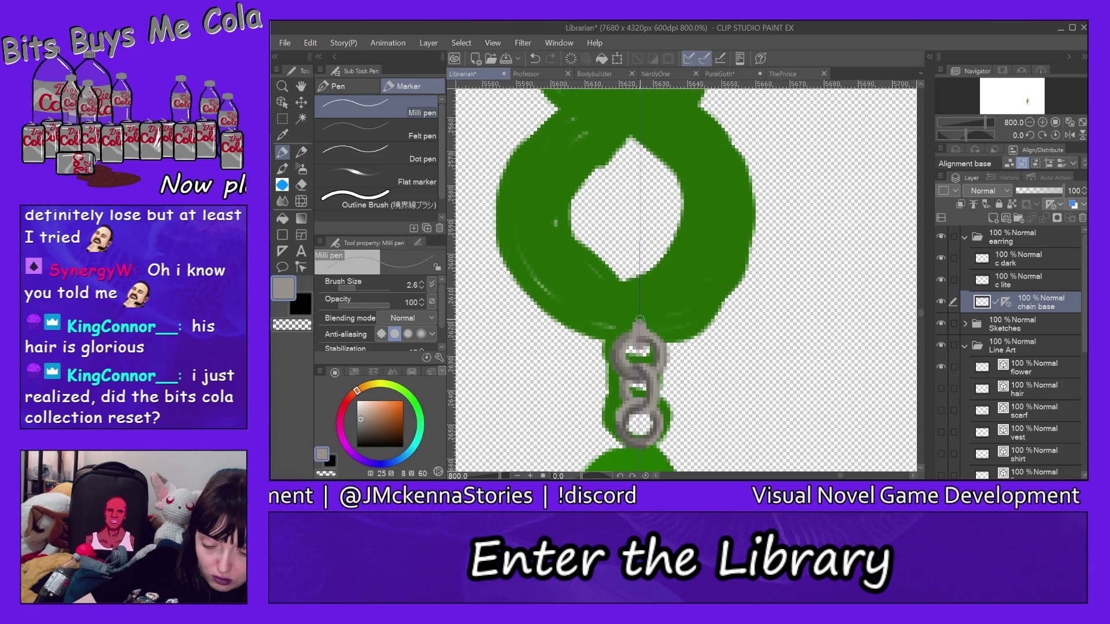
Sample the chain's lighter and darker greys across the chain base, c lite and c dark layers
left_click(1017, 285)
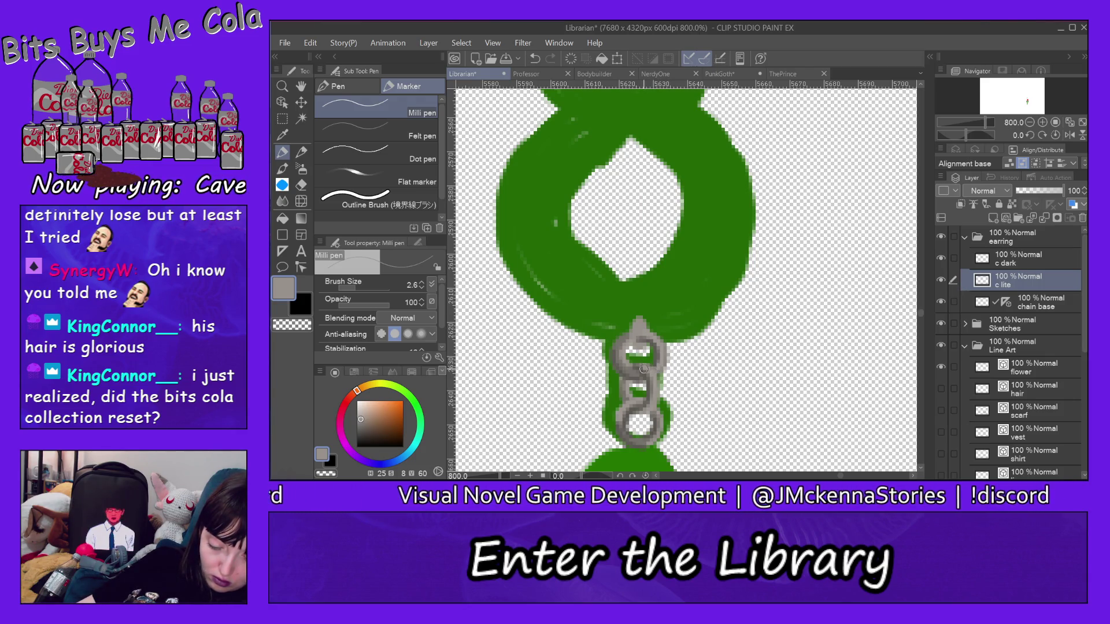
key("alt+bracketleft")
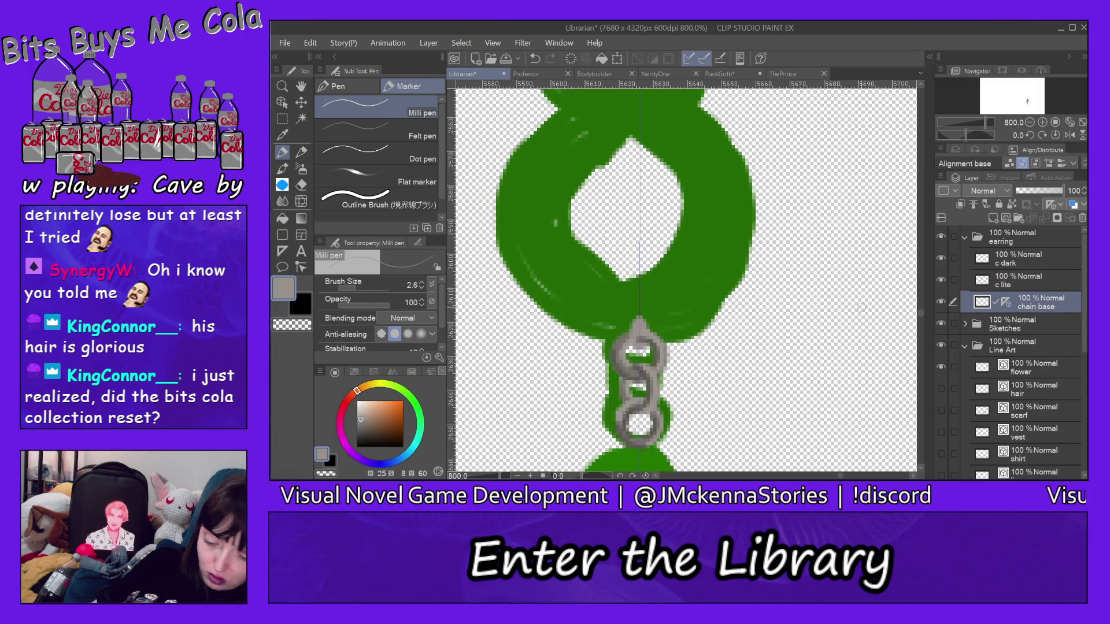
left_click(634, 366, "alt")
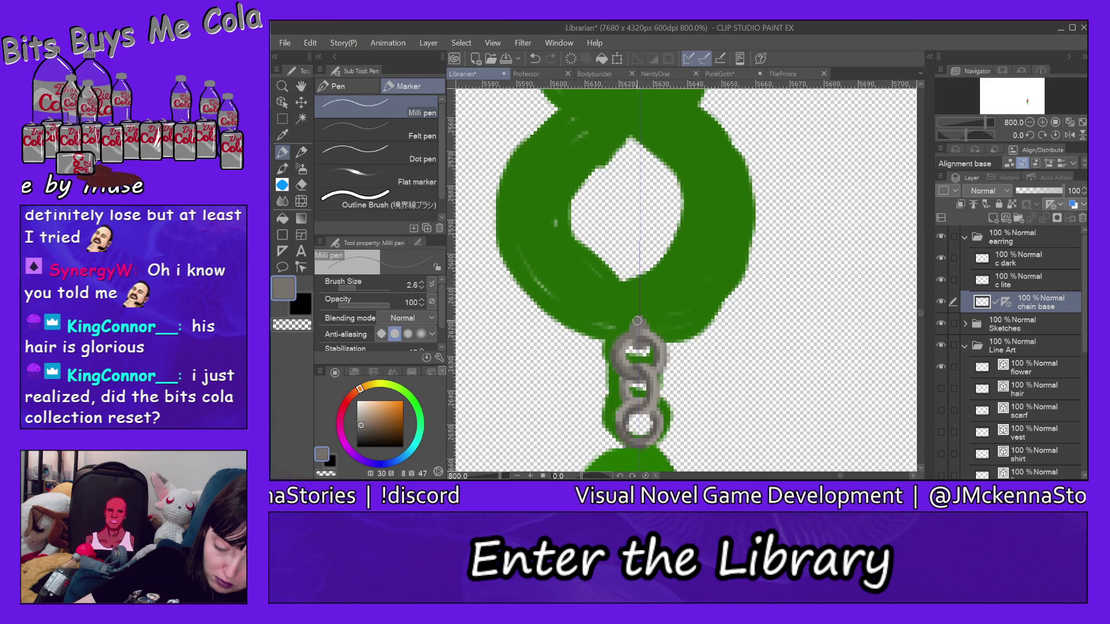
left_click(1033, 287)
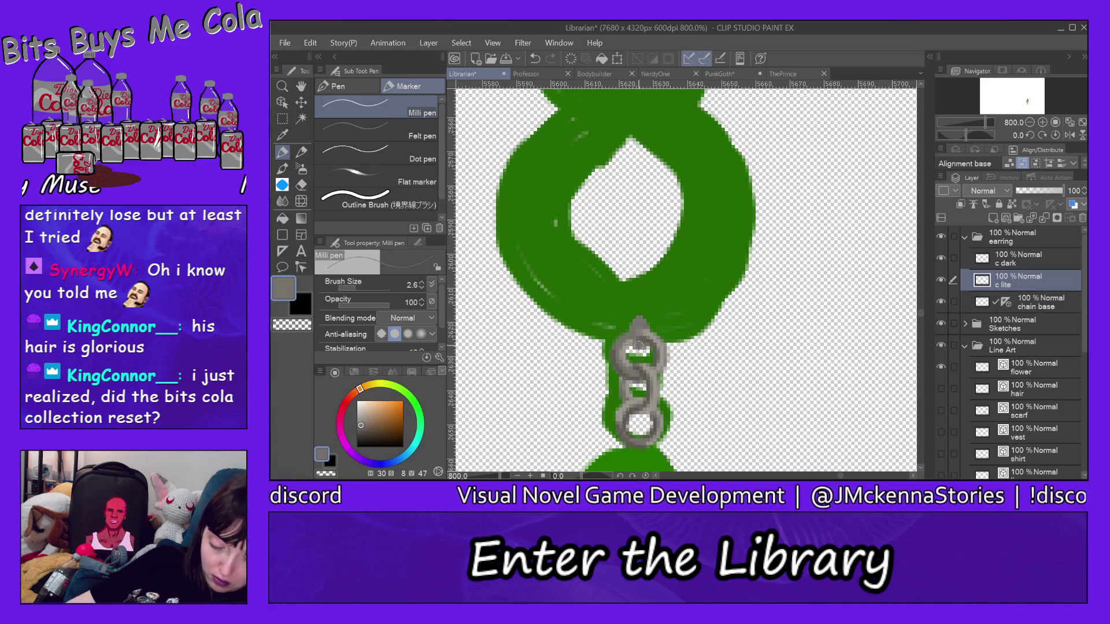
left_click(630, 358, "alt")
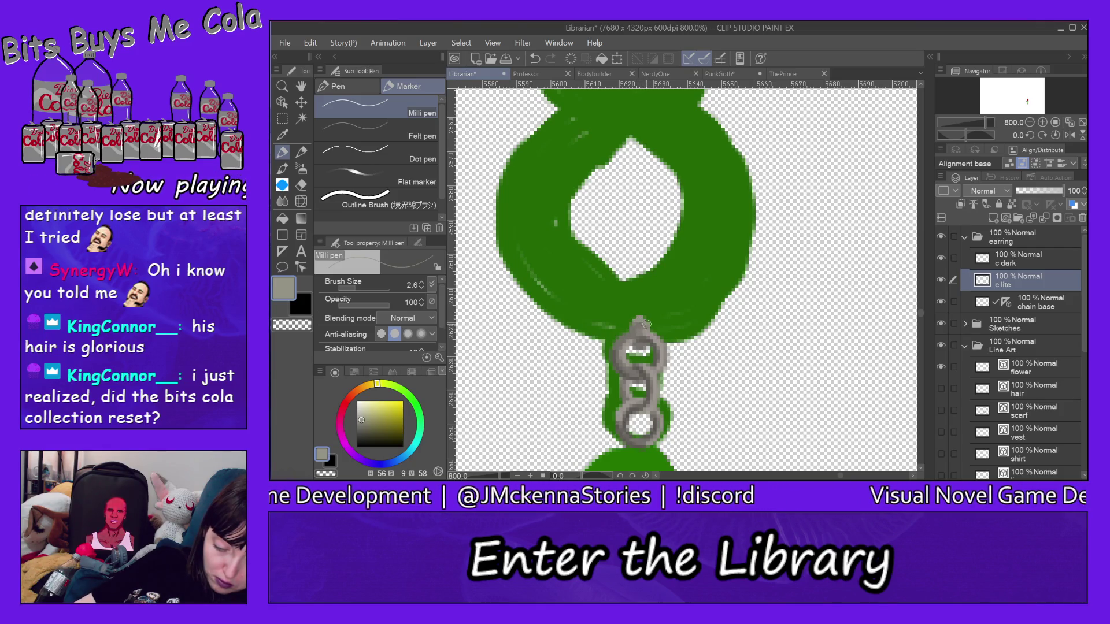
key("alt+bracketright")
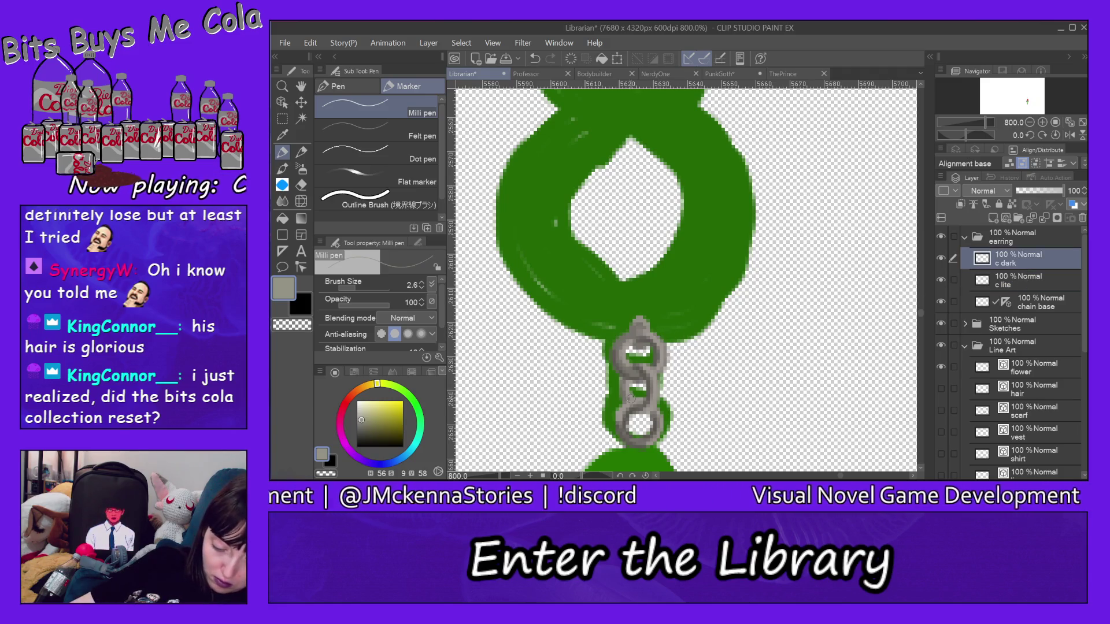
left_click(653, 376, "alt")
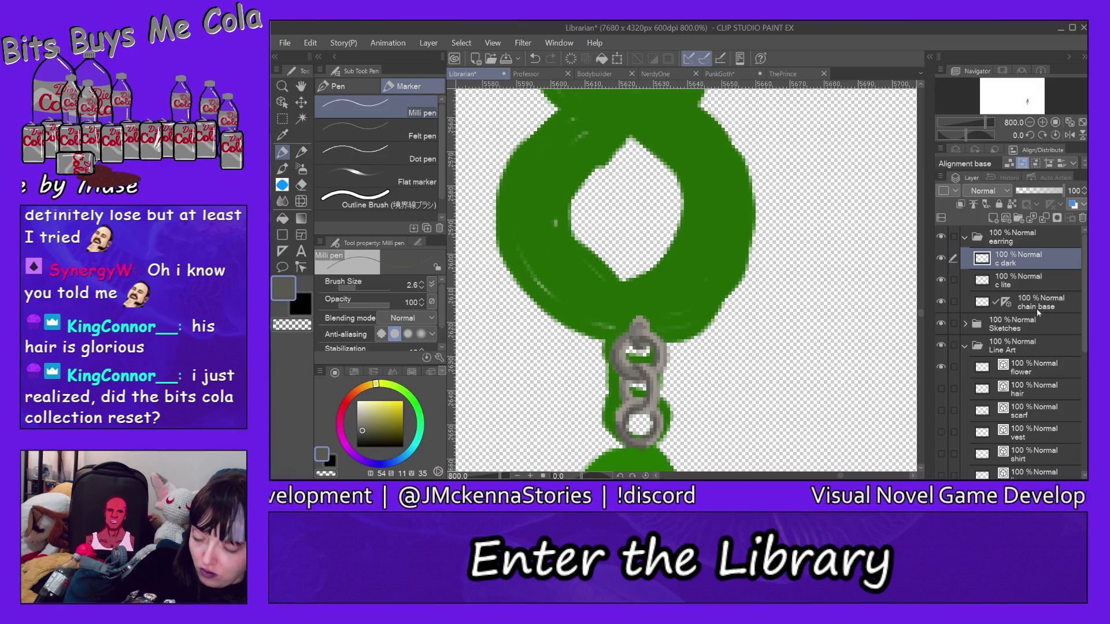
left_click(631, 368, "alt")
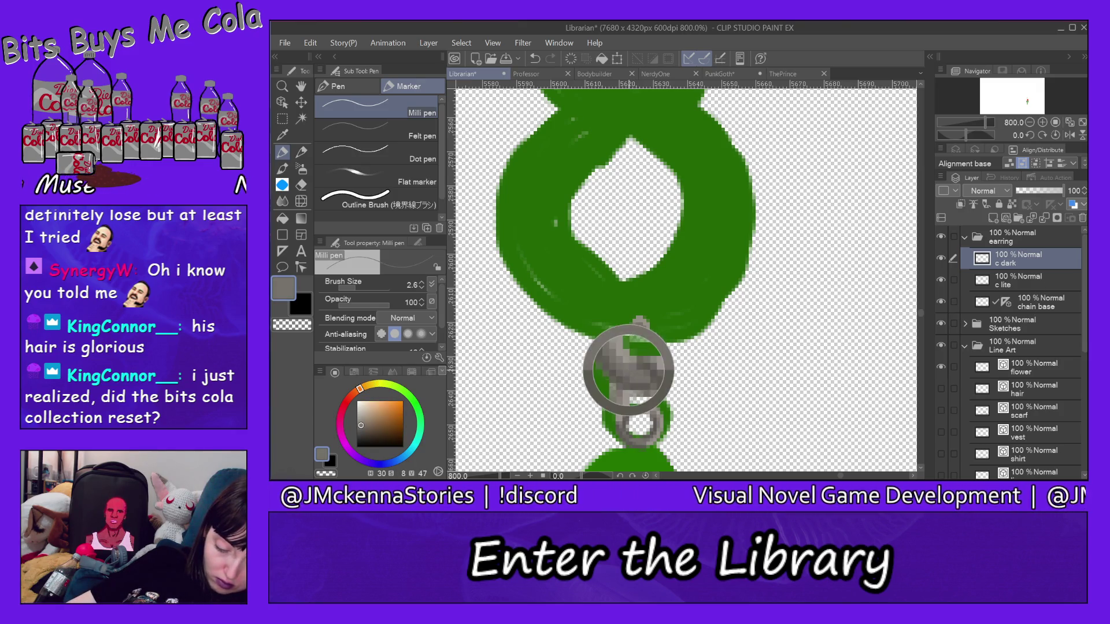
Create a layer named 'gem b rim base' above c dark and make it the active layer
left_click(994, 218)
double_click(1031, 264)
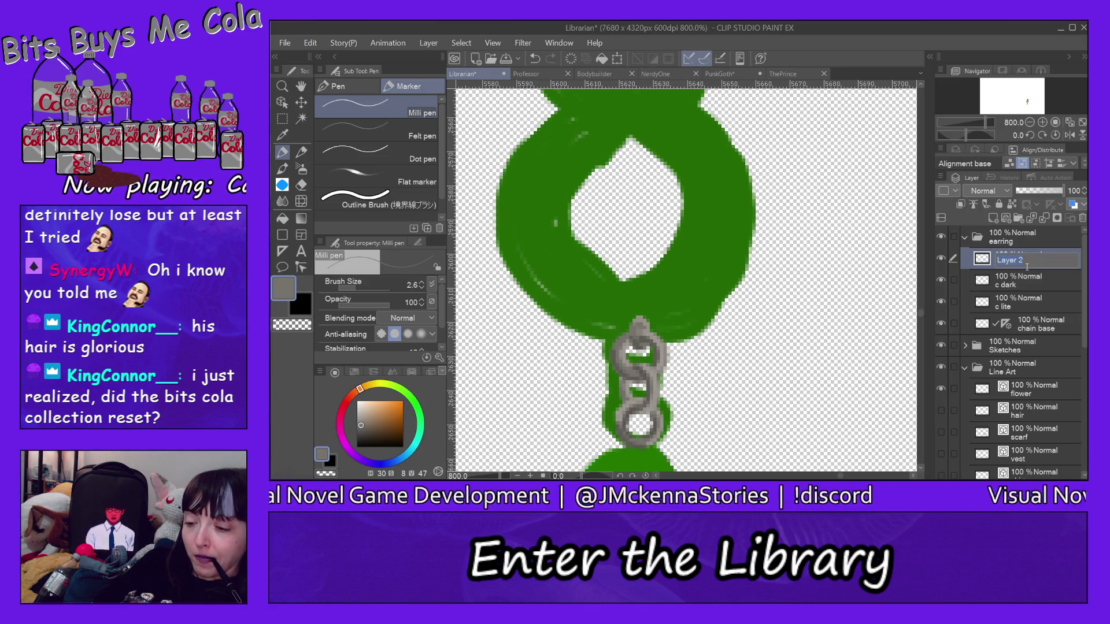
type("ge")
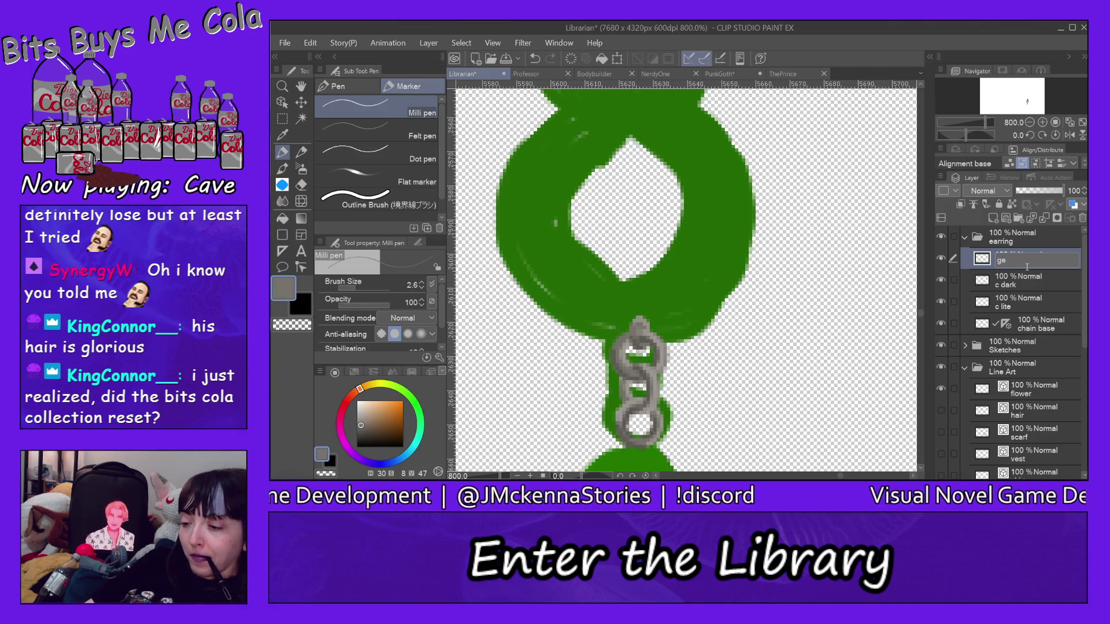
type("m b base")
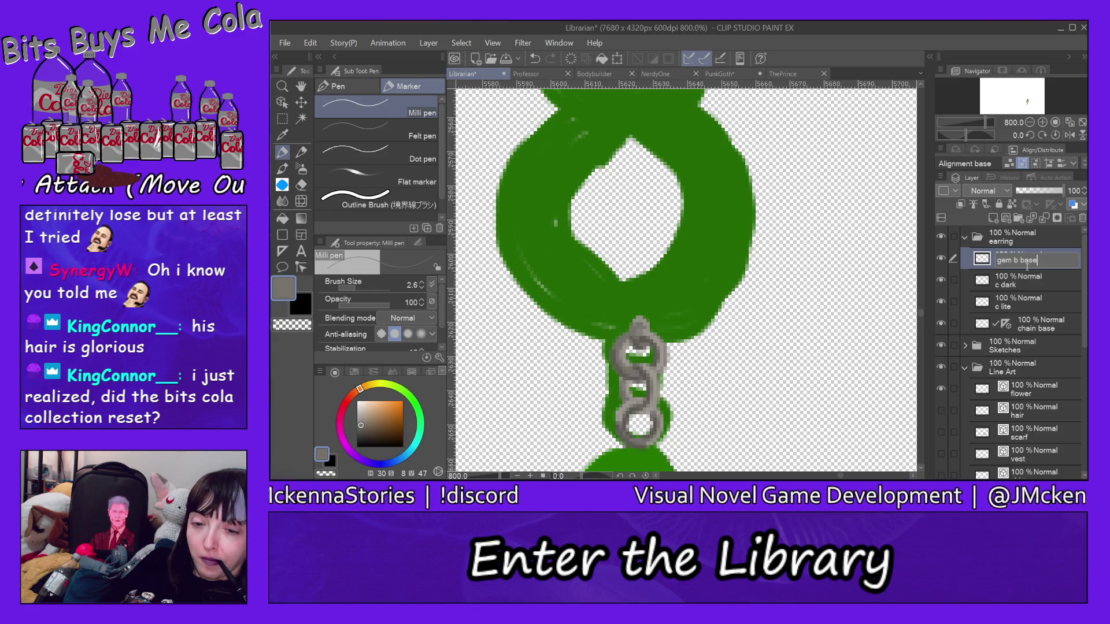
key("BackSpace")
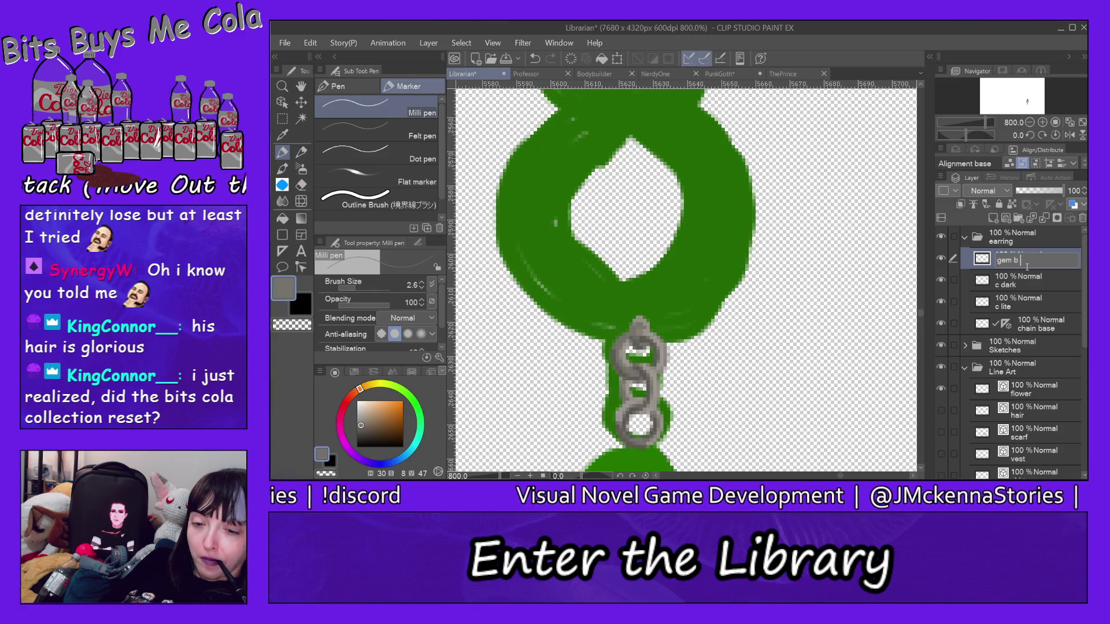
type("rim base")
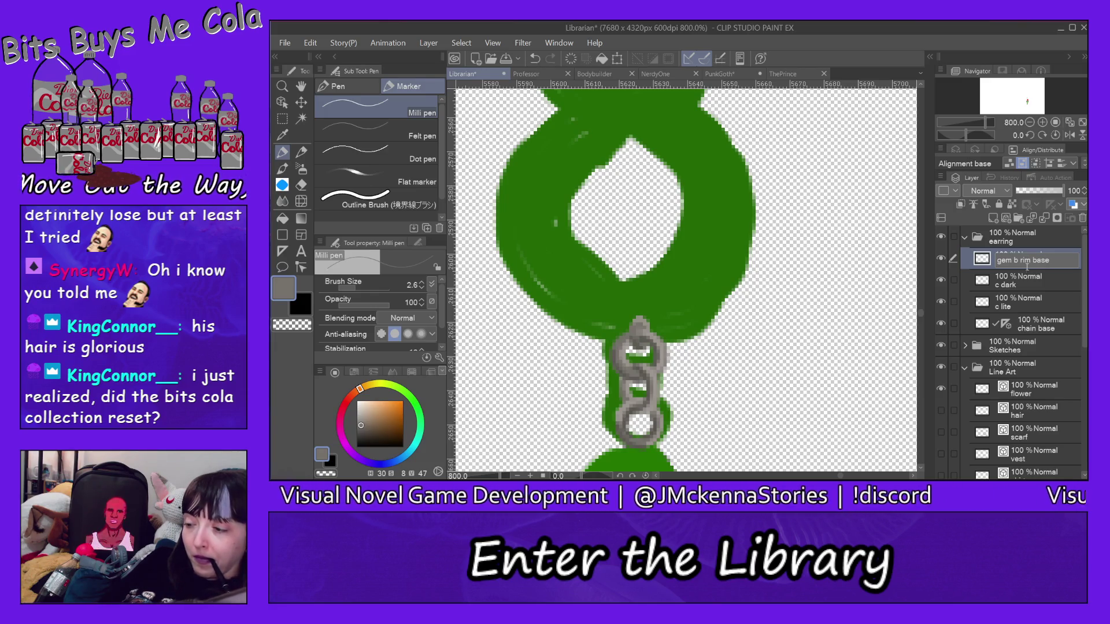
key("Return")
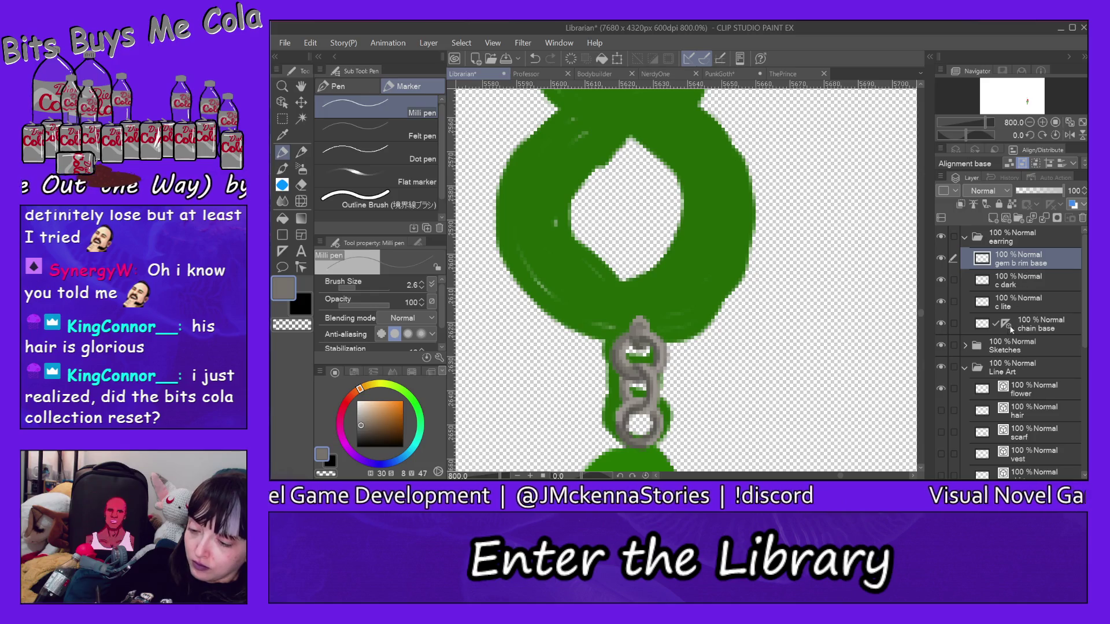
left_click(1009, 327)
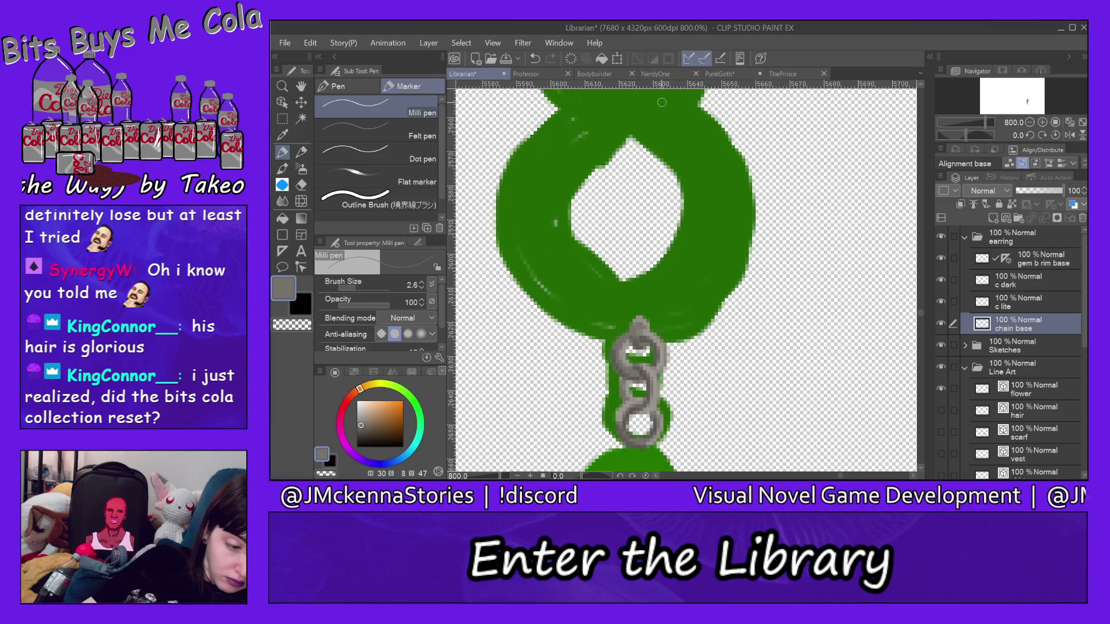
left_click(1041, 266)
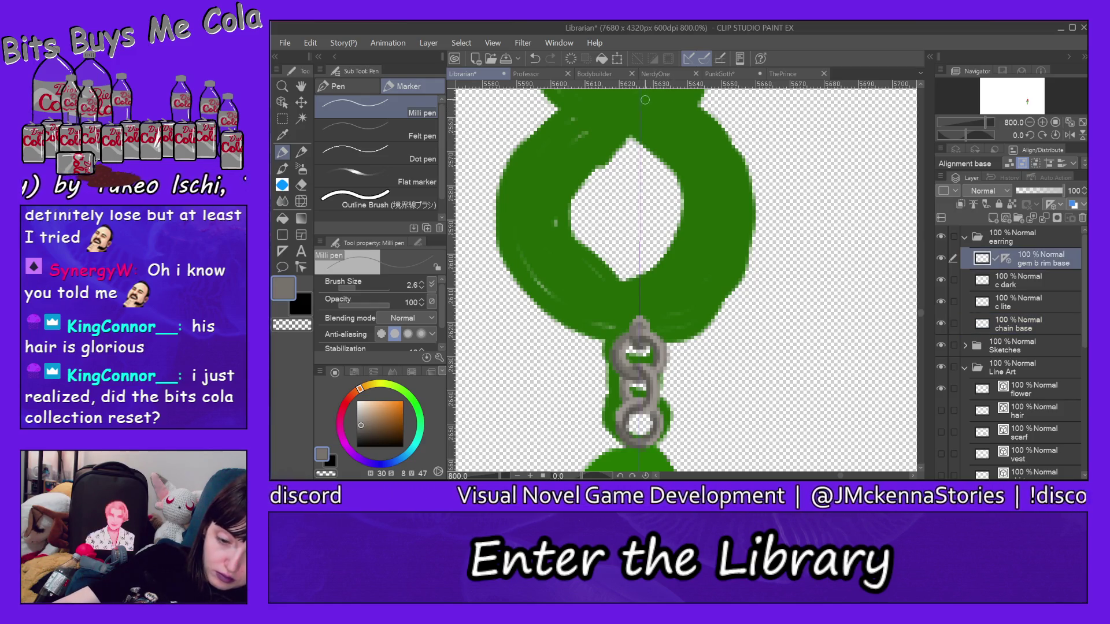
Trace a mirrored grey arc around the green ring, then choose golden yellow
mouse_move(643, 100)
left_mouse_down()
mouse_move(724, 142)
mouse_move(743, 216)
mouse_move(730, 283)
mouse_move(687, 325)
mouse_move(649, 335)
left_mouse_up()
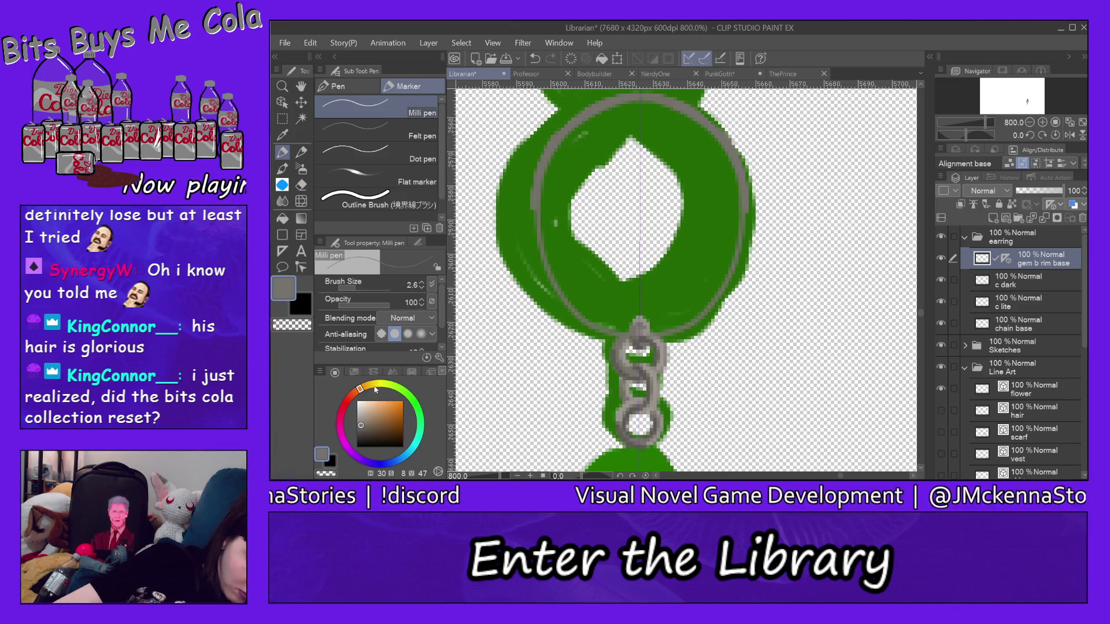
left_click(370, 385)
left_click(403, 400)
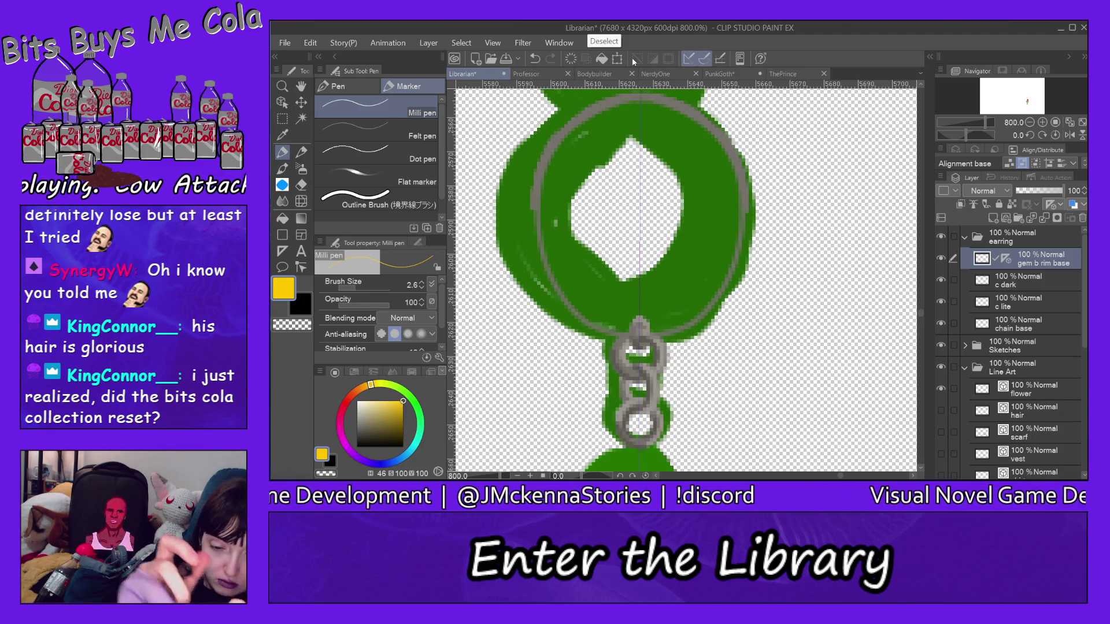
Paint the yellow rim symmetrically over the ring's top, sides and bottom
mouse_move(539, 200)
left_mouse_down()
mouse_move(552, 143)
mouse_move(581, 119)
mouse_move(543, 154)
mouse_move(592, 111)
mouse_move(563, 142)
mouse_move(605, 107)
mouse_move(651, 99)
mouse_move(682, 113)
mouse_move(639, 95)
mouse_move(691, 110)
left_mouse_up()
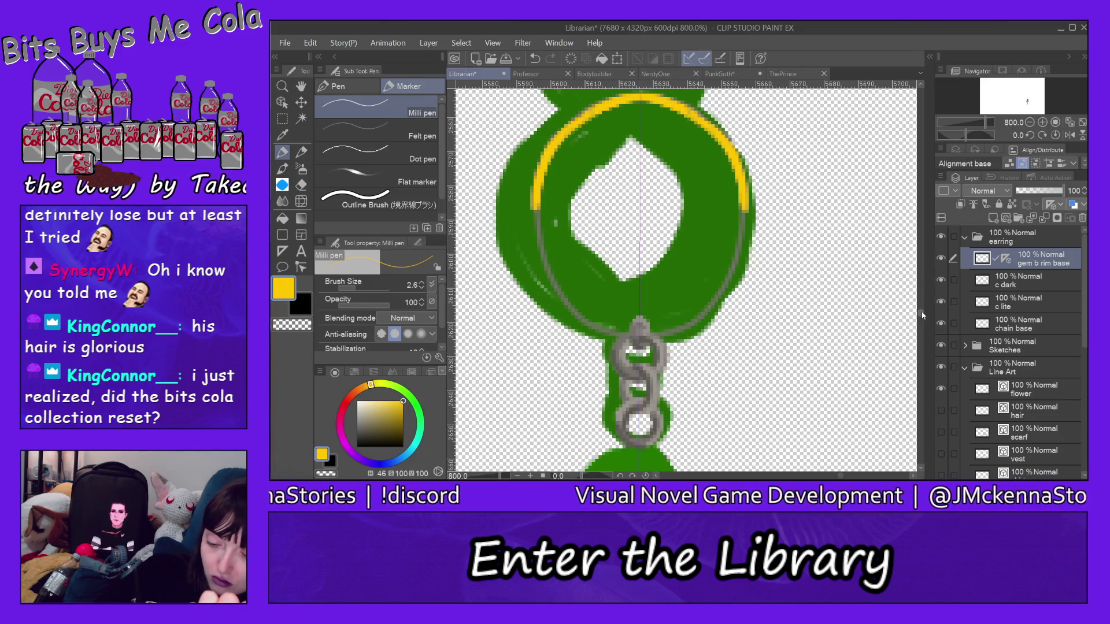
scroll(922, 310, "up", 6)
scroll(922, 309, "down", 5)
scroll(922, 310, "up", 1)
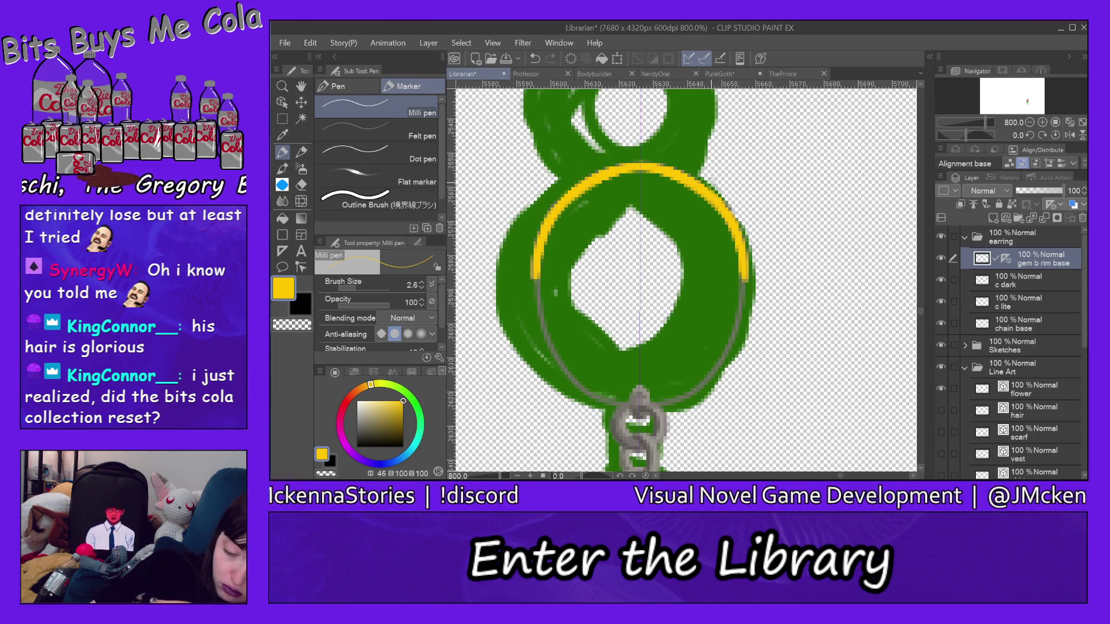
mouse_move(732, 330)
left_mouse_down()
mouse_move(732, 344)
mouse_move(747, 261)
mouse_move(729, 353)
mouse_move(743, 296)
left_mouse_up()
left_click_drag(723, 358, 724, 363)
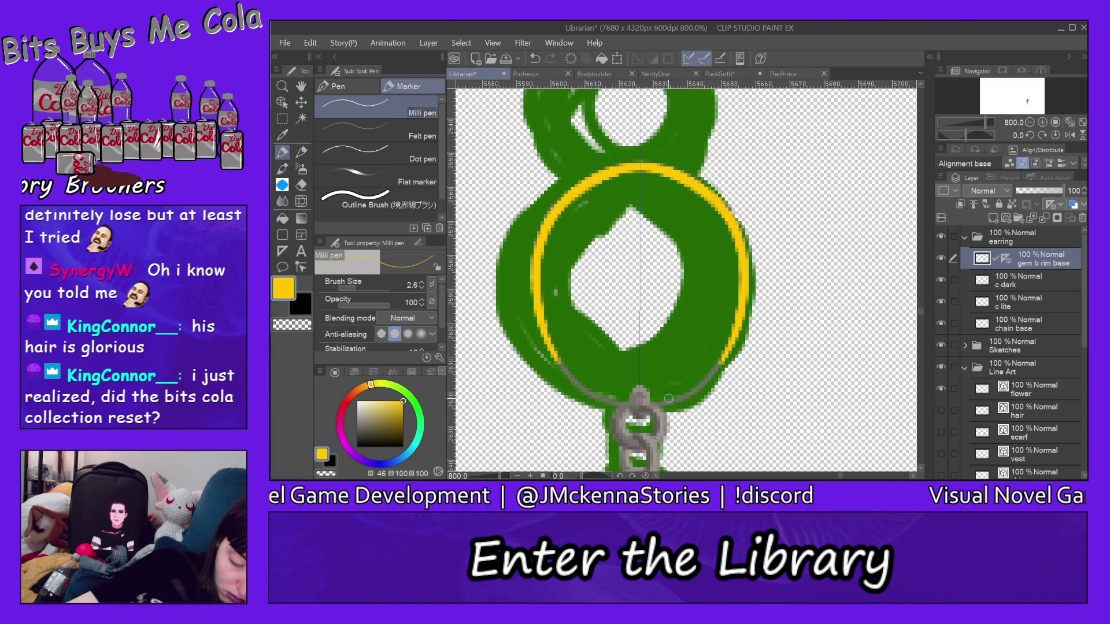
mouse_move(622, 403)
left_mouse_down()
mouse_move(577, 385)
mouse_move(546, 346)
left_mouse_up()
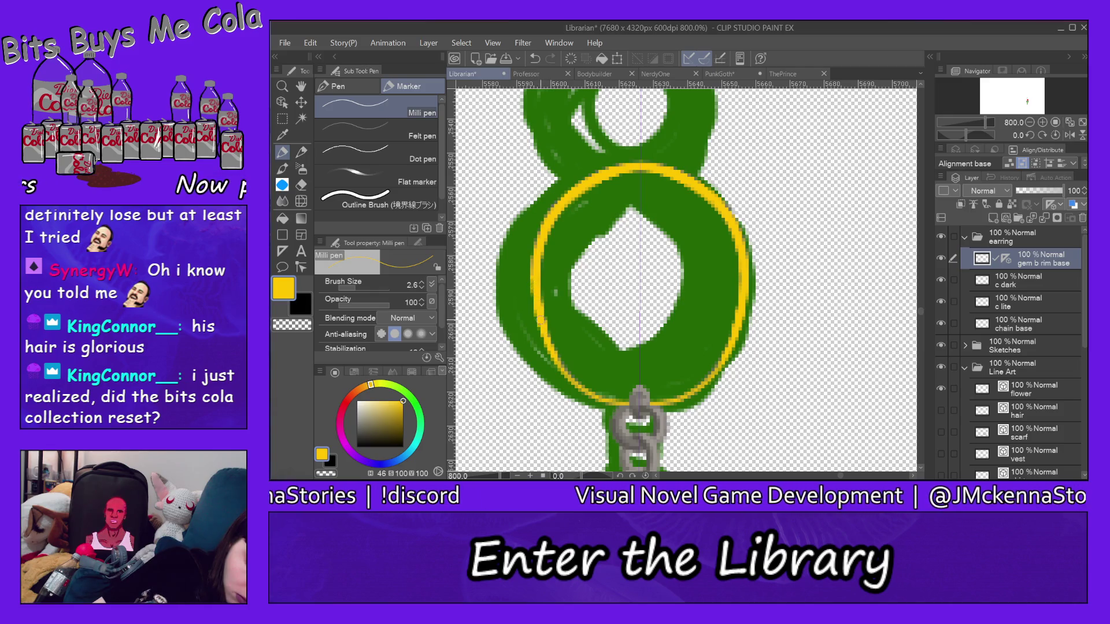
left_click_drag(567, 373, 541, 316)
mouse_move(568, 373)
left_mouse_down()
mouse_move(627, 402)
mouse_move(566, 362)
left_mouse_up()
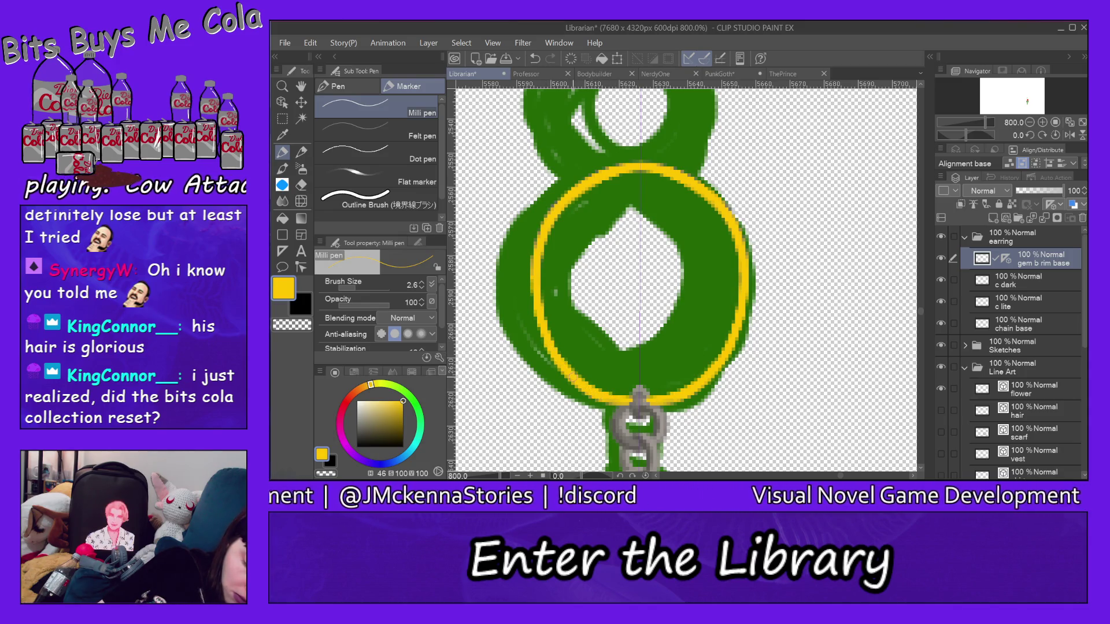
left_click_drag(542, 337, 537, 286)
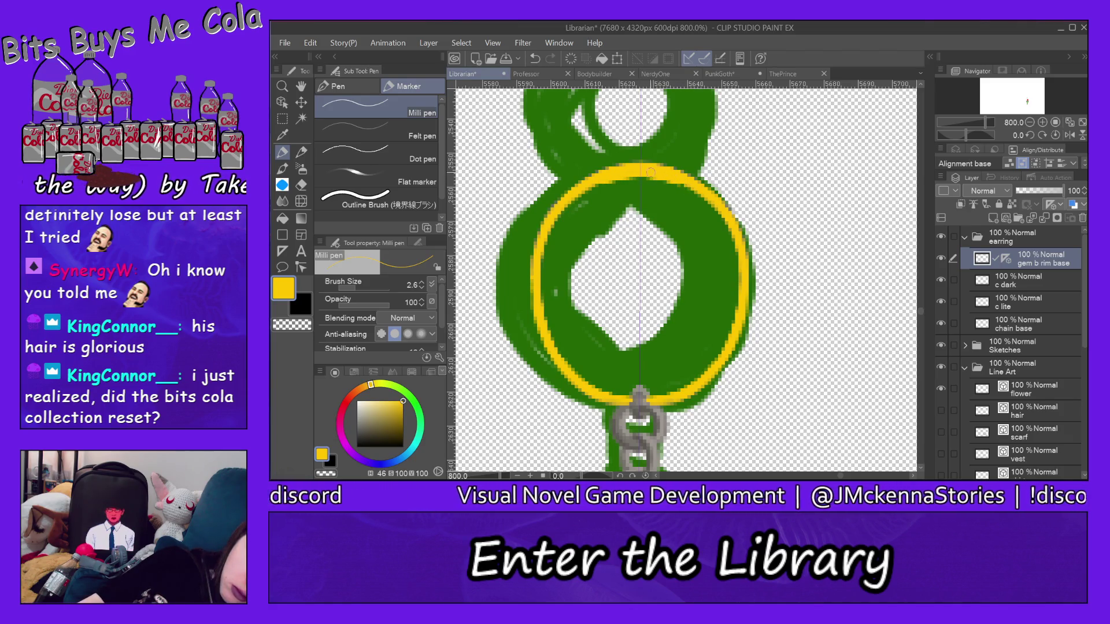
Tidy the yellow ring's upper, side and lower edges, then move gem b rim base below chain base
left_click_drag(677, 182, 720, 214)
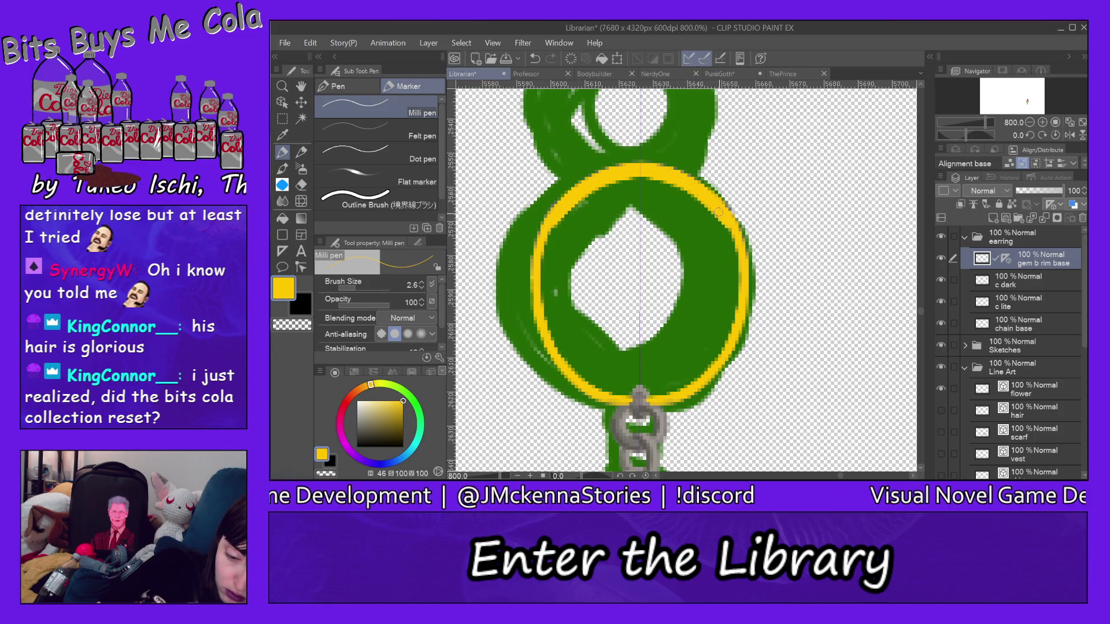
mouse_move(719, 212)
left_mouse_down()
mouse_move(740, 261)
mouse_move(737, 319)
left_mouse_up()
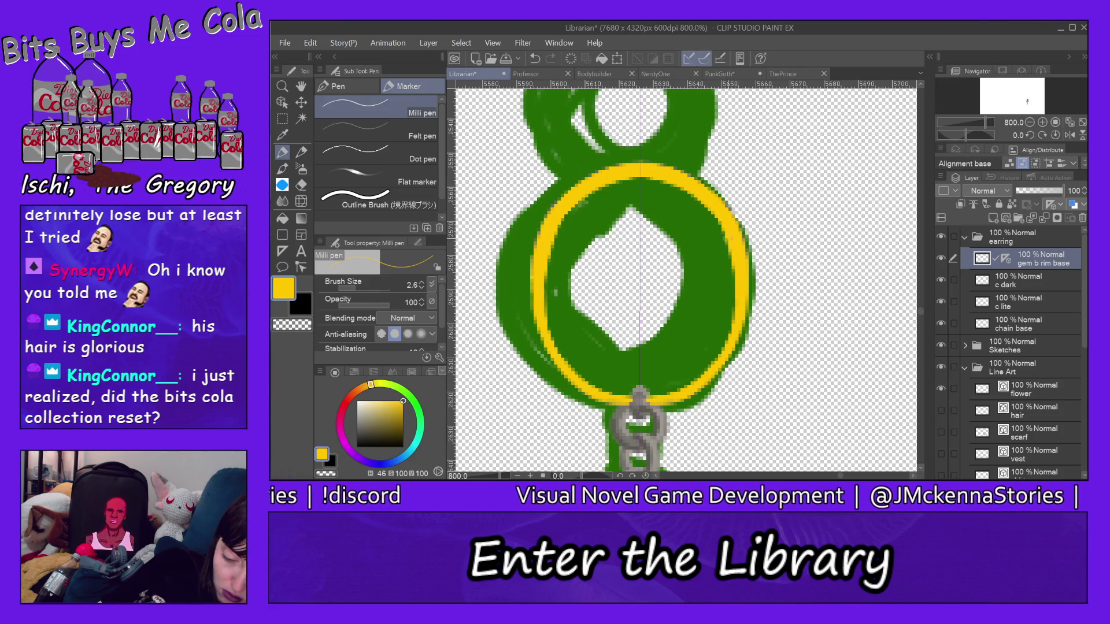
left_click_drag(731, 267, 734, 289)
mouse_move(700, 371)
left_mouse_down()
mouse_move(732, 319)
mouse_move(720, 346)
left_mouse_up()
left_click_drag(723, 342, 704, 373)
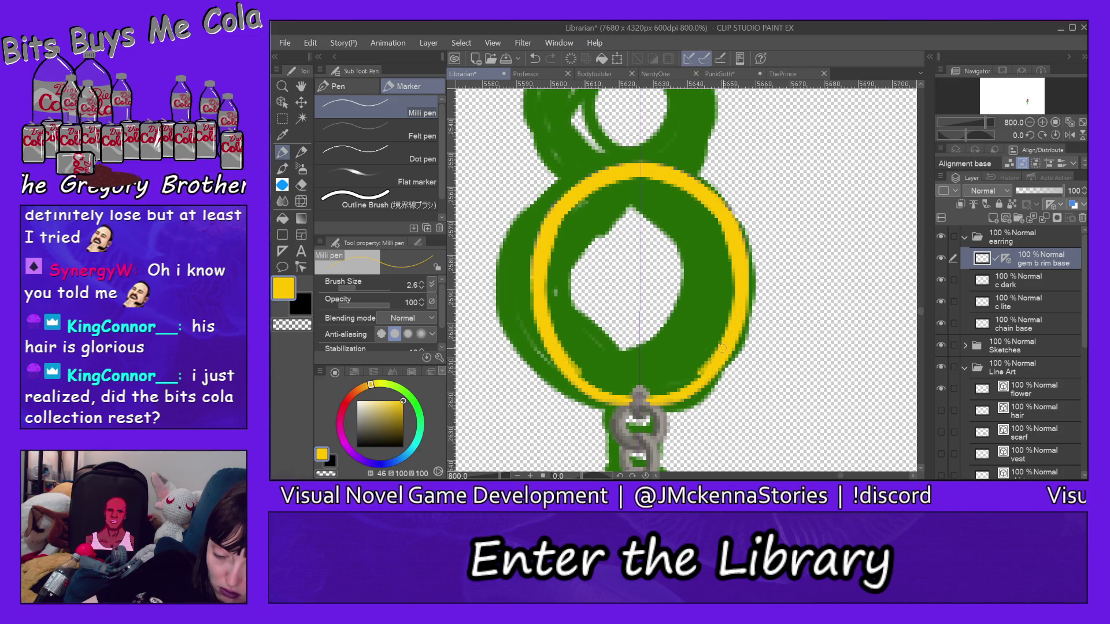
mouse_move(738, 277)
left_mouse_down()
mouse_move(720, 345)
mouse_move(735, 295)
left_mouse_up()
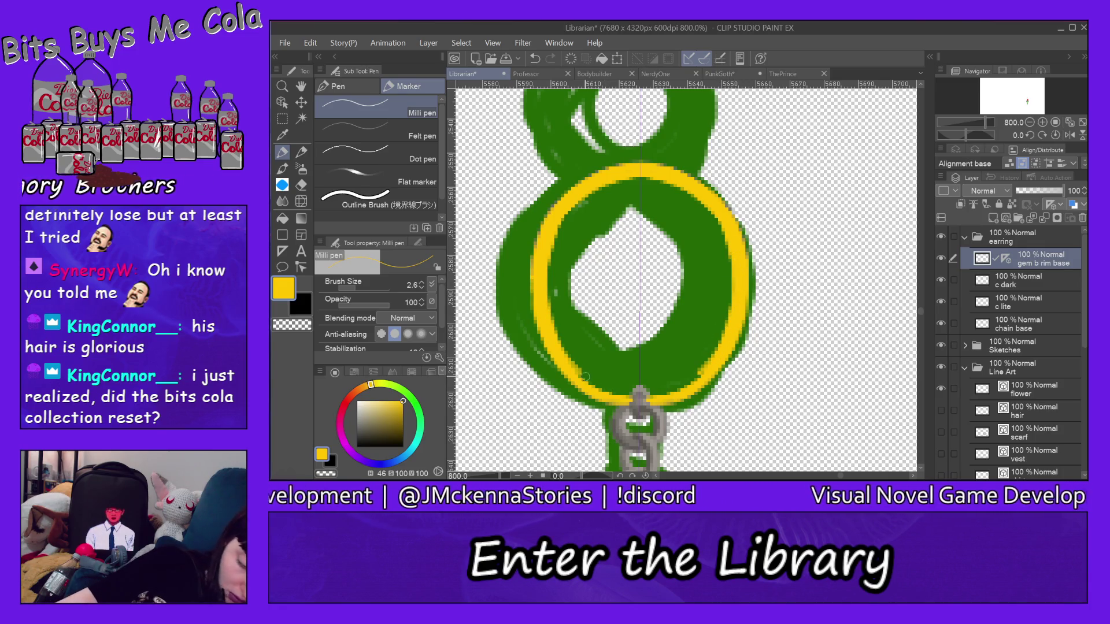
mouse_move(576, 370)
left_mouse_down()
mouse_move(623, 397)
mouse_move(616, 392)
left_mouse_up()
left_click_drag(588, 379, 638, 397)
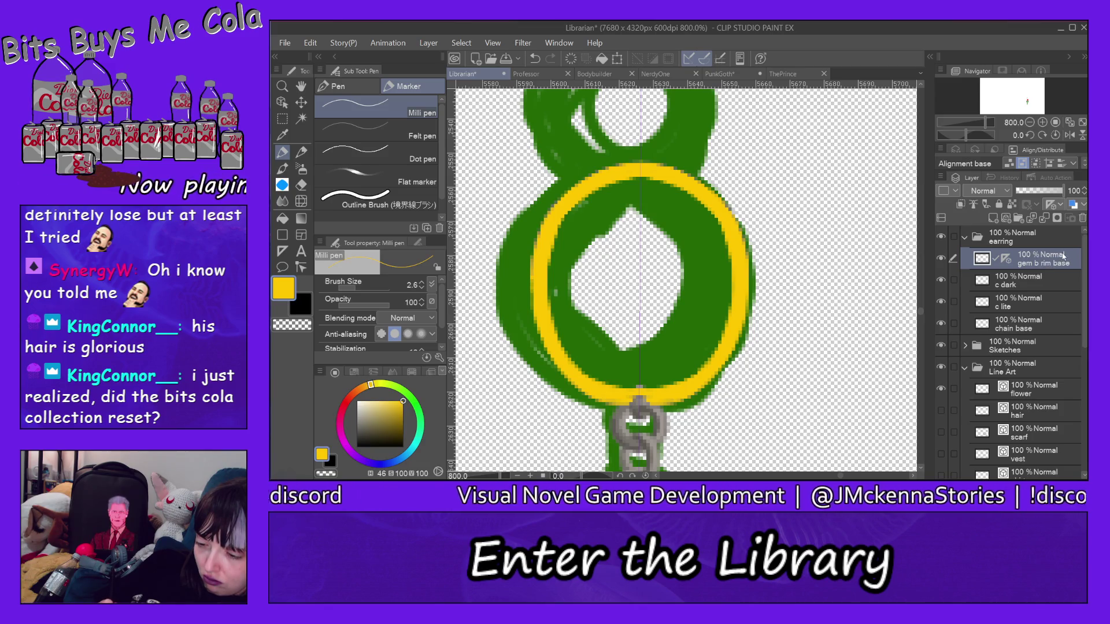
left_click_drag(1062, 262, 1065, 332)
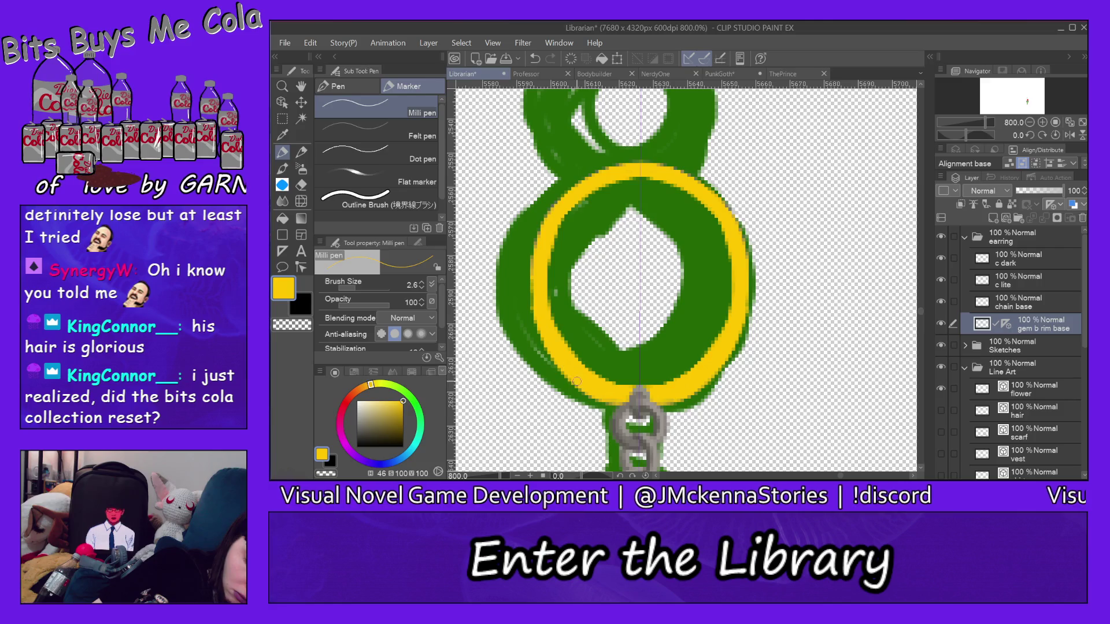
Widen the yellow rim along its left, right and top edges, touching up the lower-left
mouse_move(577, 381)
left_mouse_down()
mouse_move(538, 336)
mouse_move(526, 282)
mouse_move(545, 222)
mouse_move(535, 307)
left_mouse_up()
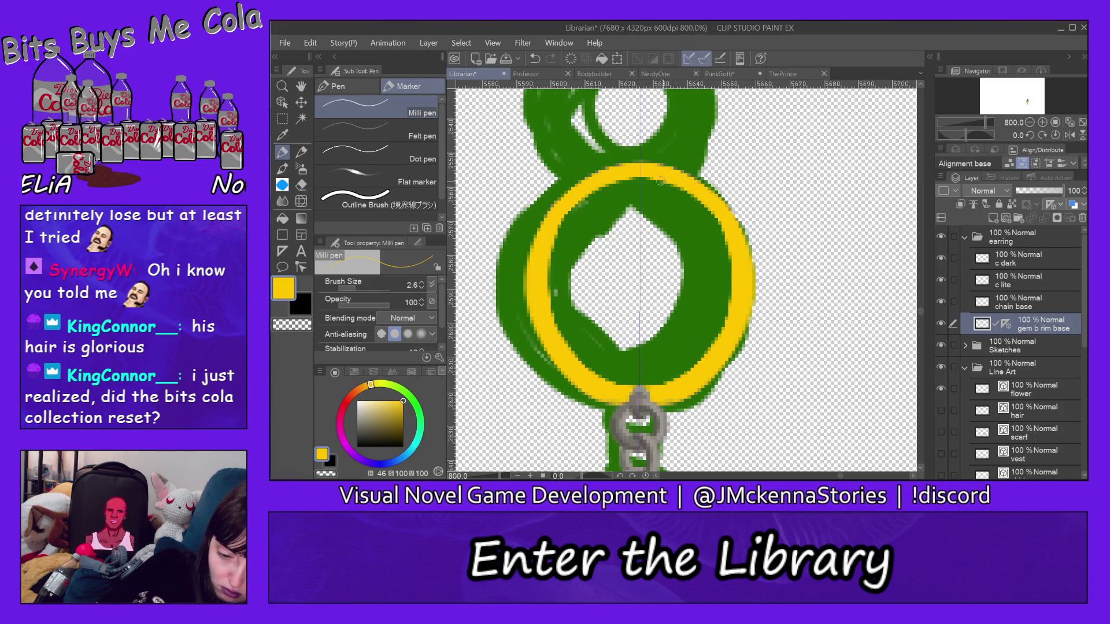
mouse_move(642, 162)
left_mouse_down()
mouse_move(717, 194)
mouse_move(677, 162)
mouse_move(734, 212)
mouse_move(700, 173)
mouse_move(711, 182)
mouse_move(749, 266)
left_mouse_up()
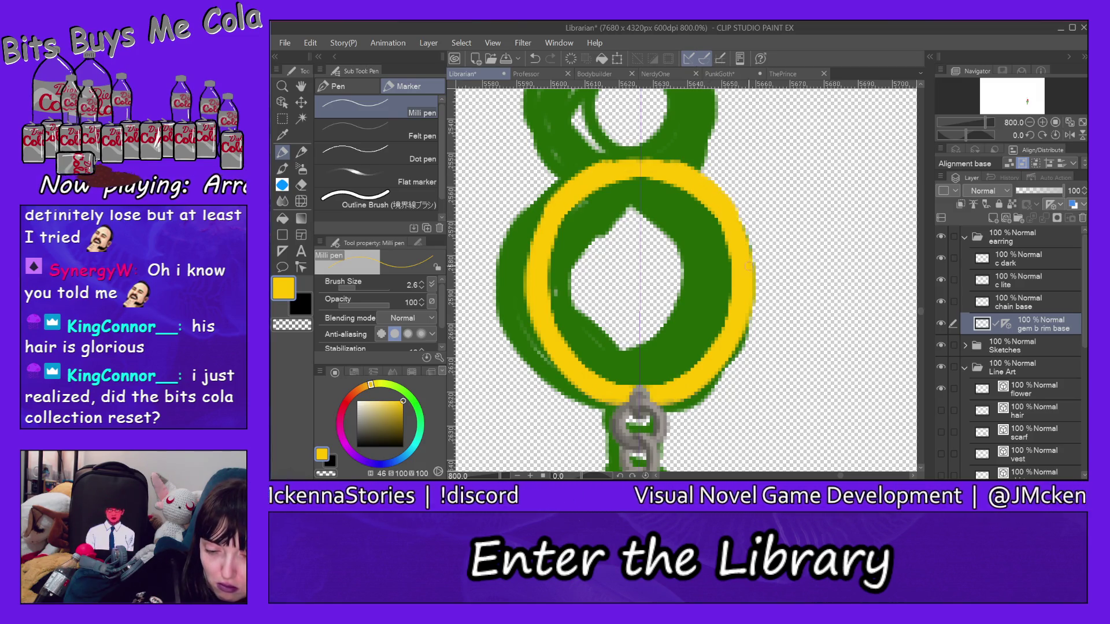
mouse_move(727, 202)
left_mouse_down()
mouse_move(752, 270)
mouse_move(755, 257)
mouse_move(748, 277)
left_mouse_up()
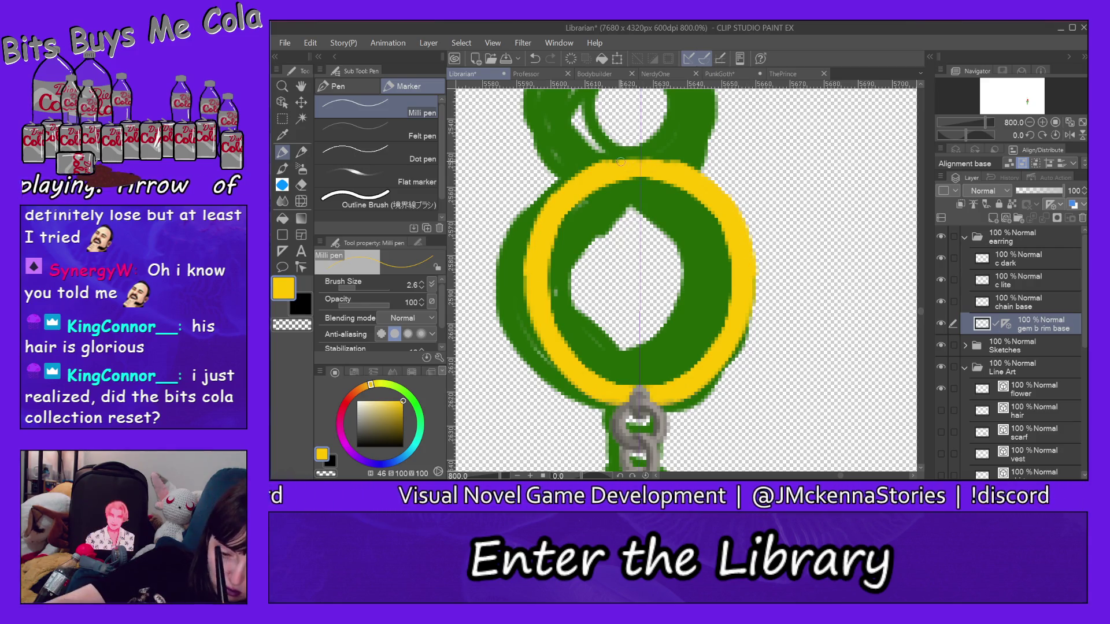
left_click(668, 170)
mouse_move(667, 167)
left_mouse_down()
mouse_move(642, 157)
mouse_move(631, 177)
mouse_move(600, 178)
left_mouse_up()
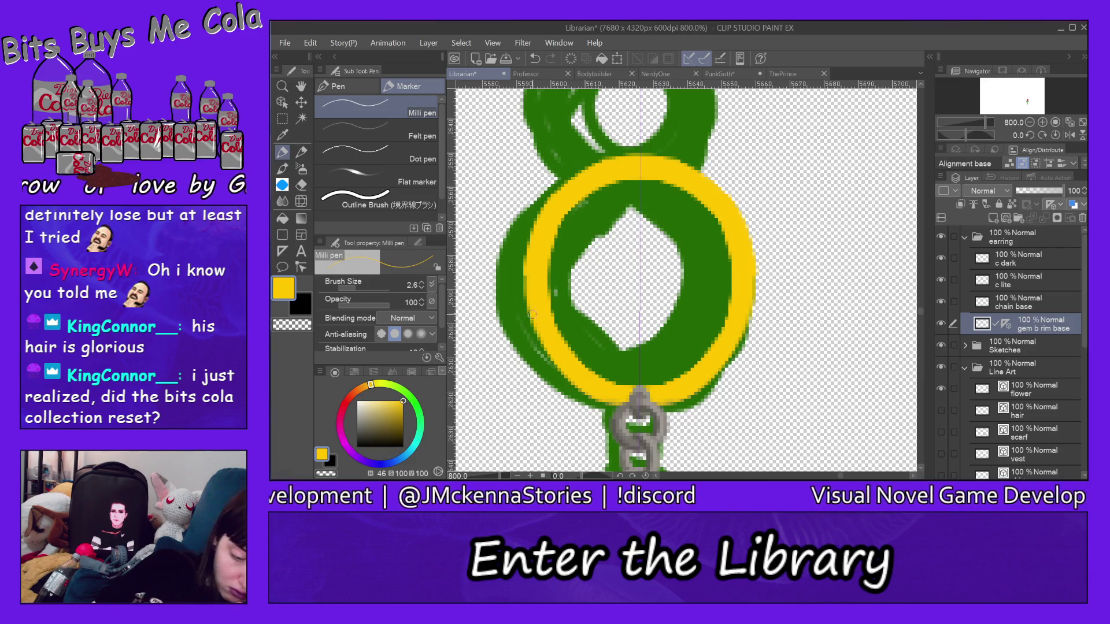
mouse_move(550, 359)
left_mouse_down()
mouse_move(528, 298)
mouse_move(580, 390)
left_mouse_up()
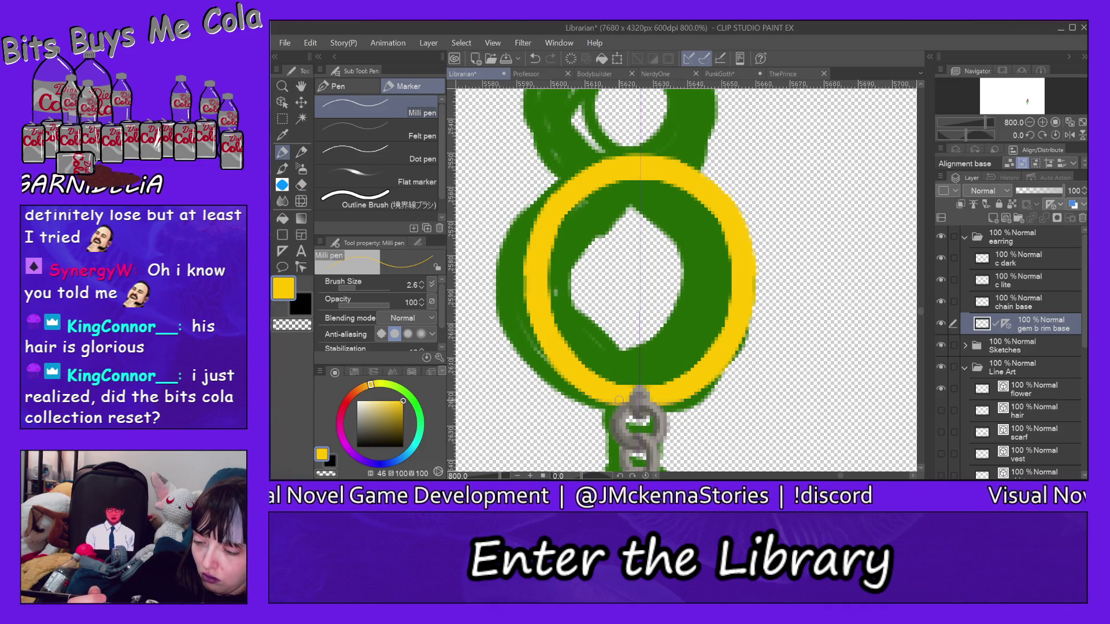
Add a layer named 'gem b rim lite' and pick a paler yellow on the colour wheel
left_click(993, 218)
double_click(1029, 327)
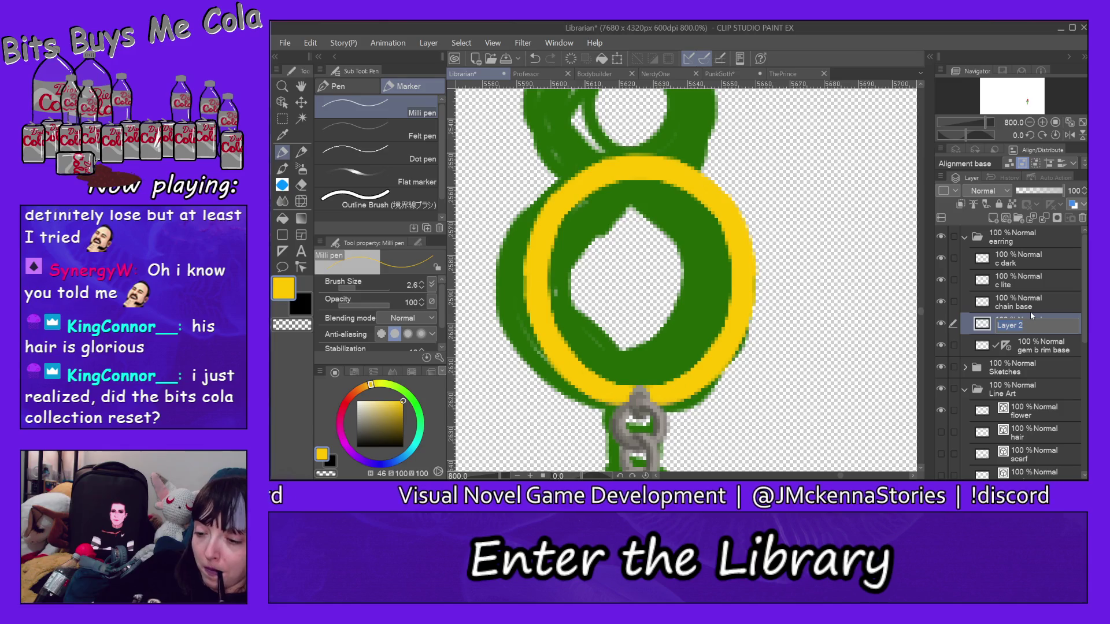
type("b rim")
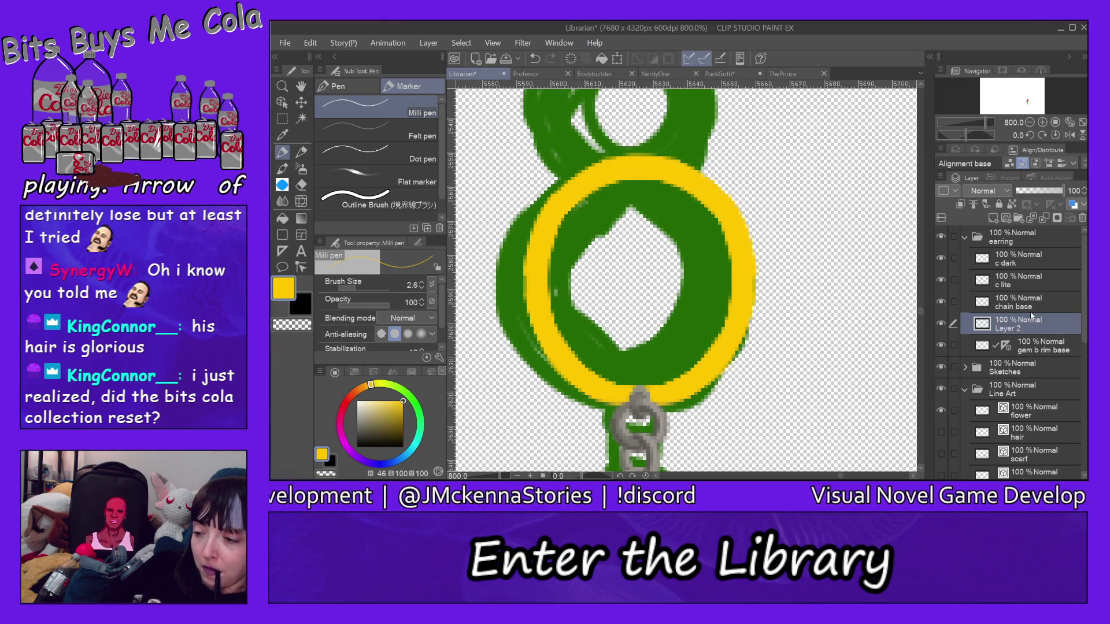
key("Return")
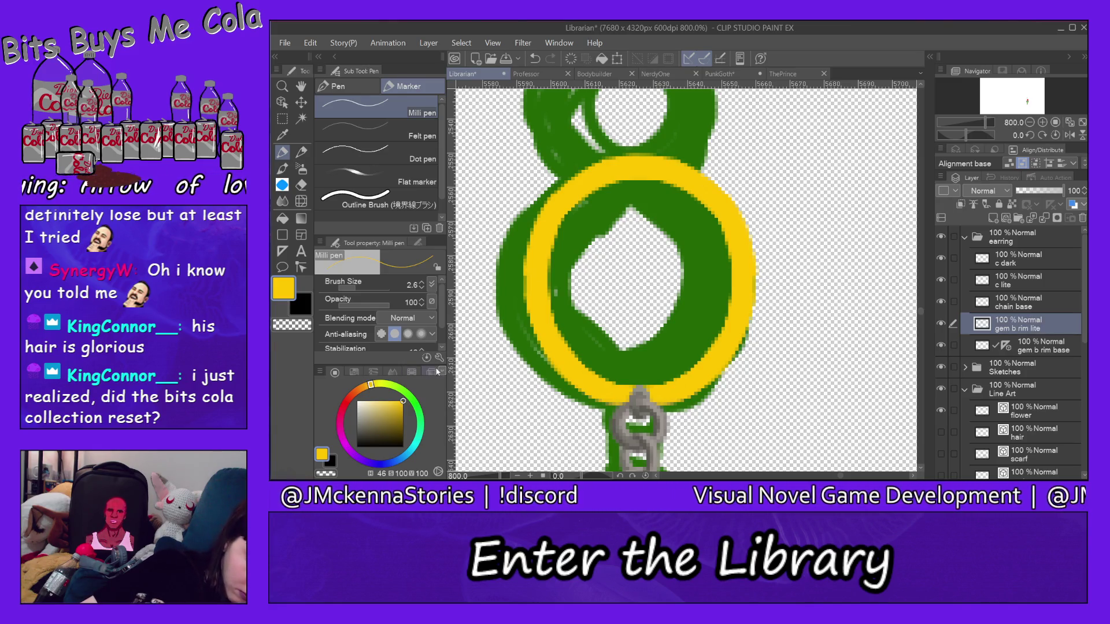
left_click(431, 372)
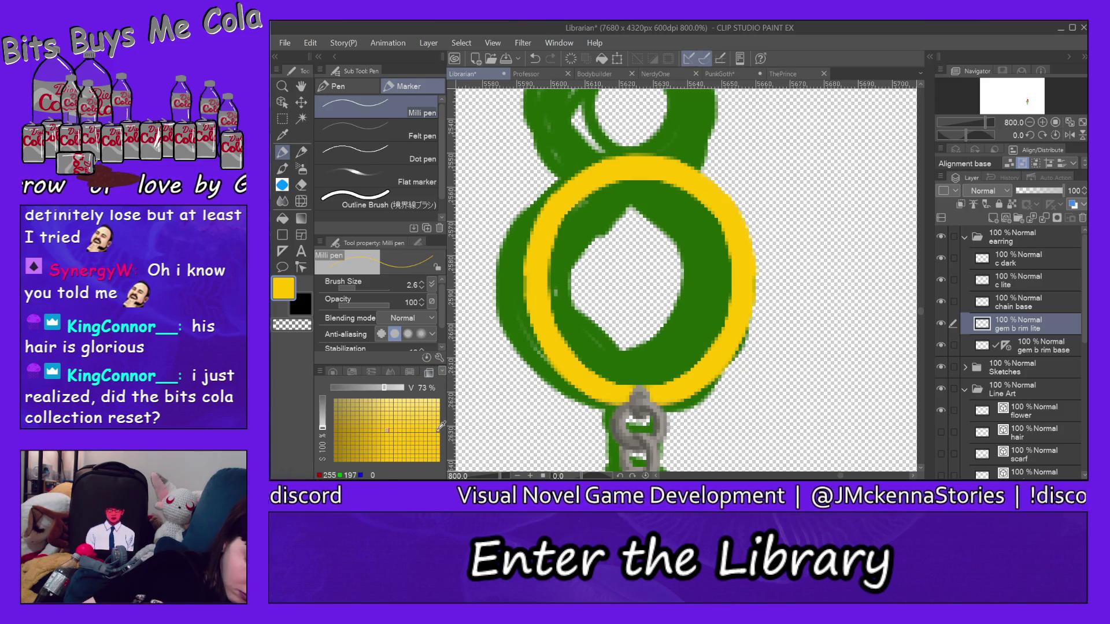
left_click(333, 372)
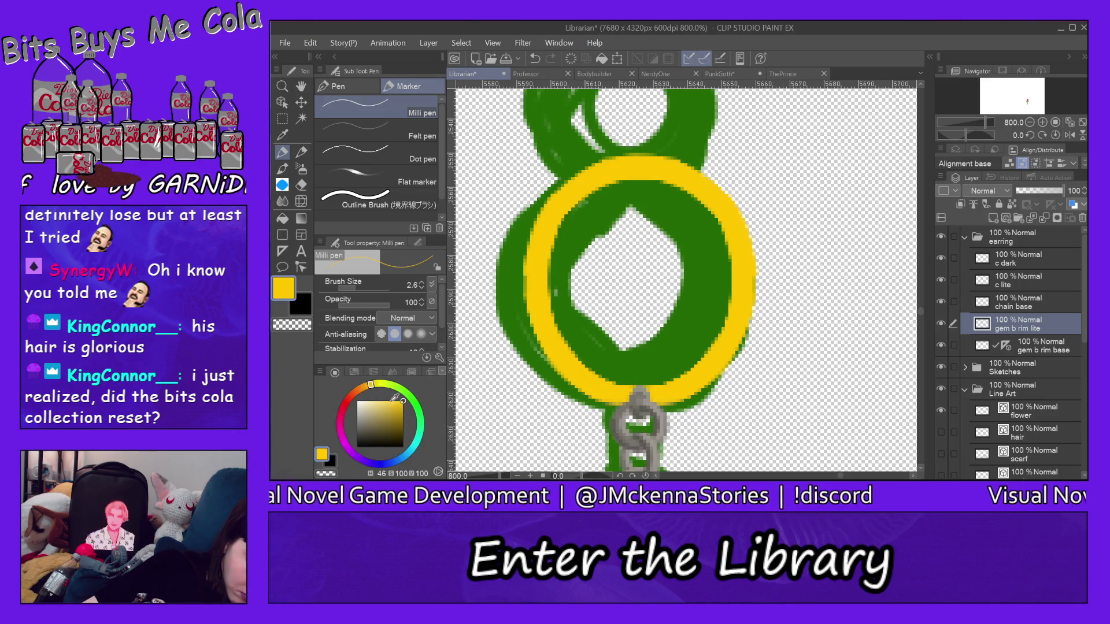
left_click_drag(396, 399, 392, 398)
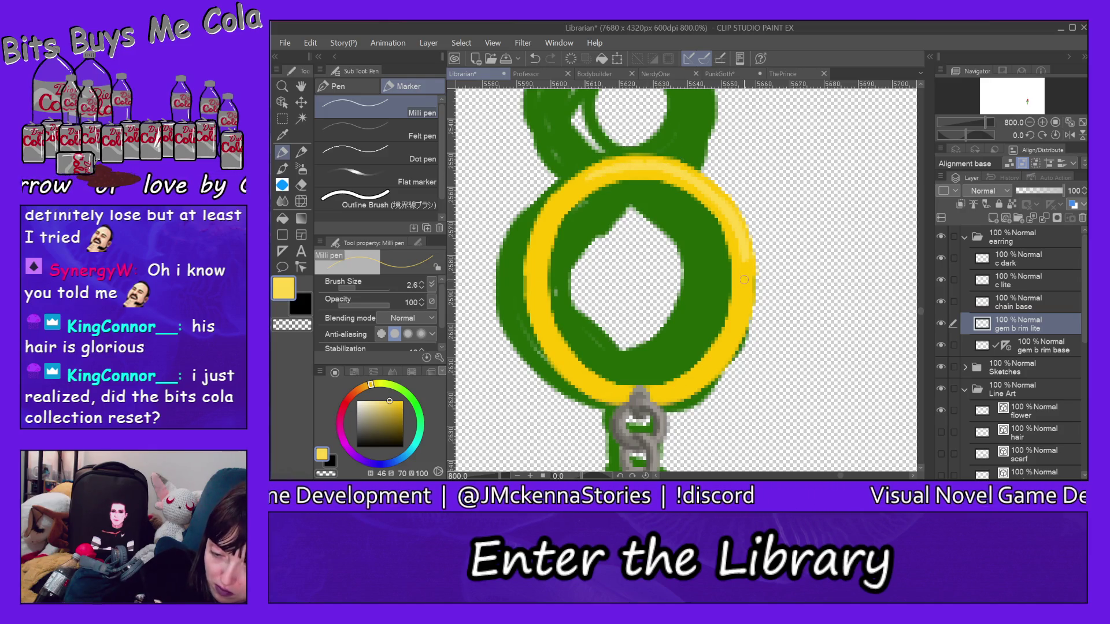
Paint pale yellow highlights along the rim's right edge and left inner edges, saving the drawing
left_click_drag(738, 318, 745, 248)
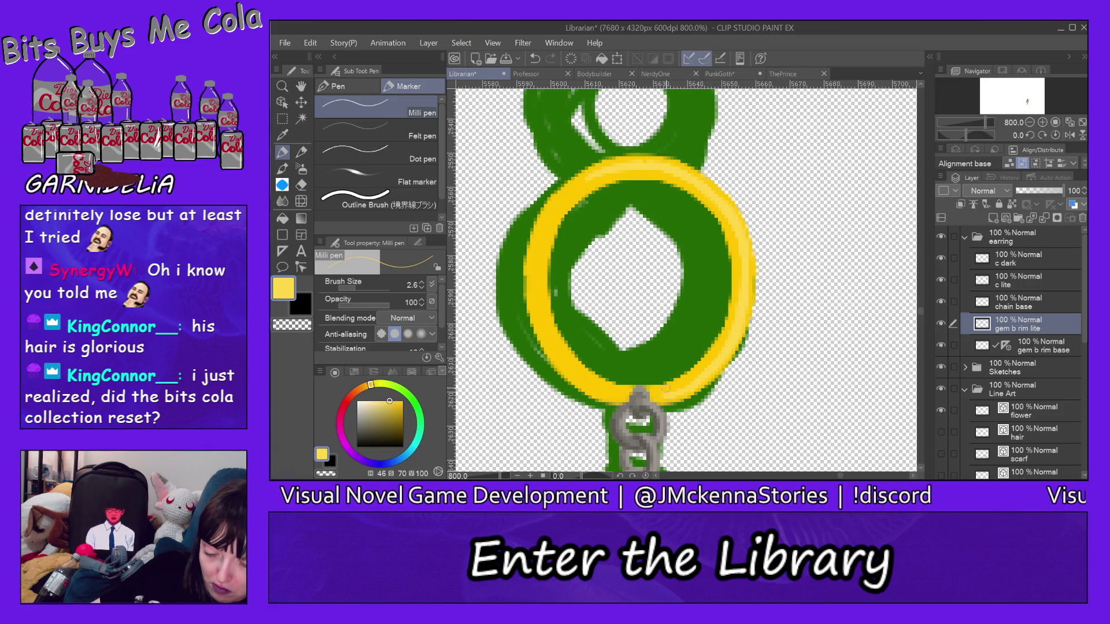
key("ctrl+s")
left_click(671, 360)
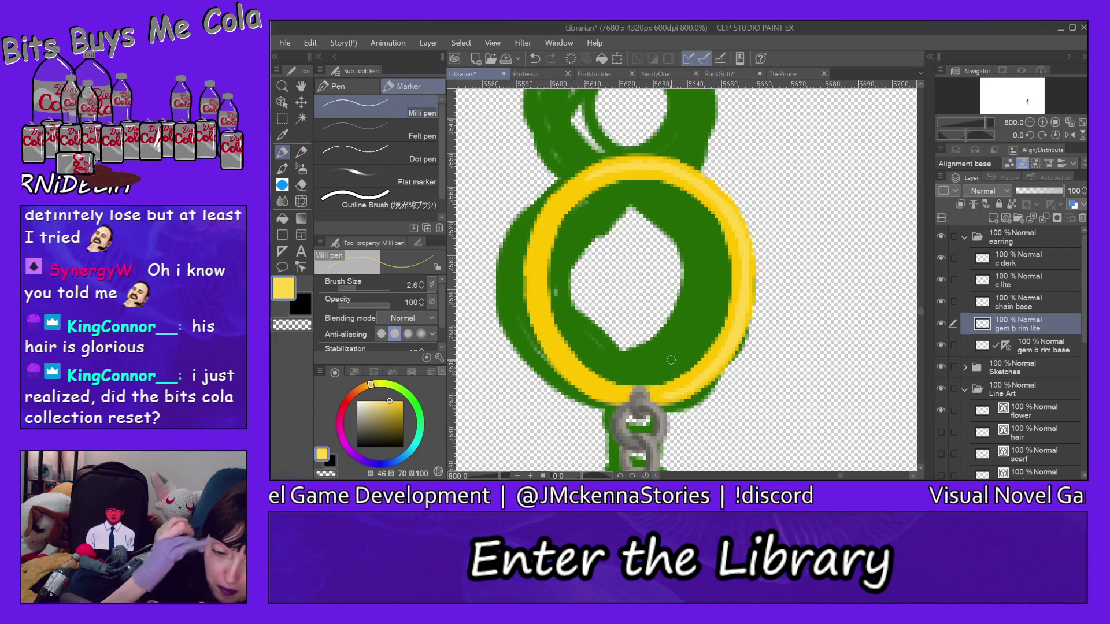
mouse_move(557, 220)
left_mouse_down()
mouse_move(547, 269)
mouse_move(556, 219)
left_mouse_up()
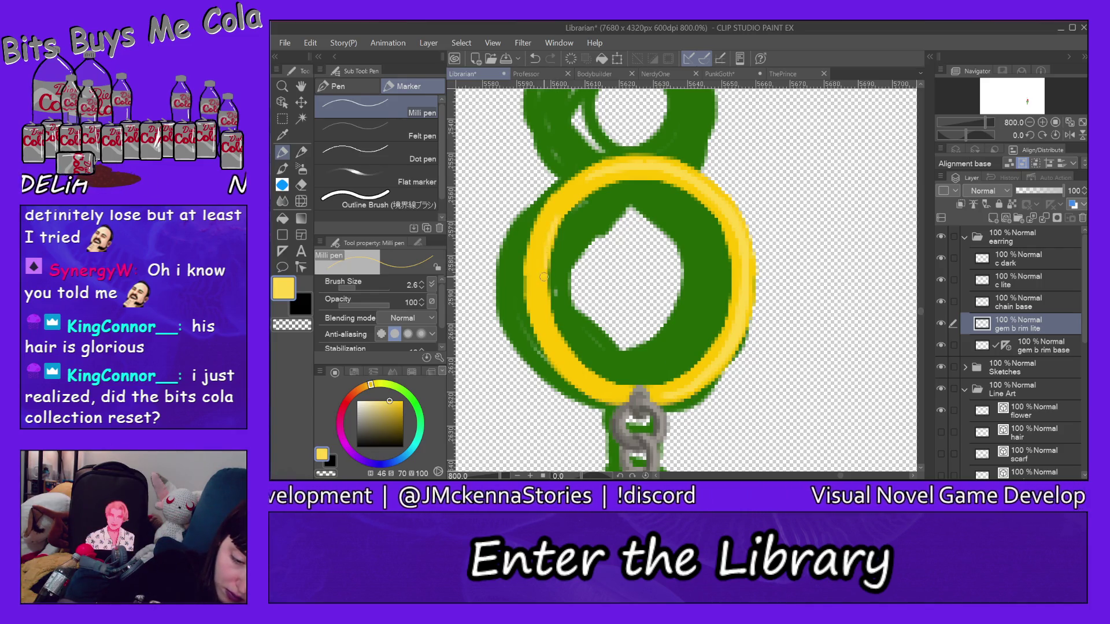
mouse_move(545, 280)
left_mouse_down()
mouse_move(559, 344)
mouse_move(556, 324)
mouse_move(608, 386)
left_mouse_up()
left_click_drag(562, 335, 582, 363)
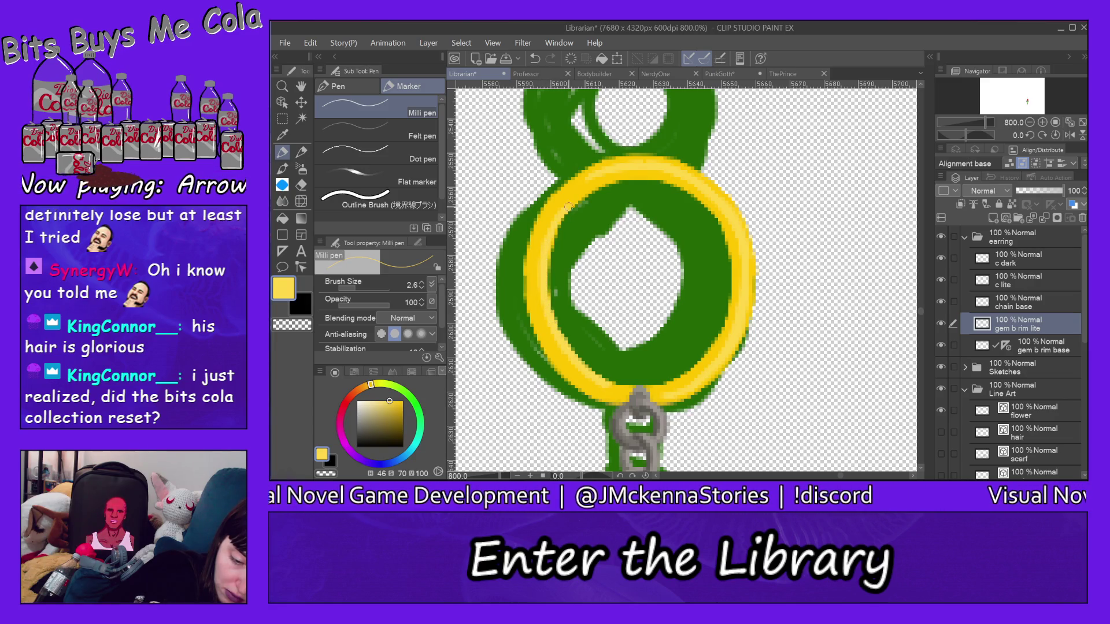
left_click_drag(560, 226, 599, 183)
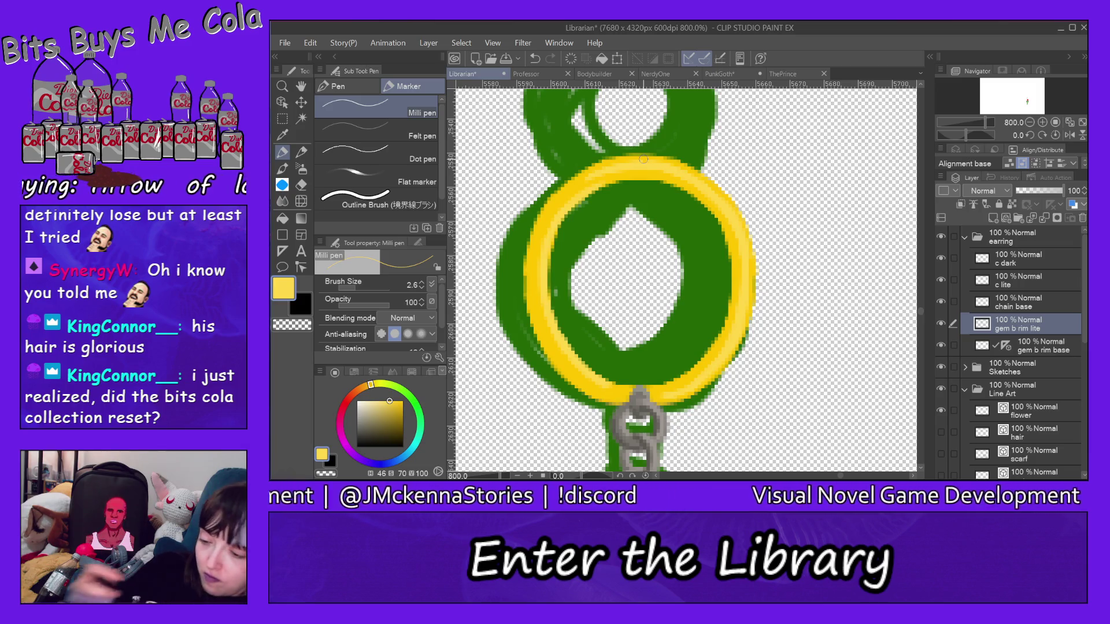
Add a layer named 'gem b rim dark' and pick a darker gold
left_click(994, 218)
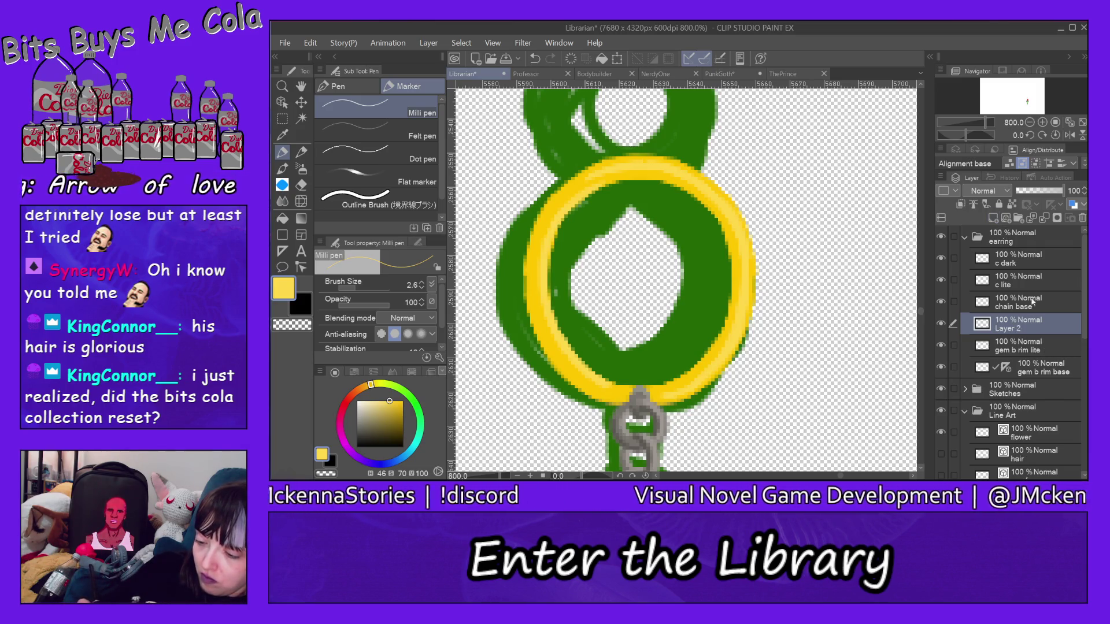
double_click(1021, 327)
type("gem b r")
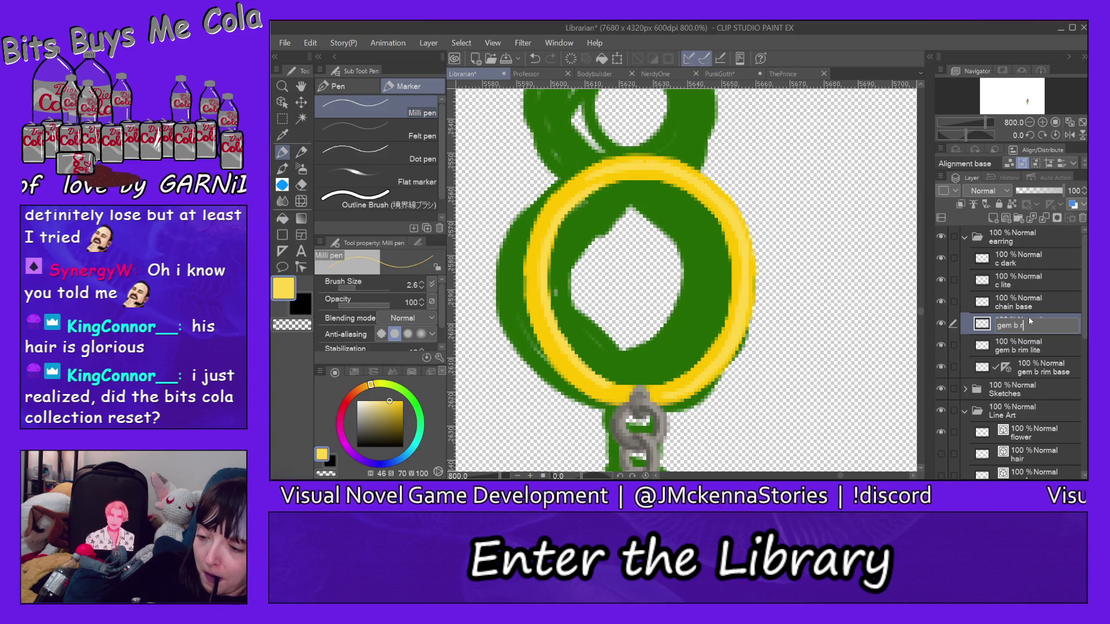
type("im dar")
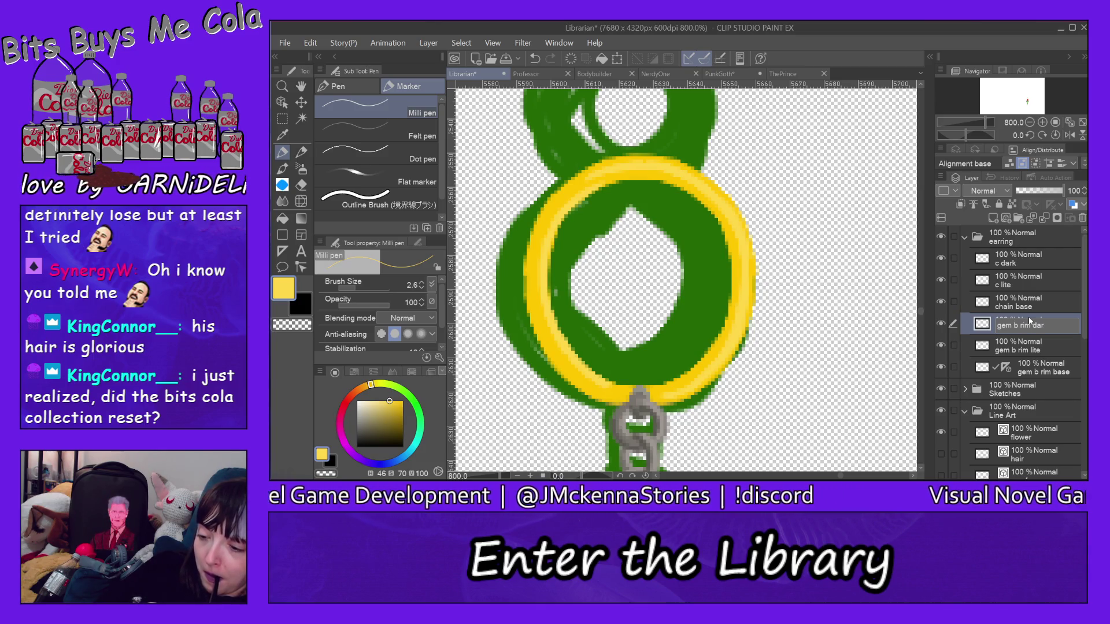
type("k")
key("Return")
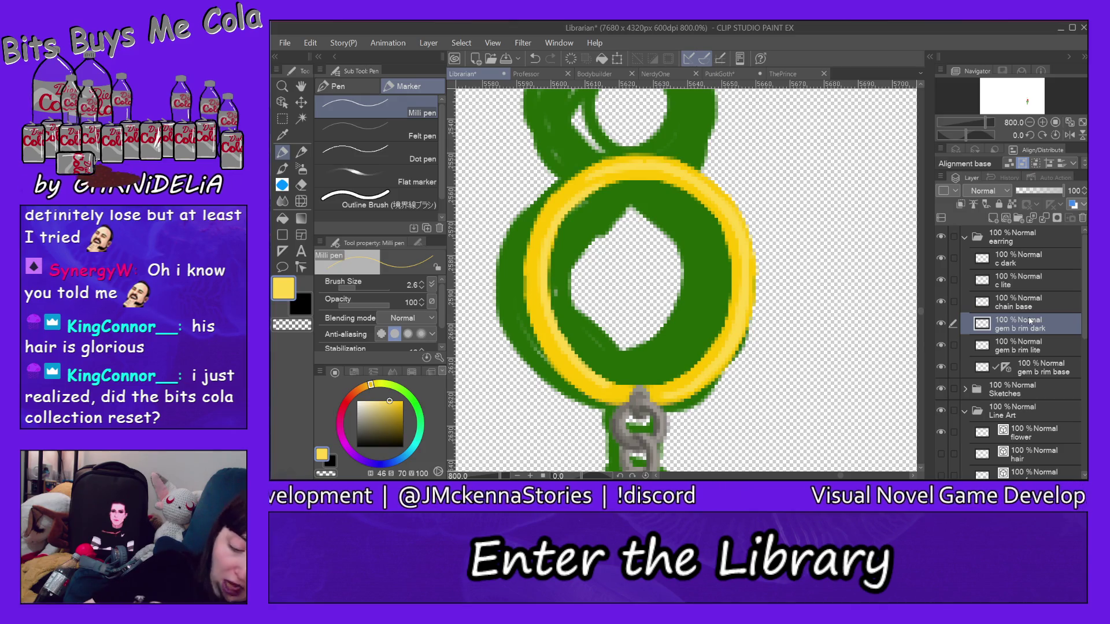
left_click_drag(407, 408, 405, 413)
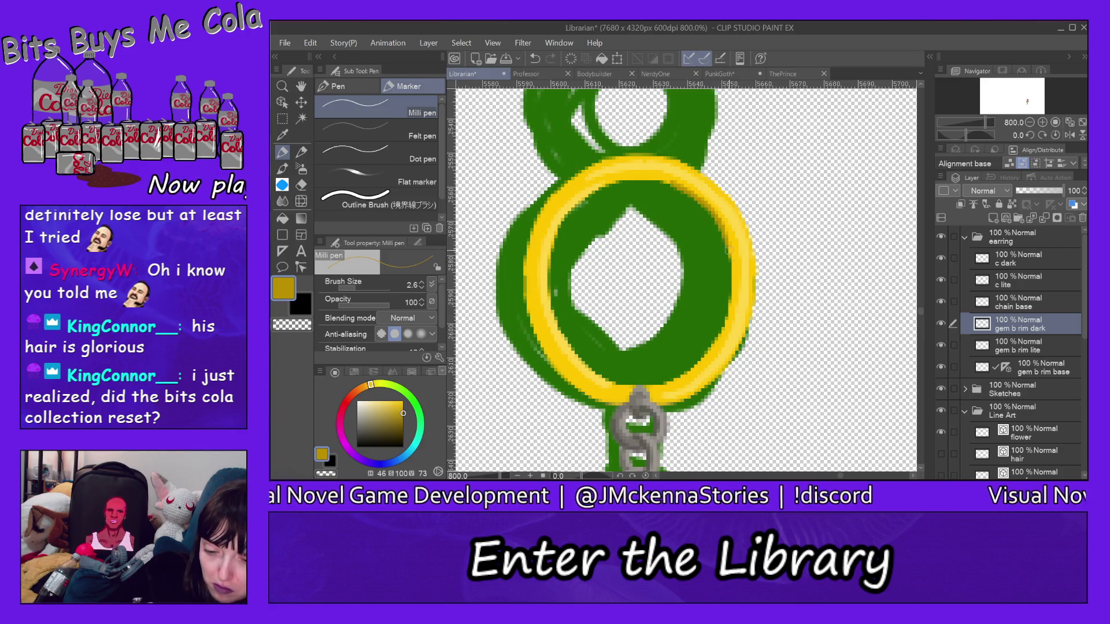
Shade the ring's inner right rim, left rim and lower-left curve in dark gold
left_click_drag(728, 243, 727, 298)
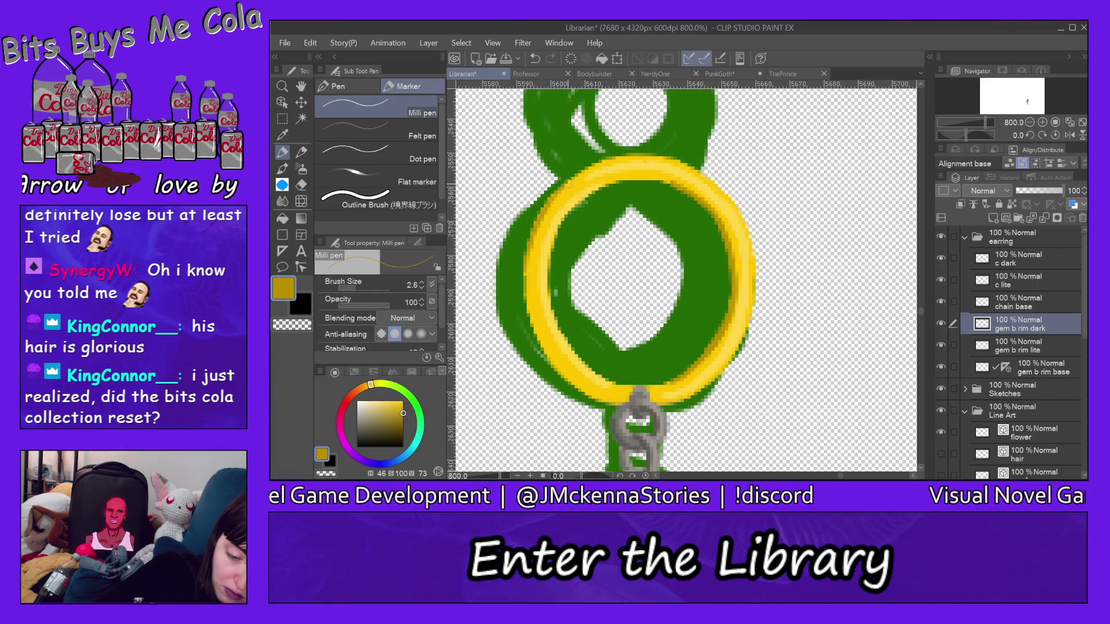
mouse_move(535, 240)
left_mouse_down()
mouse_move(531, 331)
mouse_move(557, 373)
left_mouse_up()
left_click_drag(538, 331, 591, 398)
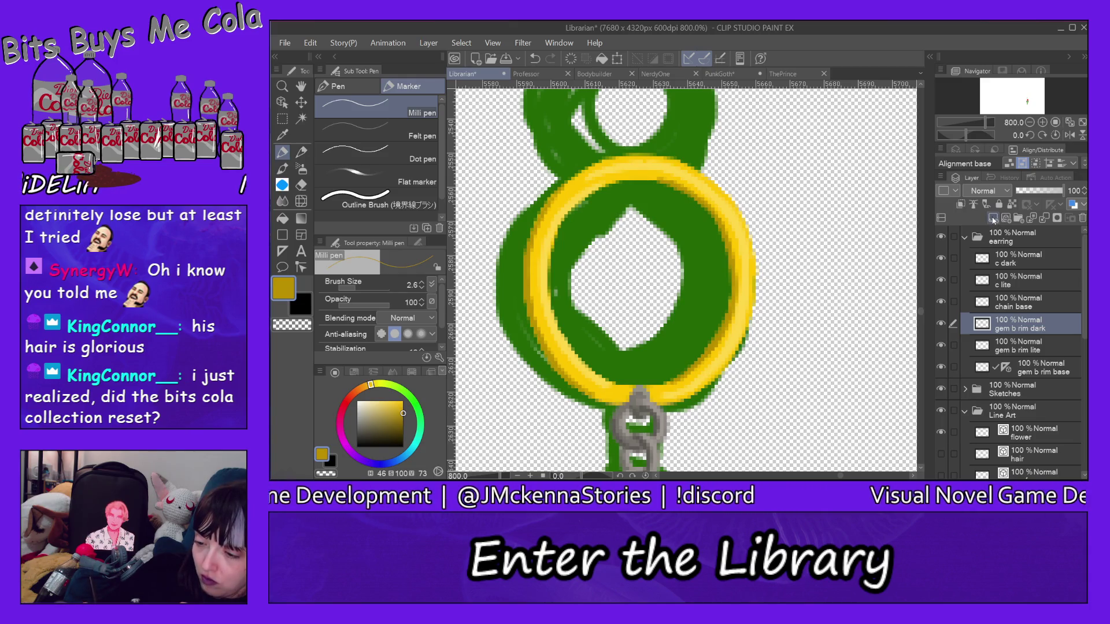
Add a layer named 'gem b base', pick bright cyan and enlarge the Milli pen to 14.7
left_click(993, 218)
double_click(1012, 327)
type("g")
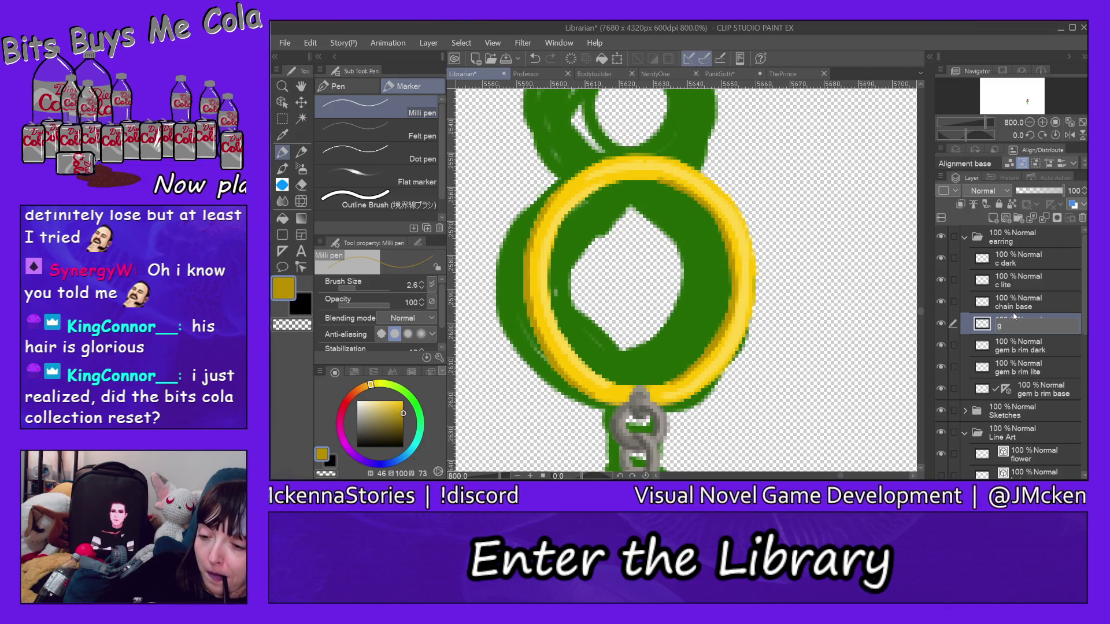
type("em b b")
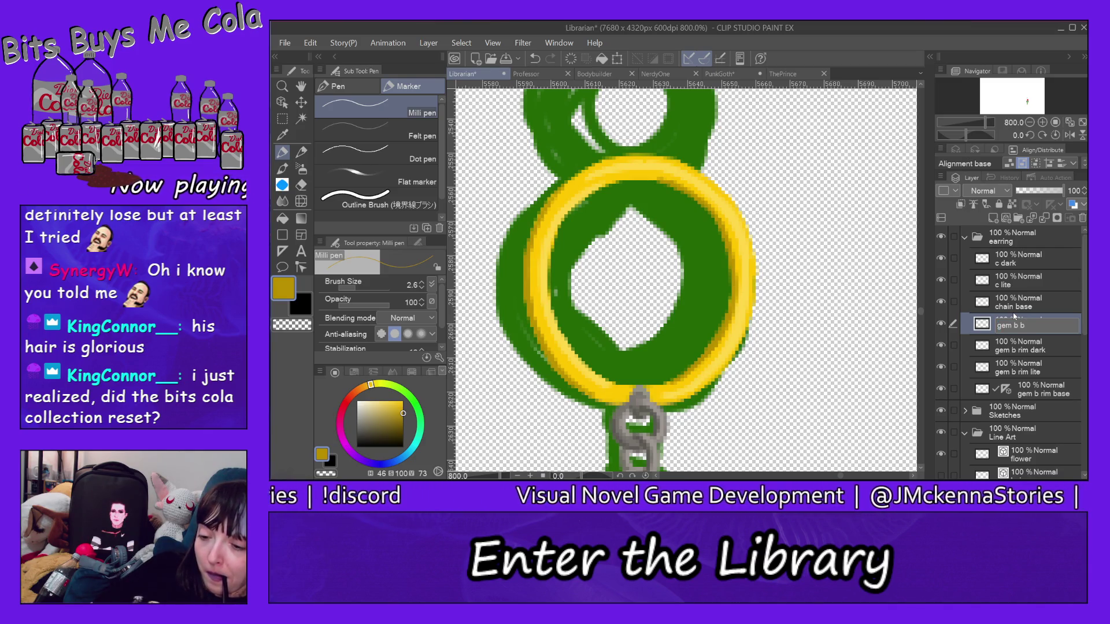
type("ase")
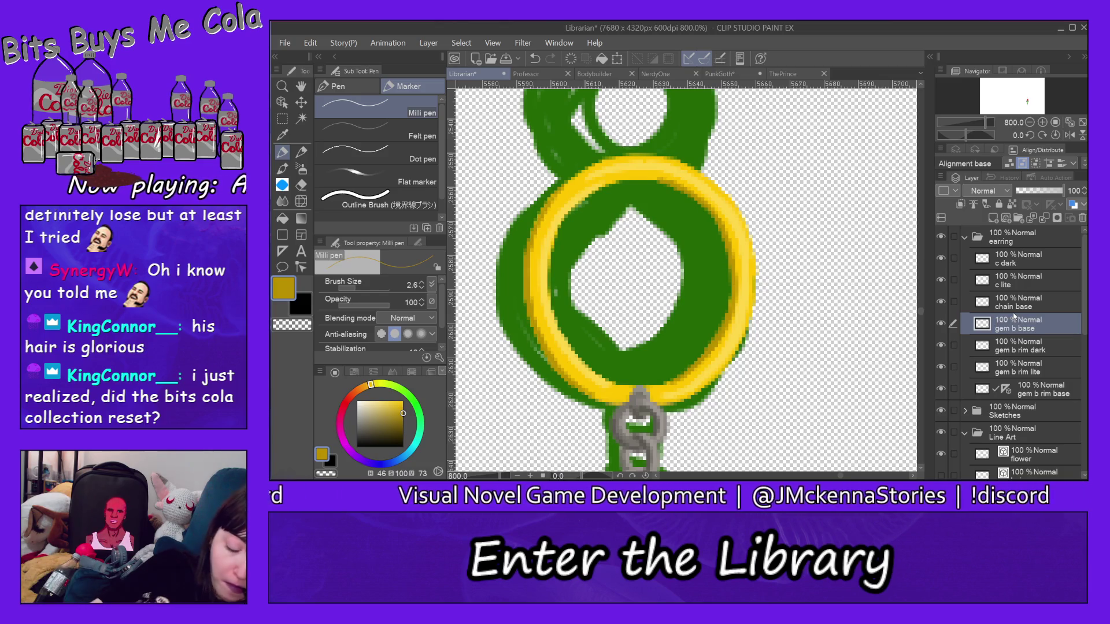
left_click_drag(403, 412, 414, 391)
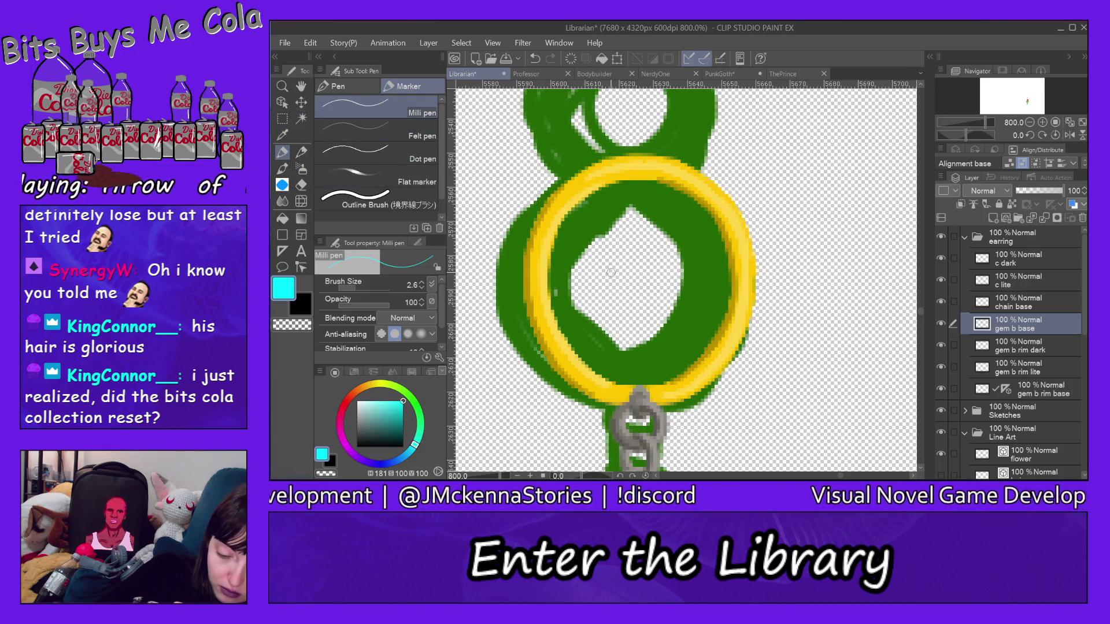
left_click(357, 285)
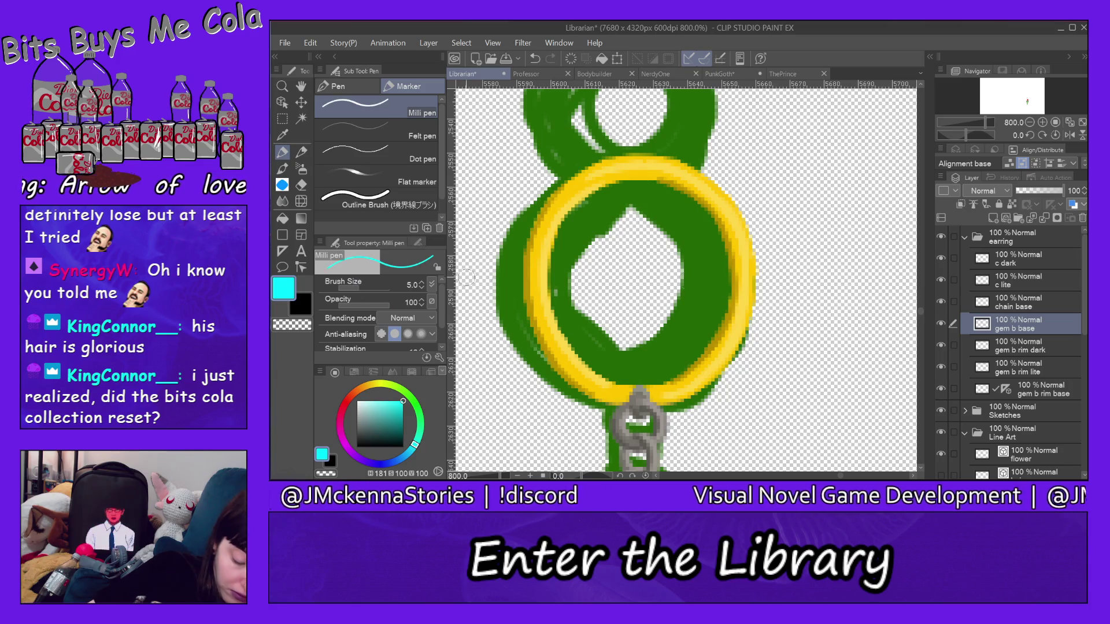
left_click(367, 287)
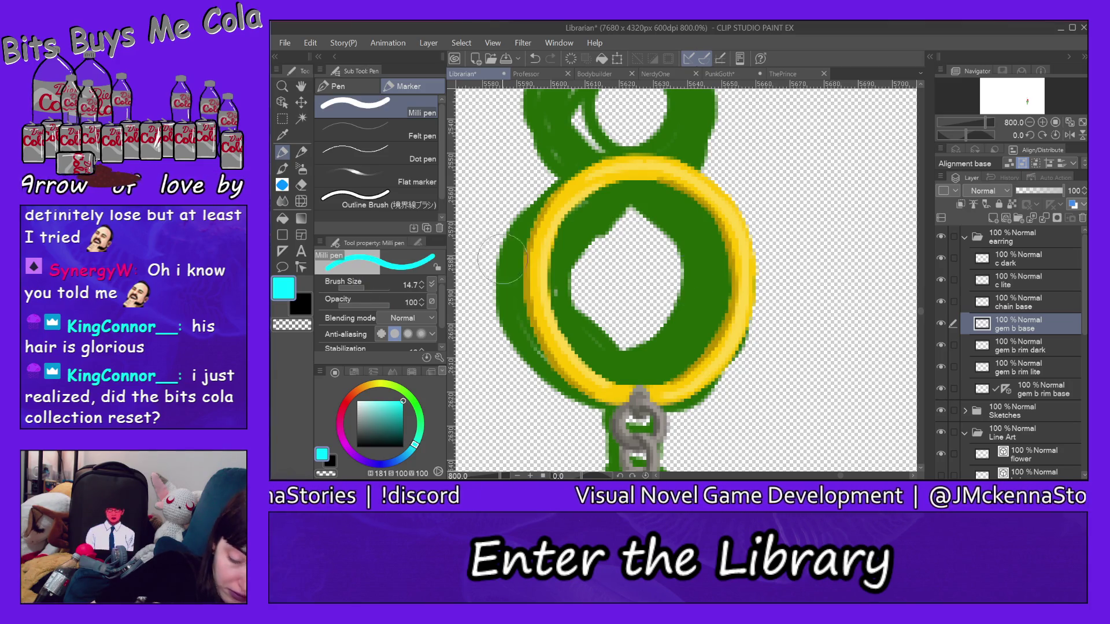
Fill the gem interior with cyan over the green, undoing one stray stroke at the top
left_click(639, 259)
mouse_move(639, 258)
left_mouse_down()
mouse_move(665, 278)
mouse_move(589, 301)
mouse_move(601, 231)
mouse_move(610, 334)
mouse_move(624, 202)
mouse_move(636, 197)
mouse_move(573, 237)
mouse_move(619, 209)
mouse_move(596, 200)
mouse_move(572, 231)
mouse_move(619, 191)
mouse_move(557, 254)
mouse_move(619, 188)
mouse_move(602, 184)
mouse_move(575, 249)
mouse_move(555, 266)
mouse_move(561, 226)
mouse_move(584, 346)
mouse_move(640, 361)
mouse_move(656, 378)
mouse_move(621, 376)
mouse_move(612, 354)
mouse_move(584, 361)
mouse_move(569, 344)
left_mouse_up()
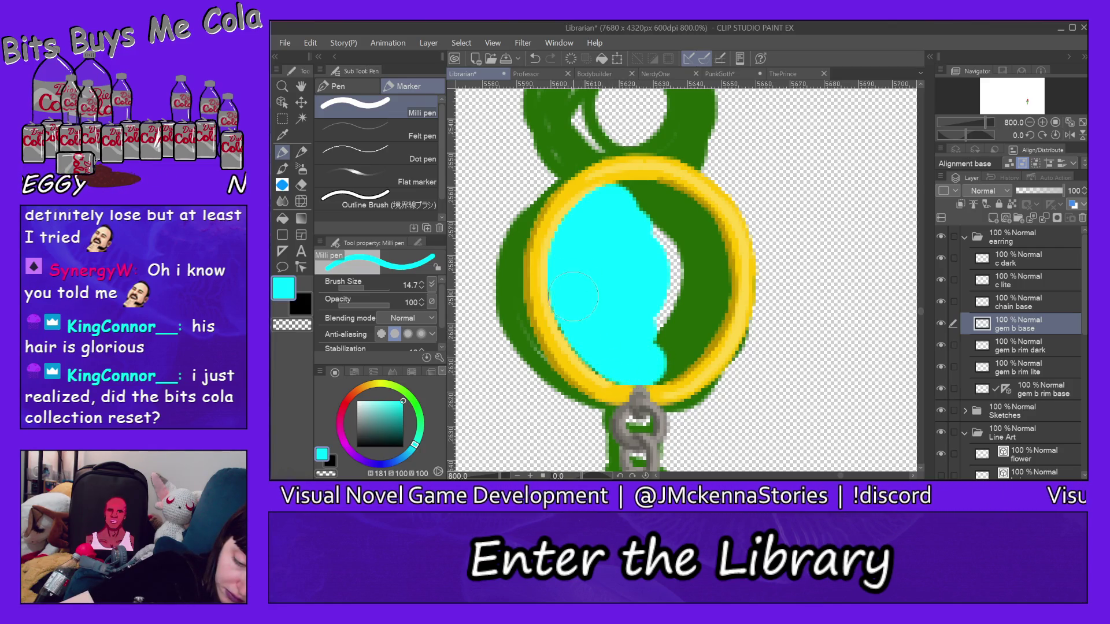
mouse_move(569, 289)
left_mouse_down()
mouse_move(553, 315)
mouse_move(558, 332)
mouse_move(583, 364)
mouse_move(613, 358)
mouse_move(628, 385)
mouse_move(671, 347)
mouse_move(688, 231)
mouse_move(678, 320)
mouse_move(694, 249)
mouse_move(710, 335)
mouse_move(697, 248)
mouse_move(699, 318)
left_mouse_up()
mouse_move(706, 268)
left_mouse_down()
mouse_move(710, 307)
mouse_move(694, 363)
mouse_move(659, 363)
left_mouse_up()
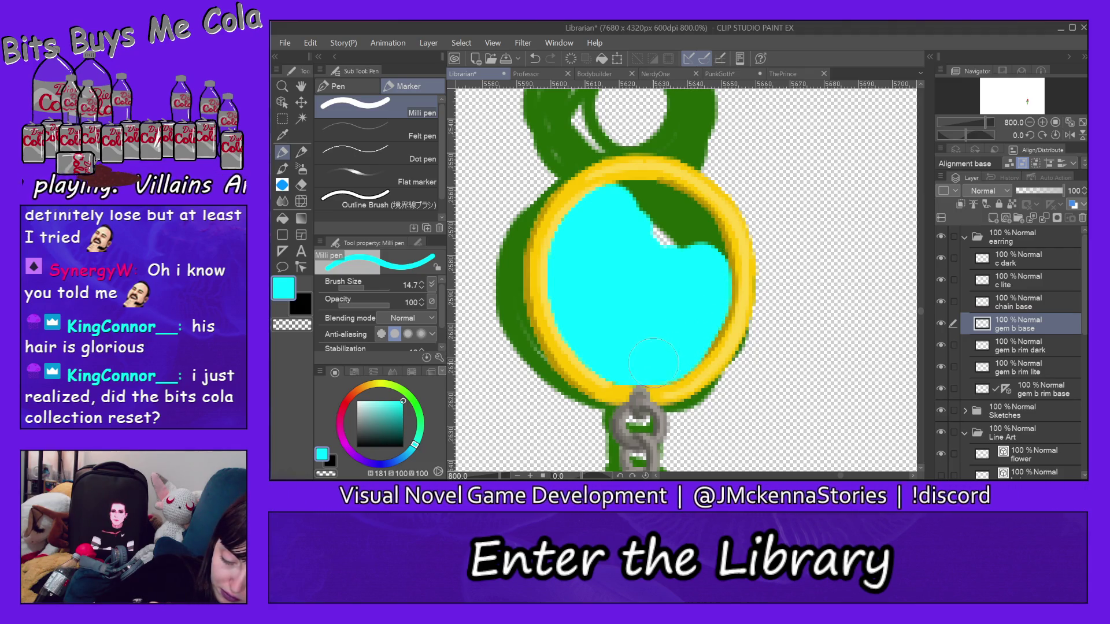
mouse_move(674, 237)
left_mouse_down()
mouse_move(693, 260)
mouse_move(665, 200)
mouse_move(720, 249)
mouse_move(702, 220)
mouse_move(705, 267)
left_mouse_up()
mouse_move(688, 228)
left_mouse_down()
mouse_move(708, 276)
mouse_move(714, 229)
mouse_move(679, 200)
mouse_move(704, 236)
mouse_move(656, 210)
mouse_move(610, 213)
mouse_move(659, 207)
mouse_move(643, 203)
mouse_move(590, 216)
mouse_move(562, 272)
mouse_move(588, 323)
left_mouse_up()
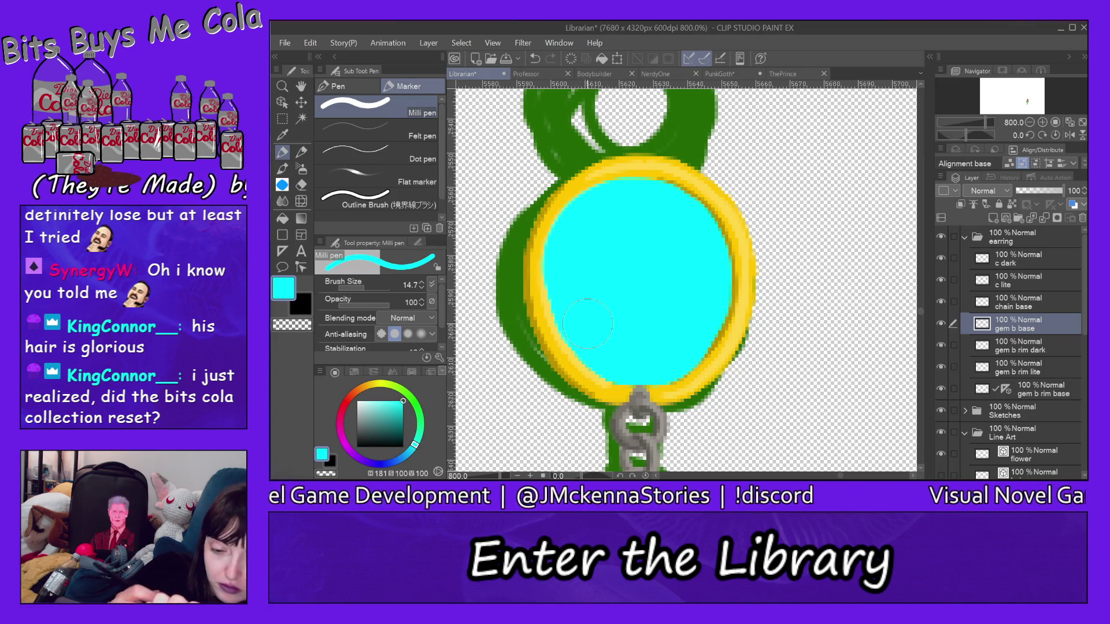
left_click(311, 43)
left_click(365, 32)
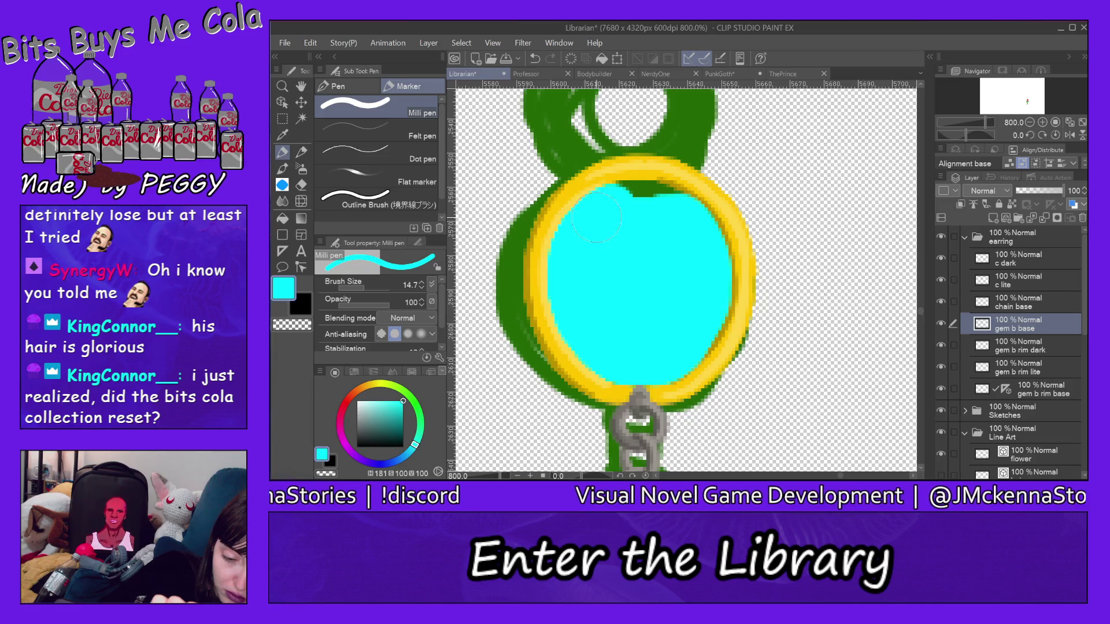
left_click_drag(620, 206, 679, 221)
mouse_move(613, 214)
left_mouse_down()
mouse_move(661, 210)
mouse_move(629, 204)
left_mouse_up()
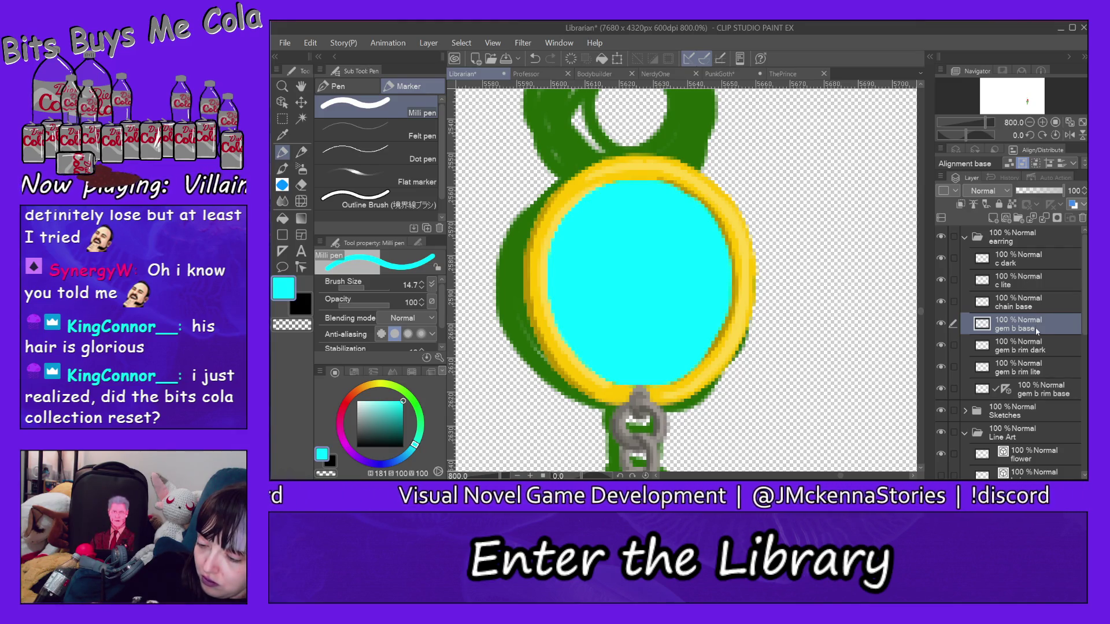
Add a layer named 'gem base lite', pick a lighter cyan and set brush size 6.4
left_click(999, 217)
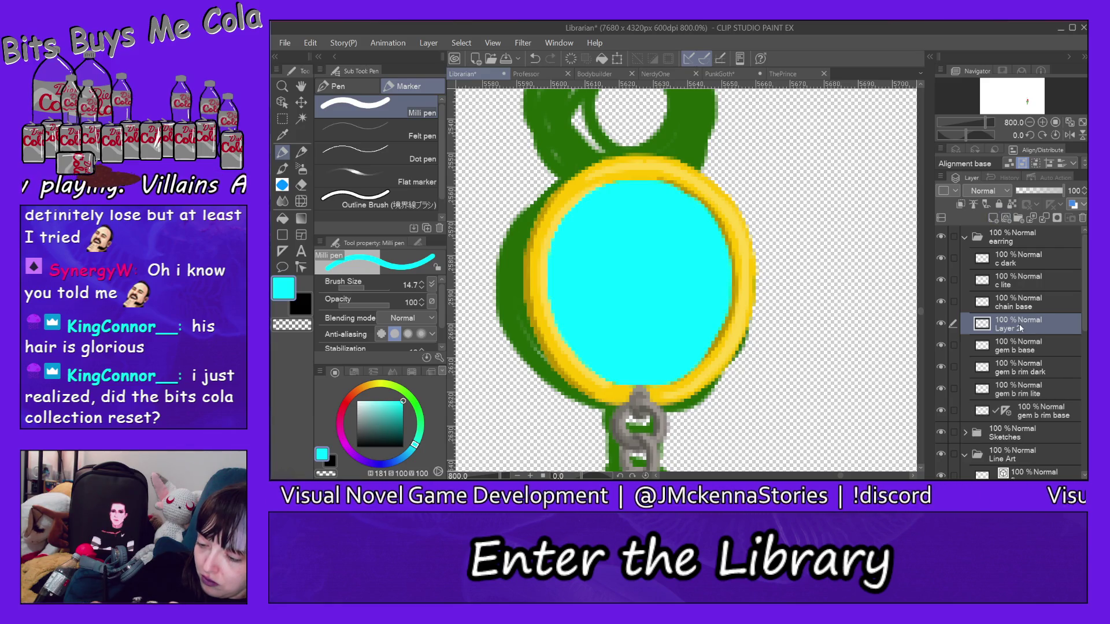
double_click(1016, 328)
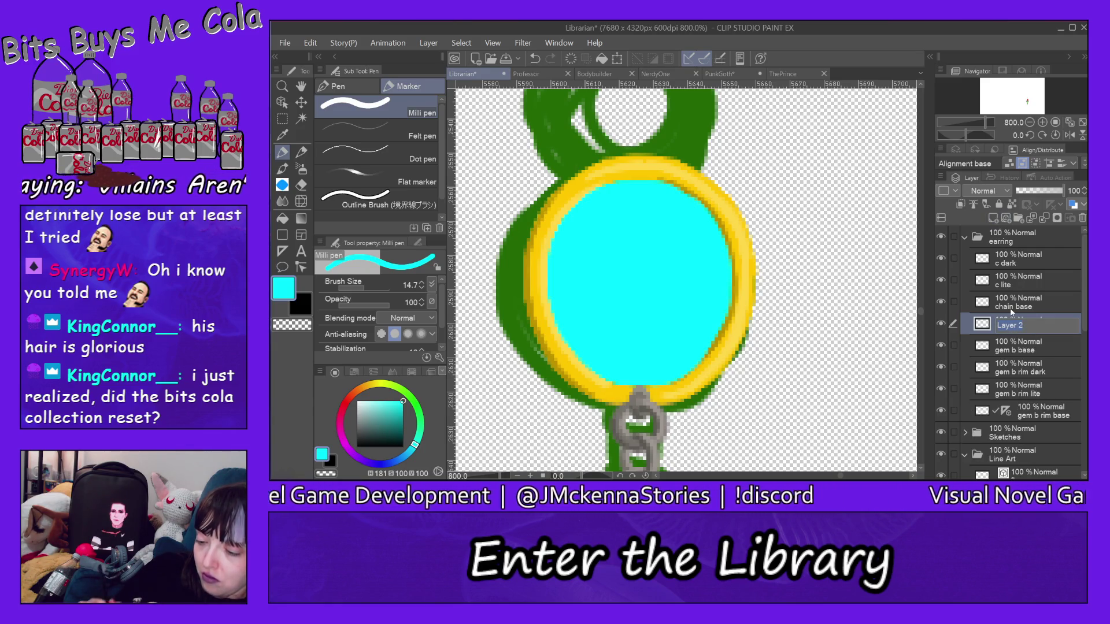
type("gem base lite")
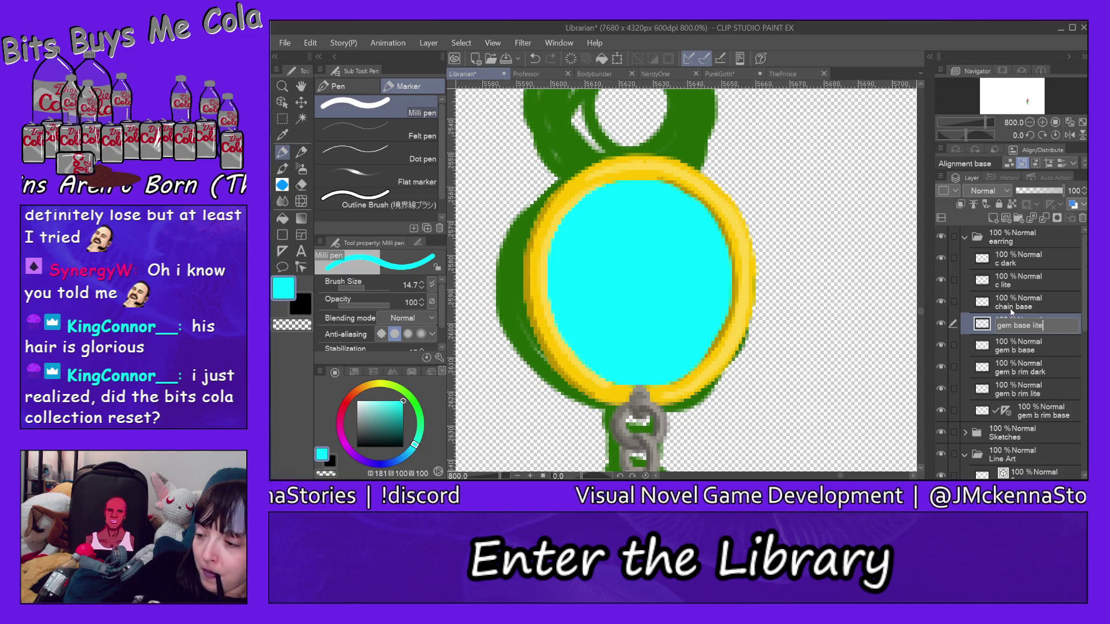
key("Return")
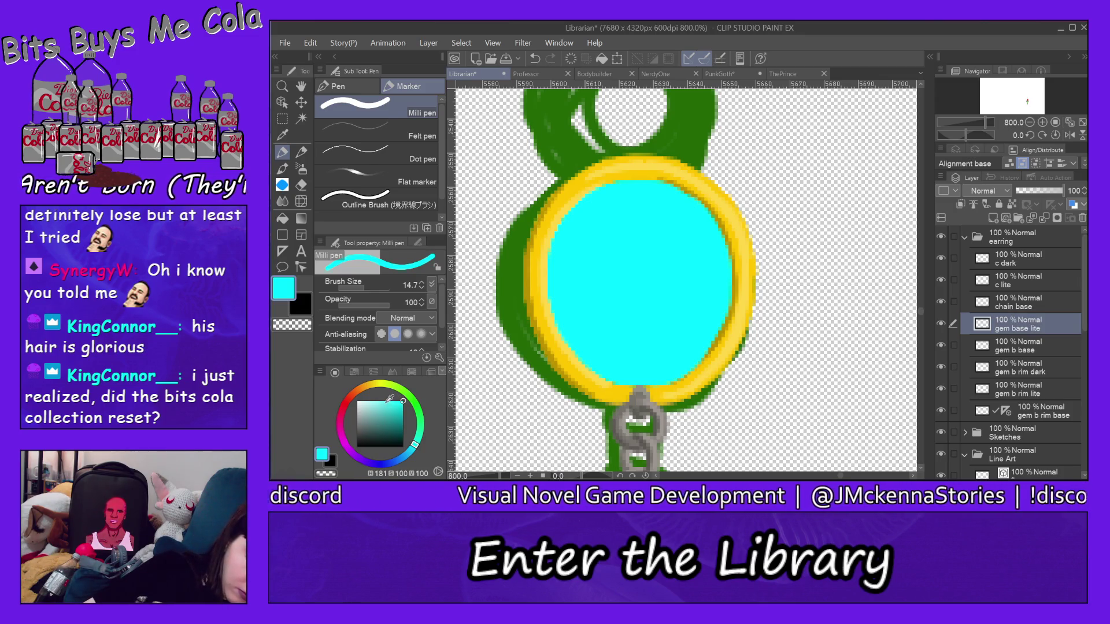
left_click(383, 401)
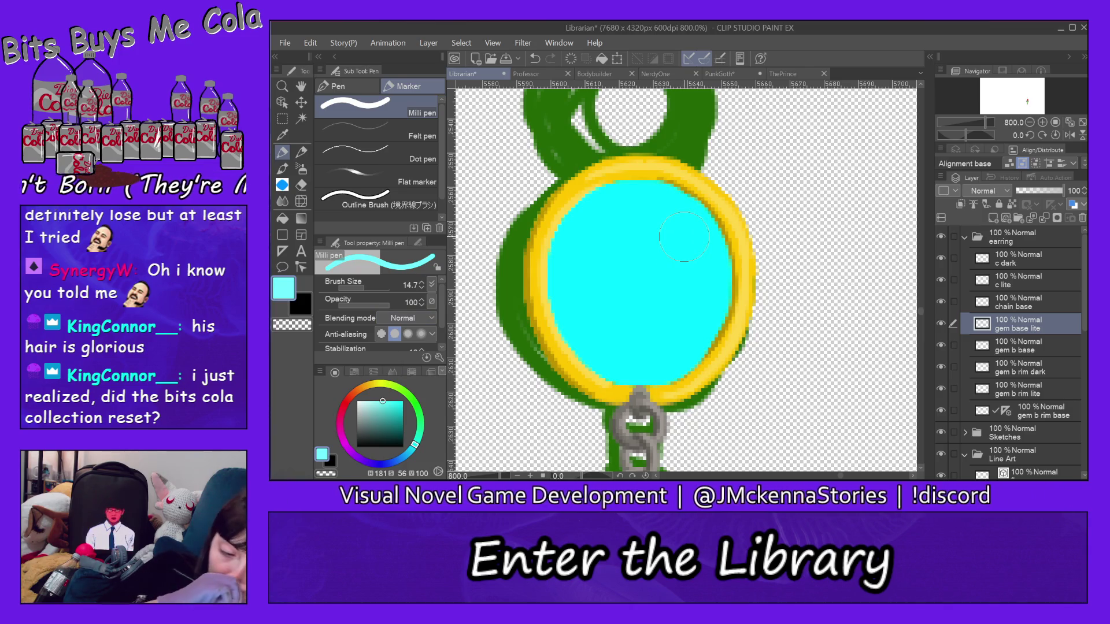
left_click_drag(684, 235, 687, 241)
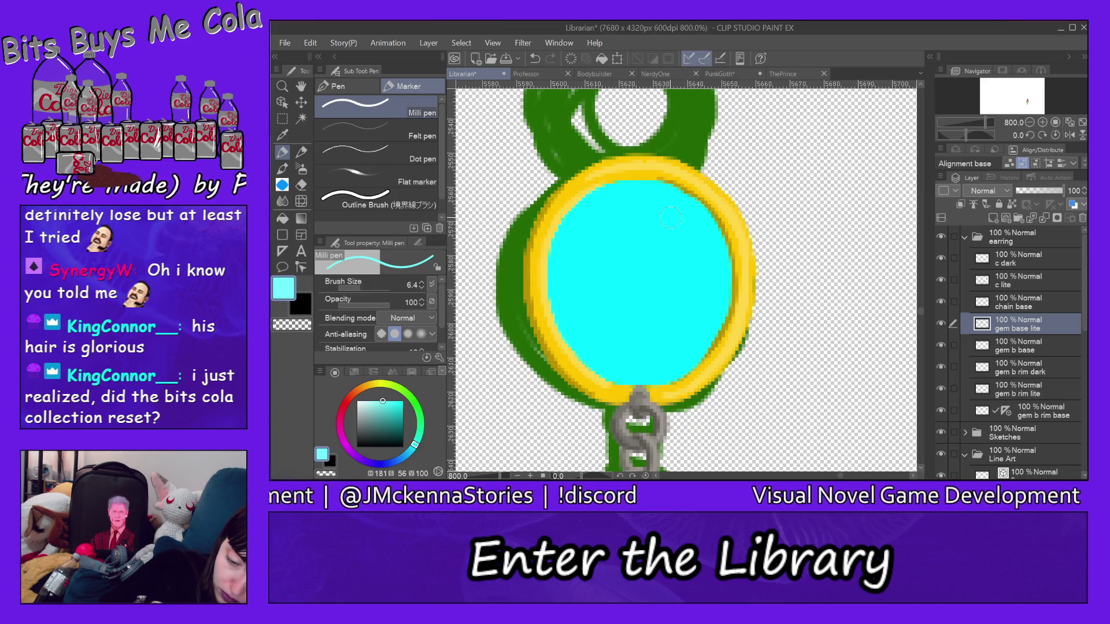
Paint a pale cyan crescent highlight down the gem's right side
mouse_move(669, 213)
left_mouse_down()
mouse_move(692, 314)
mouse_move(671, 347)
left_mouse_up()
left_click_drag(682, 298, 665, 356)
mouse_move(697, 280)
left_mouse_down()
mouse_move(691, 308)
mouse_move(698, 249)
left_mouse_up()
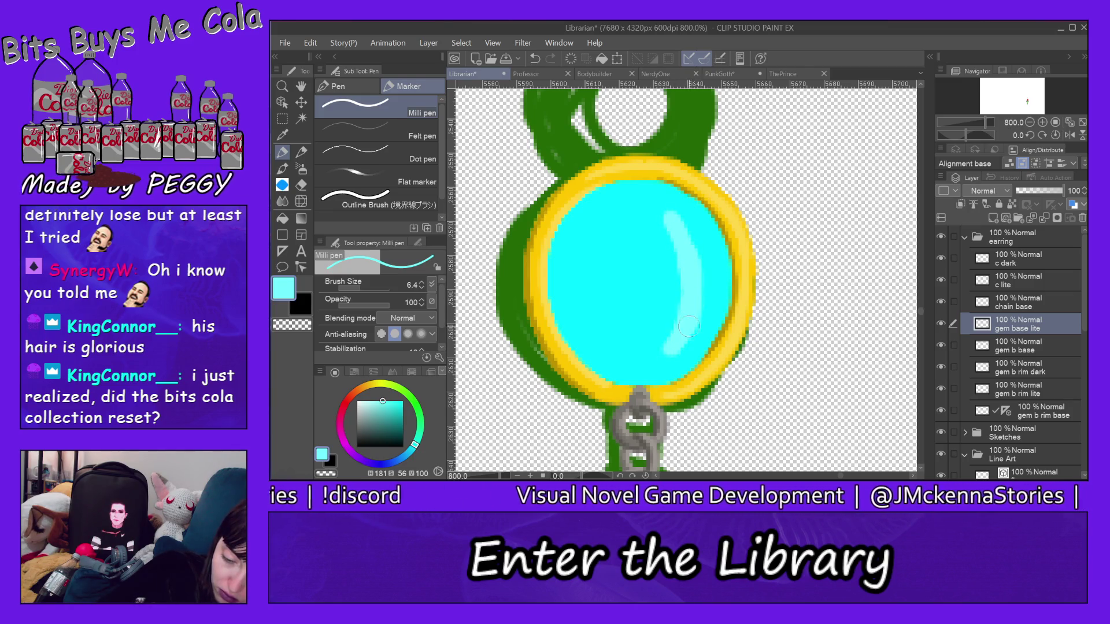
left_click_drag(702, 306, 692, 231)
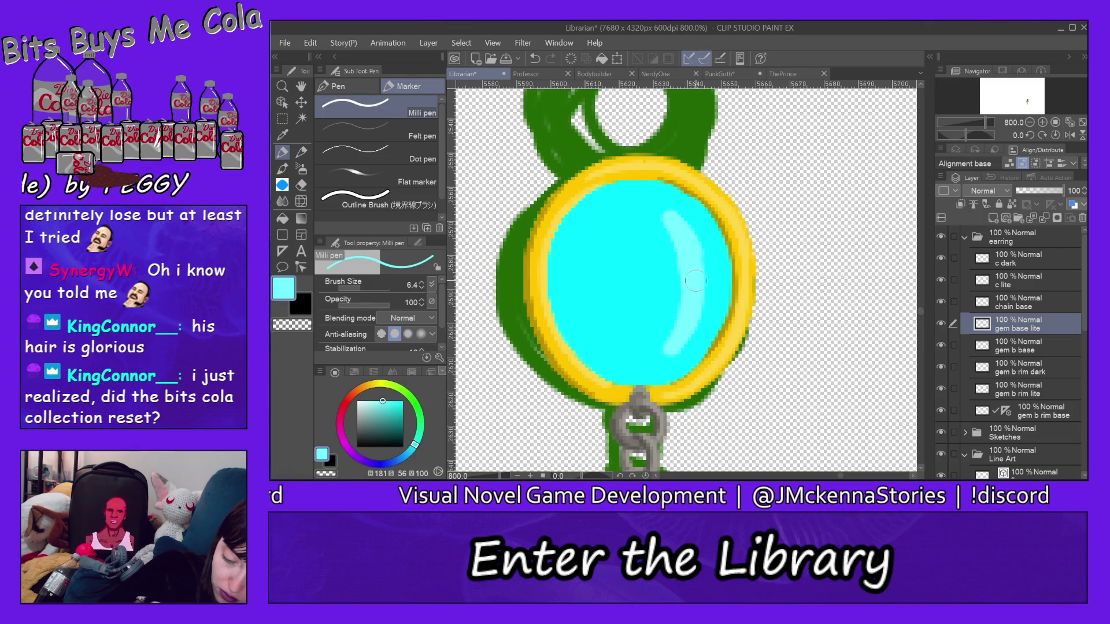
mouse_move(681, 271)
left_mouse_down()
mouse_move(663, 349)
mouse_move(635, 353)
mouse_move(663, 349)
mouse_move(641, 347)
mouse_move(654, 330)
left_mouse_up()
left_click_drag(675, 242, 672, 260)
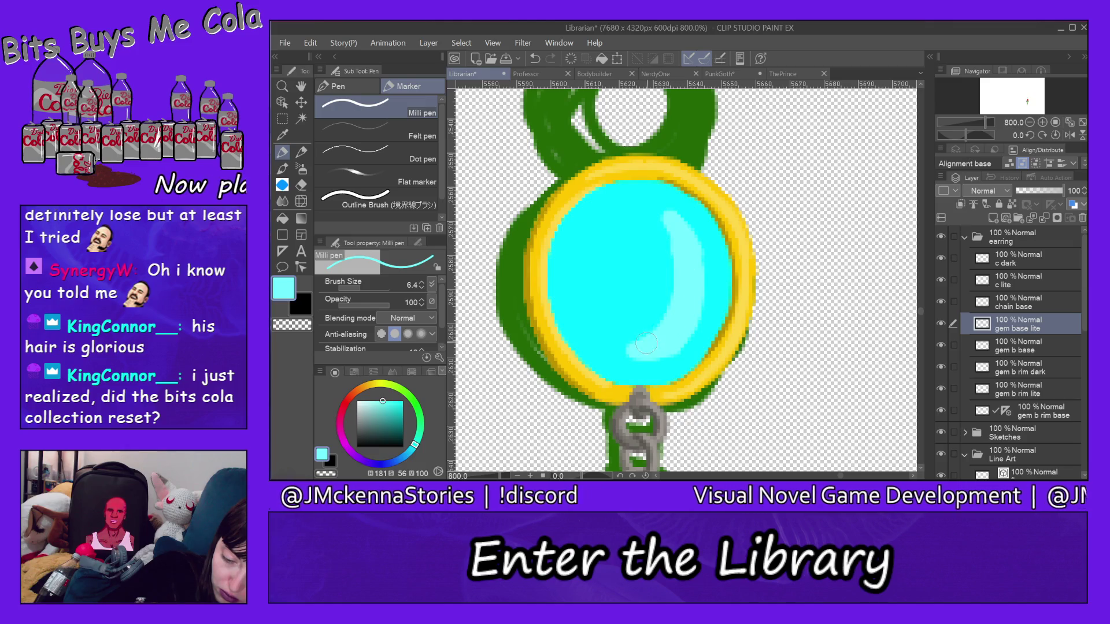
left_click_drag(665, 210, 644, 224)
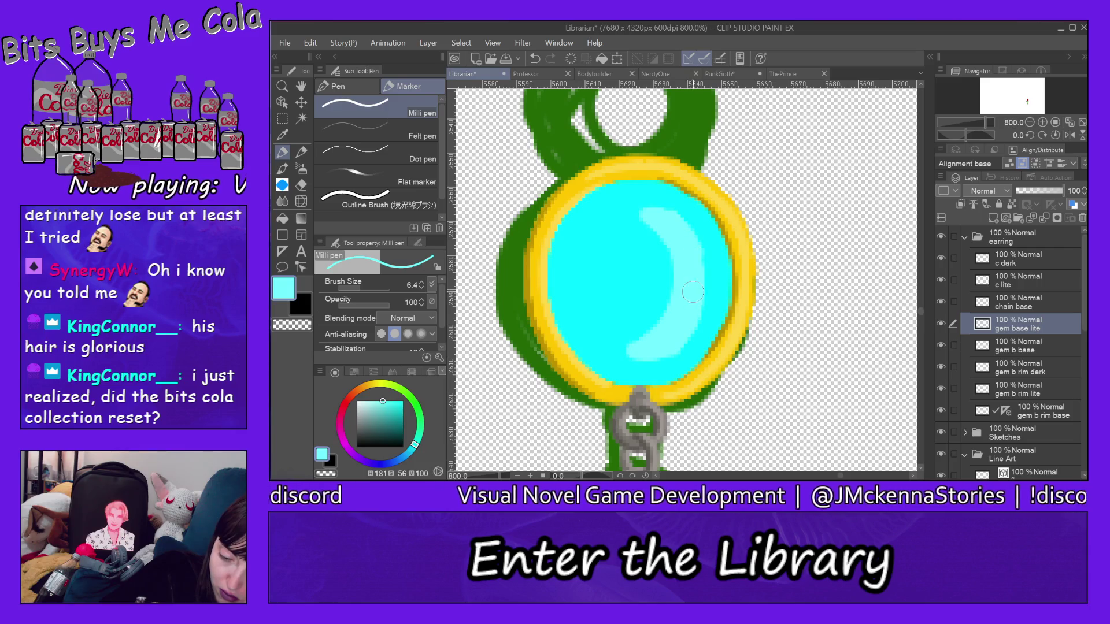
left_click_drag(692, 244, 694, 292)
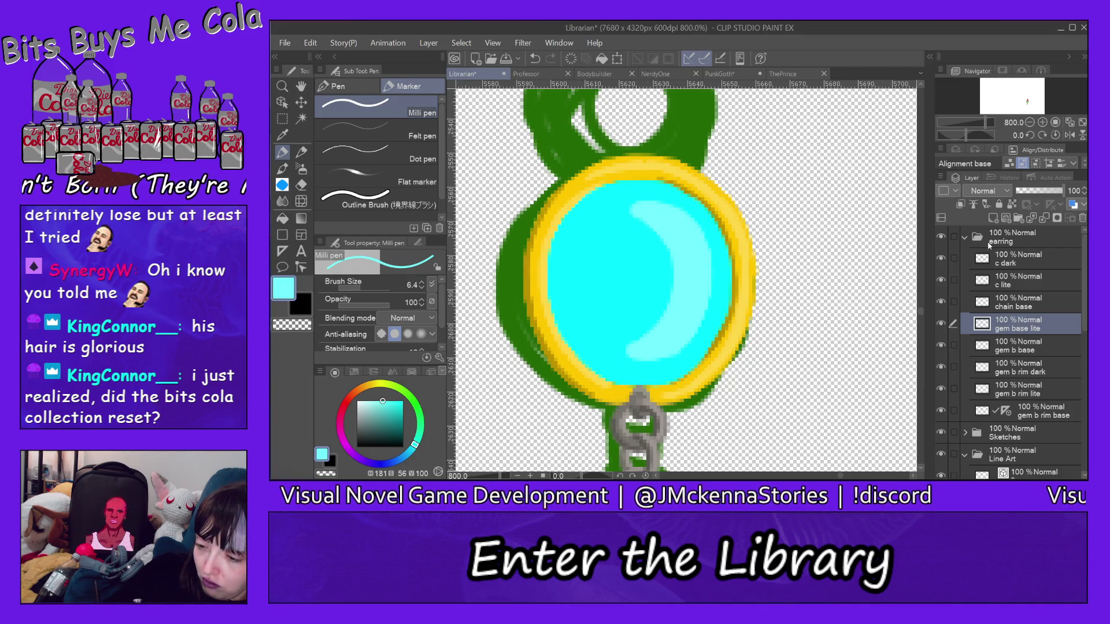
Add a layer named 'gem base dark', choose dark teal and thin the pen to 2.0
left_click(994, 218)
double_click(1021, 327)
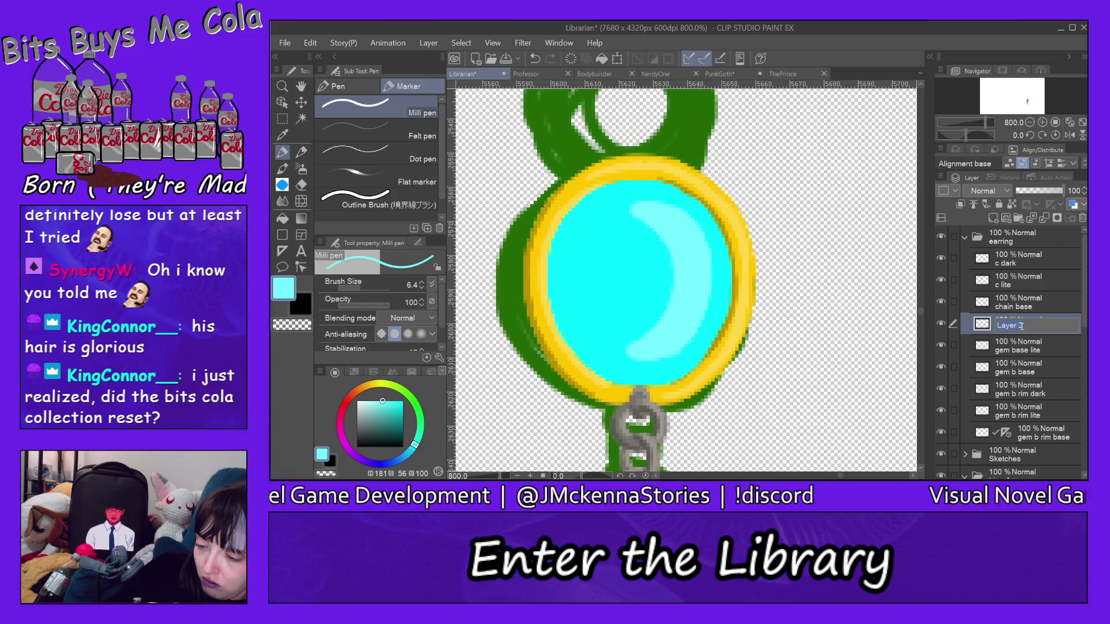
type("g")
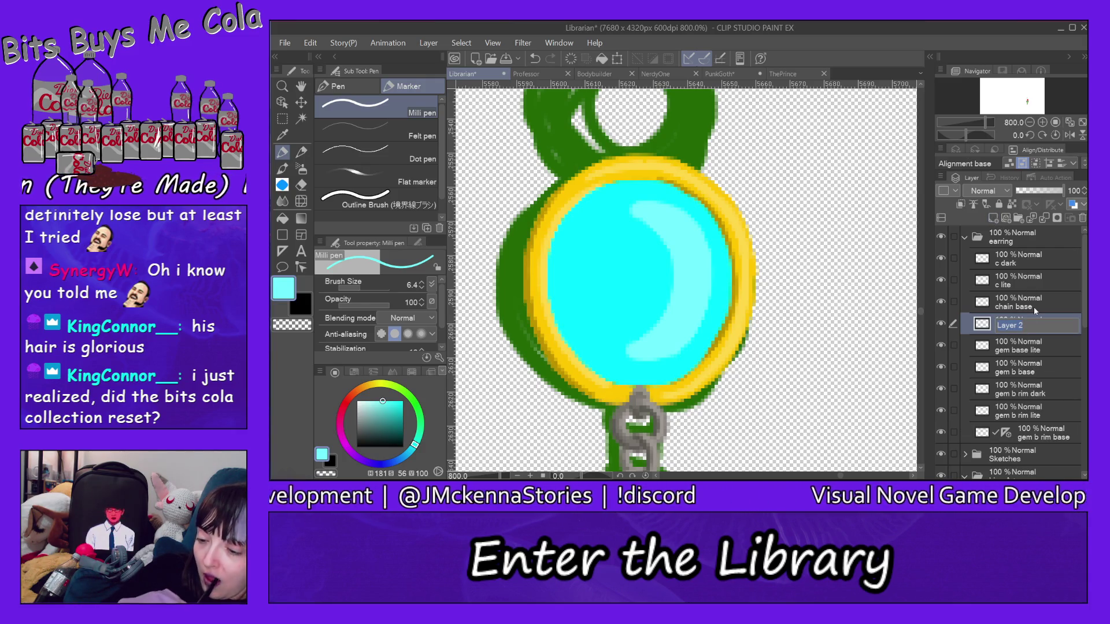
type("e")
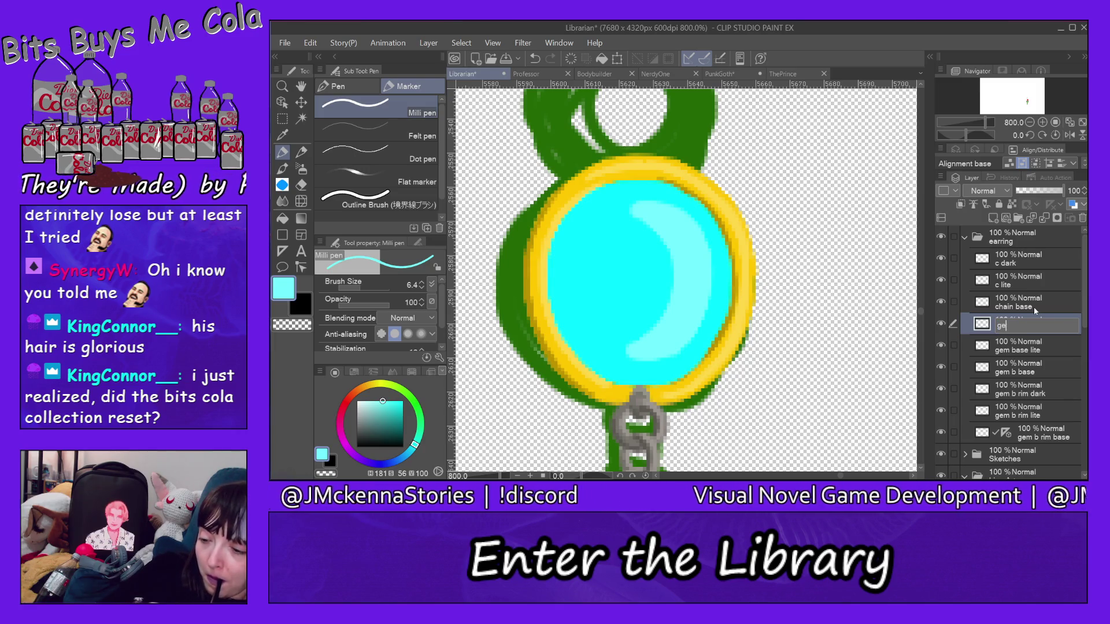
type("m base dark")
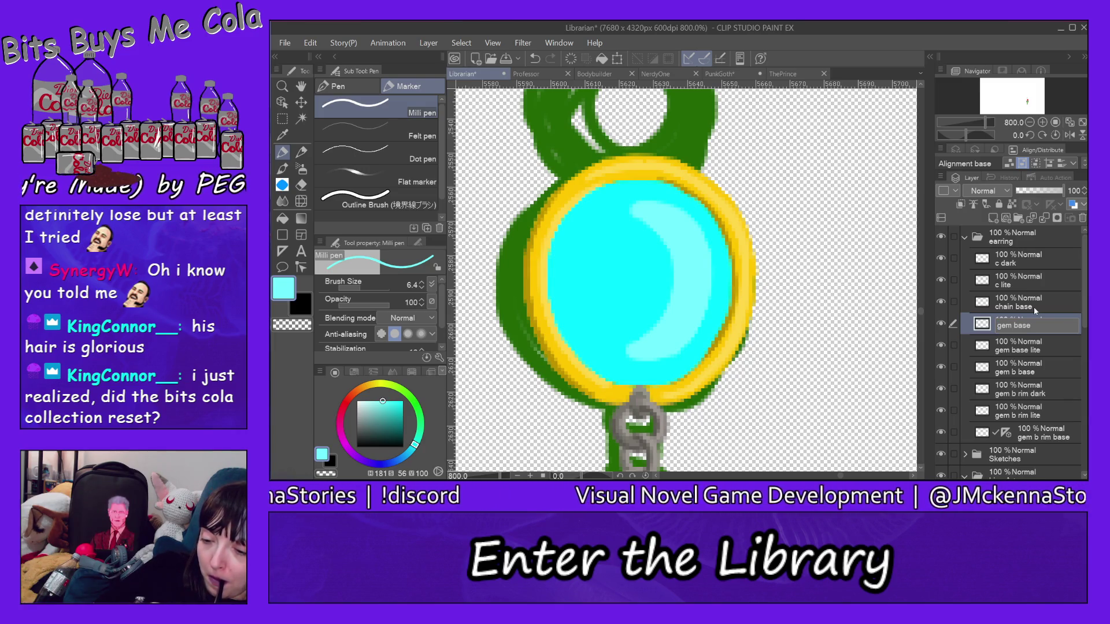
key("Return")
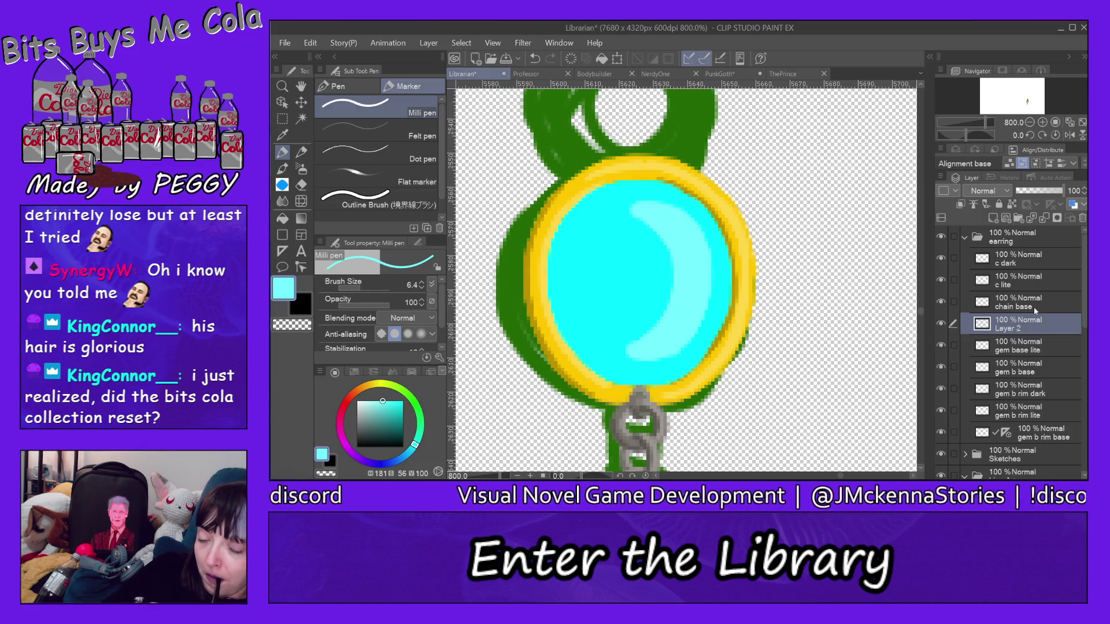
left_click(403, 415)
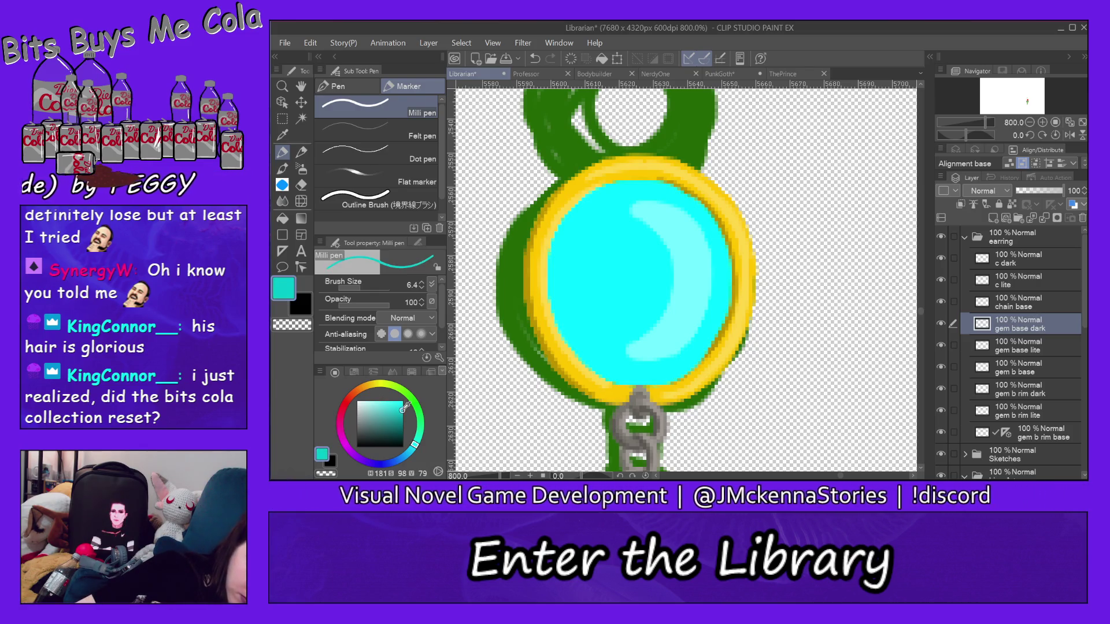
left_click(359, 288)
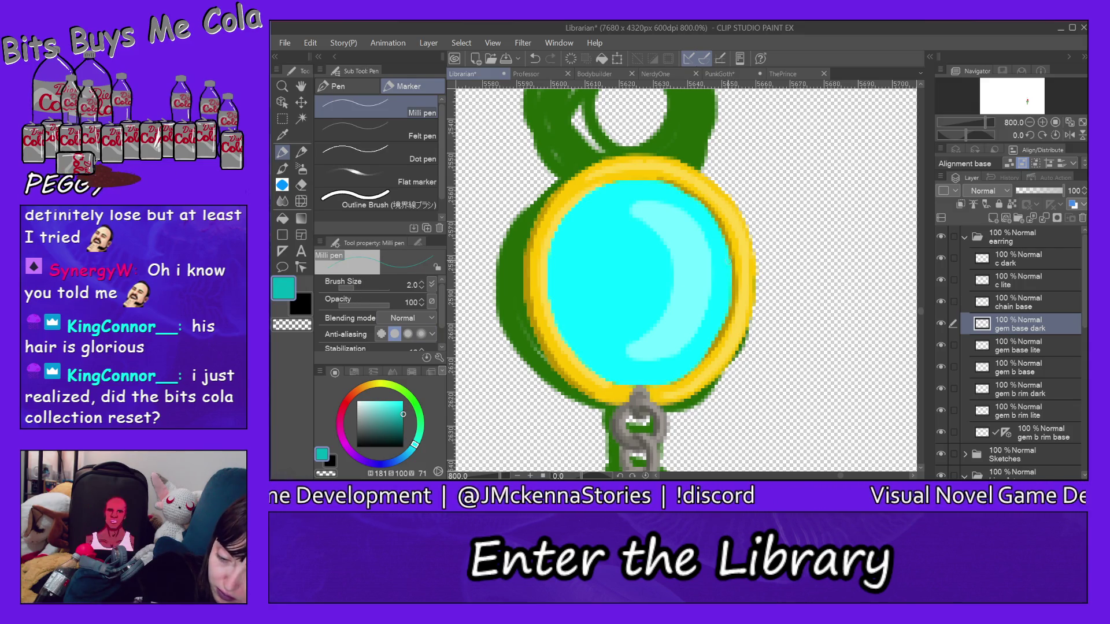
Shade the gem's upper-right edge, then undo and erase stray marks with a 4.2 eraser
mouse_move(729, 269)
left_mouse_down()
mouse_move(700, 205)
mouse_move(656, 184)
left_mouse_up()
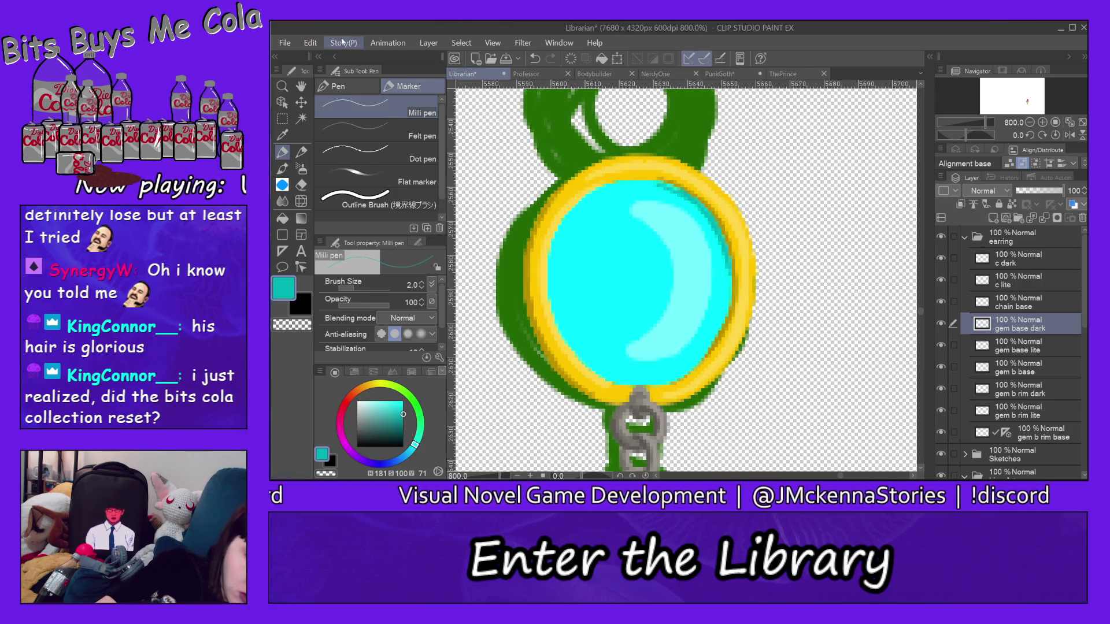
left_click(310, 43)
left_click(311, 43)
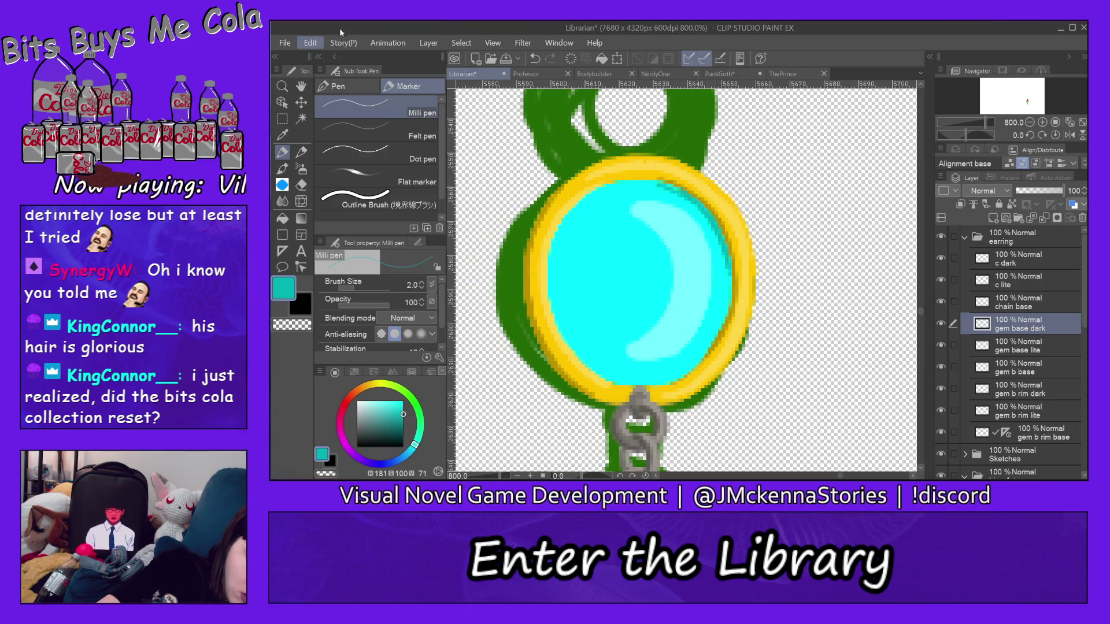
left_click(301, 184)
mouse_move(673, 189)
left_mouse_down()
mouse_move(711, 225)
mouse_move(728, 272)
left_mouse_up()
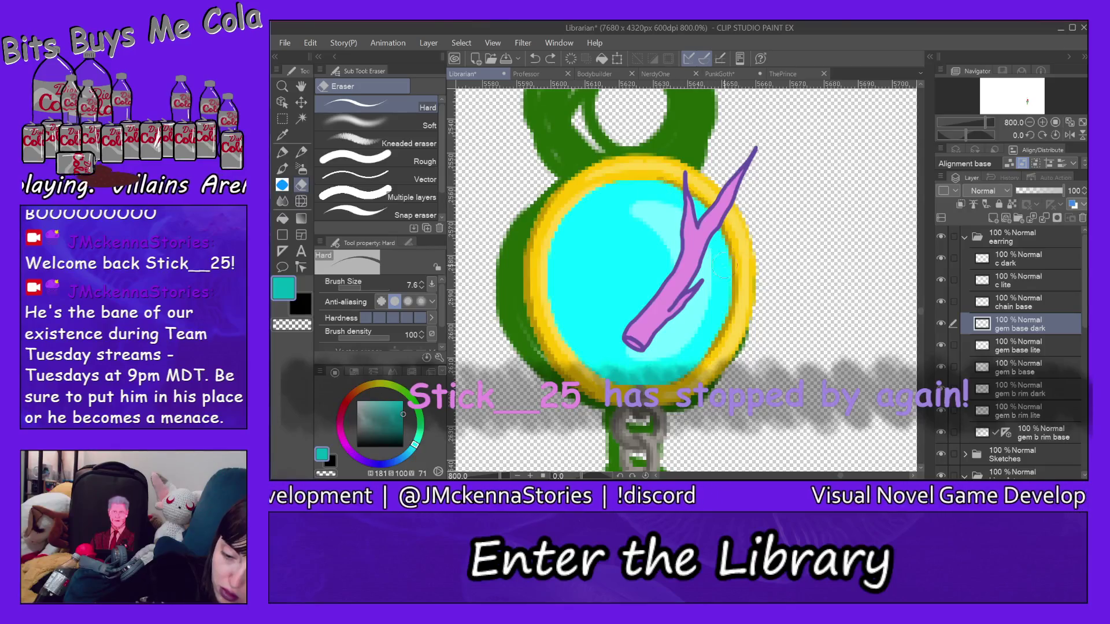
left_click(357, 287)
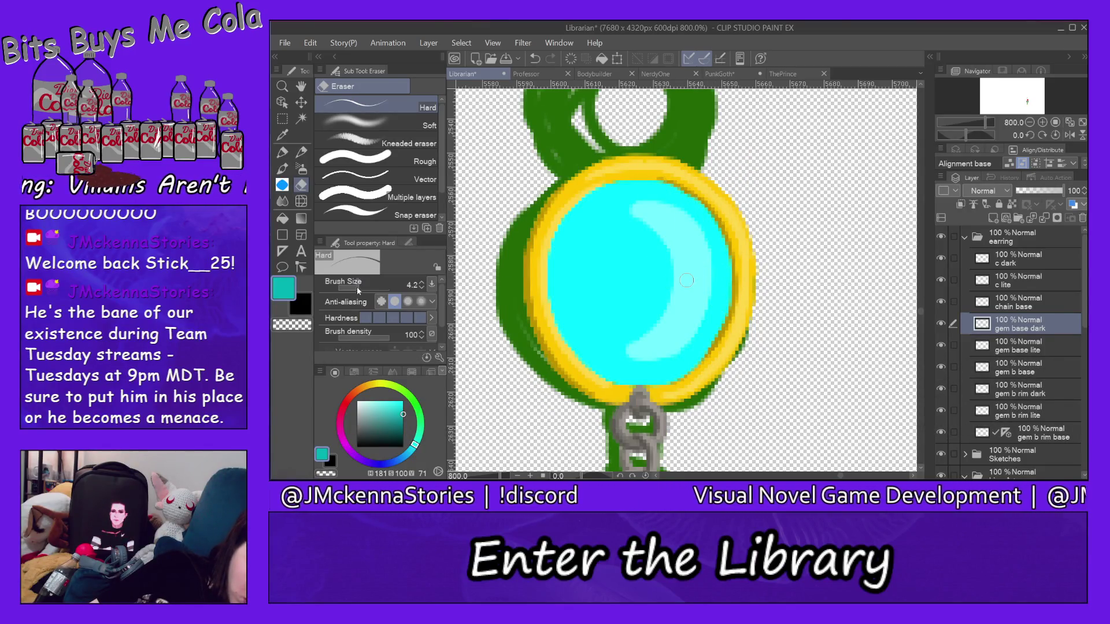
left_click(285, 152)
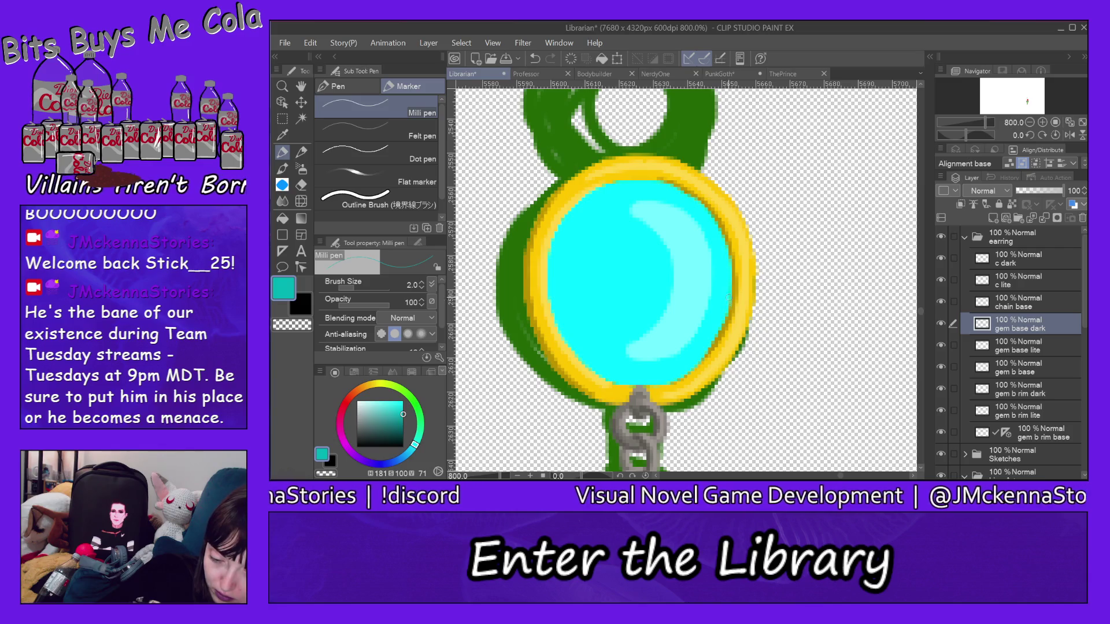
Shade the gem's right, lower-right, upper-left and lower-left inner rim in dark teal
left_click_drag(717, 330, 729, 307)
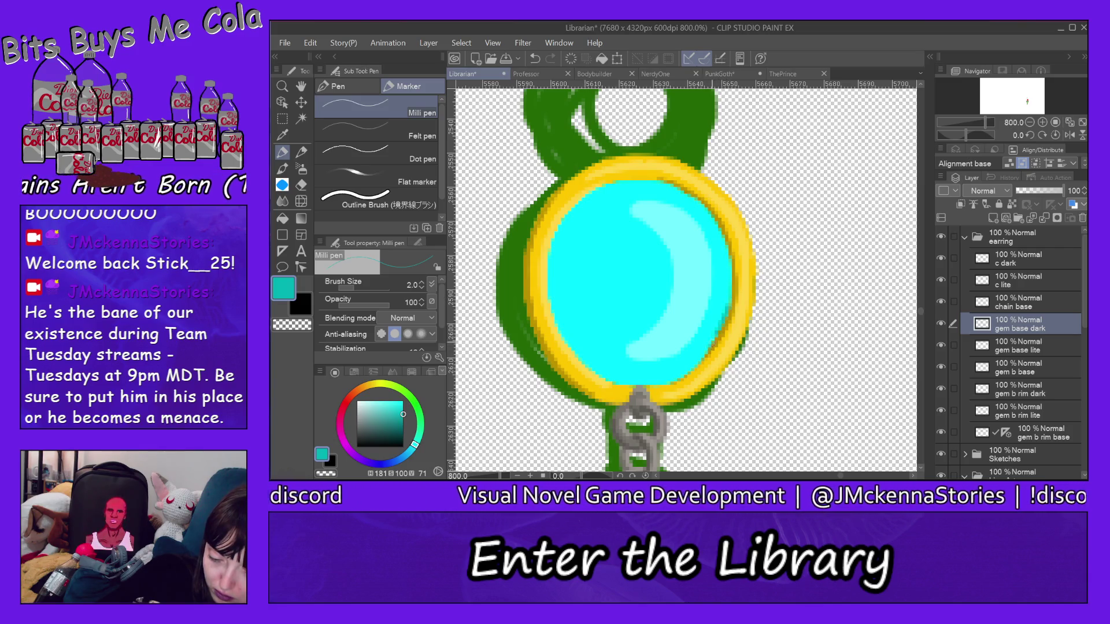
left_click_drag(683, 373, 710, 344)
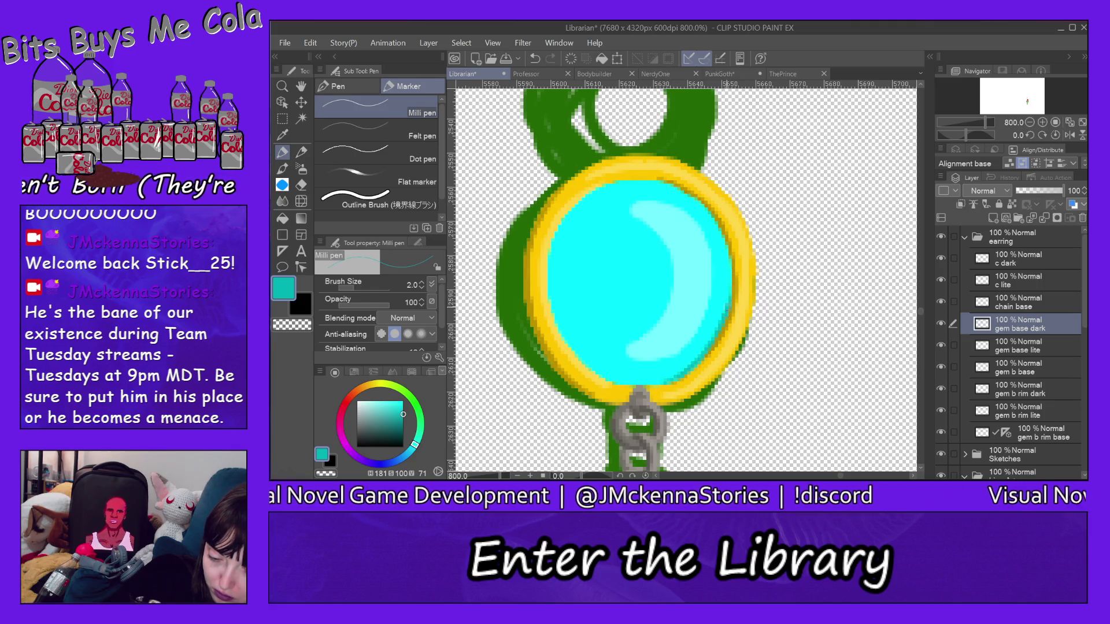
mouse_move(730, 296)
left_mouse_down()
mouse_move(715, 222)
mouse_move(666, 185)
left_mouse_up()
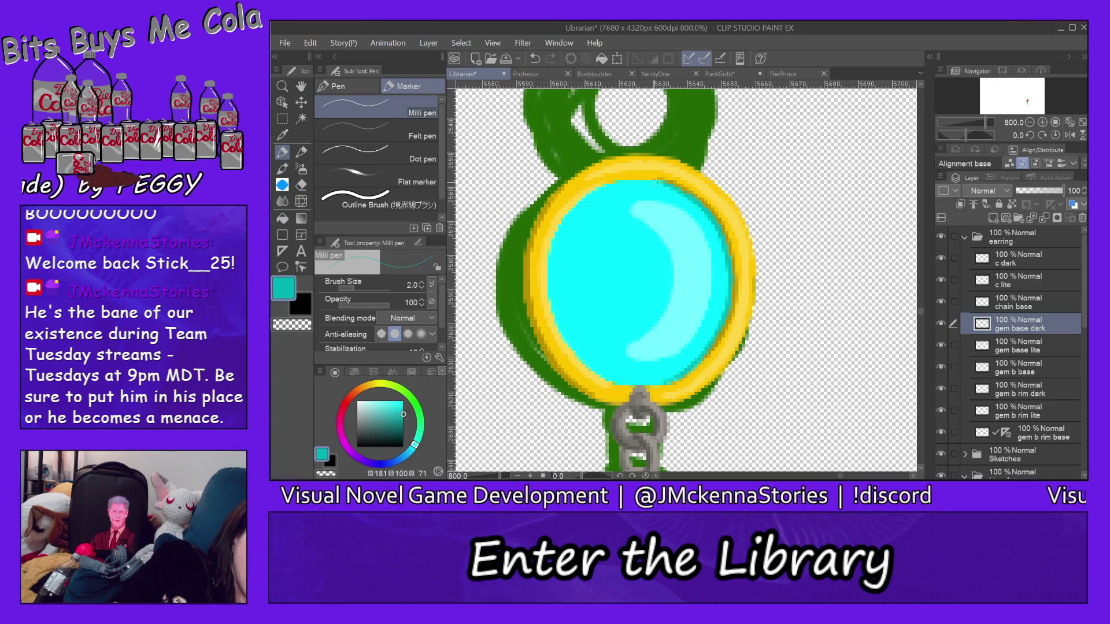
mouse_move(659, 181)
left_mouse_down()
mouse_move(549, 236)
mouse_move(564, 333)
mouse_move(548, 264)
left_mouse_up()
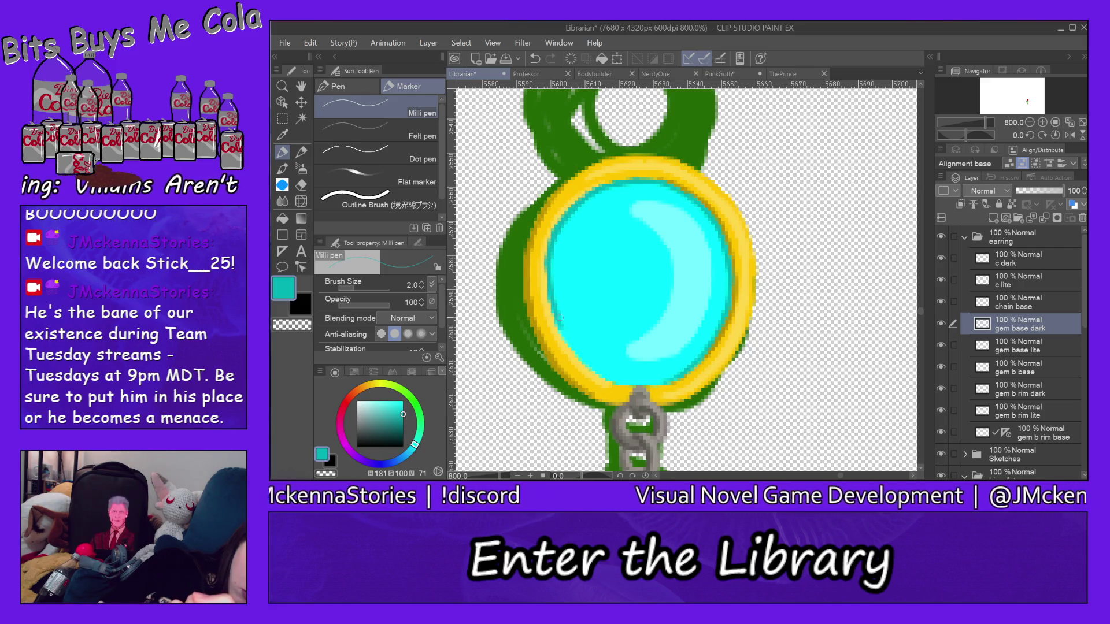
mouse_move(559, 318)
left_mouse_down()
mouse_move(605, 376)
mouse_move(660, 381)
left_mouse_up()
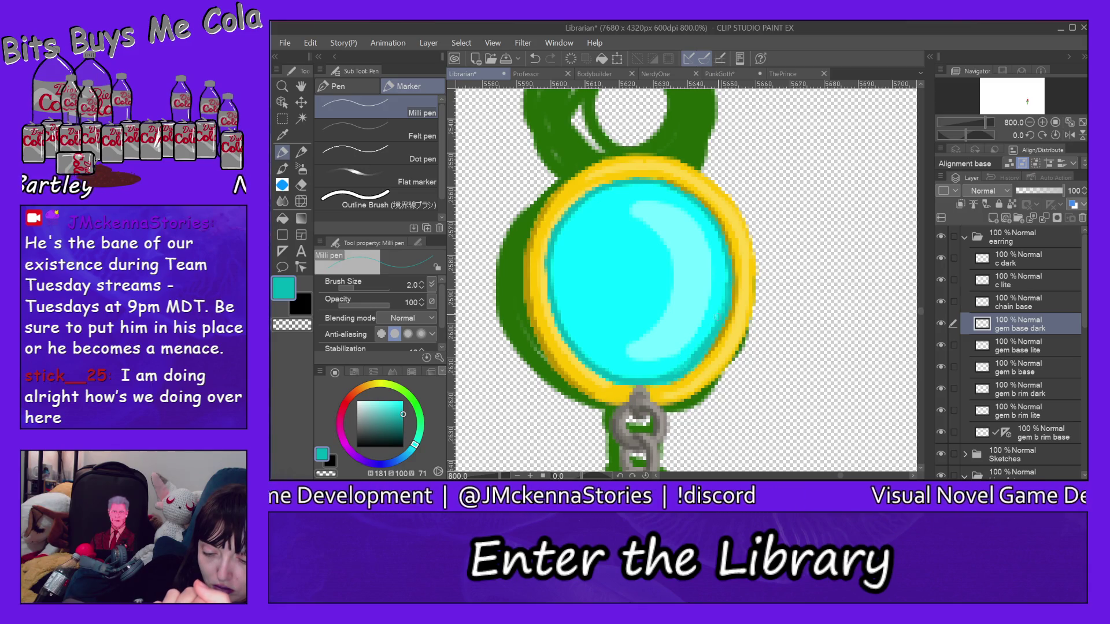
left_click_drag(724, 303, 721, 264)
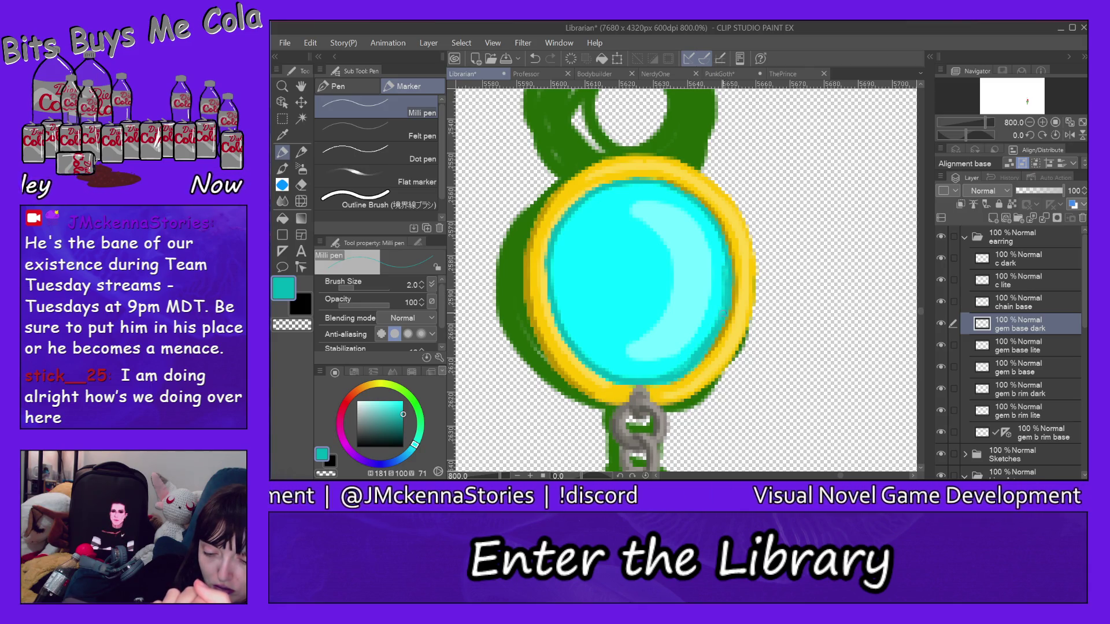
left_click_drag(723, 312, 722, 288)
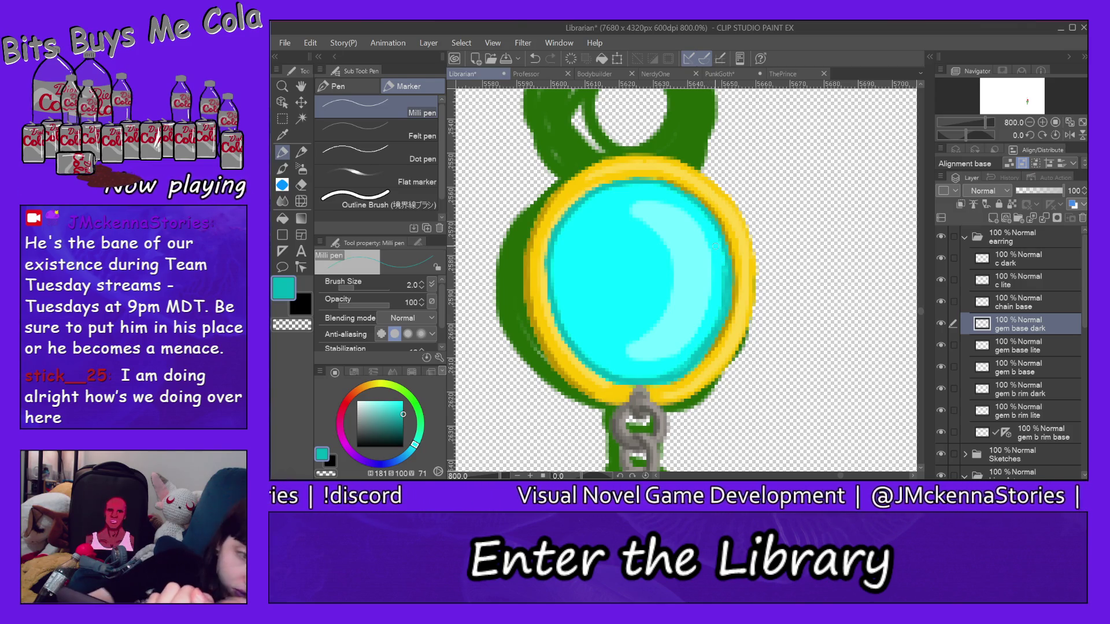
Undo the last ten dark teal shading strokes on the gem, then redraw one dark stroke along its rim
left_click(343, 43)
left_click(342, 30)
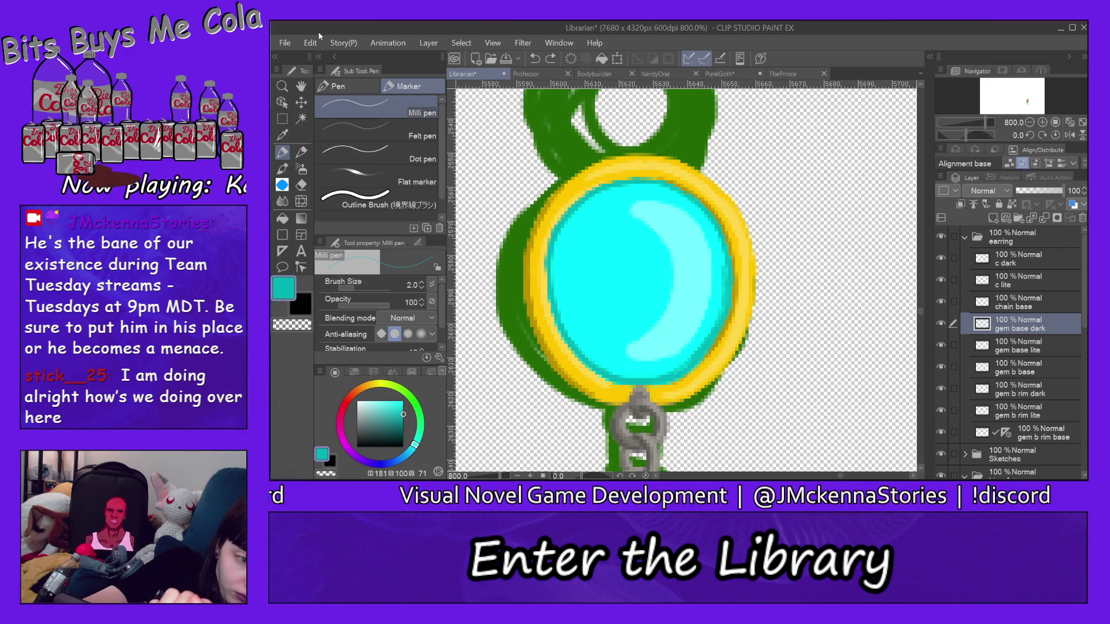
left_click(310, 42)
left_click(344, 30)
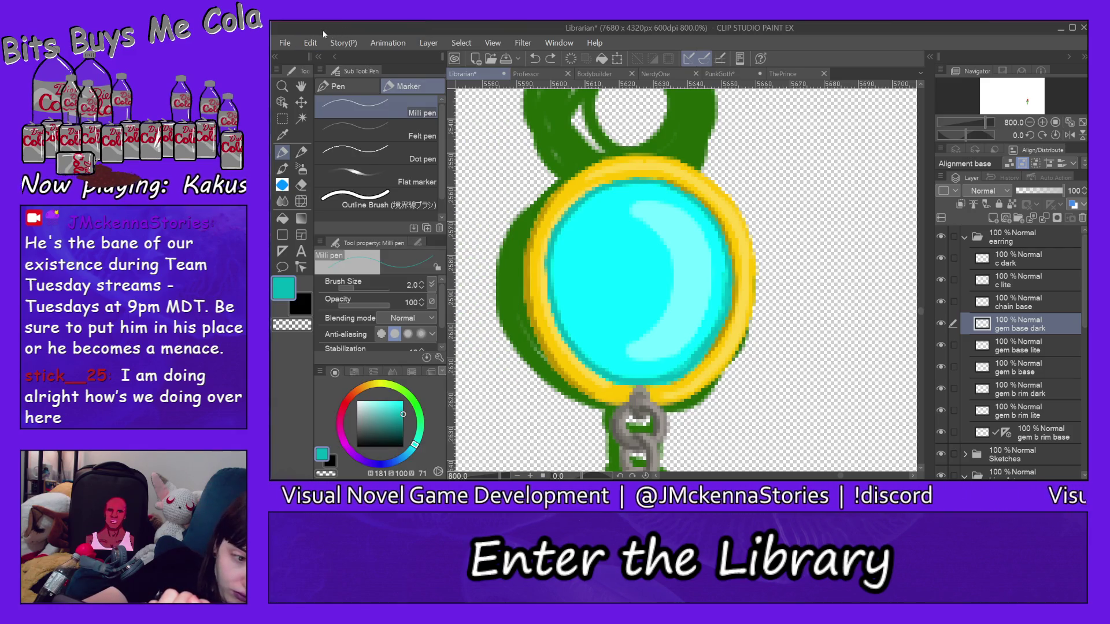
left_click(310, 42)
left_click(336, 30)
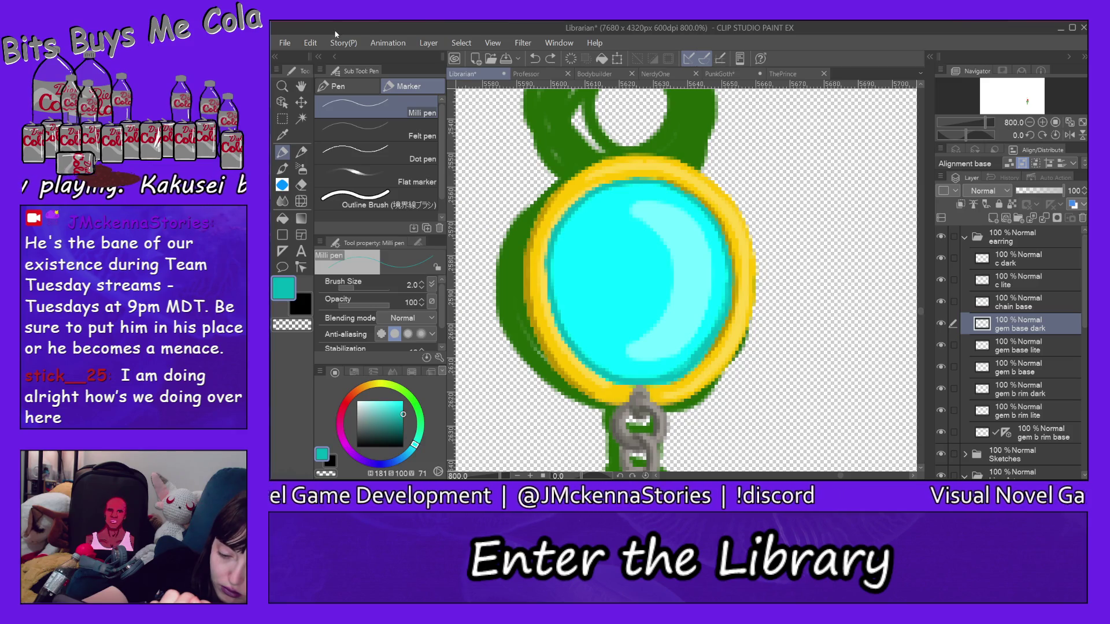
left_click(317, 41)
left_click(332, 30)
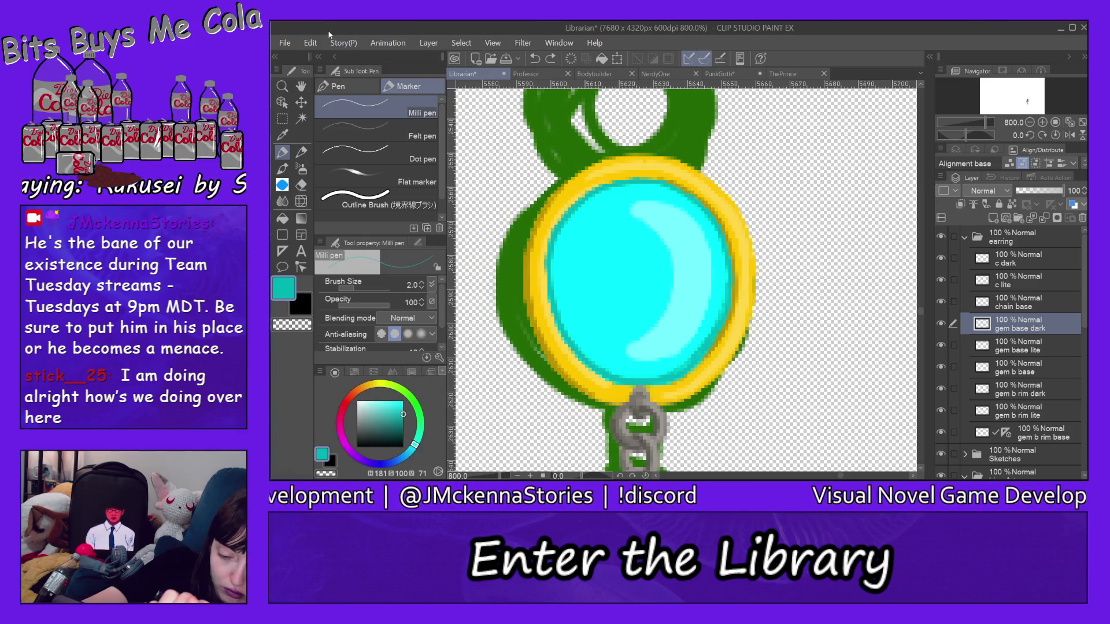
left_click(315, 44)
left_click(332, 30)
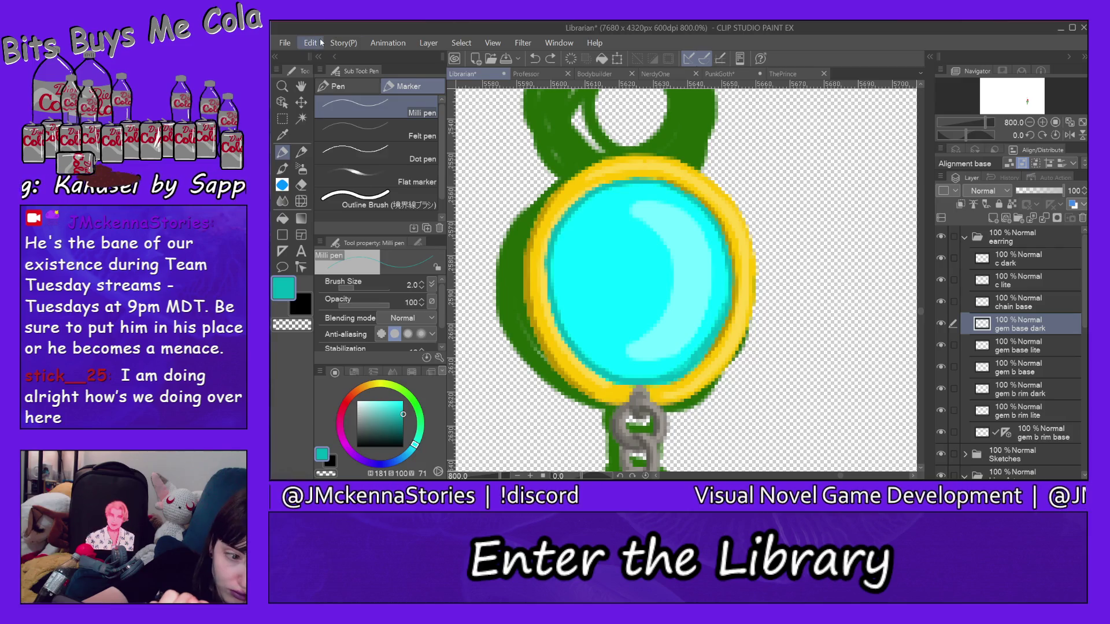
left_click(321, 41)
left_click(335, 29)
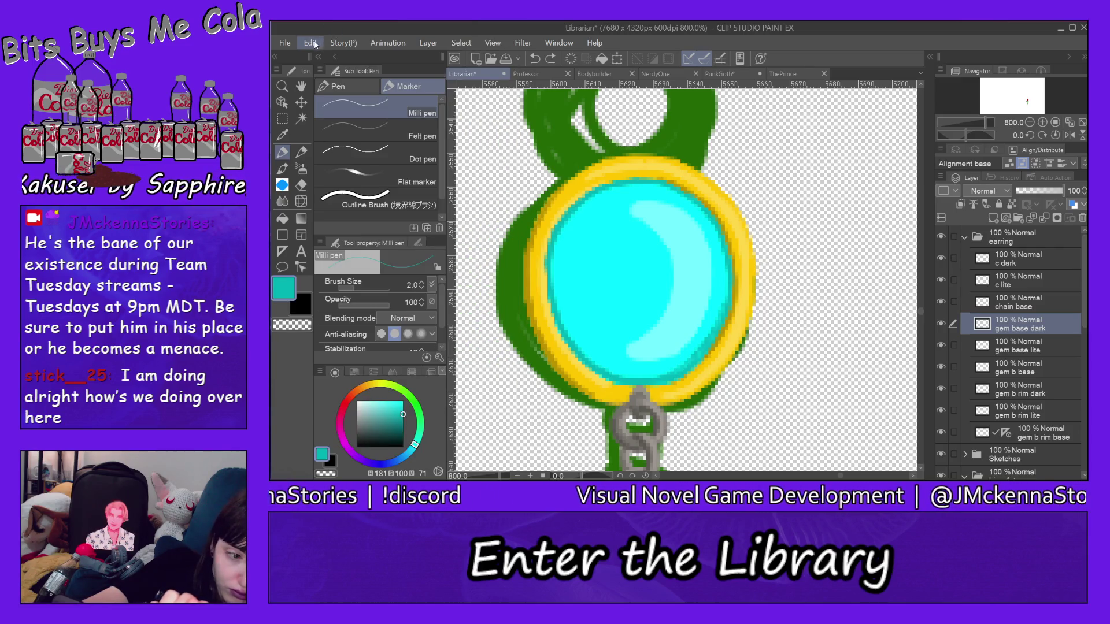
left_click(316, 42)
left_click(333, 30)
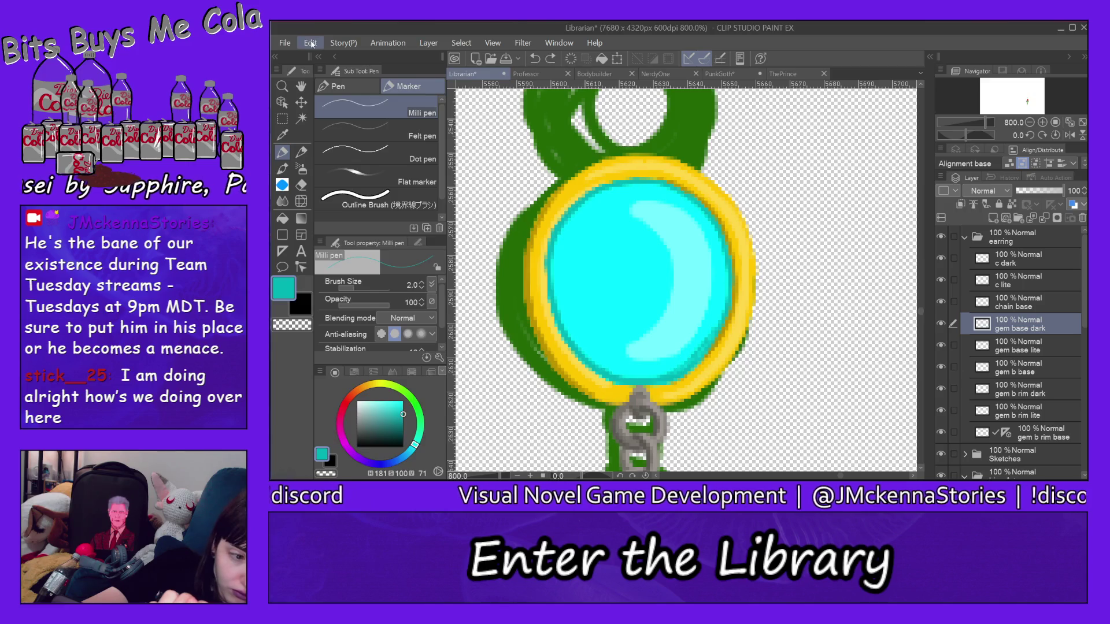
left_click(315, 42)
left_click(334, 29)
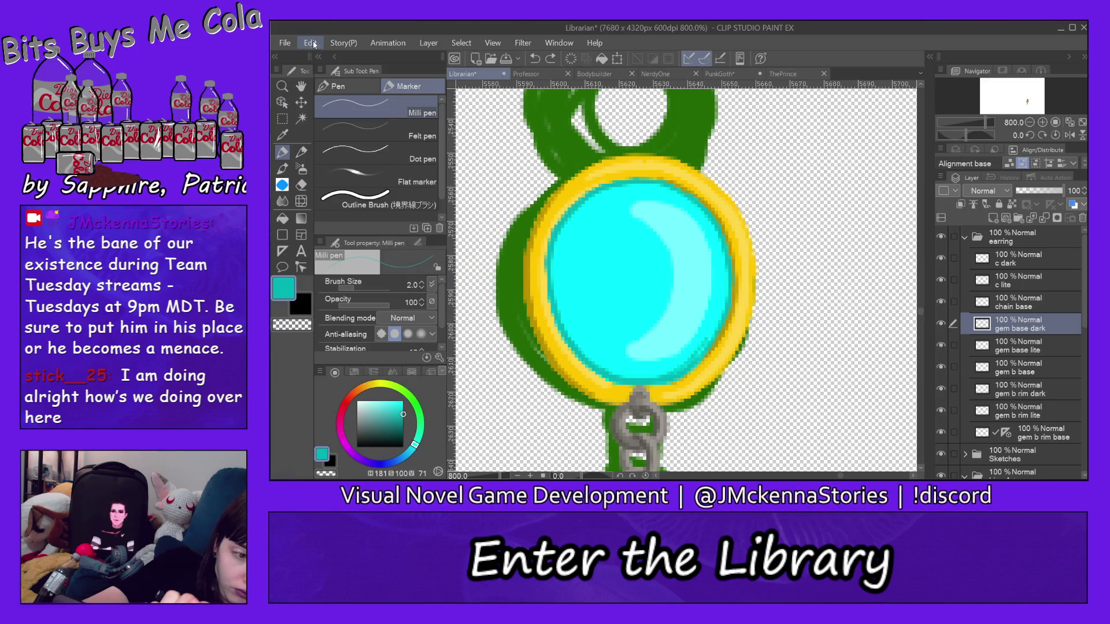
left_click(316, 43)
left_click(335, 29)
left_click(315, 44)
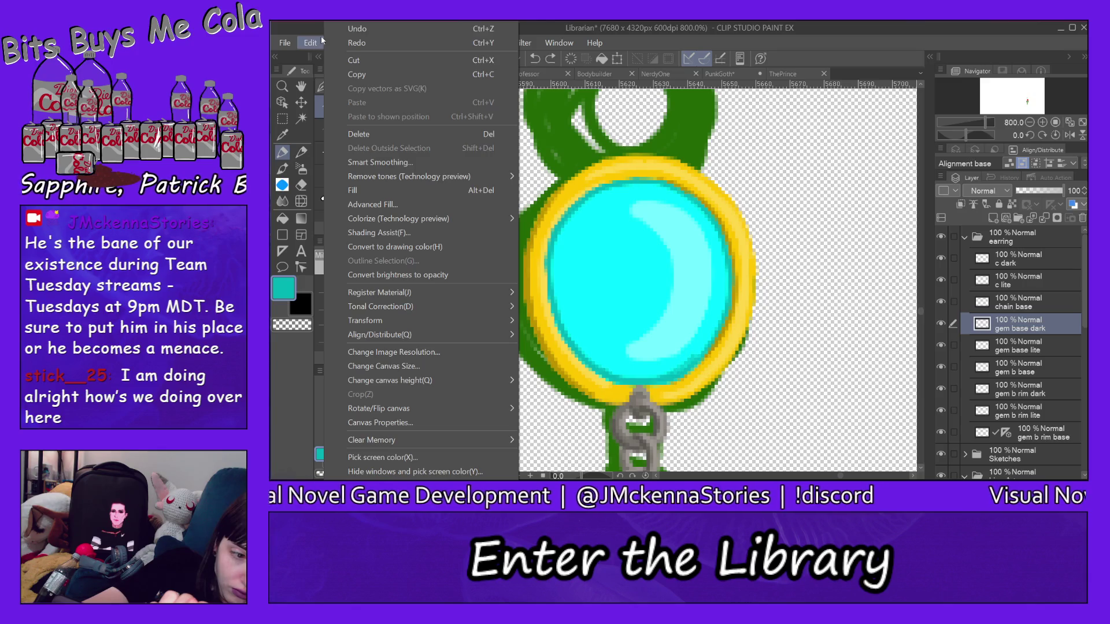
left_click(336, 29)
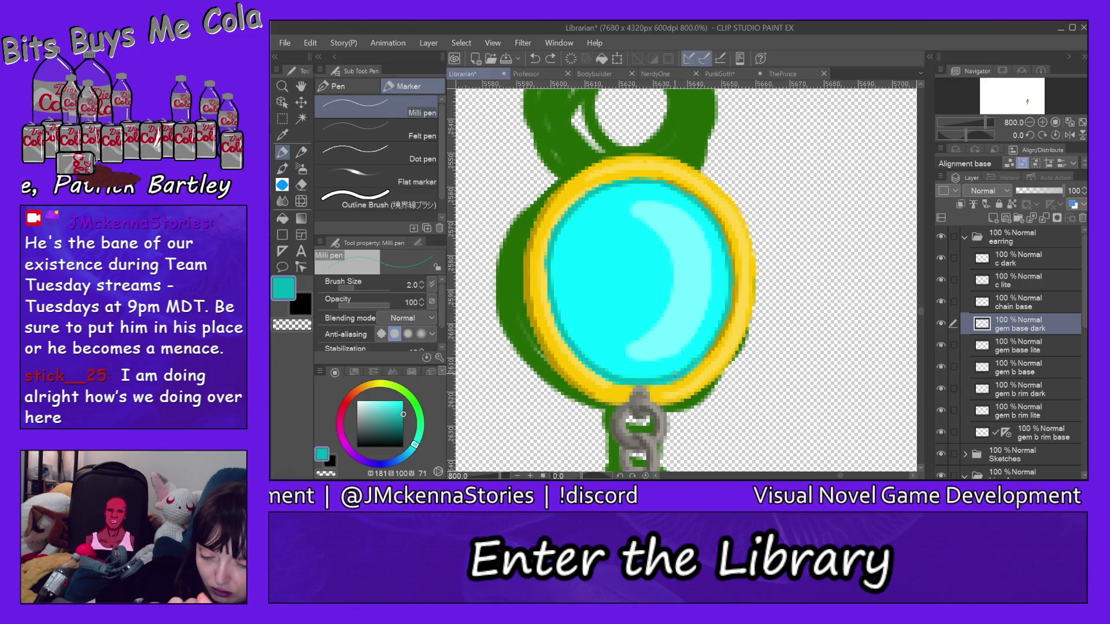
left_click_drag(666, 377, 696, 363)
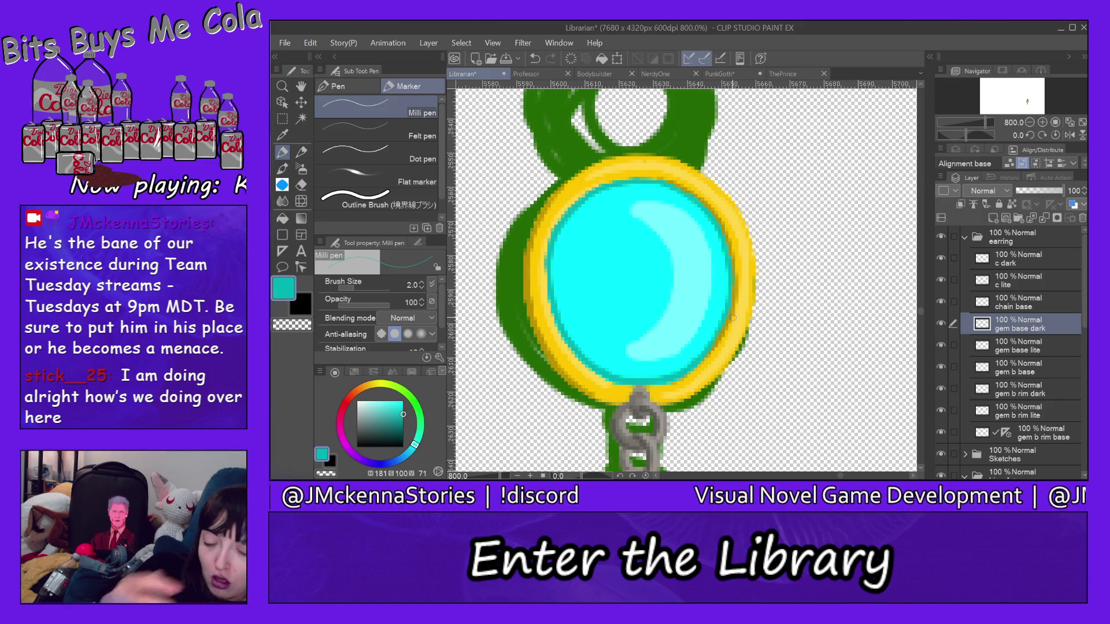
Pick the gem's light cyan on the gem base lite layer, set brush size 5.4, and dab a highlight
left_click(694, 249, "alt")
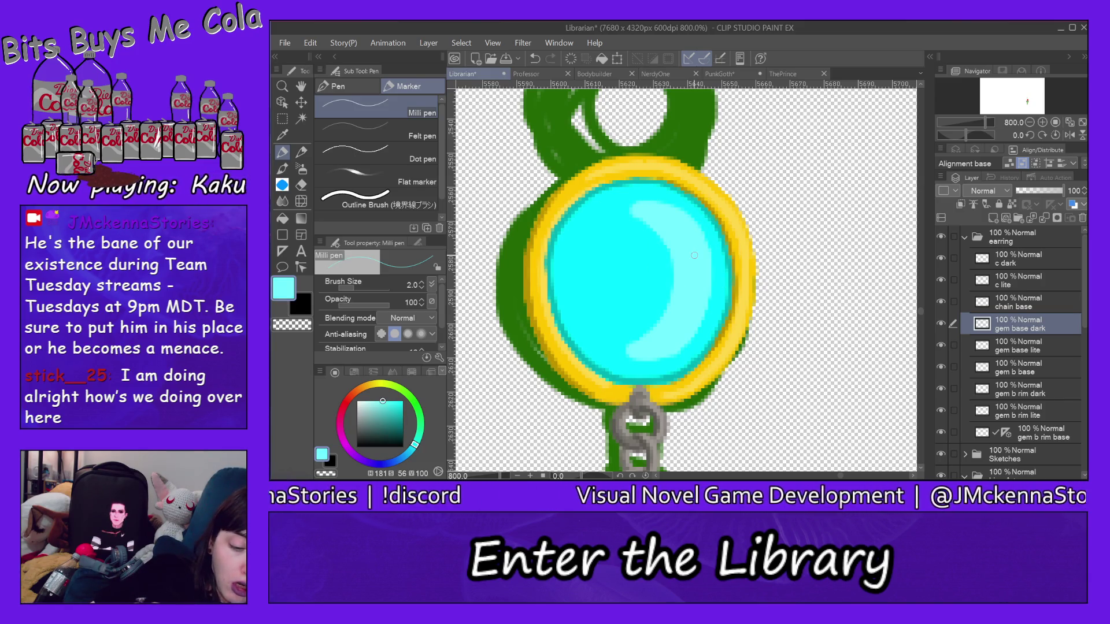
left_click(690, 236, "ctrl+shift")
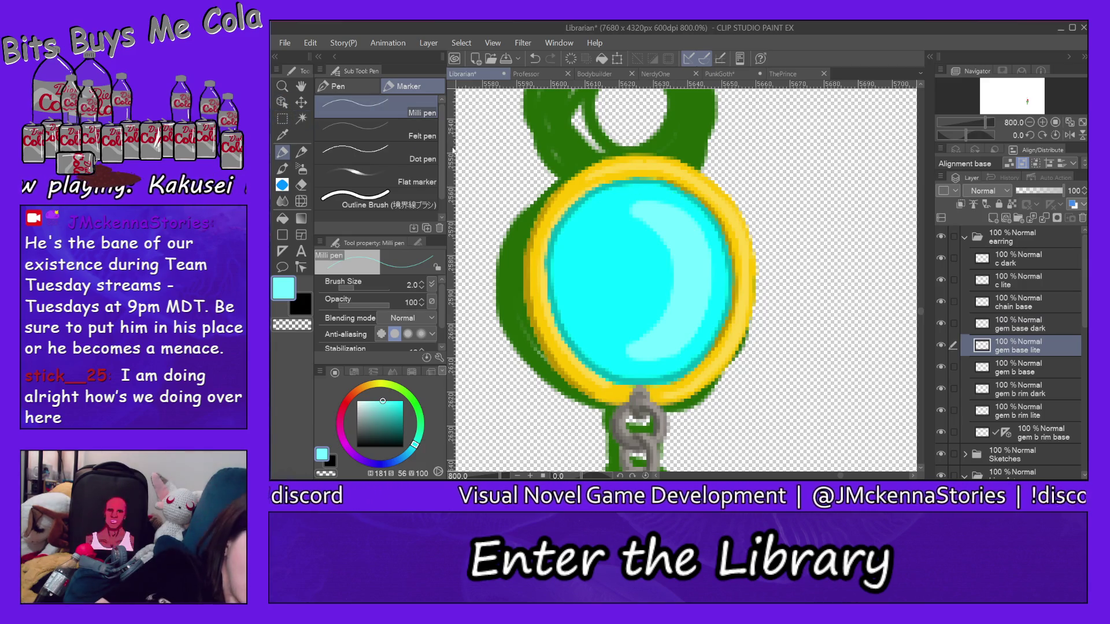
left_click_drag(356, 286, 361, 284)
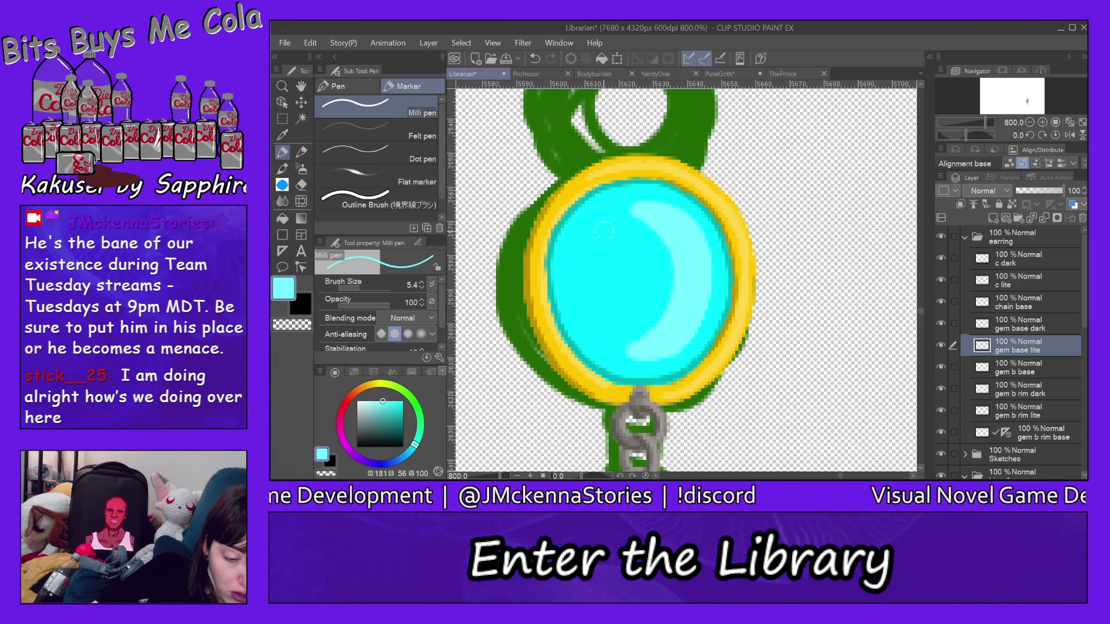
left_click_drag(599, 233, 591, 236)
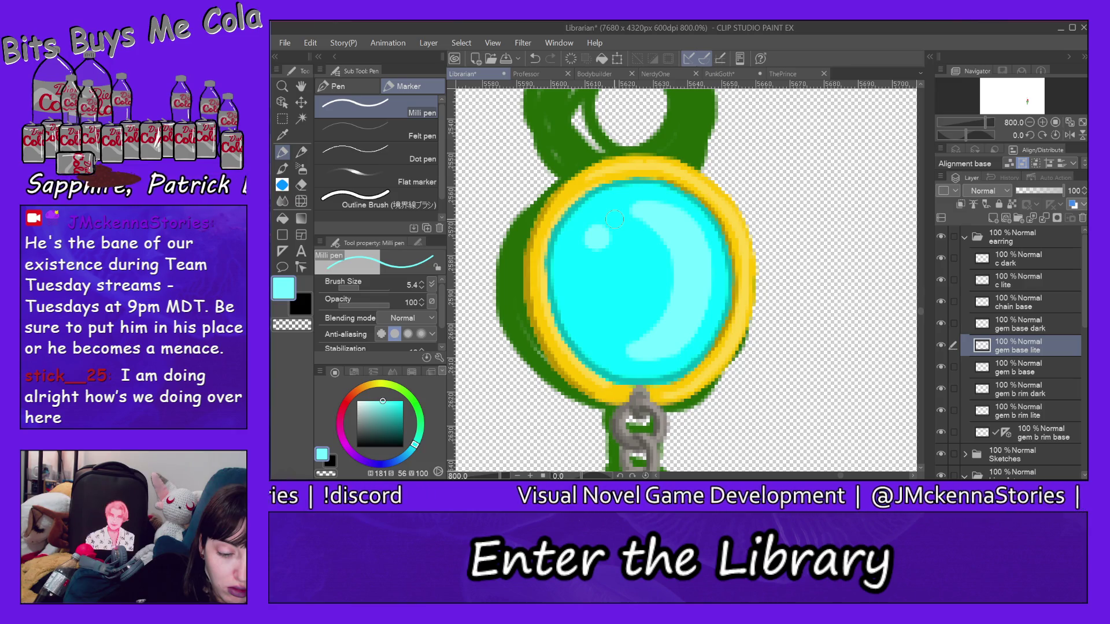
Undo the misplaced highlight and paint light cyan streaks up the gem's left side
left_click(311, 42)
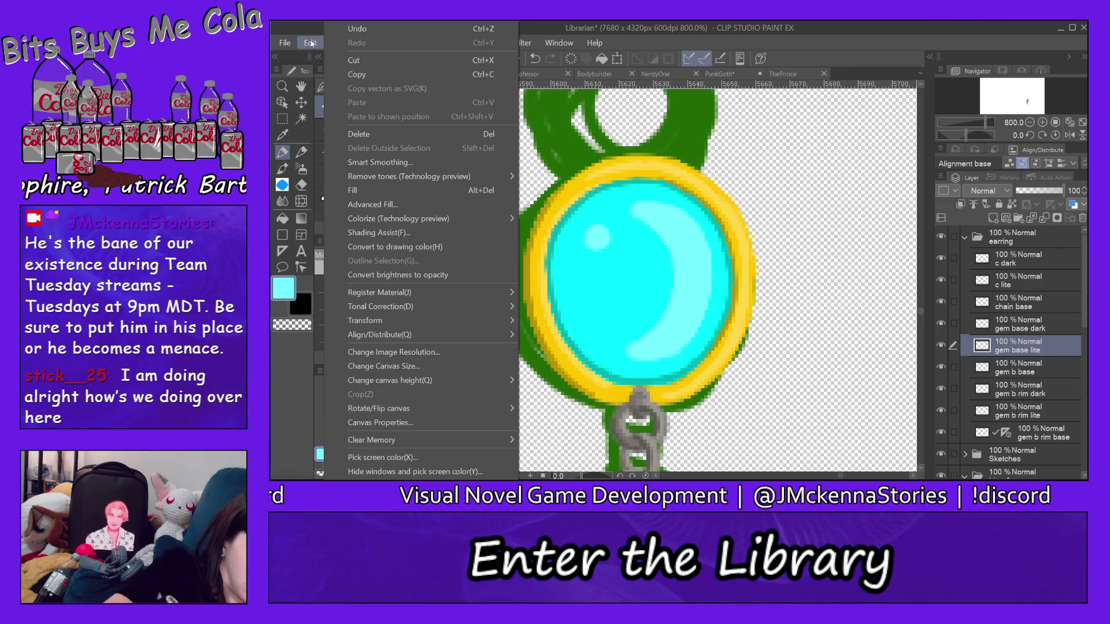
left_click(359, 33)
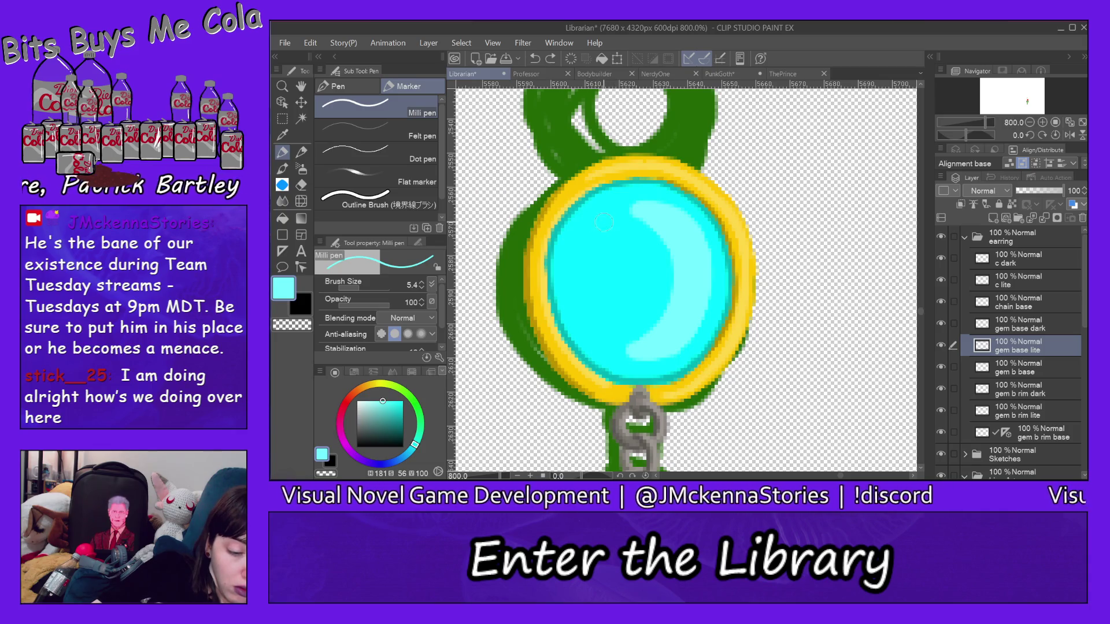
left_click_drag(603, 221, 602, 227)
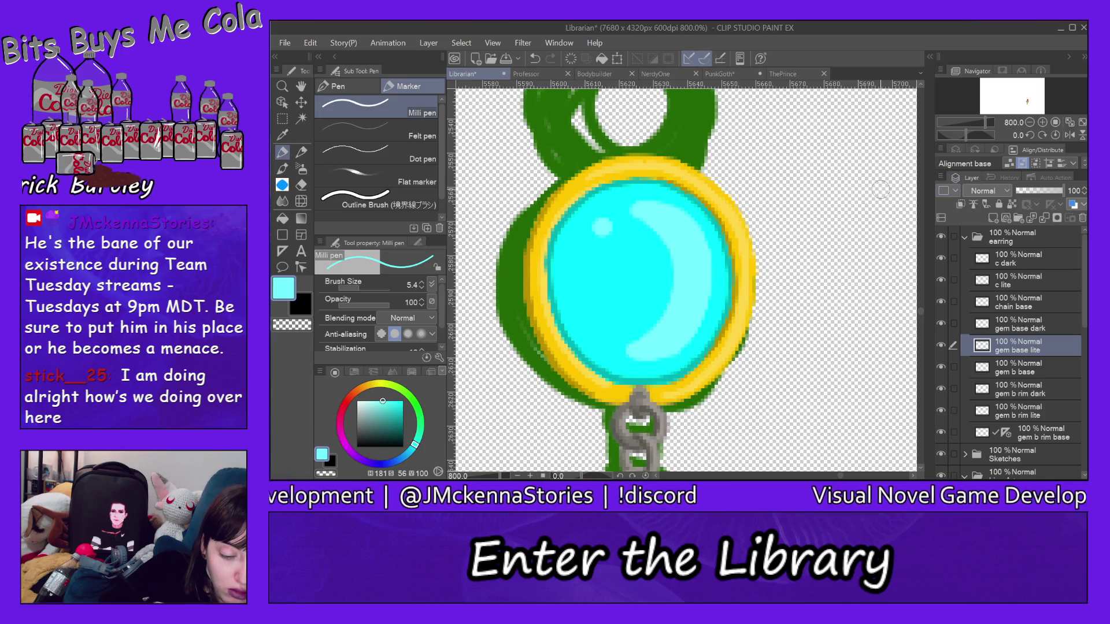
left_click_drag(599, 328, 585, 296)
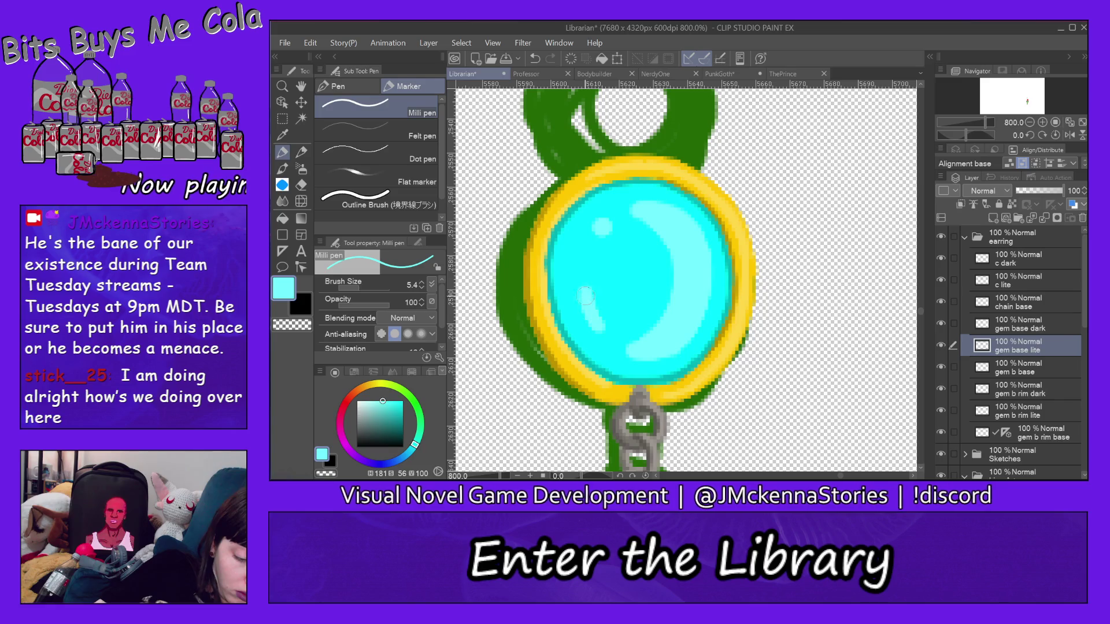
left_click_drag(580, 272, 588, 305)
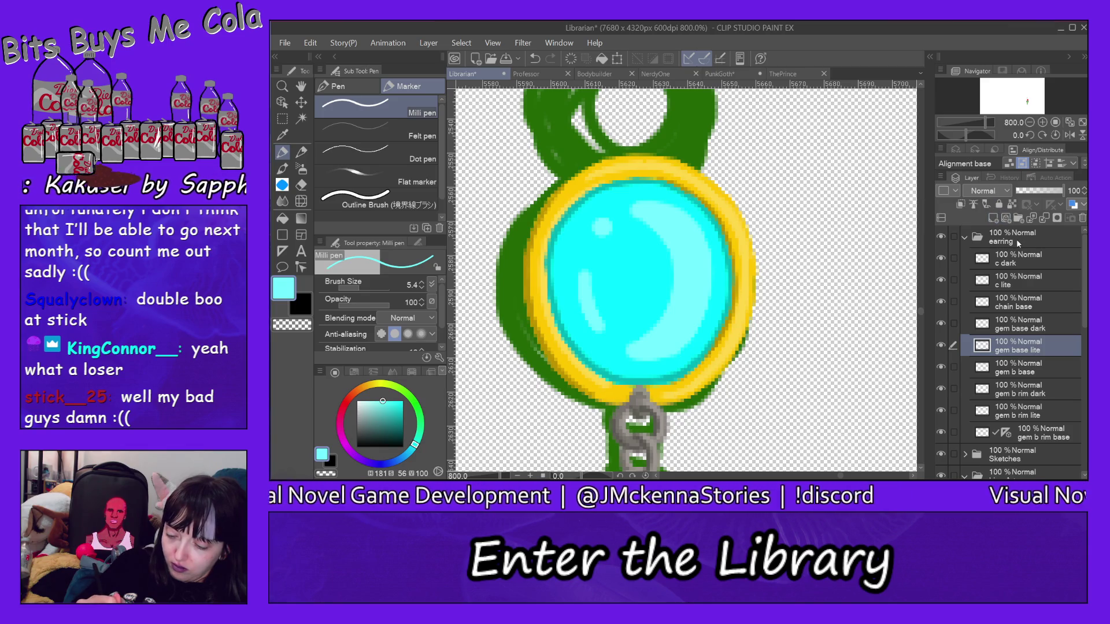
Add a layer above gem base lite named 'gem a rim base' and move the symmetry ruler onto it
left_click(994, 218)
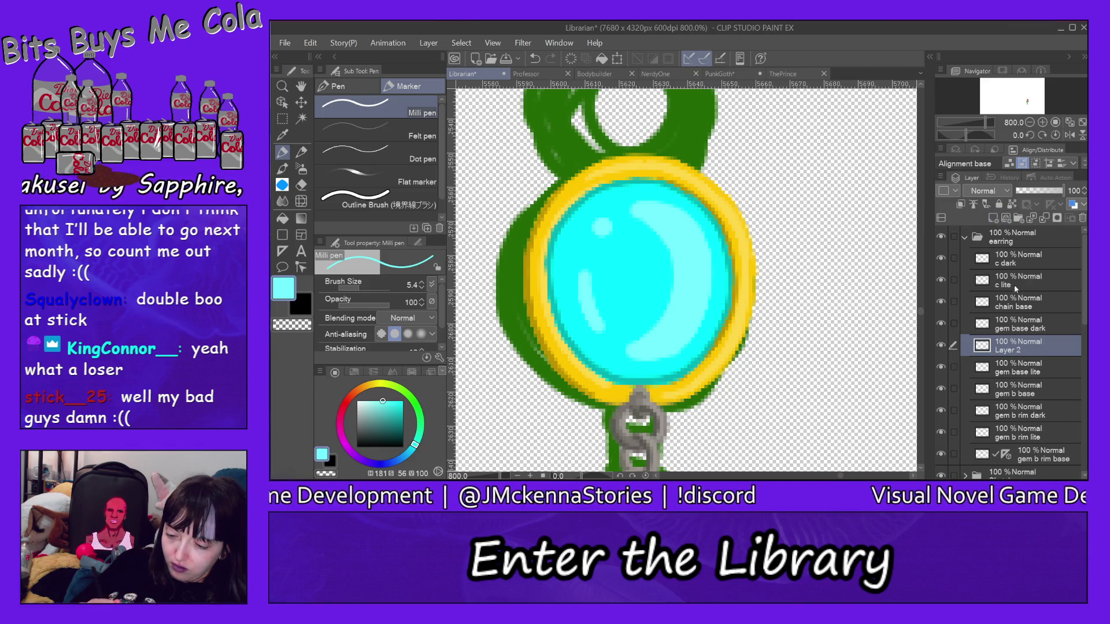
double_click(1018, 347)
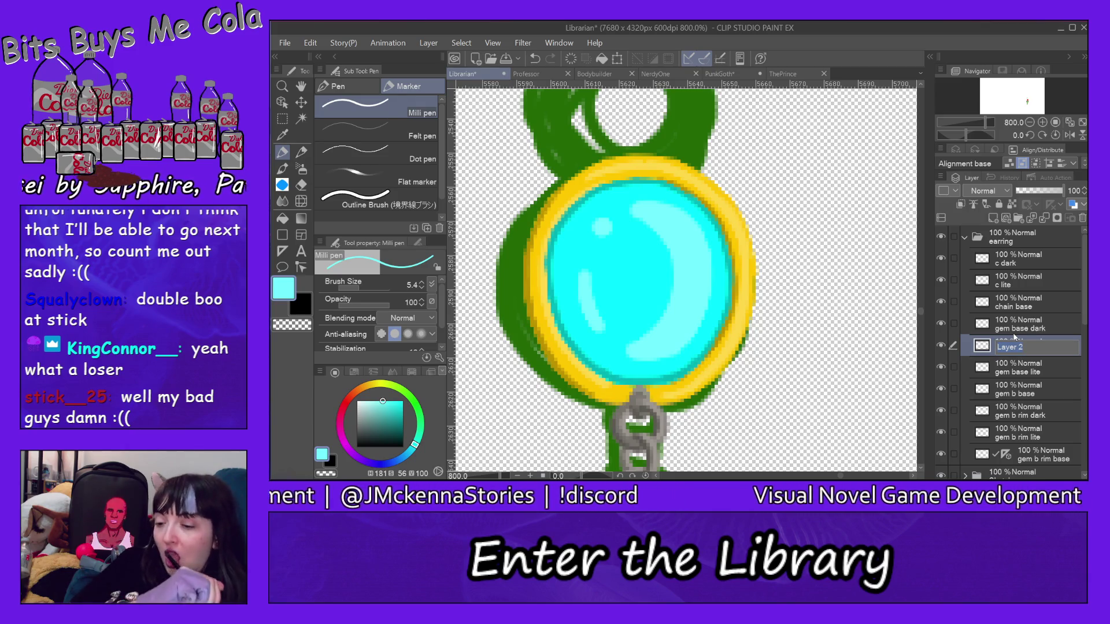
type("ge")
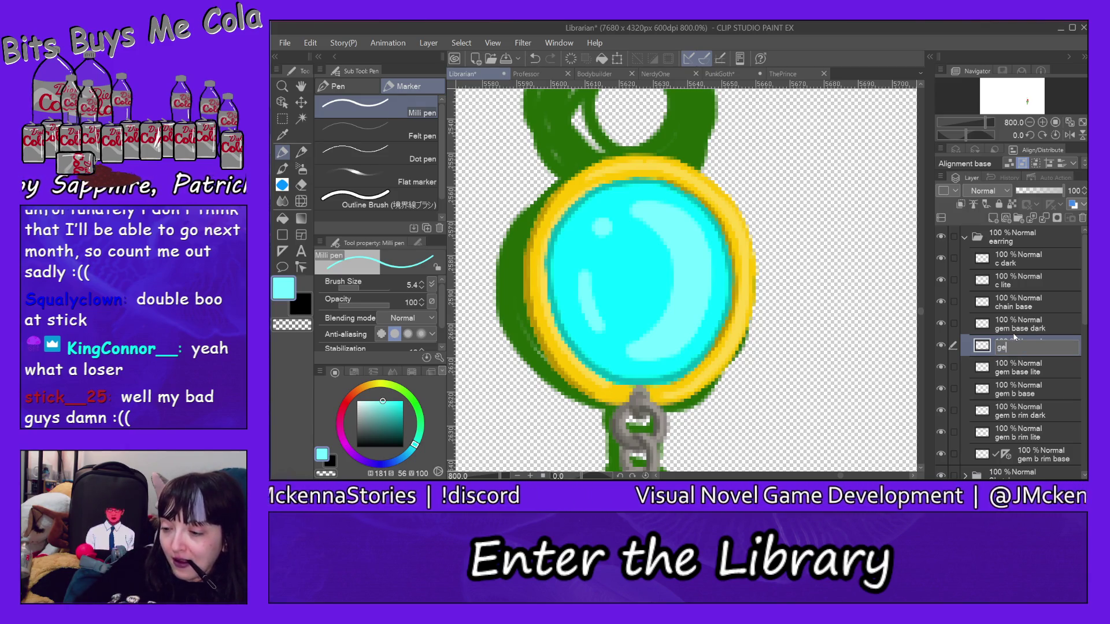
type("m a rim")
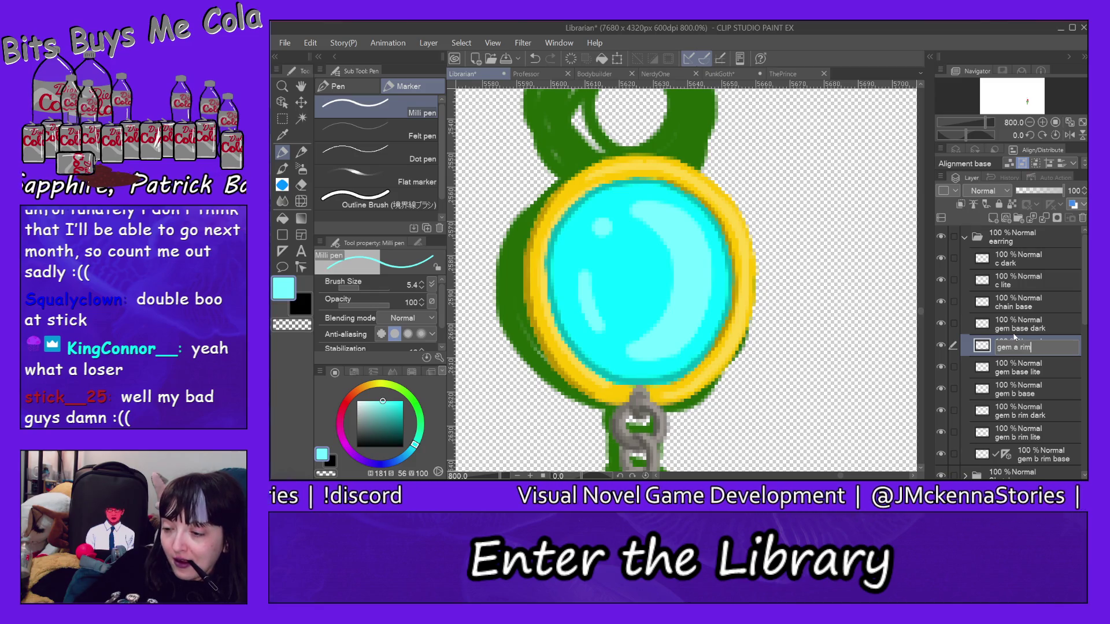
type(" base")
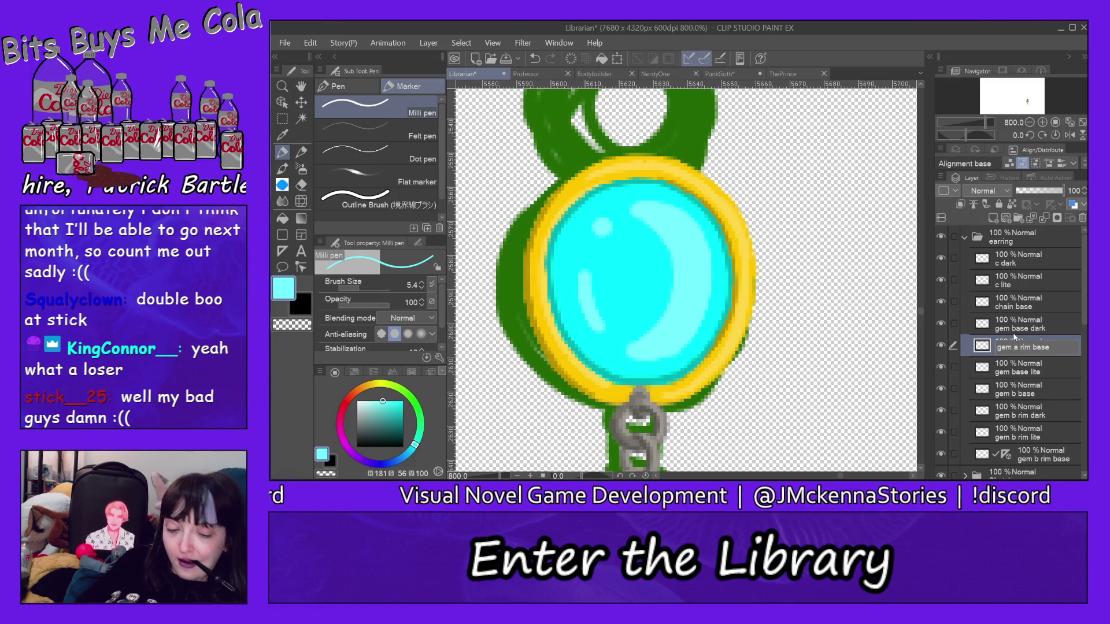
key("Return")
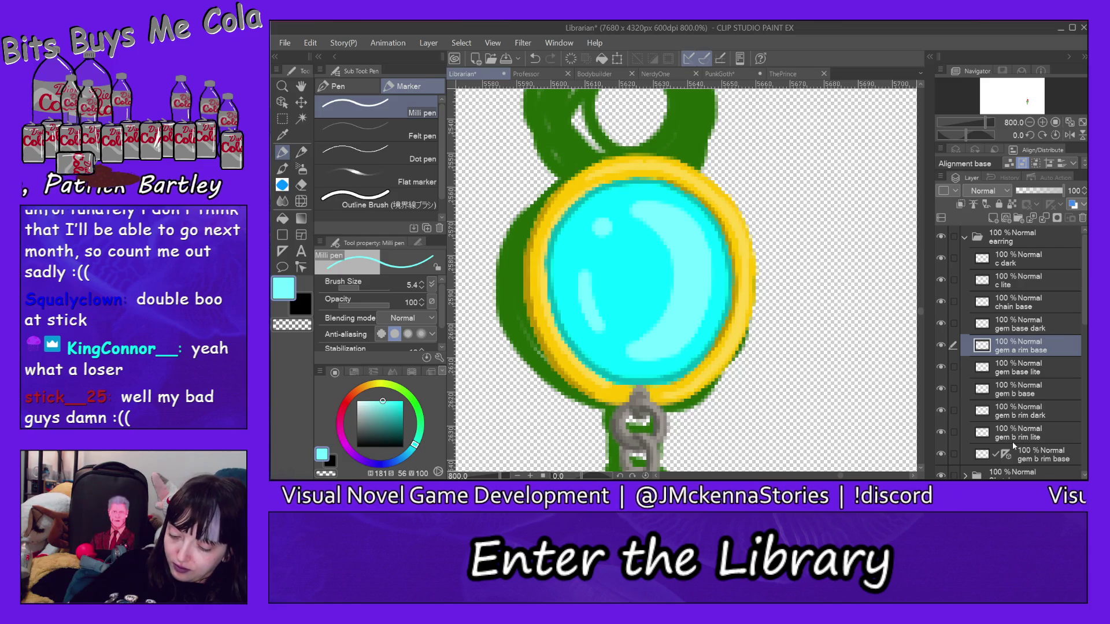
left_click_drag(1008, 455, 1018, 347)
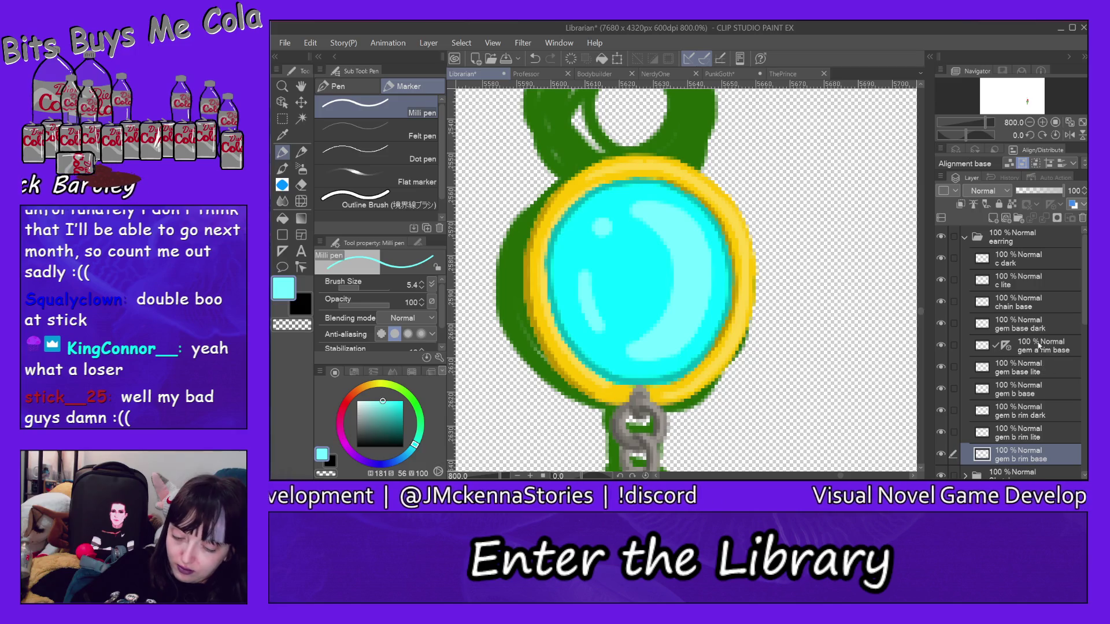
Pick the rim's gold on gem a rim base and trace a mirrored arc over the top loop
left_click(661, 163, "alt")
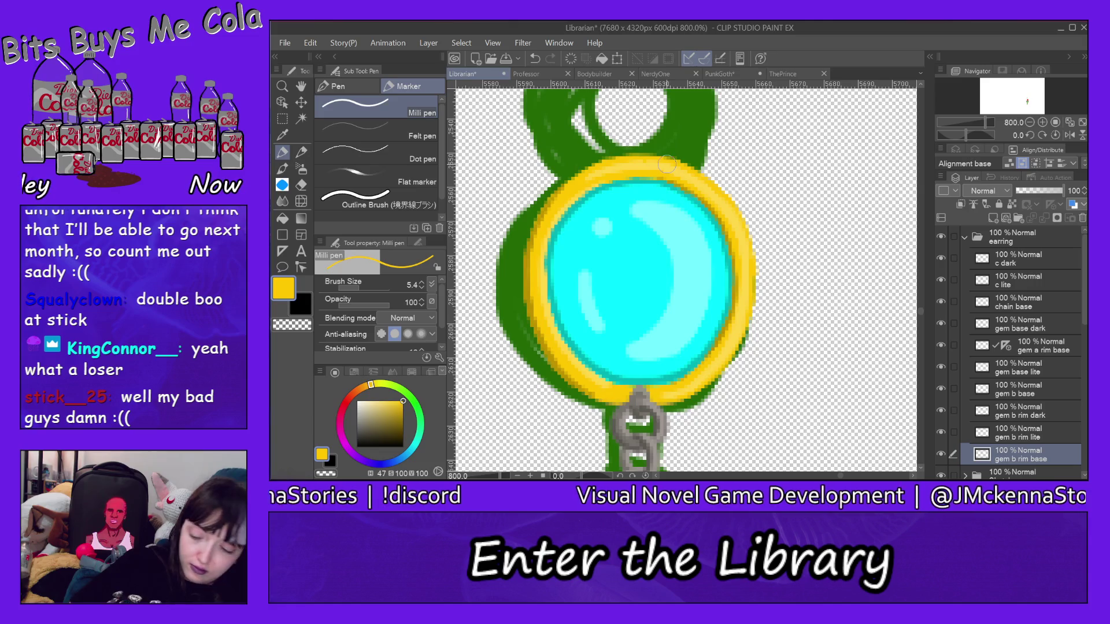
left_click(1035, 346)
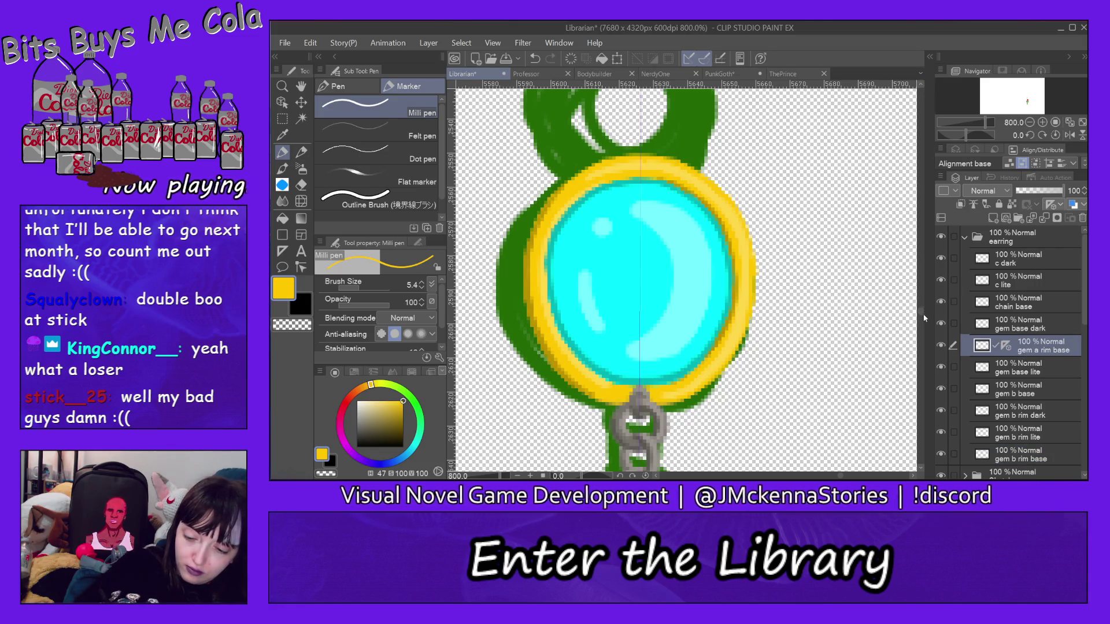
left_click_drag(921, 311, 922, 296)
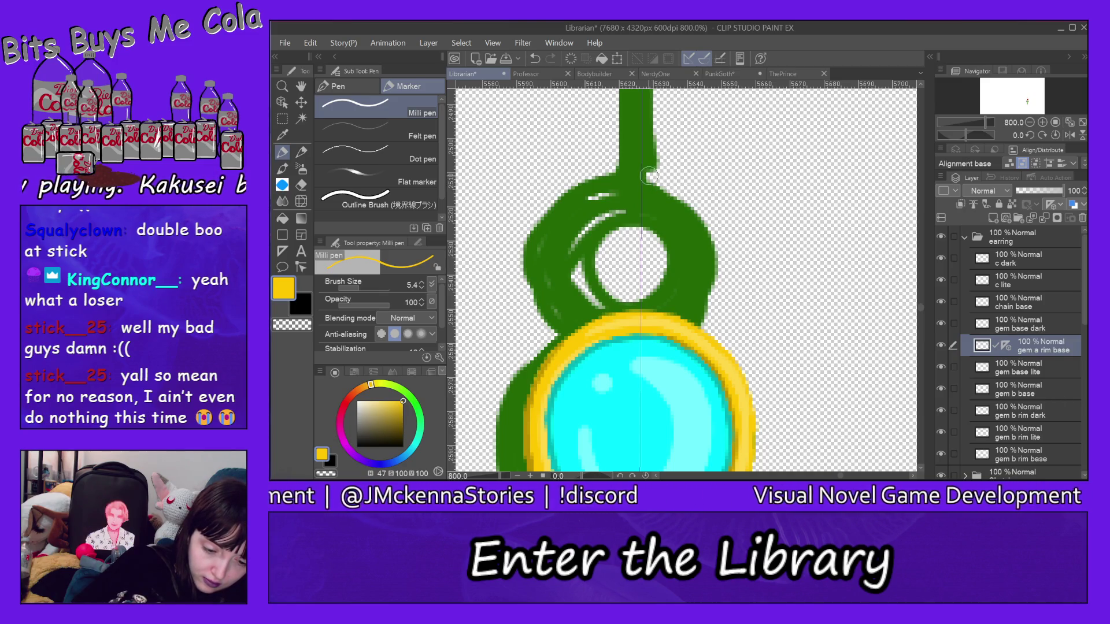
left_click_drag(648, 177, 647, 176)
mouse_move(648, 177)
left_mouse_down()
mouse_move(639, 173)
mouse_move(692, 205)
mouse_move(704, 273)
mouse_move(679, 302)
mouse_move(626, 302)
left_mouse_up()
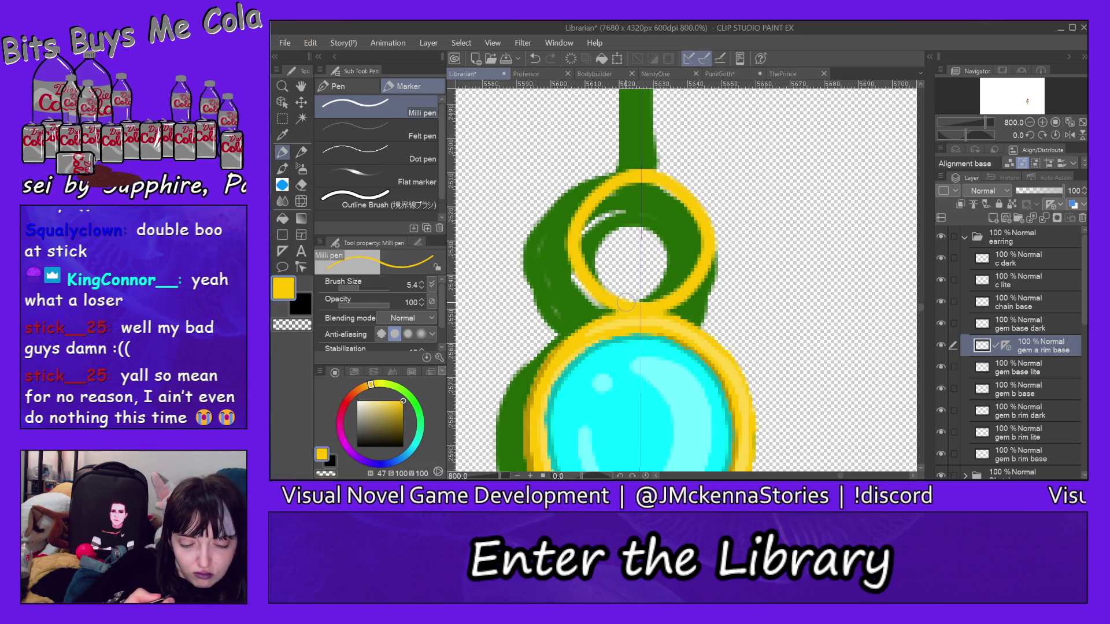
Undo the uneven arc and redraw a thicker, smoother gold ring around the top loop
left_click(311, 42)
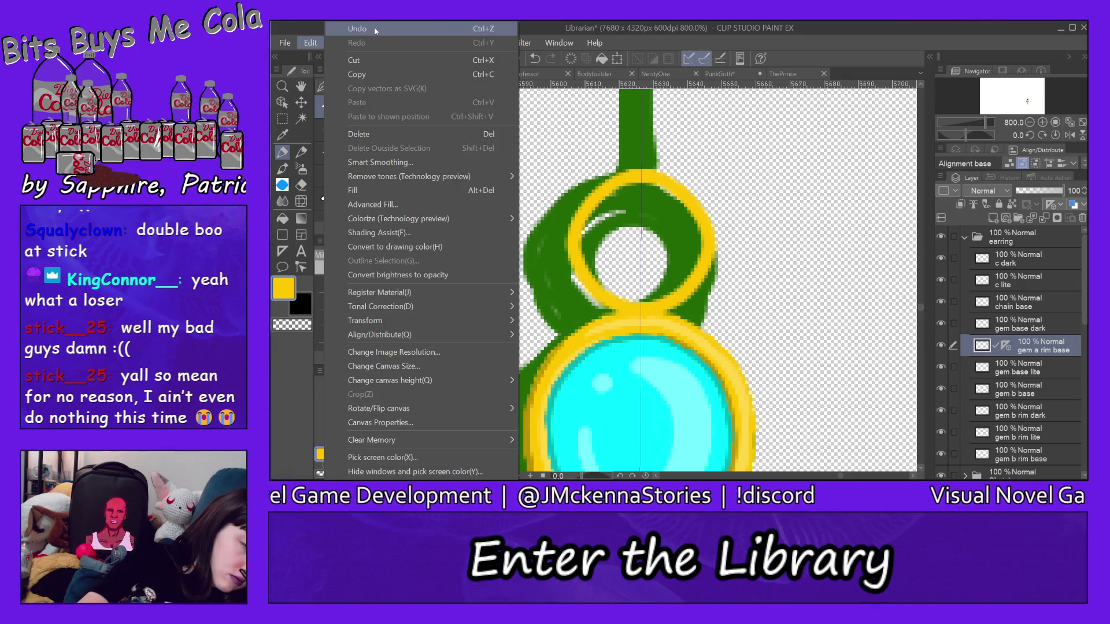
left_click(379, 33)
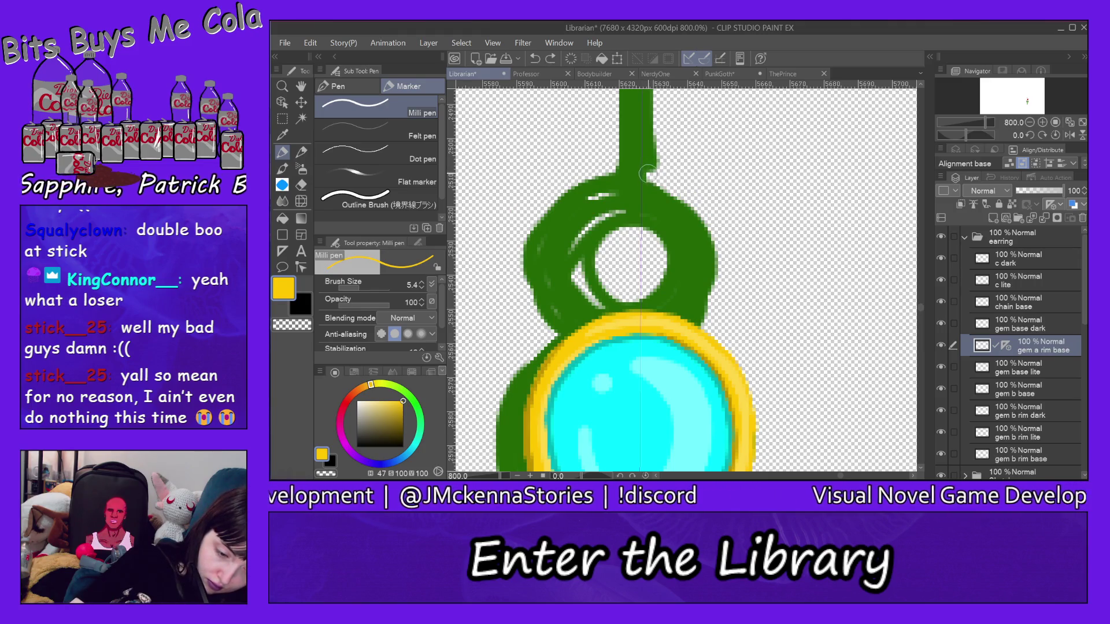
mouse_move(647, 174)
left_mouse_down()
mouse_move(697, 196)
mouse_move(720, 234)
mouse_move(709, 298)
mouse_move(655, 324)
left_mouse_up()
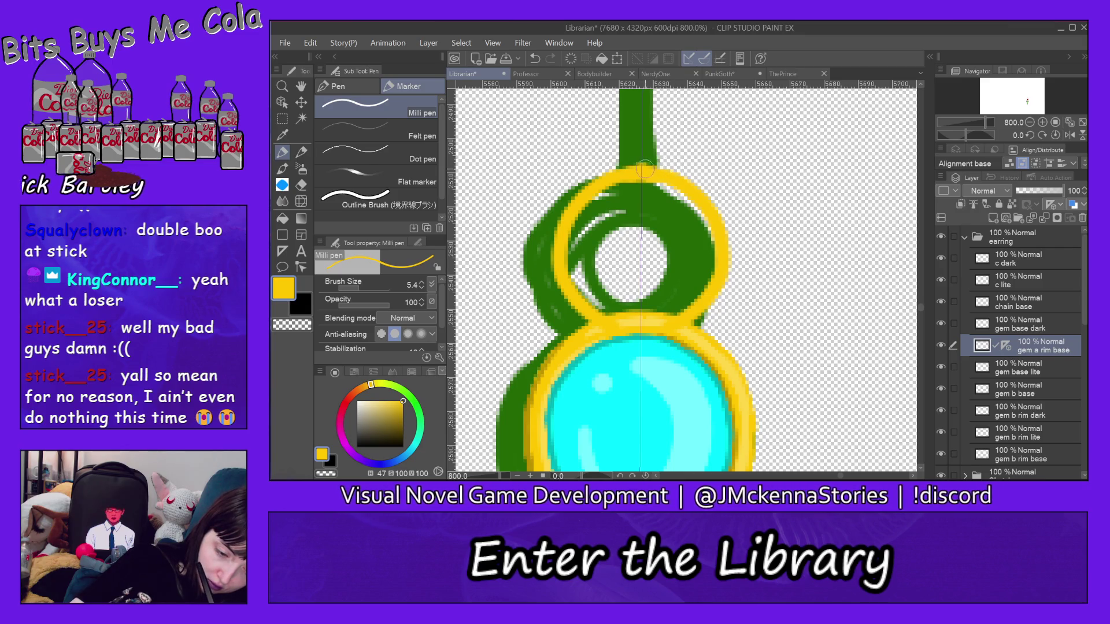
mouse_move(649, 163)
left_mouse_down()
mouse_move(703, 188)
mouse_move(727, 242)
mouse_move(722, 292)
mouse_move(678, 325)
left_mouse_up()
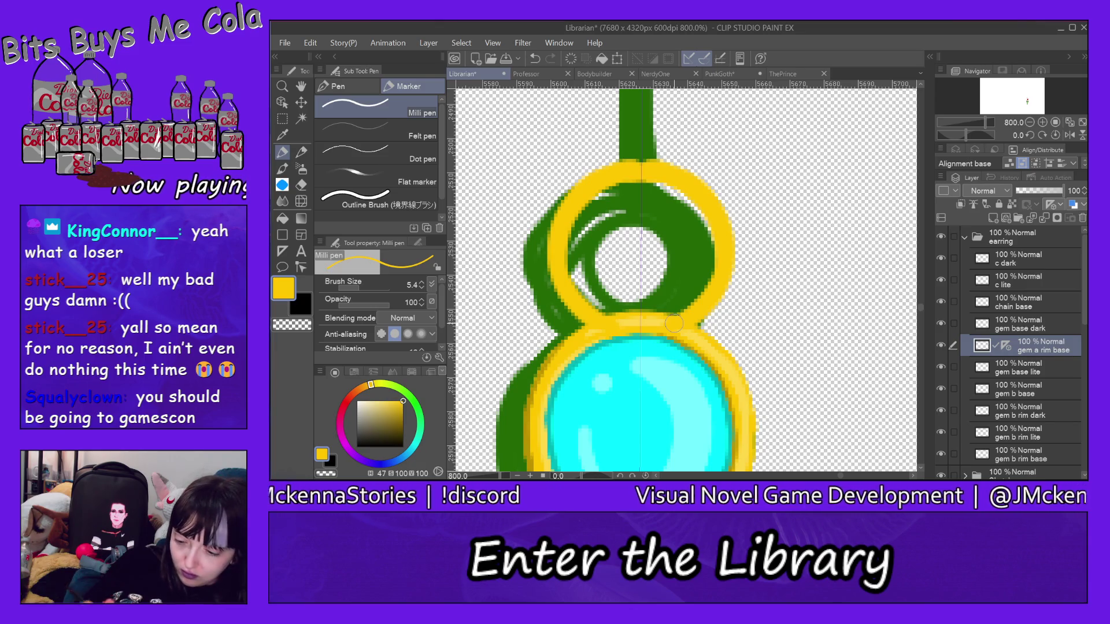
Add a new raster layer above gem a rim base and name it 'gem a lite'
left_click(994, 218)
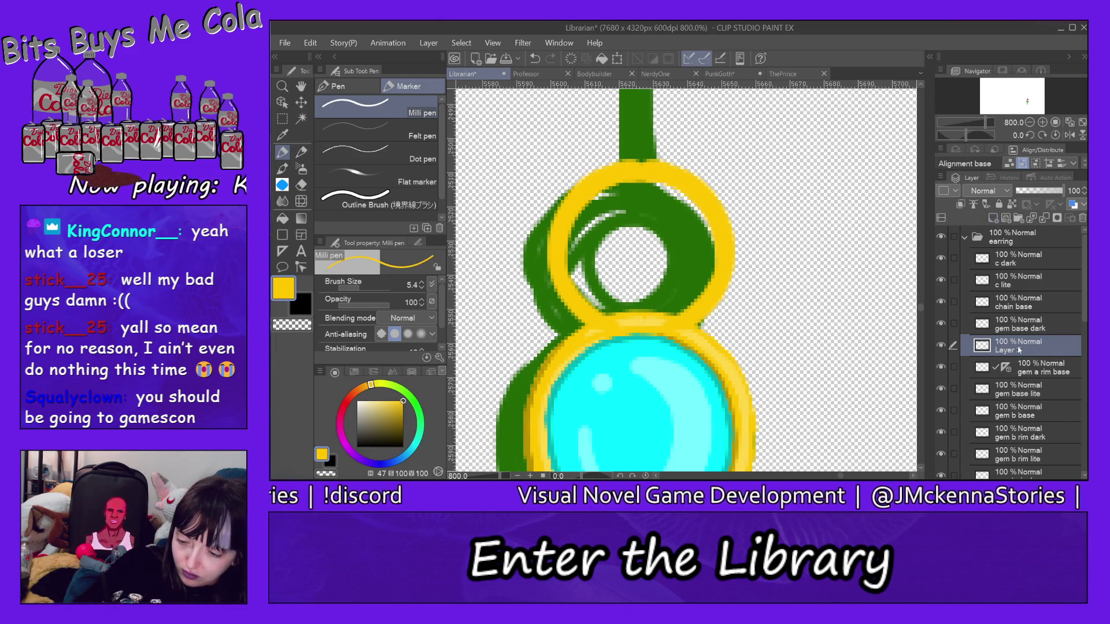
double_click(1019, 347)
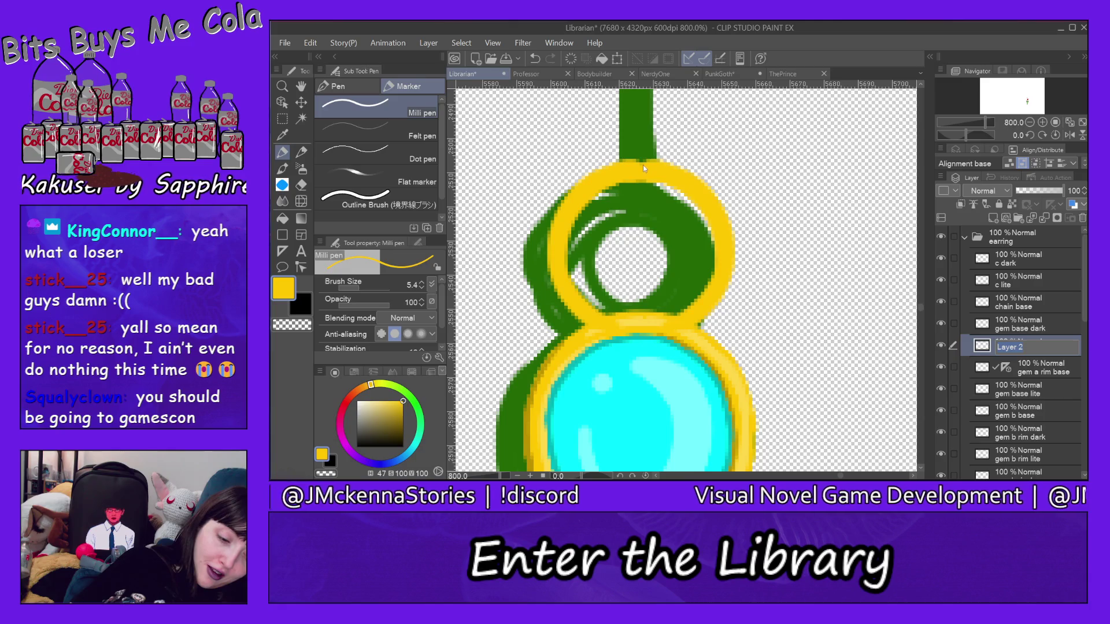
left_click(1041, 370)
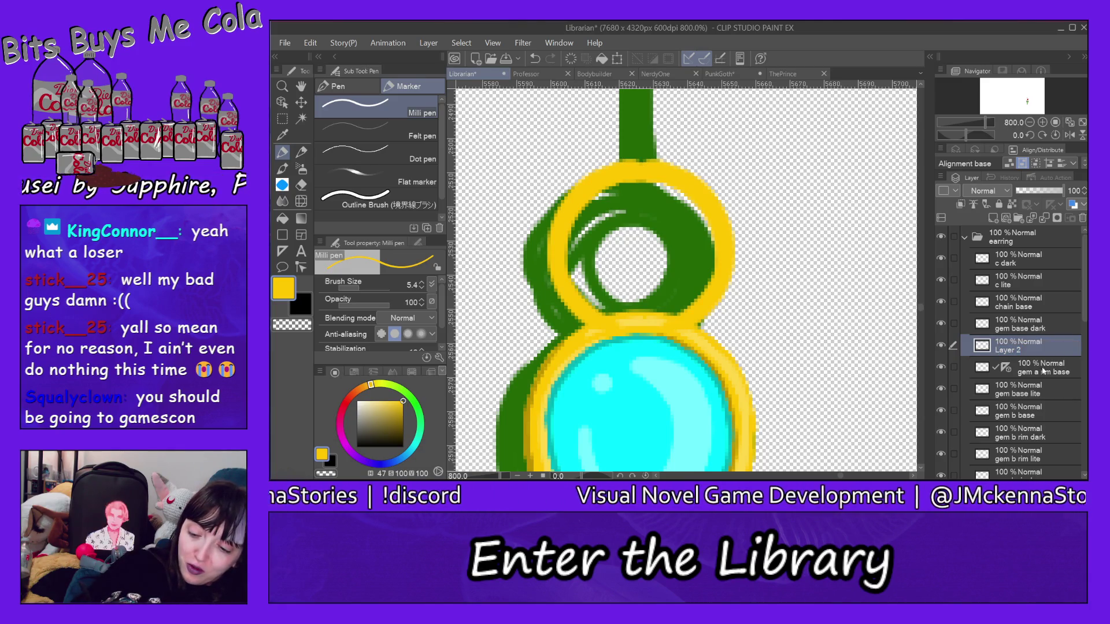
left_click(1041, 370)
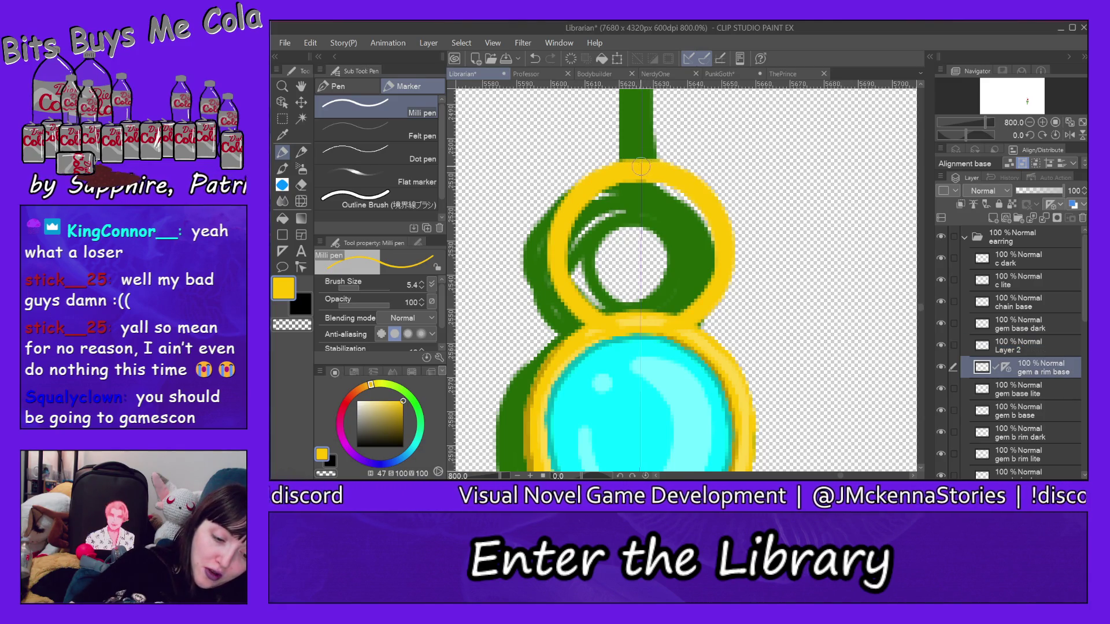
left_click(1013, 350)
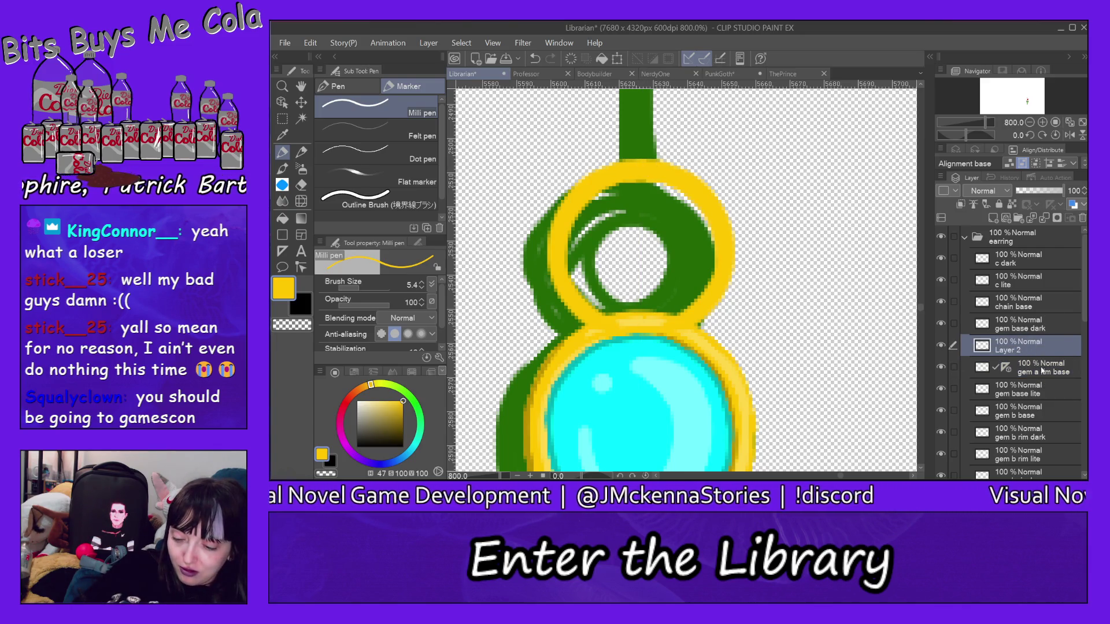
double_click(1013, 350)
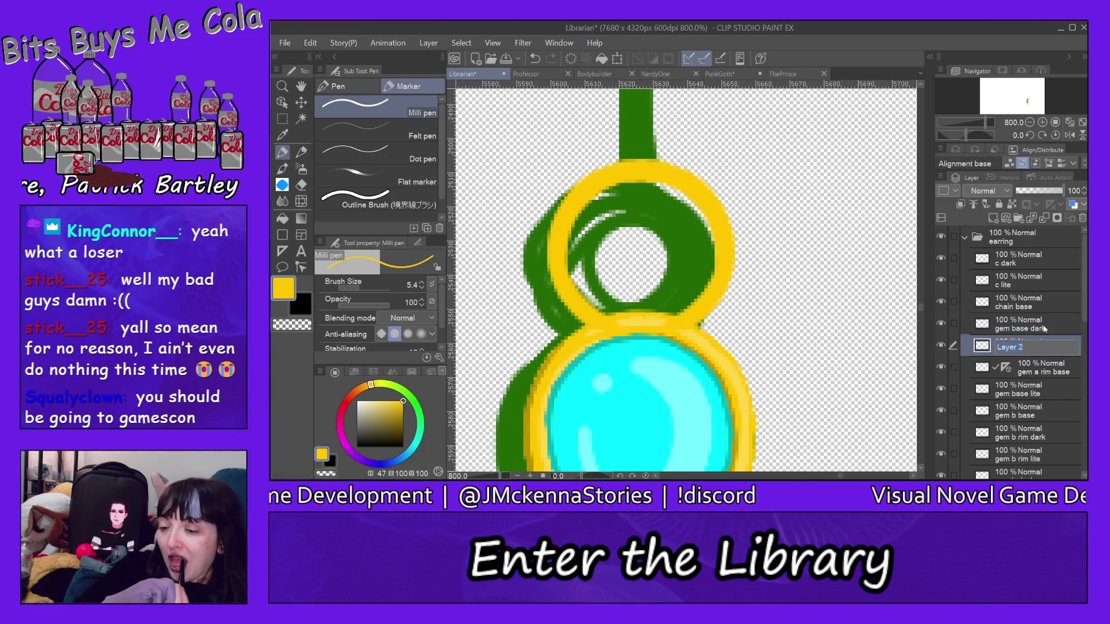
type("gem a lite")
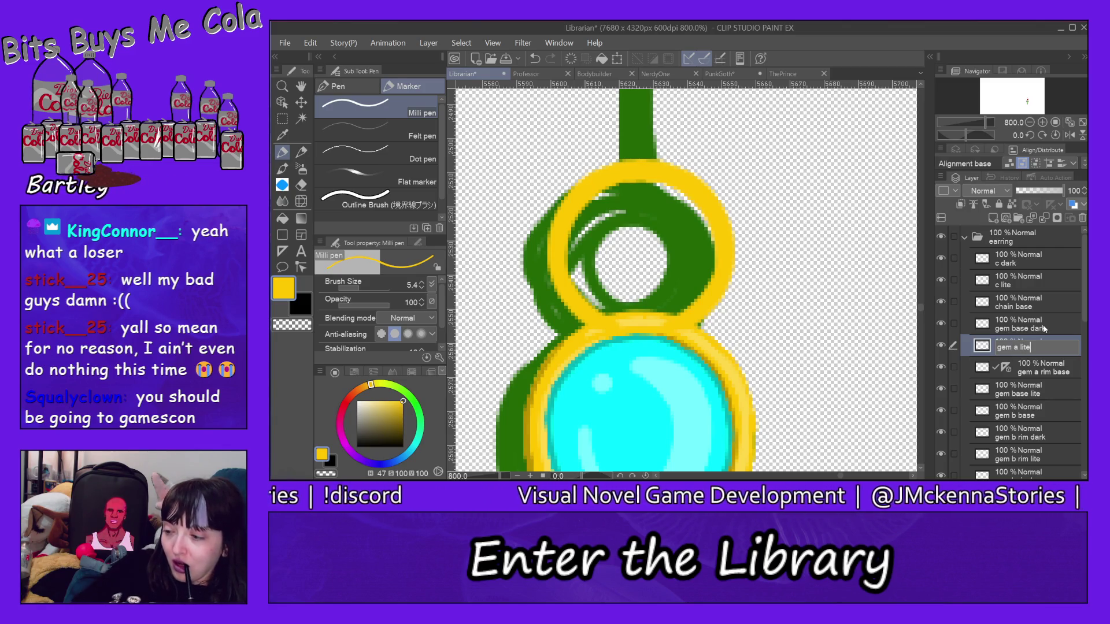
key("Return")
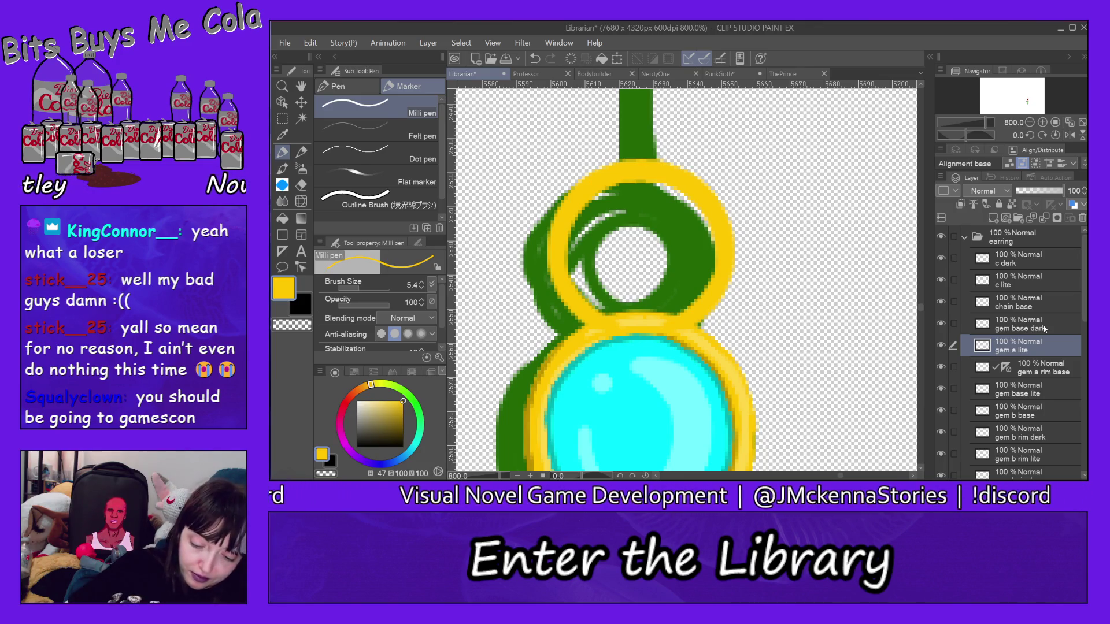
With a lighter yellow at brush size 3.9, highlight the ring's upper-right and inner-left edges
left_click(707, 346, "alt")
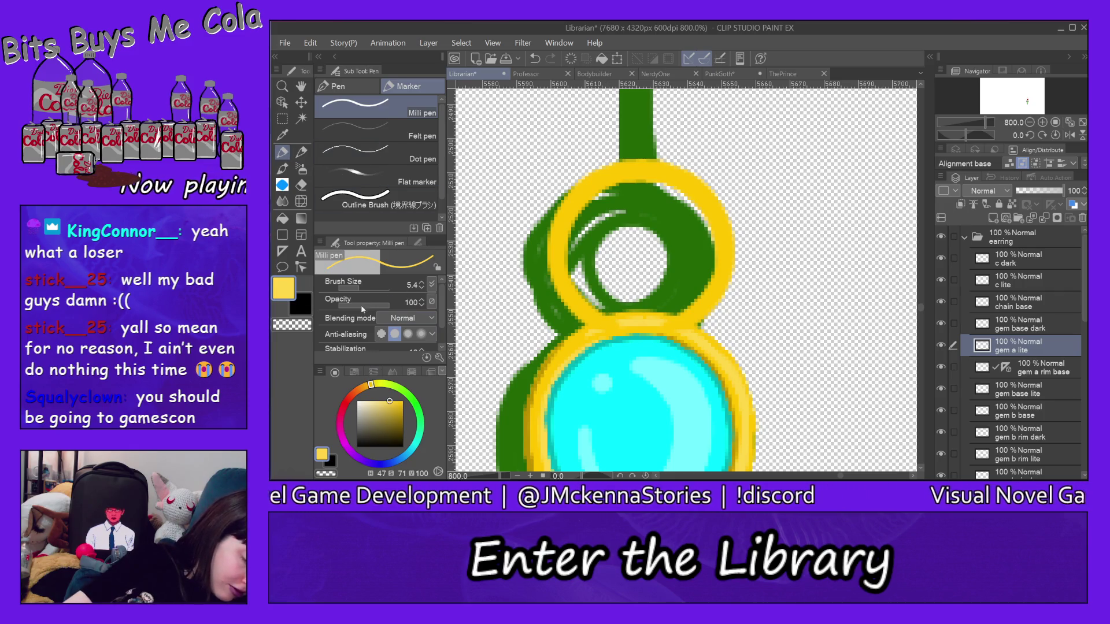
left_click(355, 288)
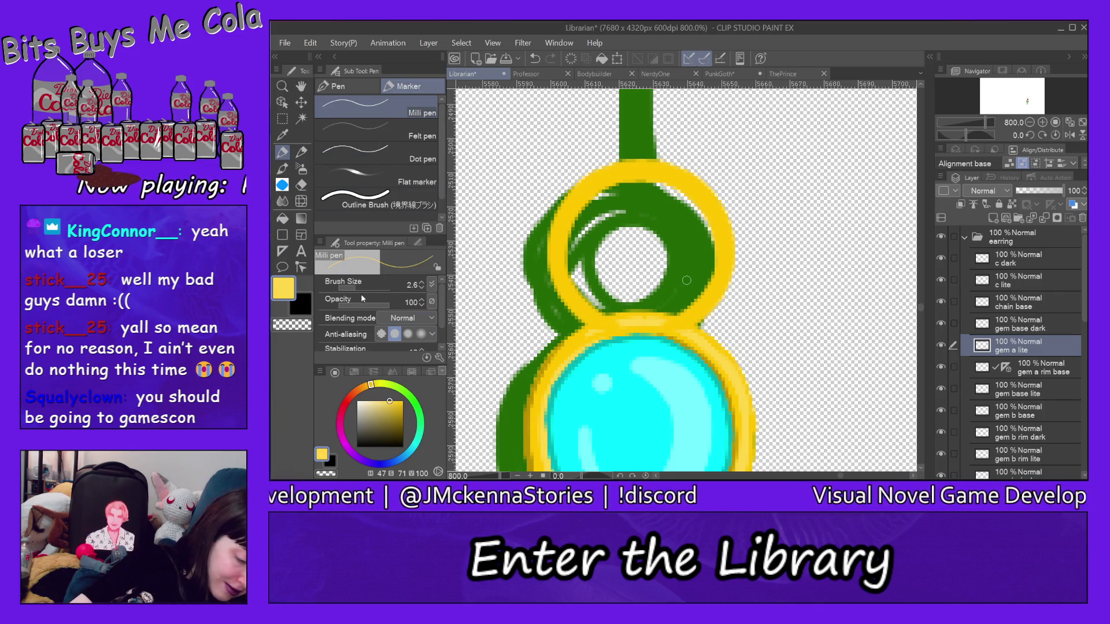
left_click_drag(358, 289, 364, 285)
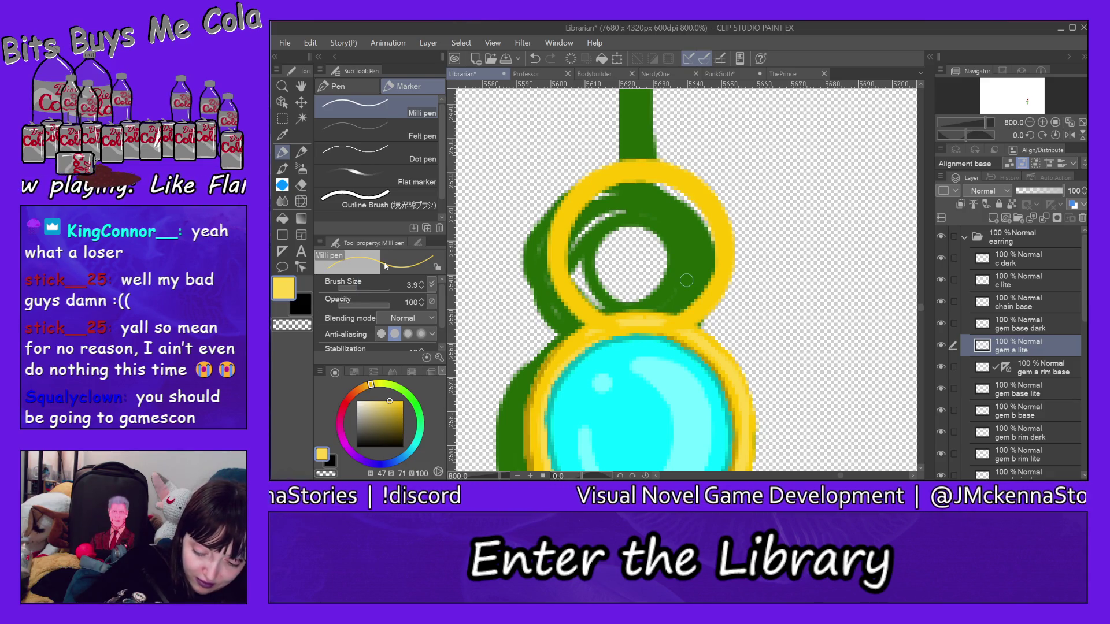
left_click_drag(683, 176, 720, 224)
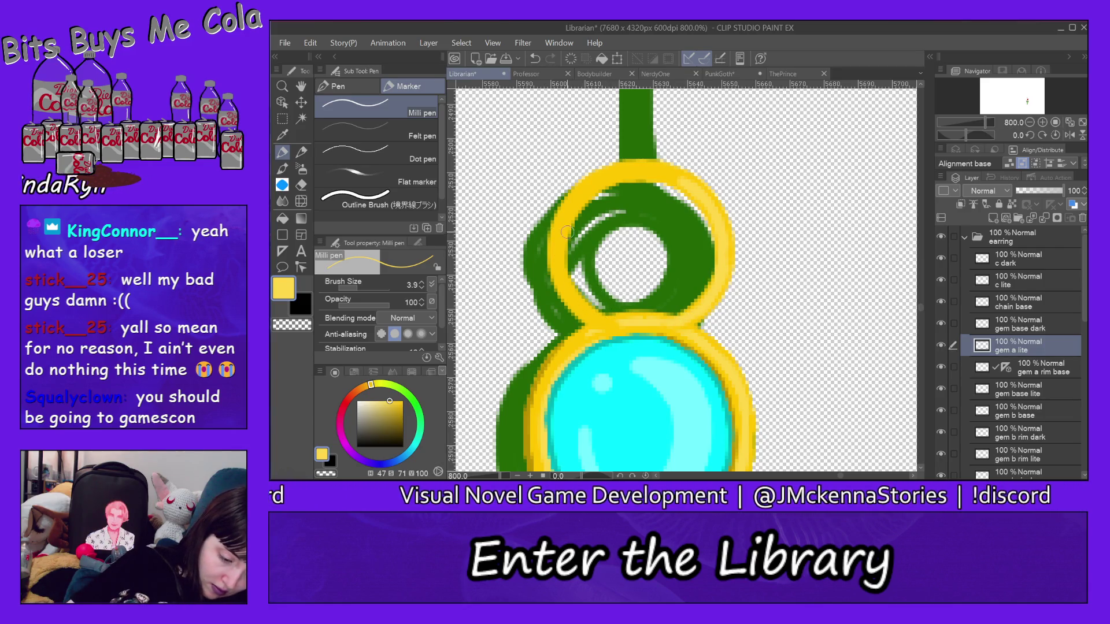
left_click_drag(563, 252, 580, 301)
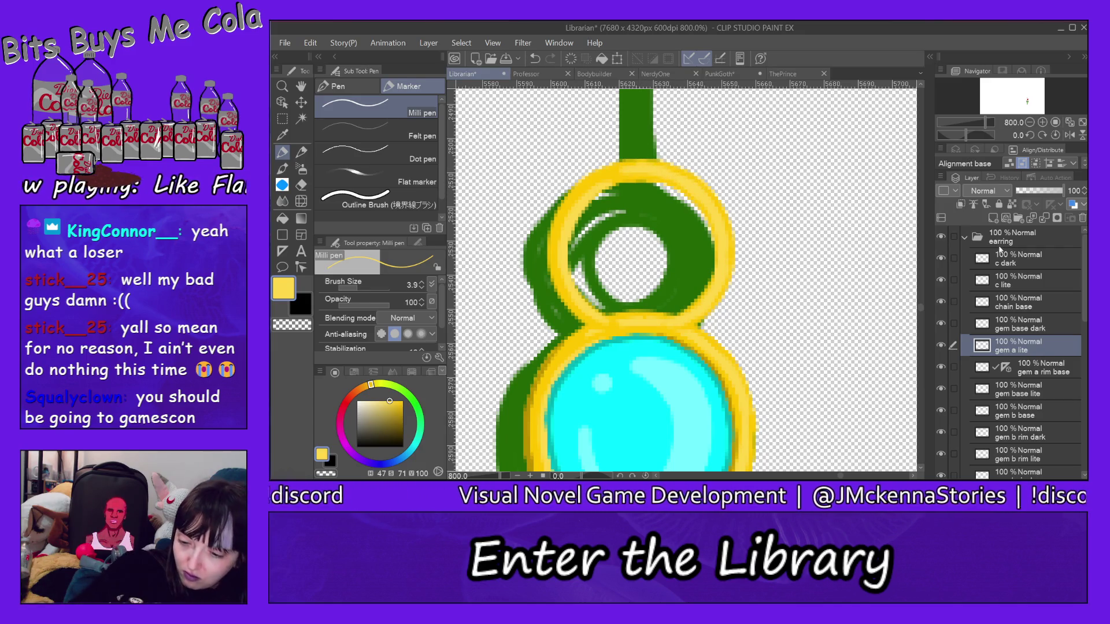
Add a new layer named 'gem a dark' above gem a lite
left_click(993, 218)
double_click(1021, 348)
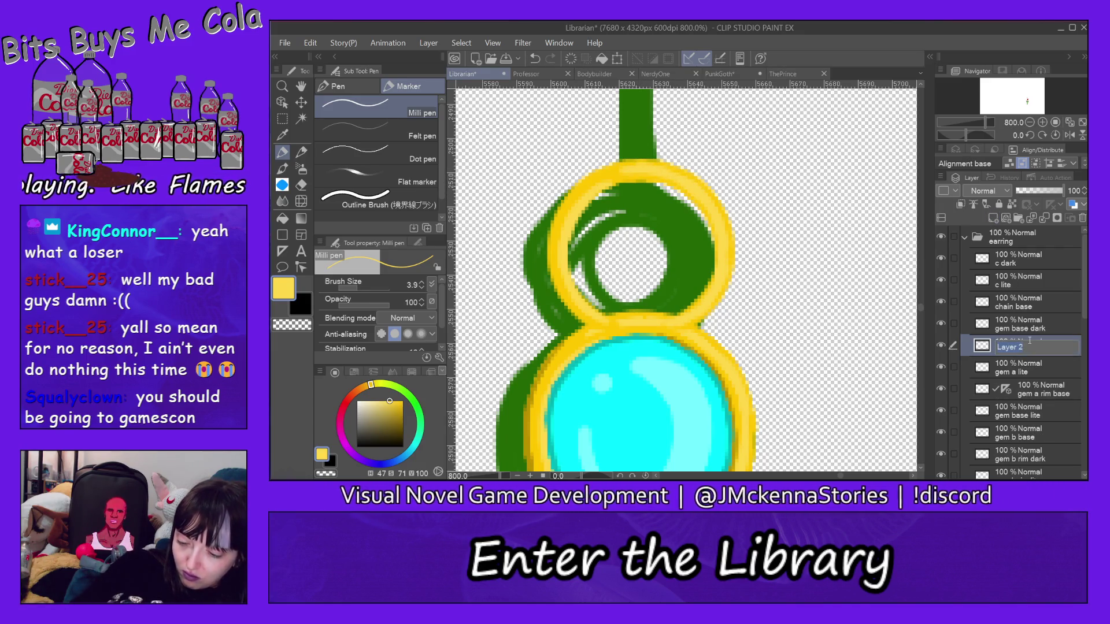
type("g")
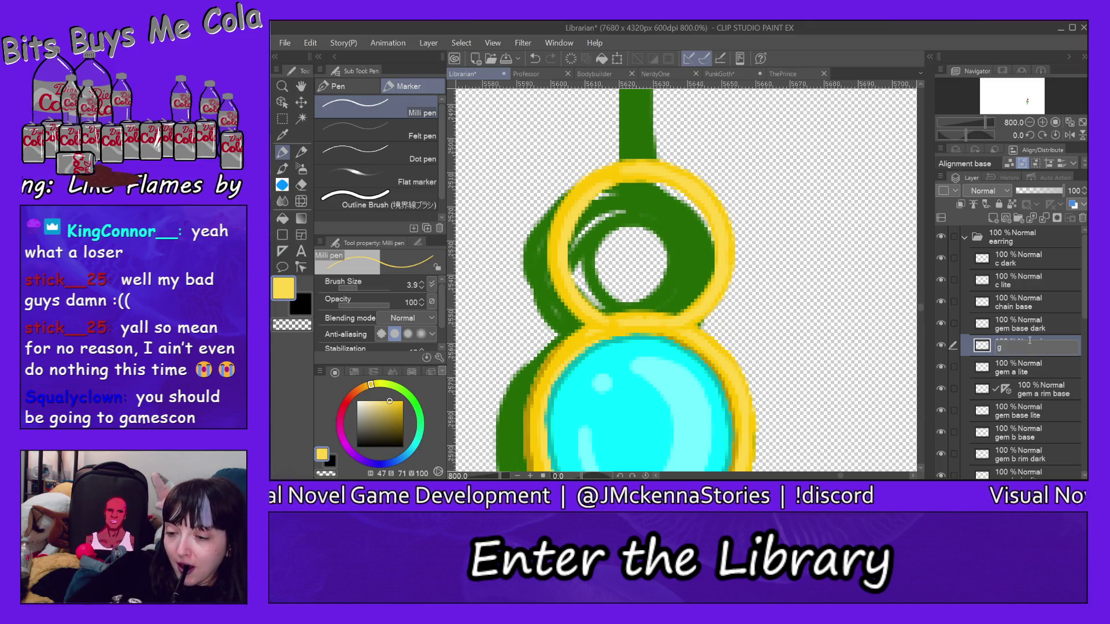
type("em a d")
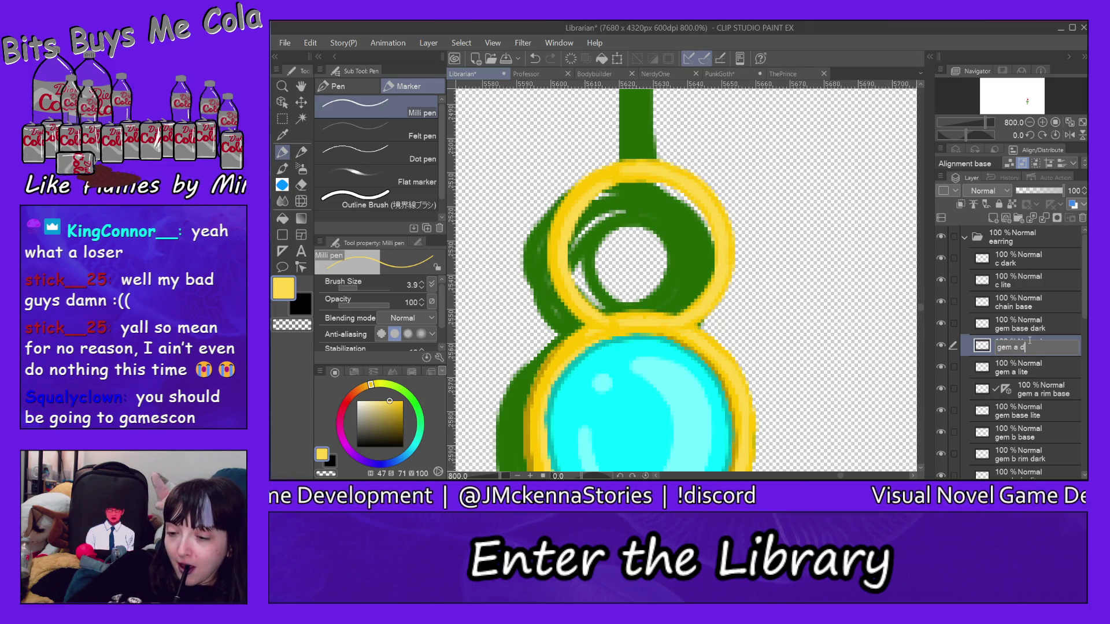
type("ark")
key("Return")
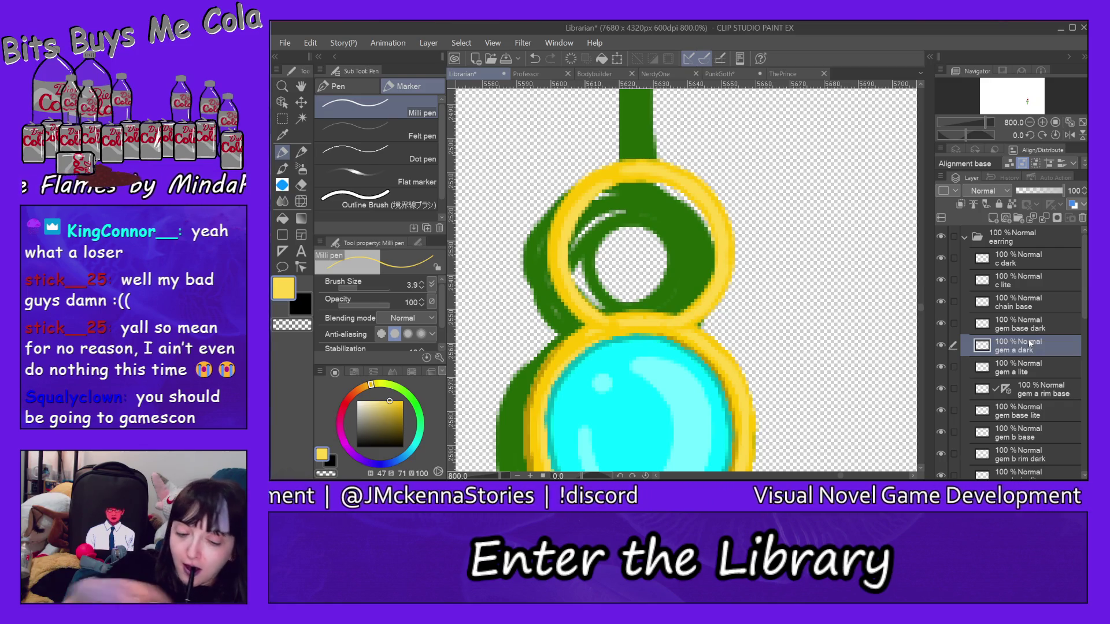
Pick a darker gold at brush size 2.2 and shade the ring's right and upper-left edges, undoing one stroke
left_click(687, 343, "alt")
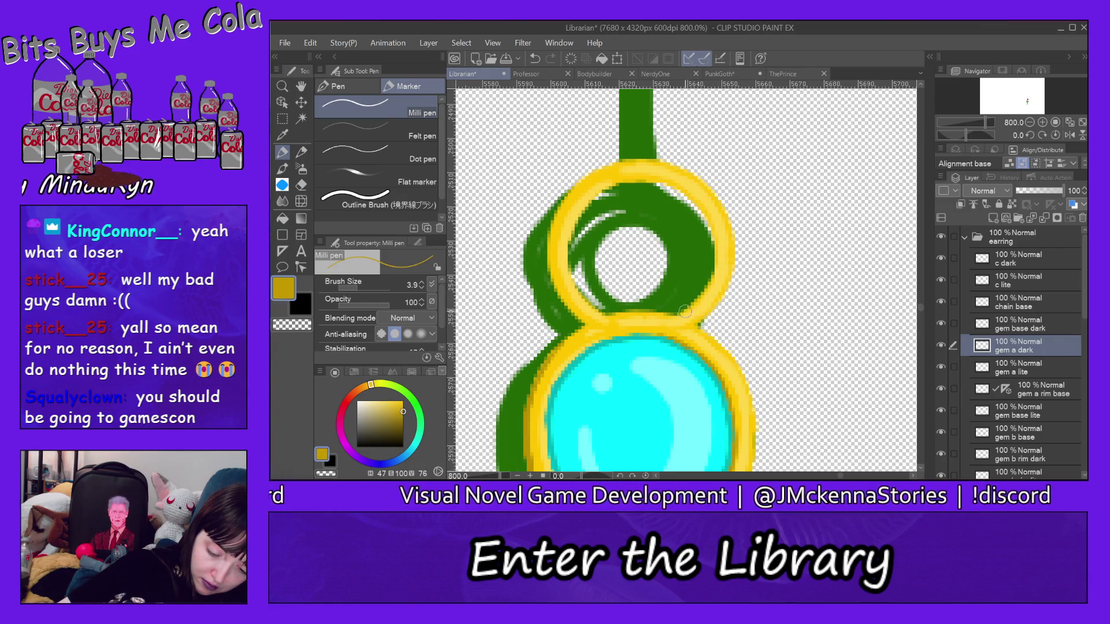
left_click(310, 43)
left_click(357, 291)
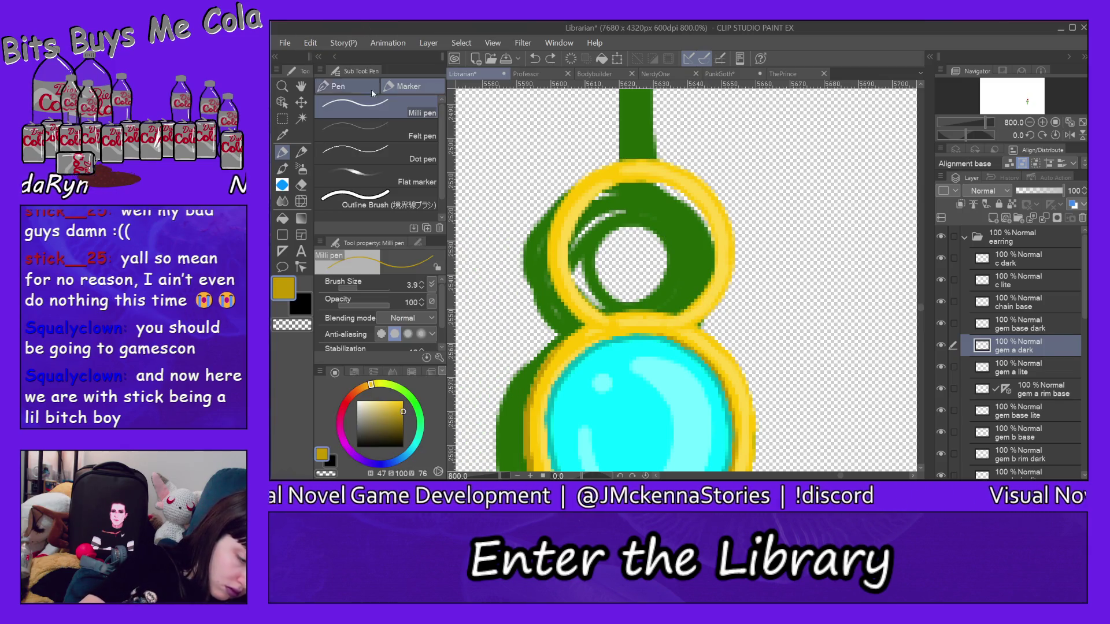
left_click(354, 287)
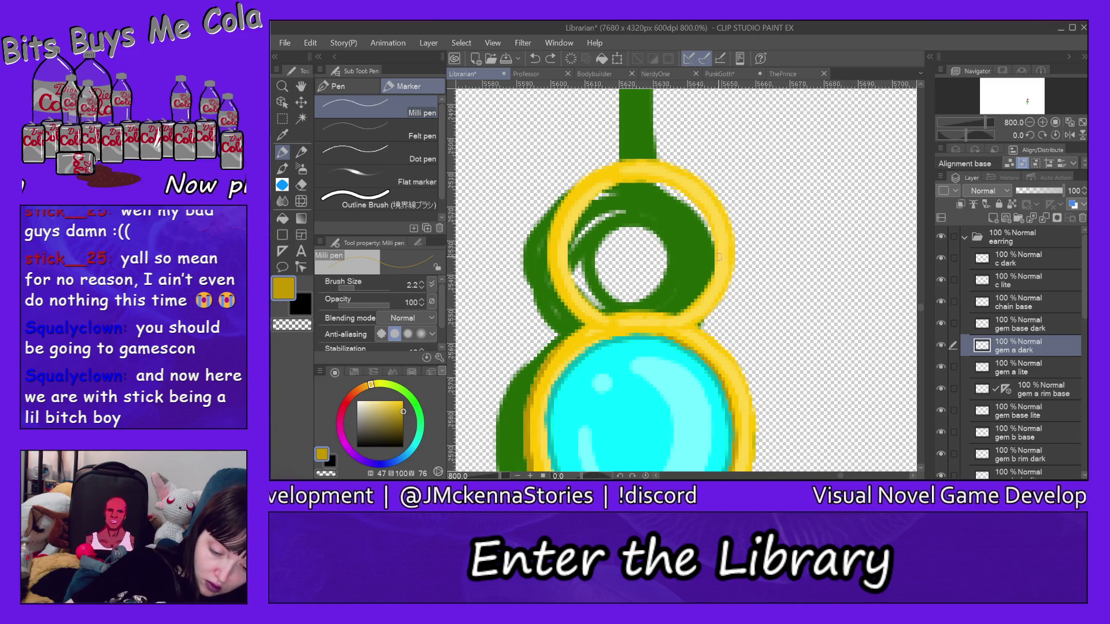
mouse_move(719, 257)
left_mouse_down()
mouse_move(717, 234)
mouse_move(705, 289)
left_mouse_up()
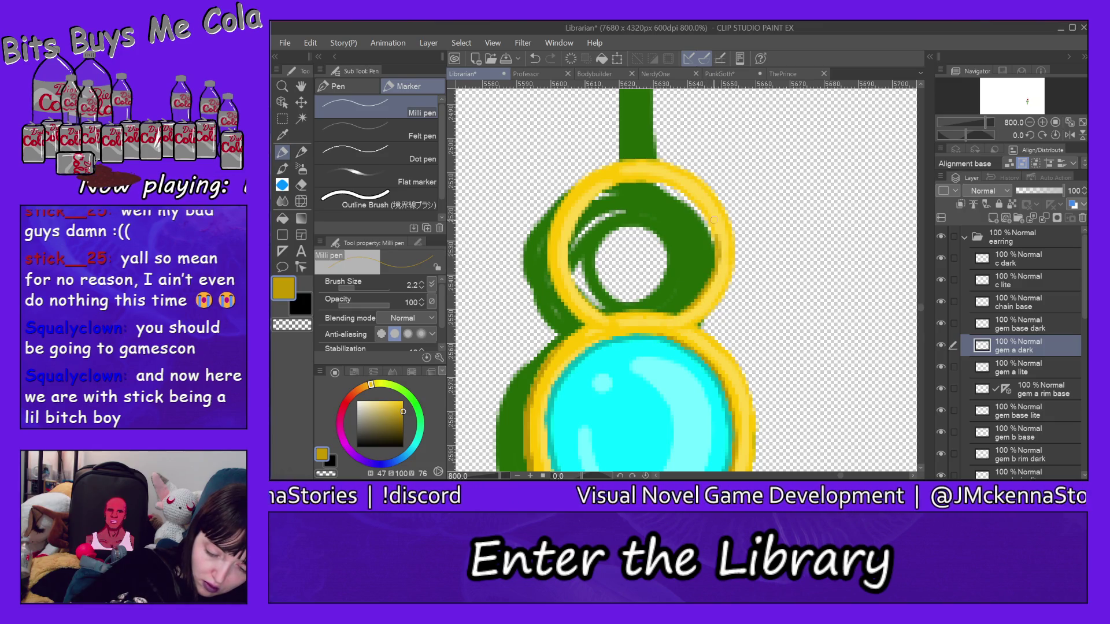
mouse_move(713, 229)
left_mouse_down()
mouse_move(681, 193)
mouse_move(706, 212)
left_mouse_up()
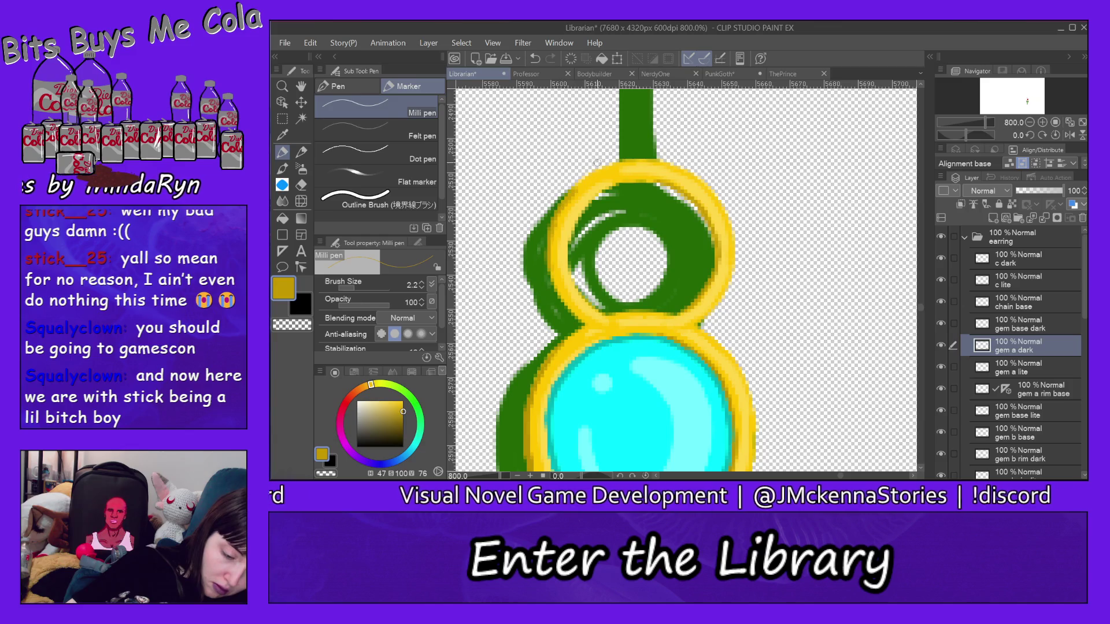
left_click(310, 43)
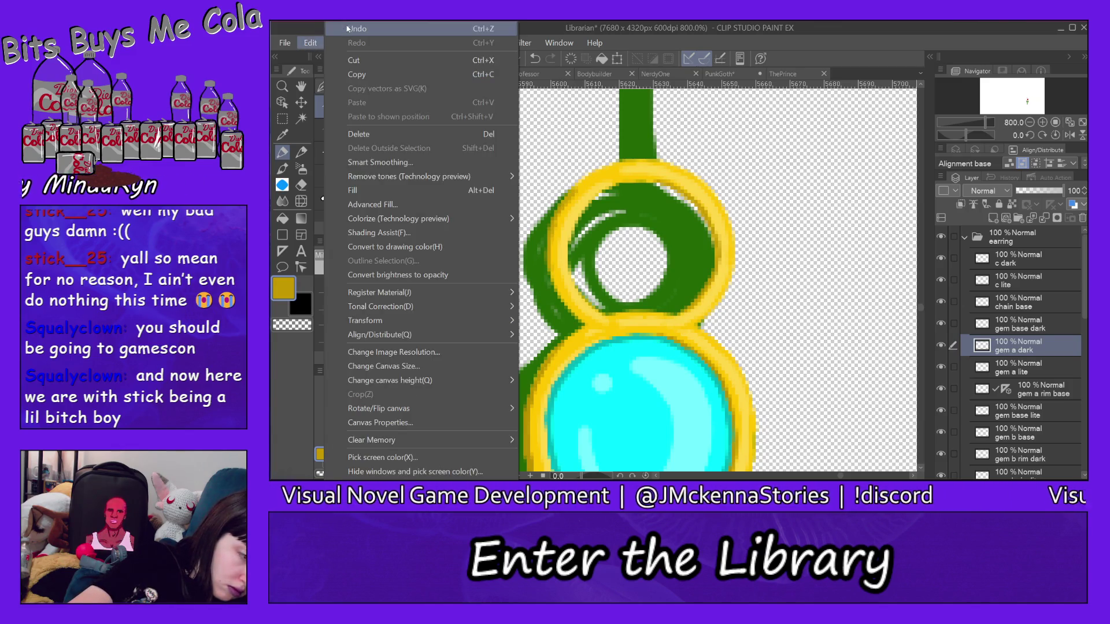
left_click(355, 23)
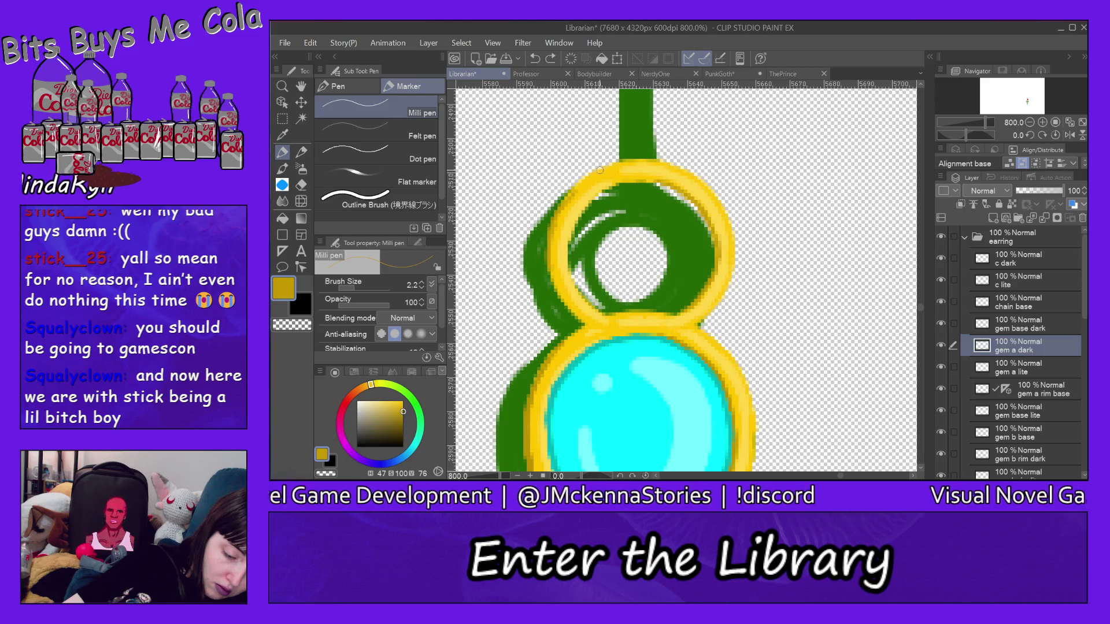
left_click_drag(599, 171, 555, 217)
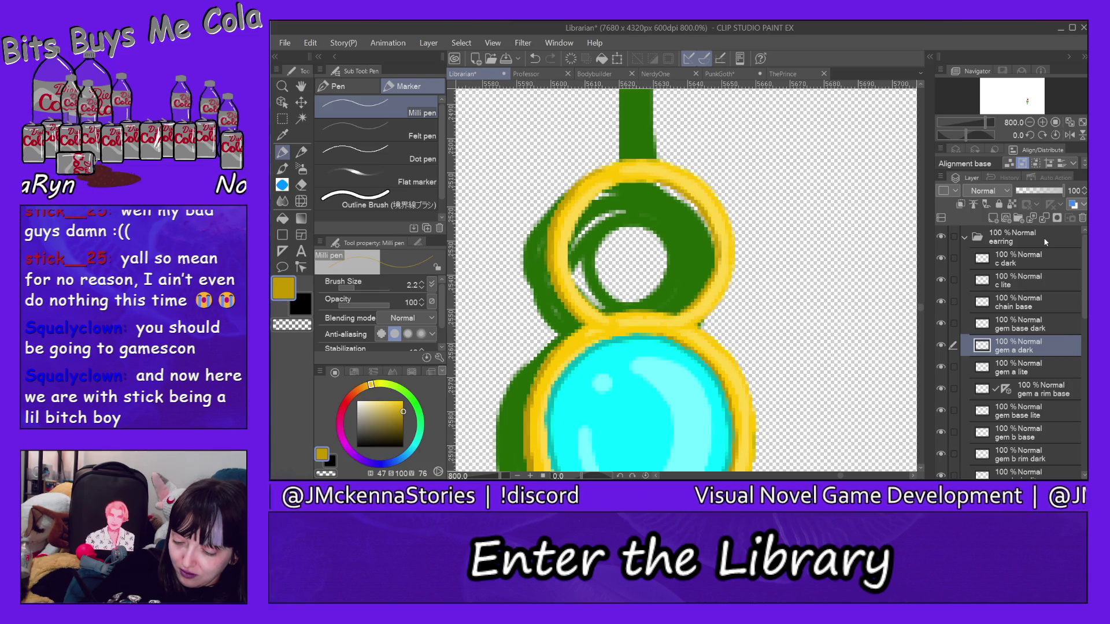
Add a new raster layer named 'gem a base'
left_click(994, 219)
double_click(1009, 343)
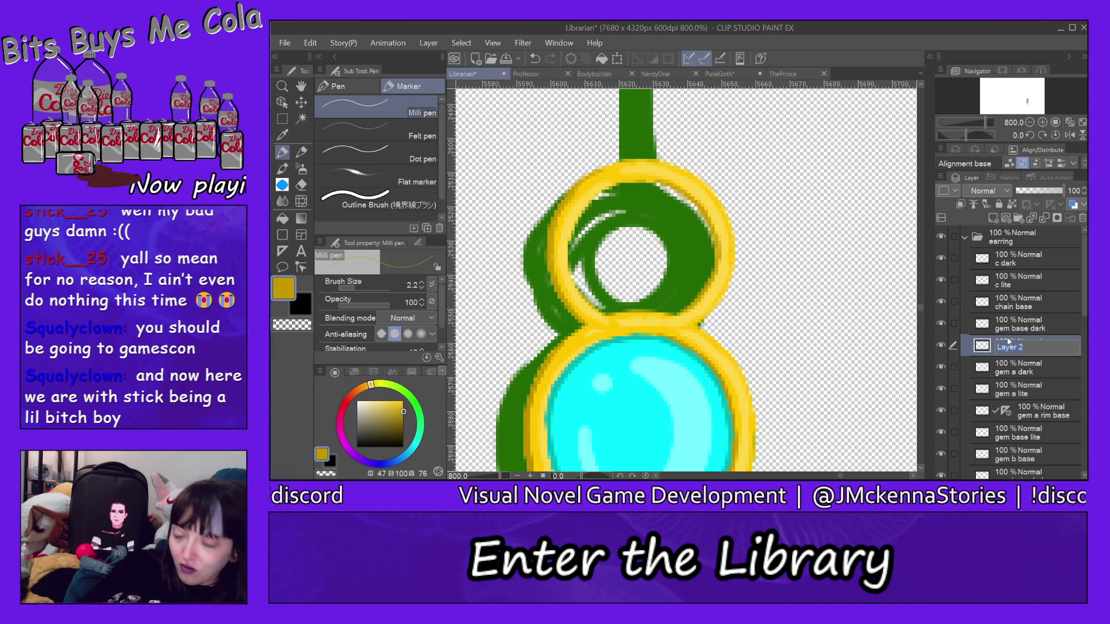
type("ge")
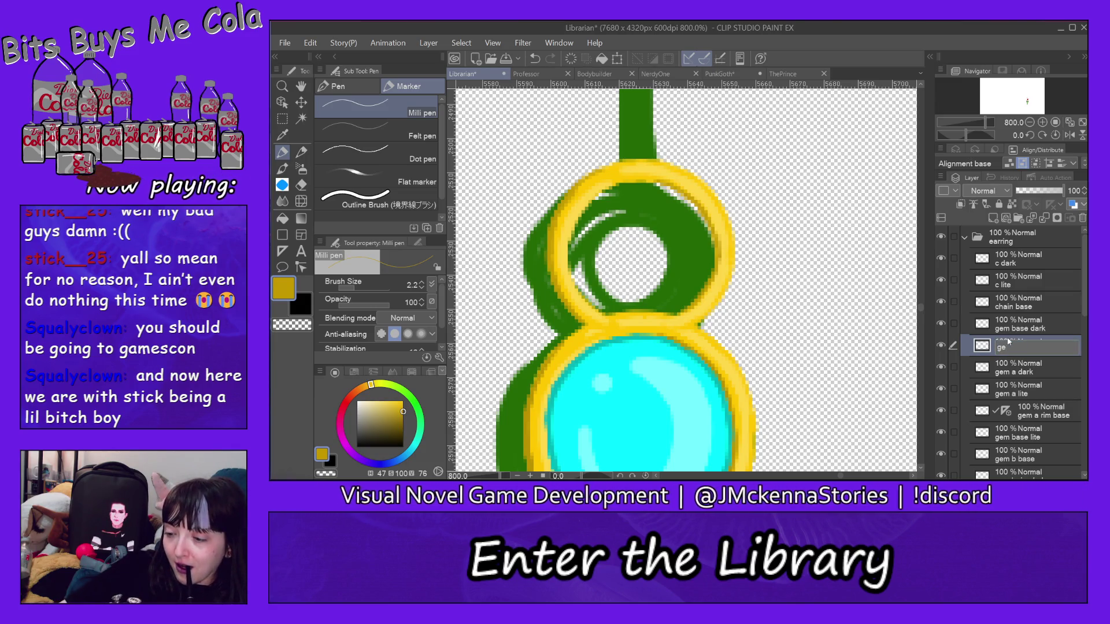
type("m a base")
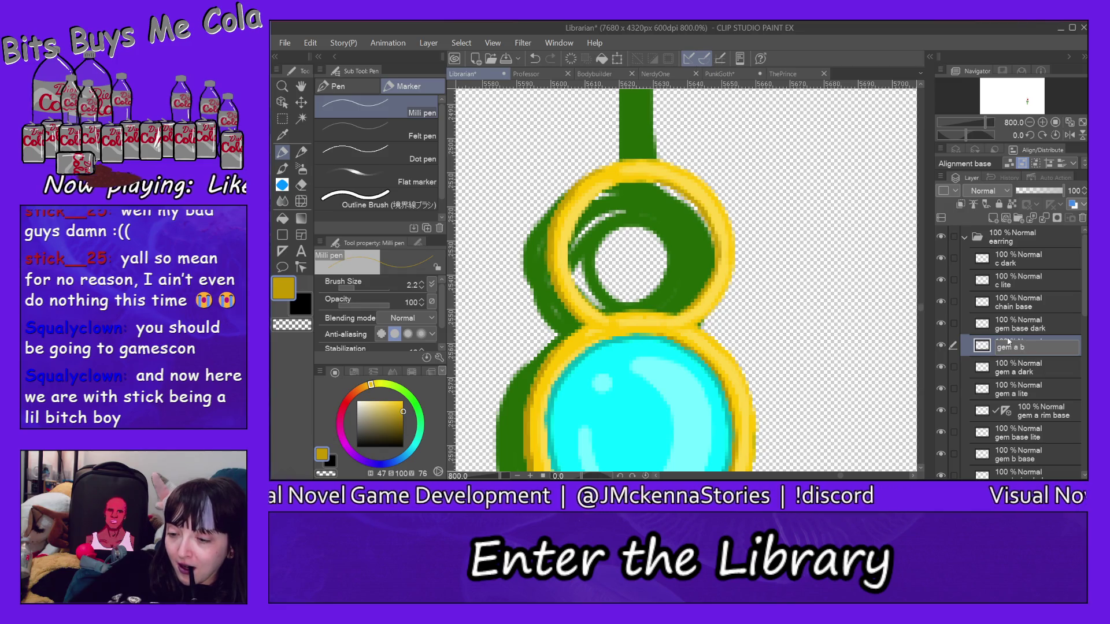
key("Return")
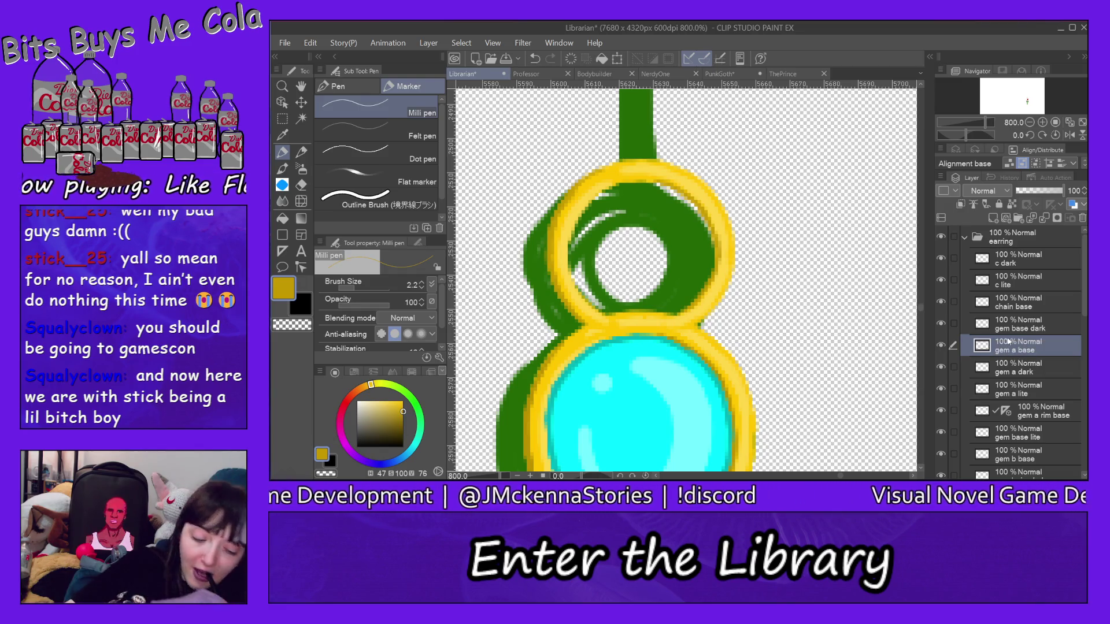
Choose a slightly brightened teal, enlarge the brush to 5.4, and paint teal across the upper ring's opening
left_click(412, 448)
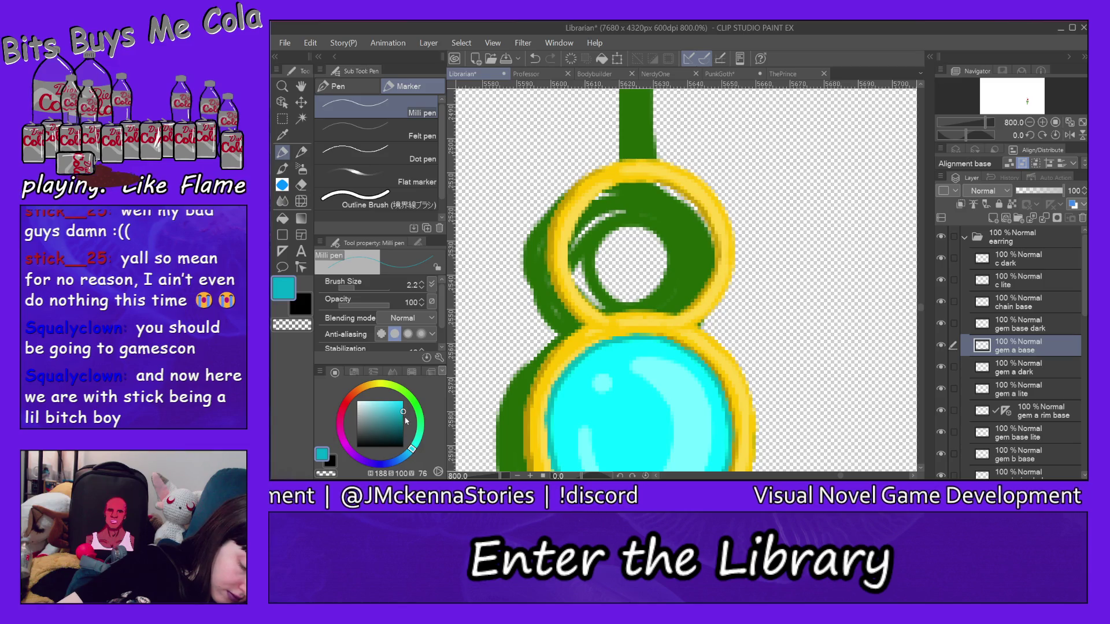
left_click(405, 417)
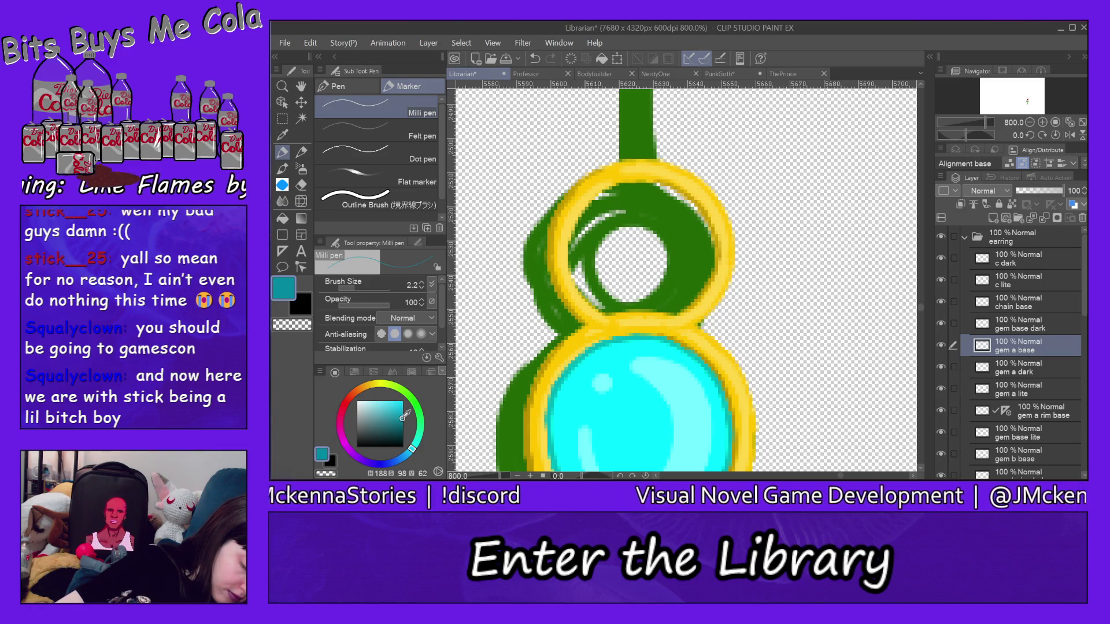
left_click(403, 414)
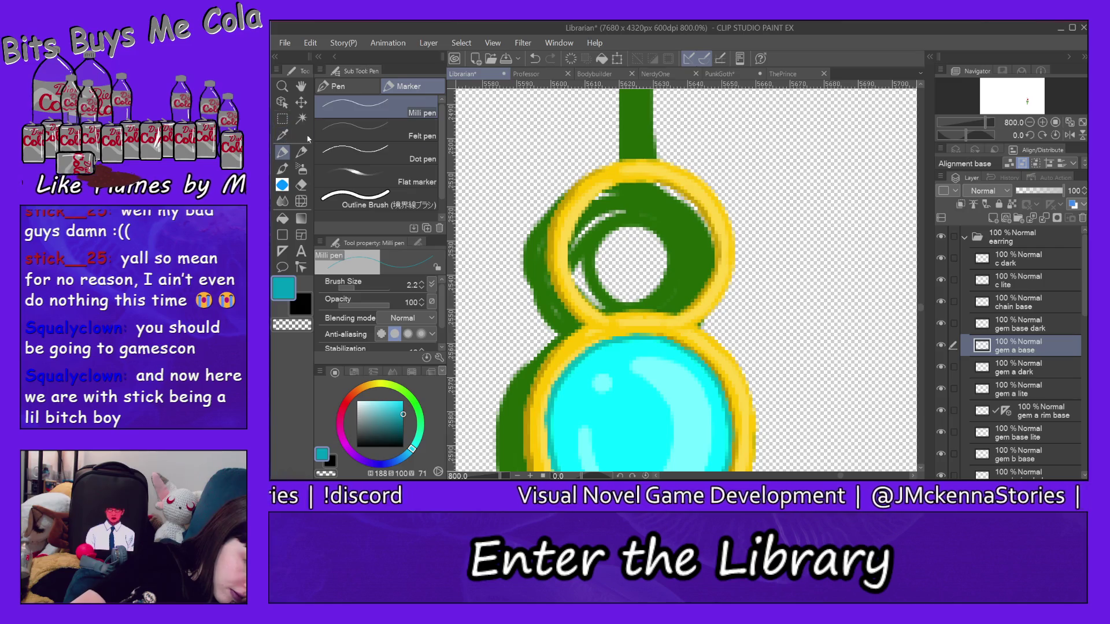
left_click(360, 288)
mouse_move(631, 211)
left_mouse_down()
mouse_move(624, 266)
mouse_move(665, 248)
mouse_move(678, 224)
mouse_move(690, 260)
mouse_move(691, 231)
left_mouse_up()
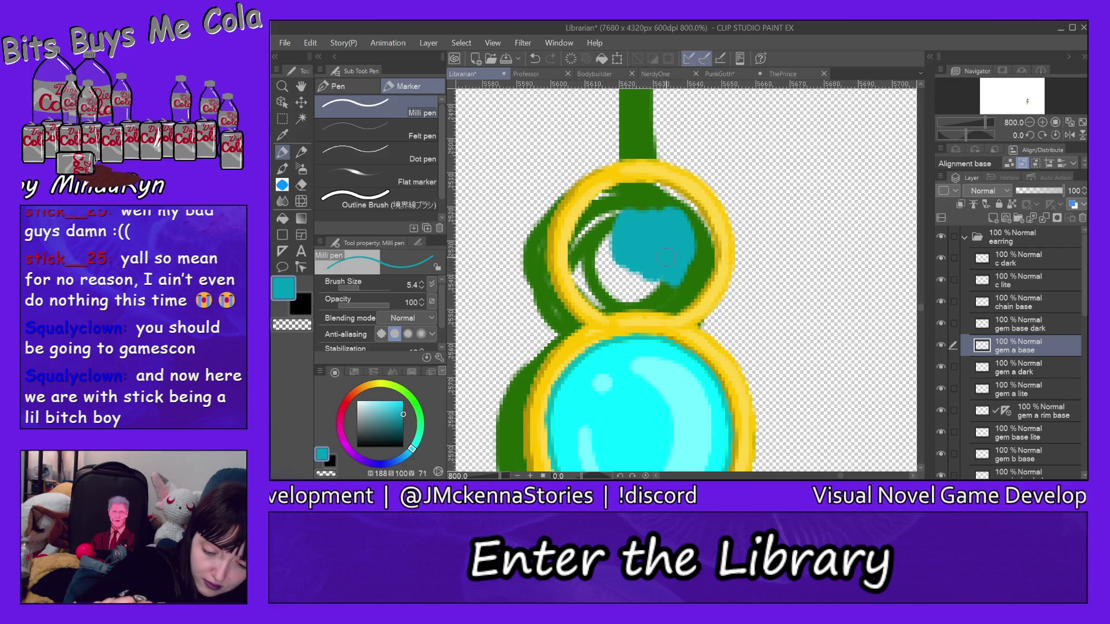
mouse_move(619, 260)
left_mouse_down()
mouse_move(608, 219)
mouse_move(601, 283)
mouse_move(590, 219)
mouse_move(610, 206)
mouse_move(603, 199)
mouse_move(584, 254)
left_mouse_up()
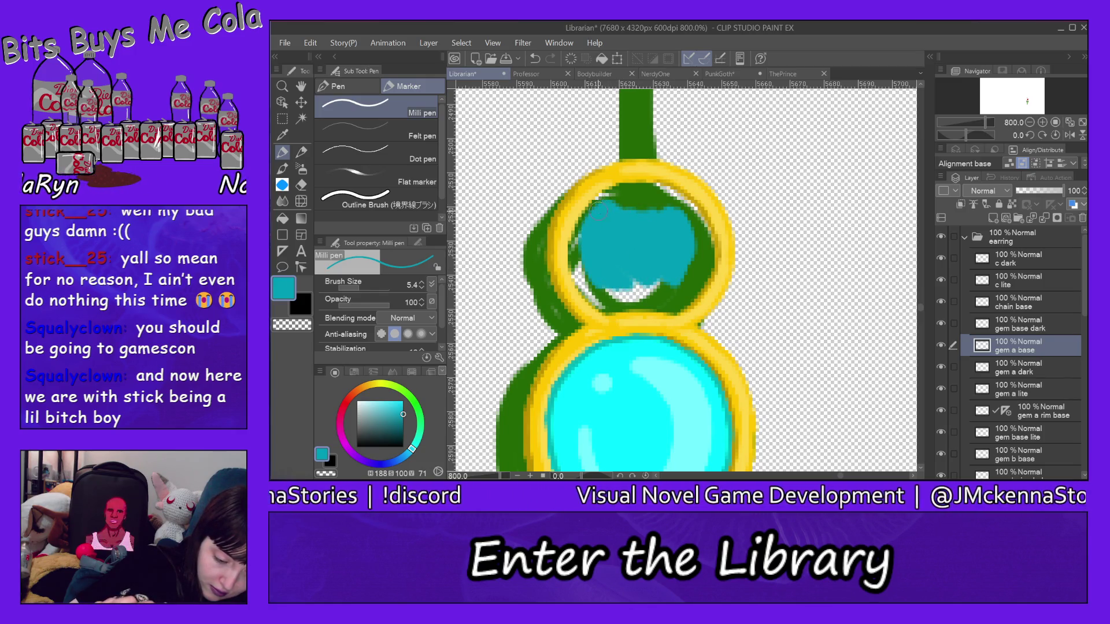
left_click_drag(604, 199, 585, 236)
mouse_move(610, 194)
left_mouse_down()
mouse_move(589, 208)
mouse_move(576, 247)
mouse_move(598, 202)
left_mouse_up()
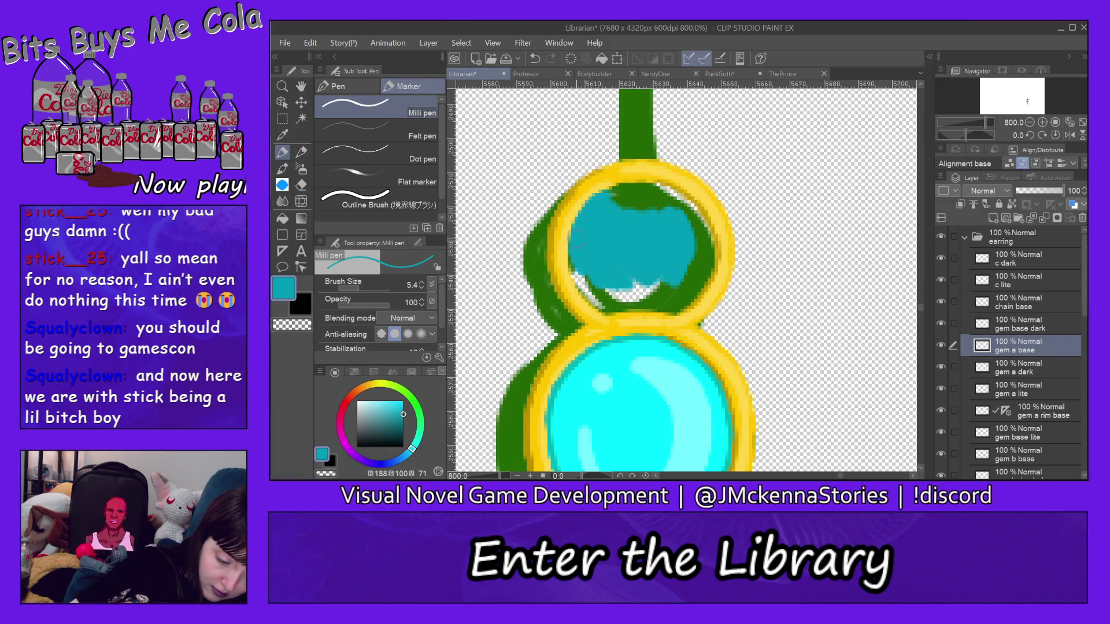
Paint teal down the ring's left inner edge and over the green patches on the right and top
mouse_move(571, 254)
left_mouse_down()
mouse_move(599, 296)
mouse_move(621, 308)
mouse_move(654, 297)
mouse_move(619, 299)
left_mouse_up()
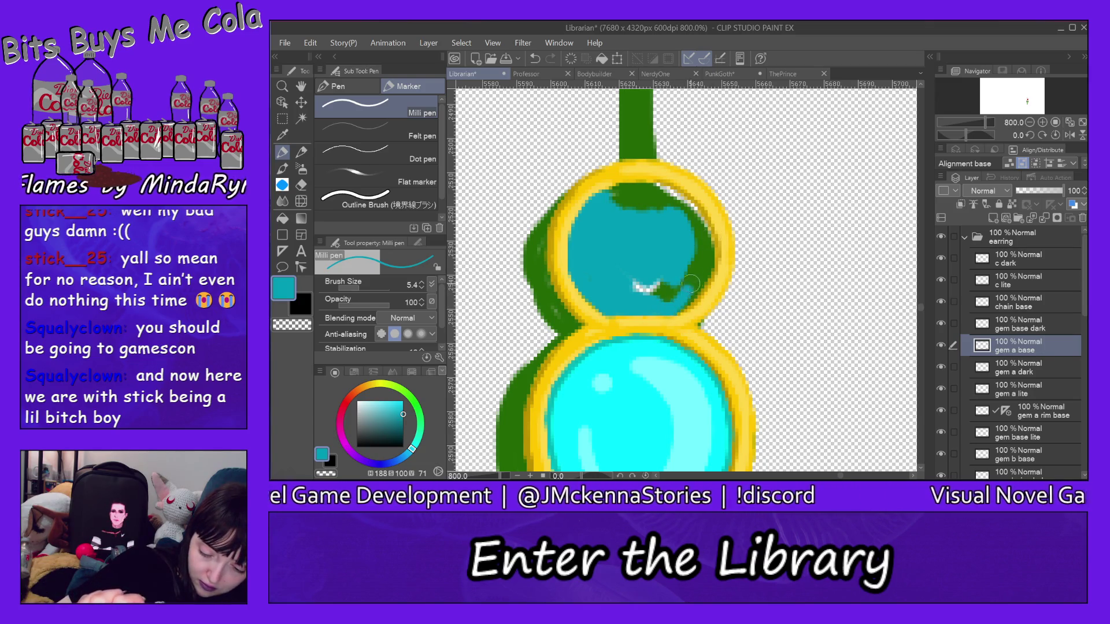
mouse_move(691, 283)
left_mouse_down()
mouse_move(700, 267)
mouse_move(675, 301)
left_mouse_up()
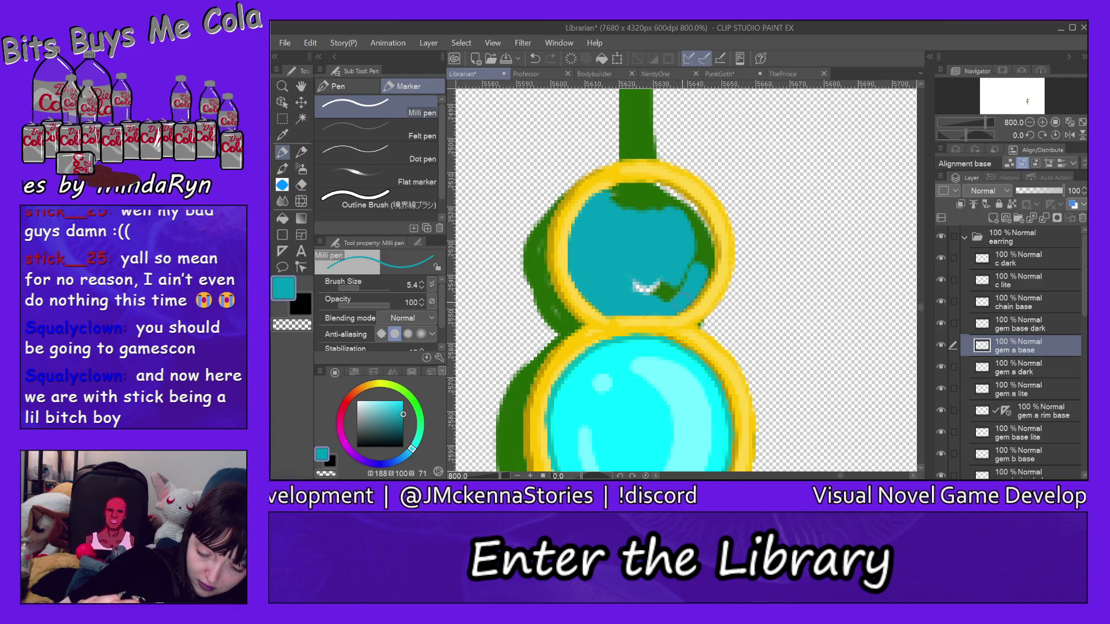
mouse_move(708, 247)
left_mouse_down()
mouse_move(697, 258)
mouse_move(709, 275)
mouse_move(669, 299)
mouse_move(642, 281)
left_mouse_up()
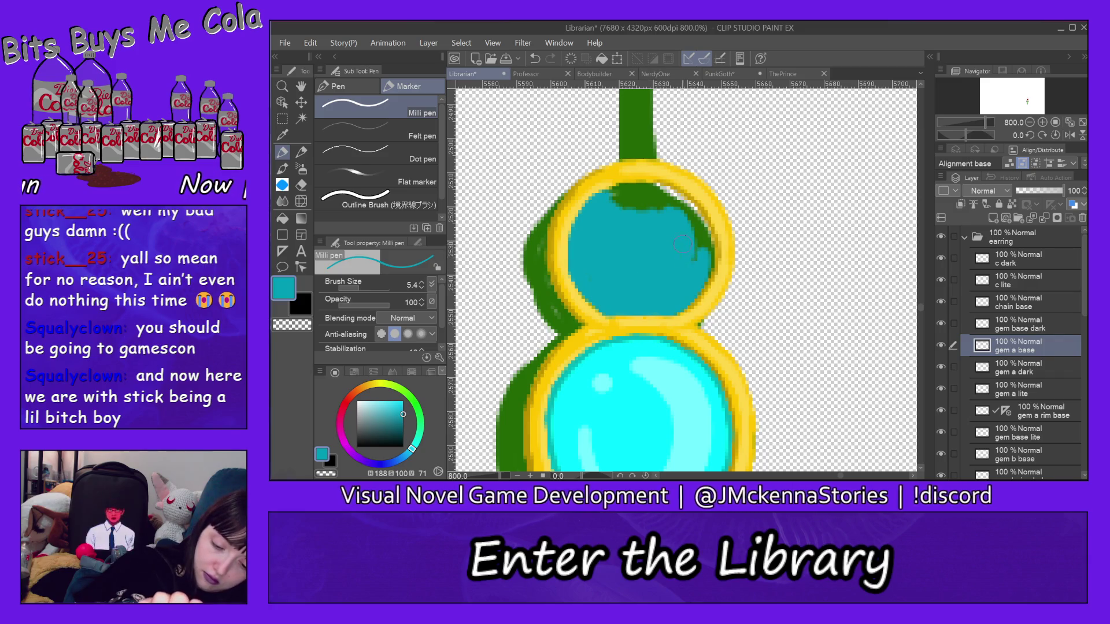
mouse_move(682, 244)
left_mouse_down()
mouse_move(696, 255)
mouse_move(691, 228)
mouse_move(703, 231)
mouse_move(700, 266)
mouse_move(697, 214)
left_mouse_up()
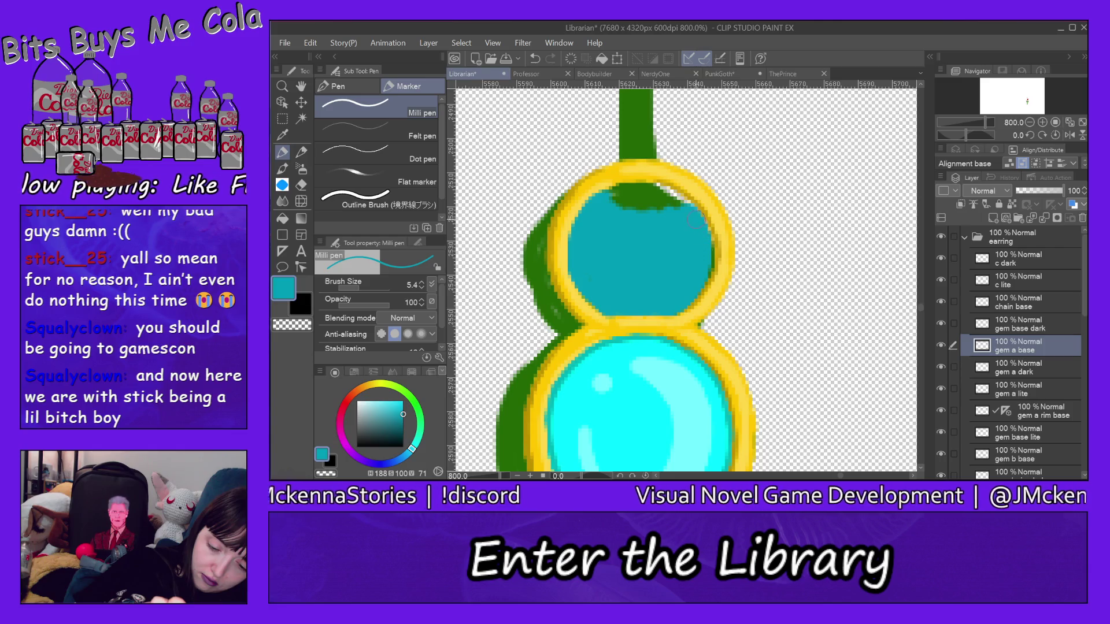
mouse_move(696, 220)
left_mouse_down()
mouse_move(713, 260)
mouse_move(702, 231)
left_mouse_up()
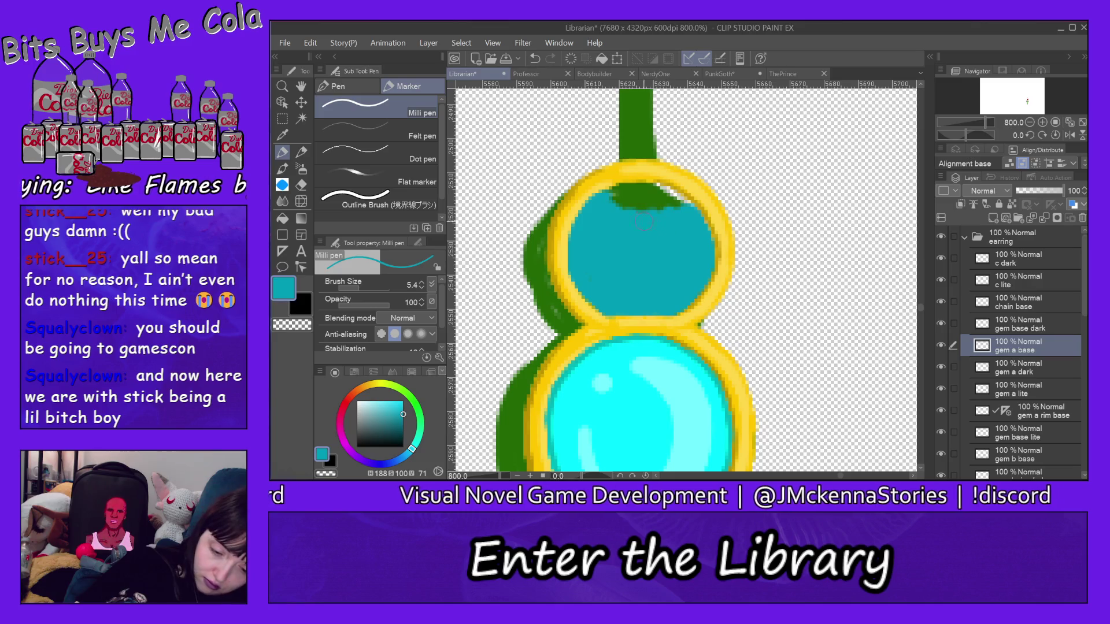
mouse_move(662, 220)
left_mouse_down()
mouse_move(630, 205)
mouse_move(676, 196)
mouse_move(636, 190)
mouse_move(676, 197)
mouse_move(644, 182)
mouse_move(685, 199)
mouse_move(617, 198)
mouse_move(639, 189)
left_mouse_up()
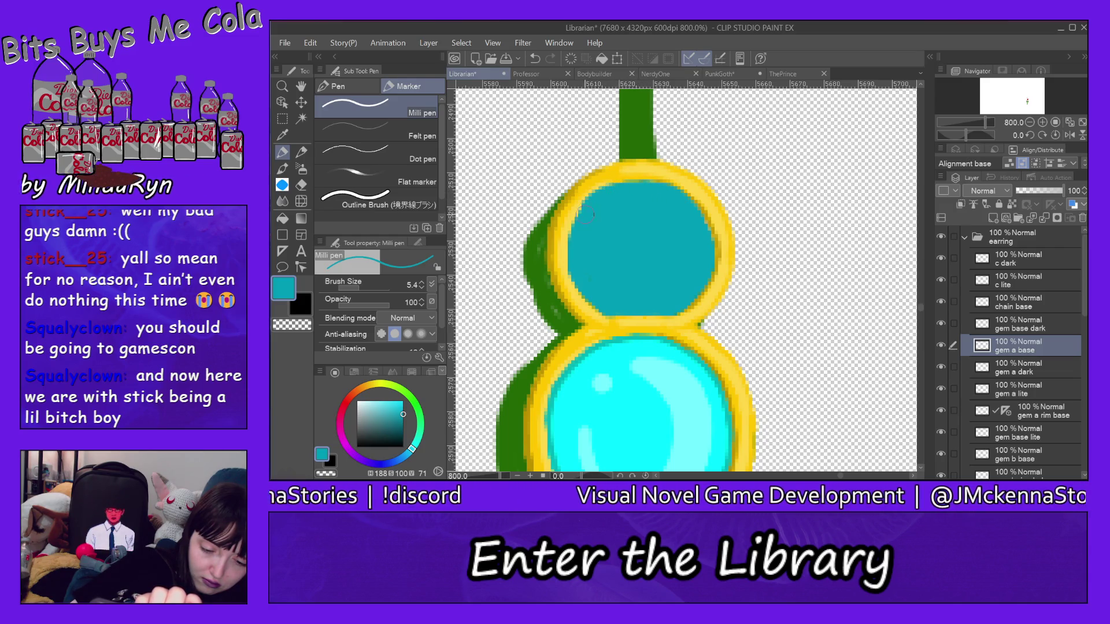
Undo the top-patch fill, repaint the green notch at the top, then undo that teal stroke
left_click(311, 43)
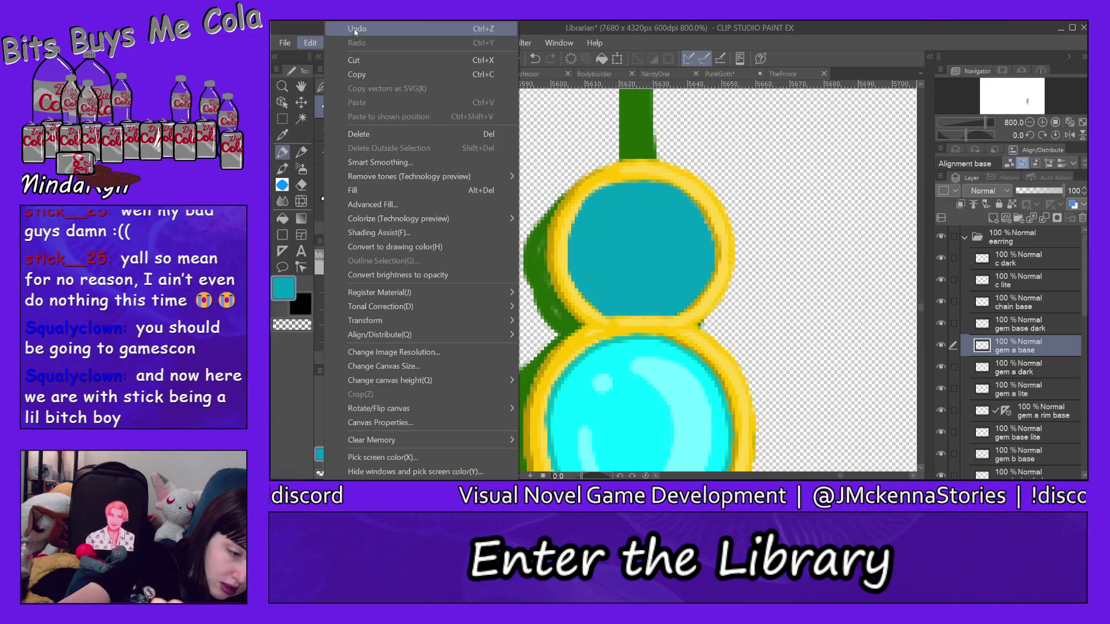
left_click(362, 28)
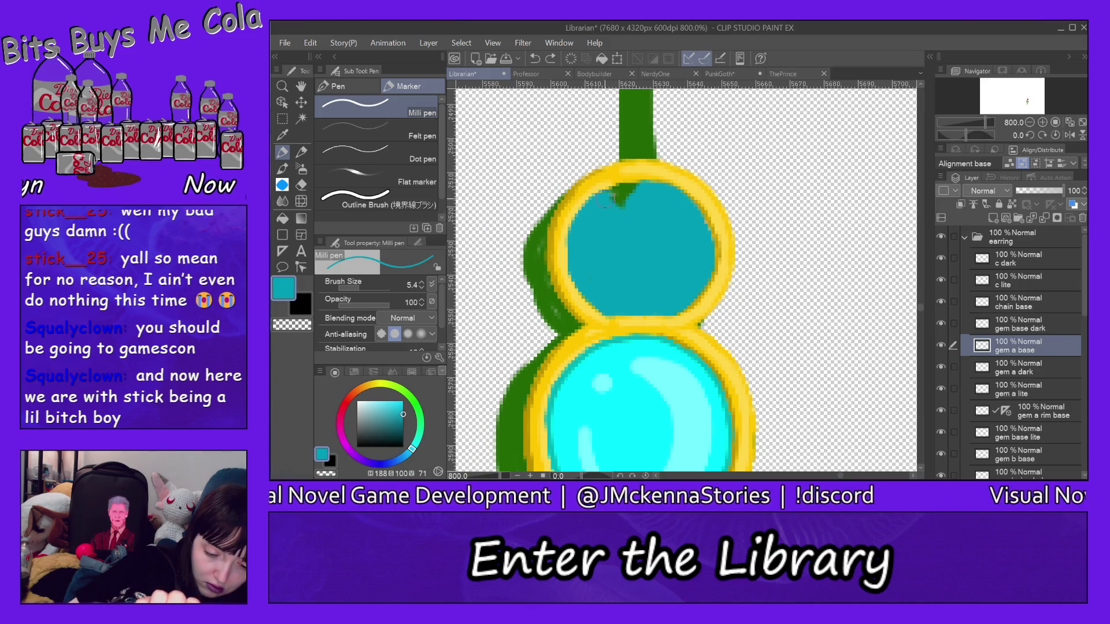
mouse_move(606, 199)
left_mouse_down()
mouse_move(652, 192)
mouse_move(606, 195)
left_mouse_up()
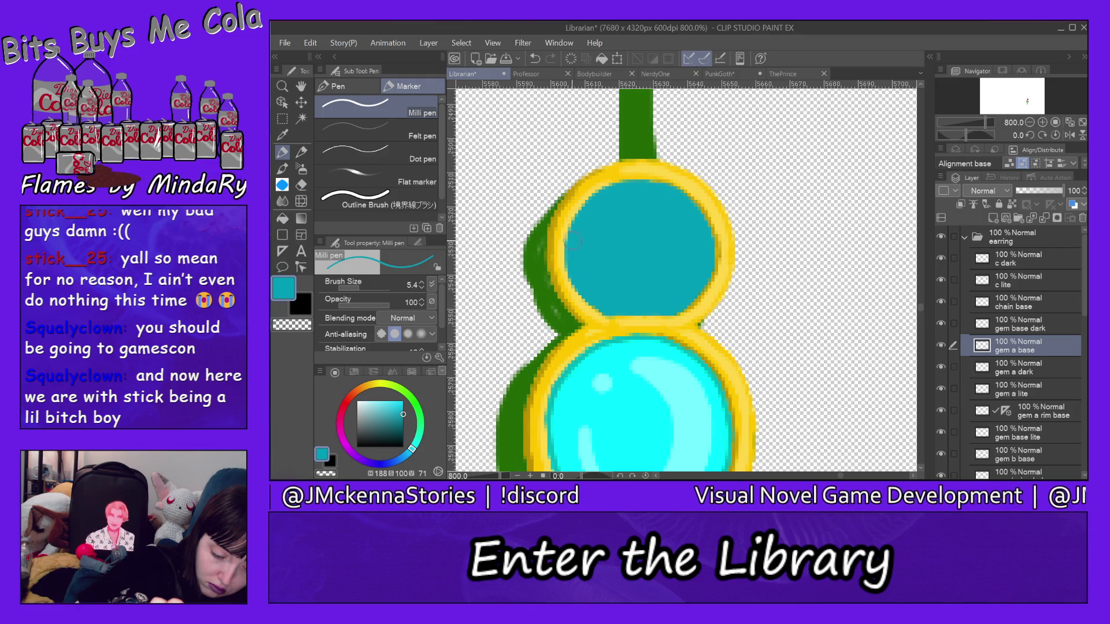
left_click(312, 42)
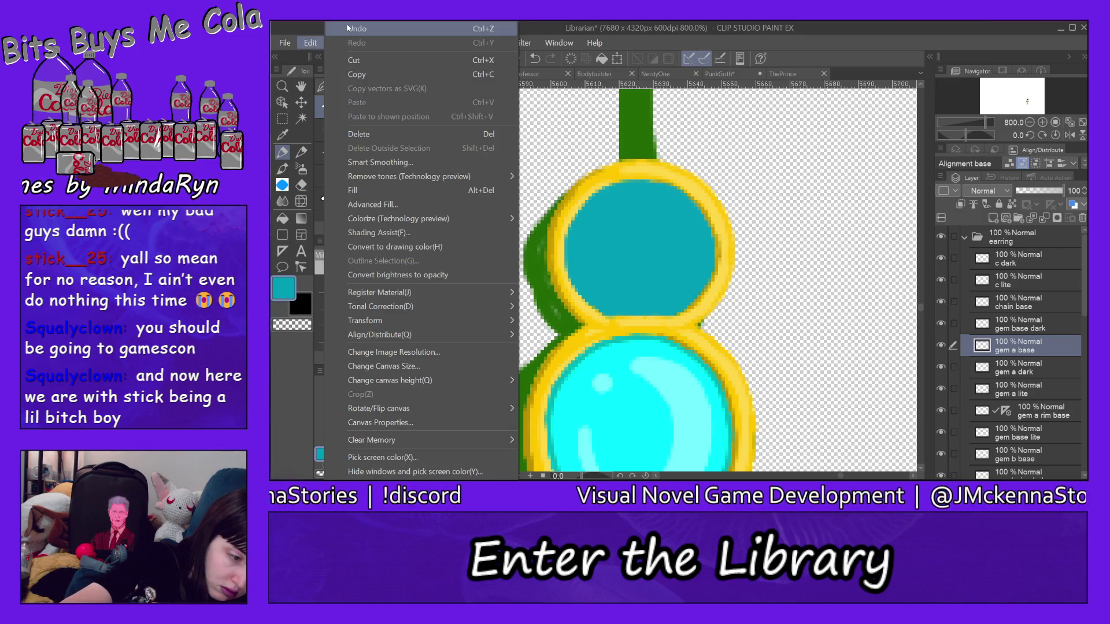
left_click(335, 32)
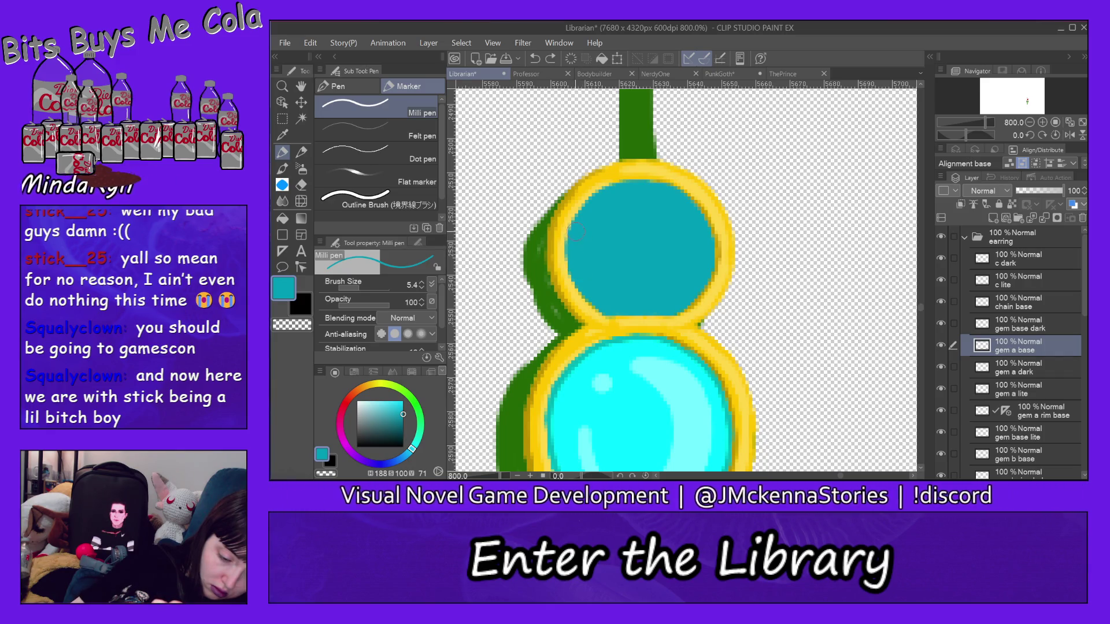
Add a new layer named 'gem a hilite' above gem a base
left_click(994, 218)
double_click(1018, 349)
type("ge")
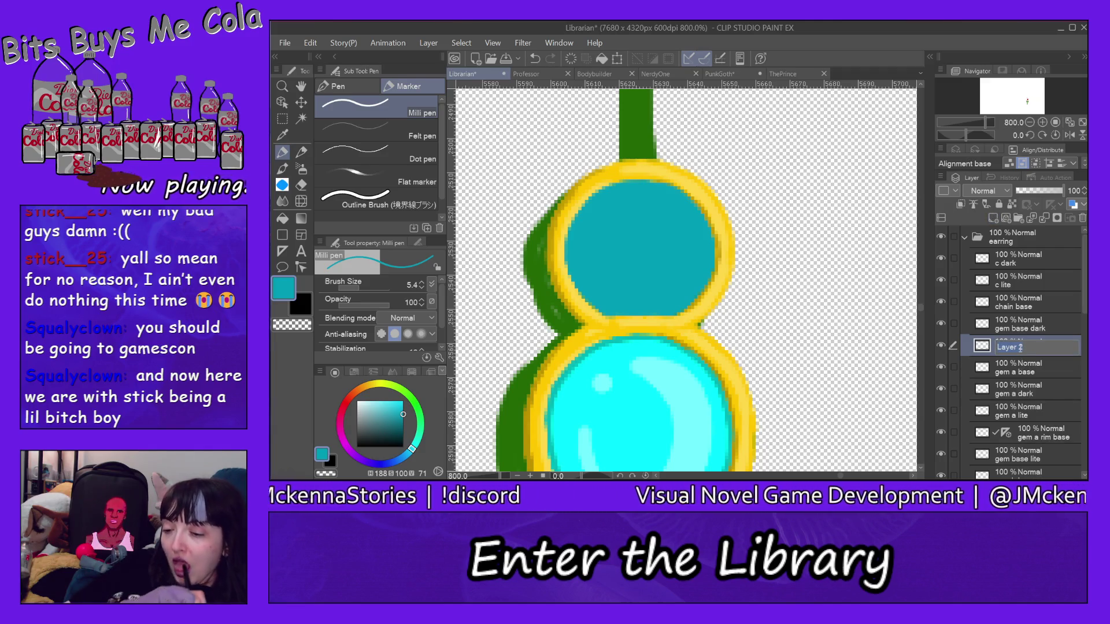
type("m a hili")
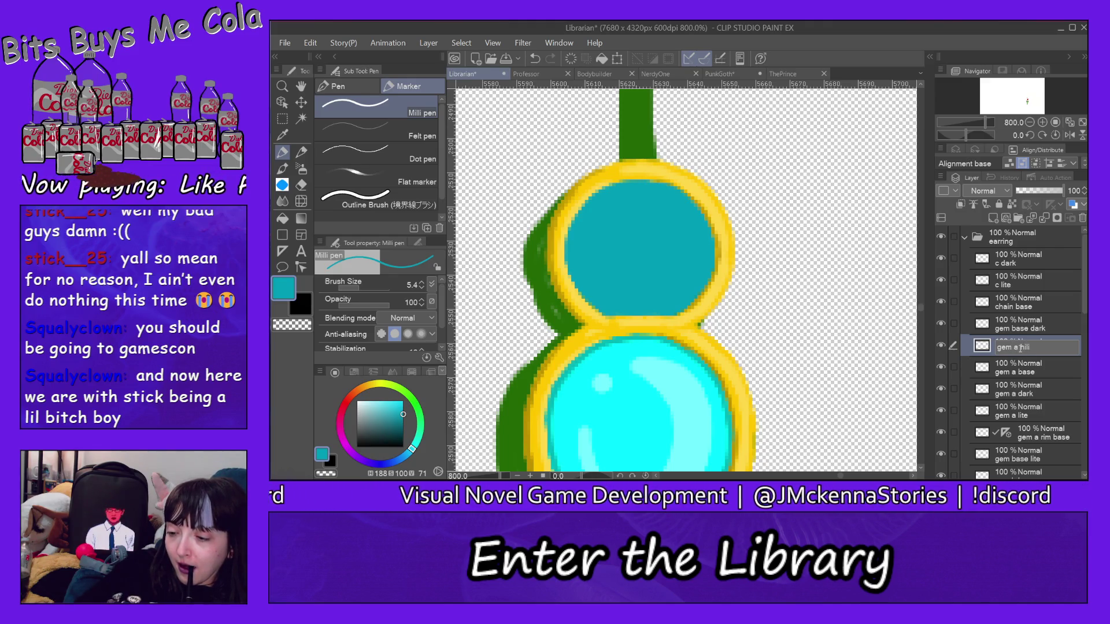
type("te")
key("Return")
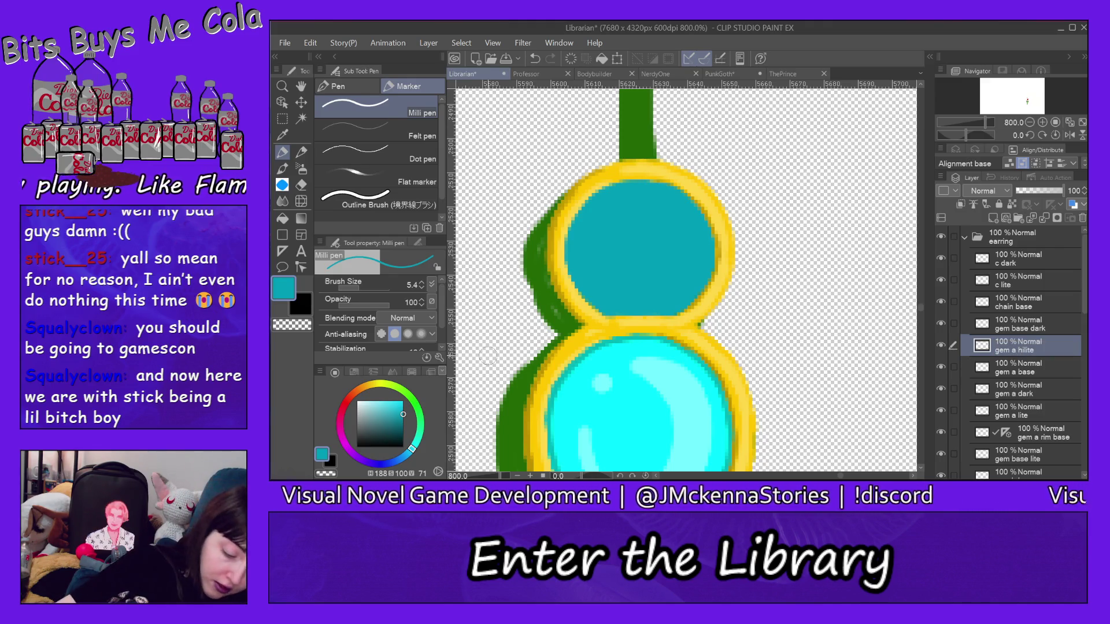
Pick a lighter teal and paint a curved highlight and a small left-side glint in the upper gem
left_click(403, 409)
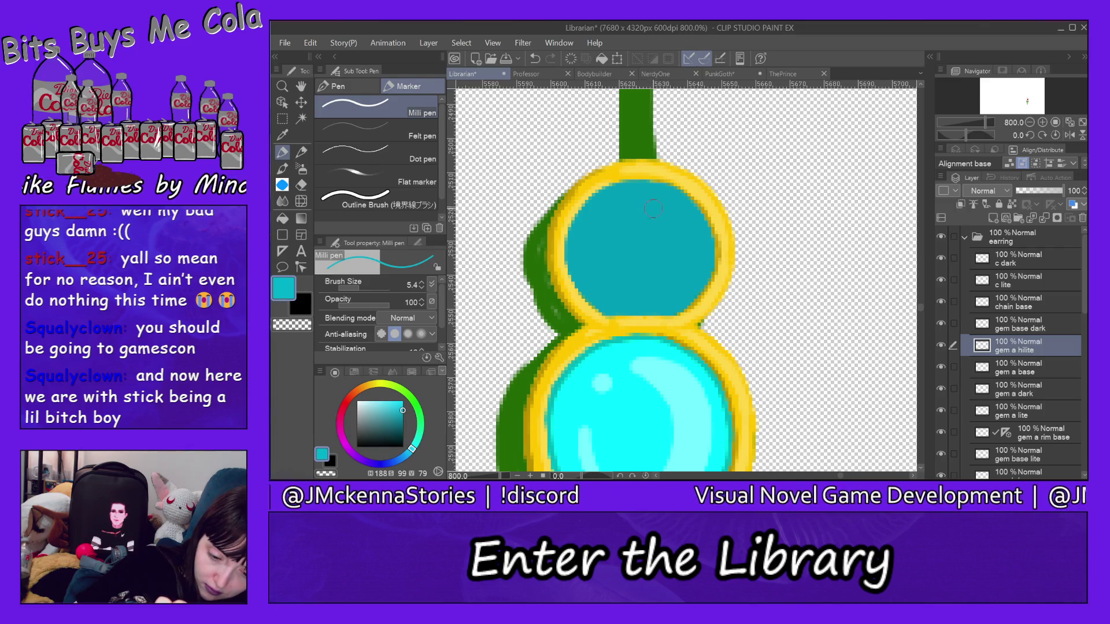
mouse_move(647, 206)
left_mouse_down()
mouse_move(668, 209)
mouse_move(687, 242)
mouse_move(674, 281)
mouse_move(654, 289)
left_mouse_up()
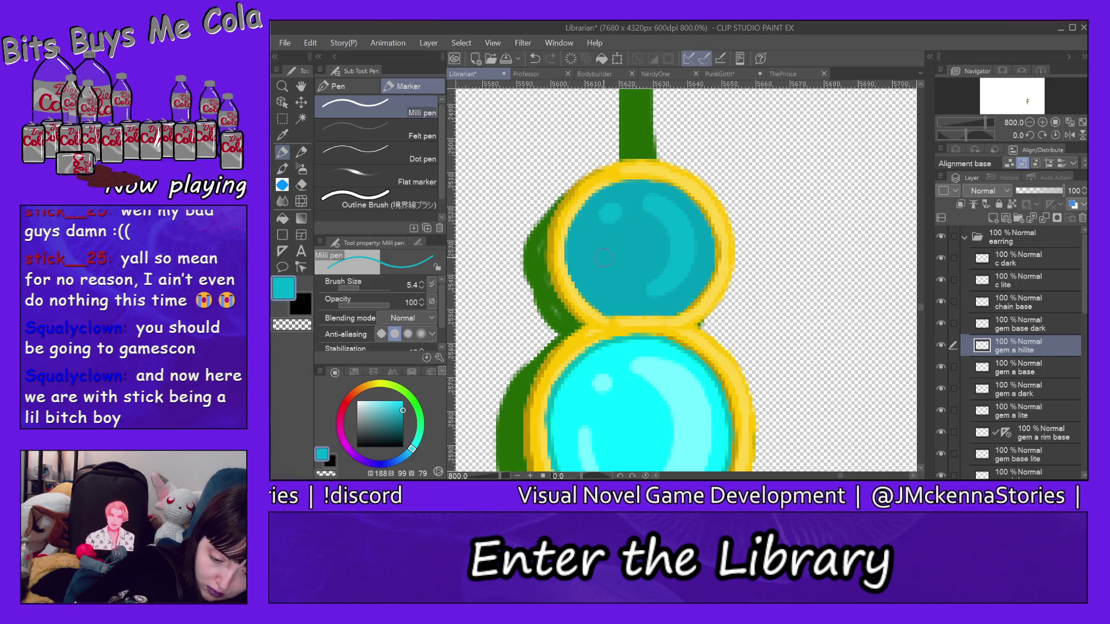
left_click_drag(598, 254, 606, 266)
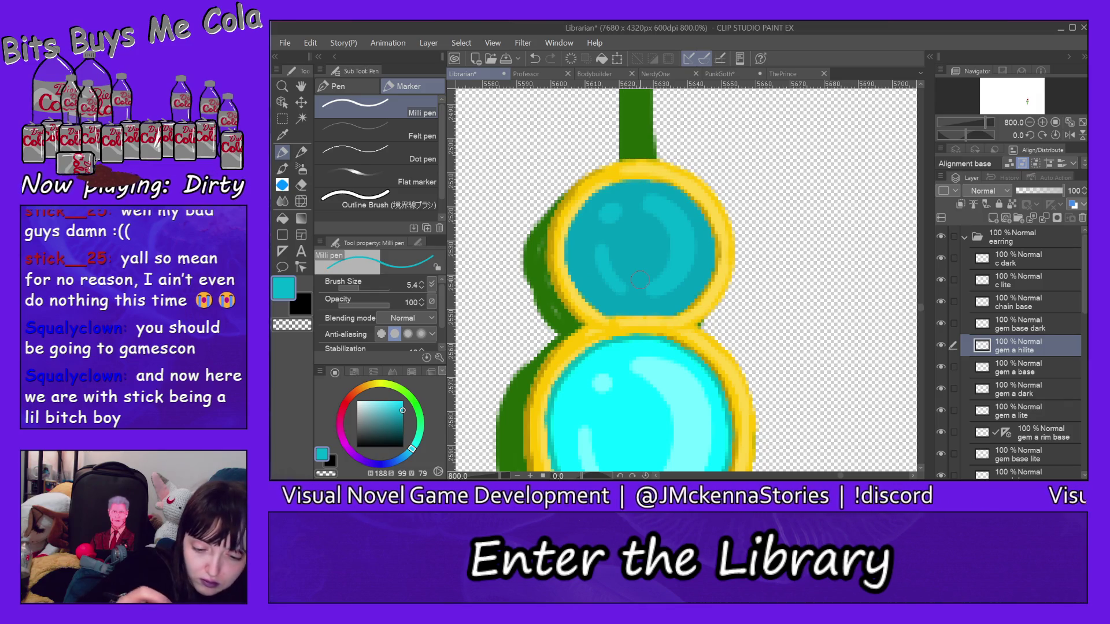
Add a new layer above gem a hilite and name it 'gem a dark'
left_click(994, 218)
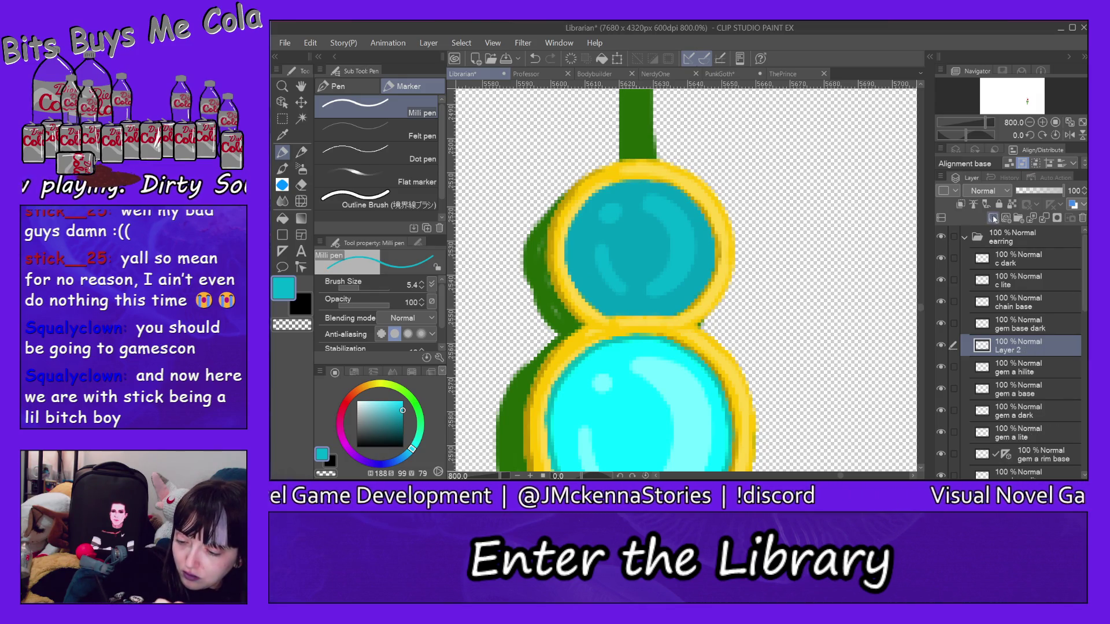
double_click(1019, 348)
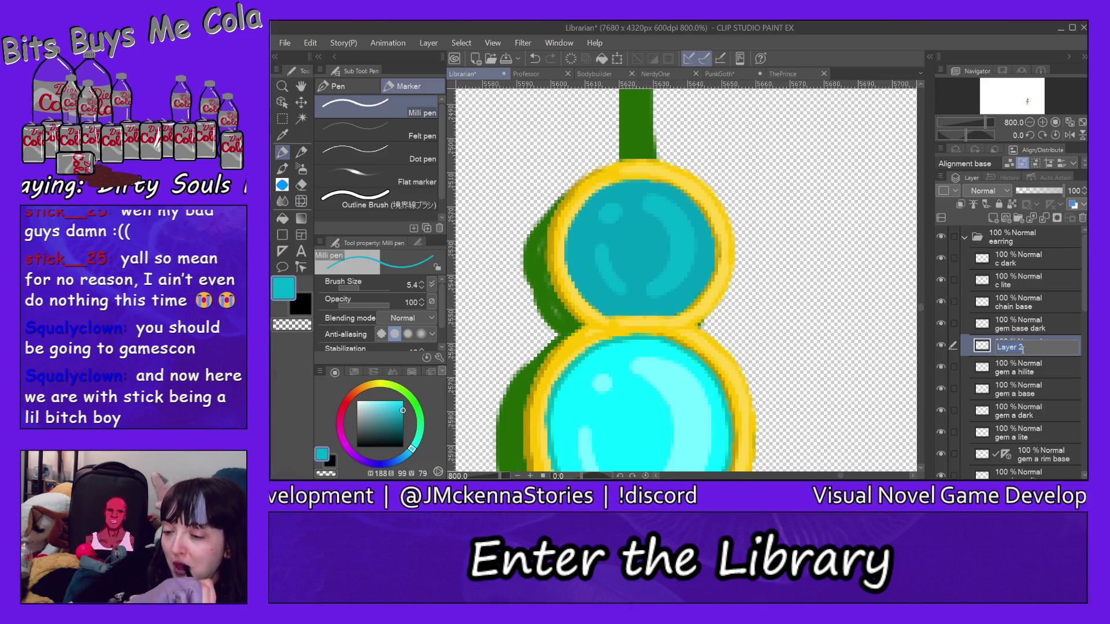
type("gem a")
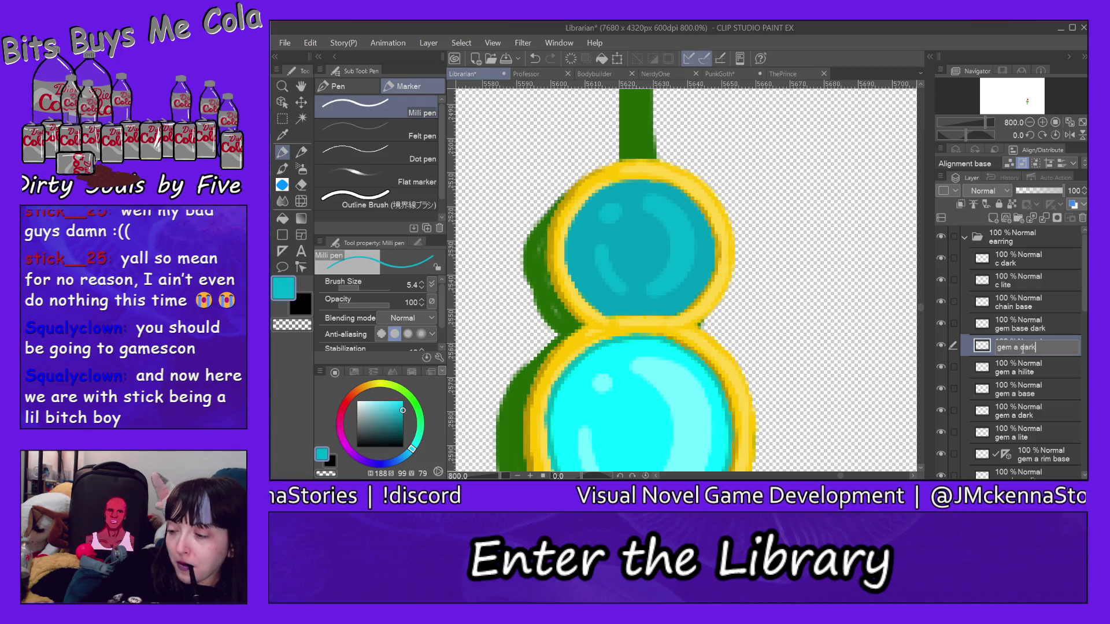
type(" dark")
key("Return")
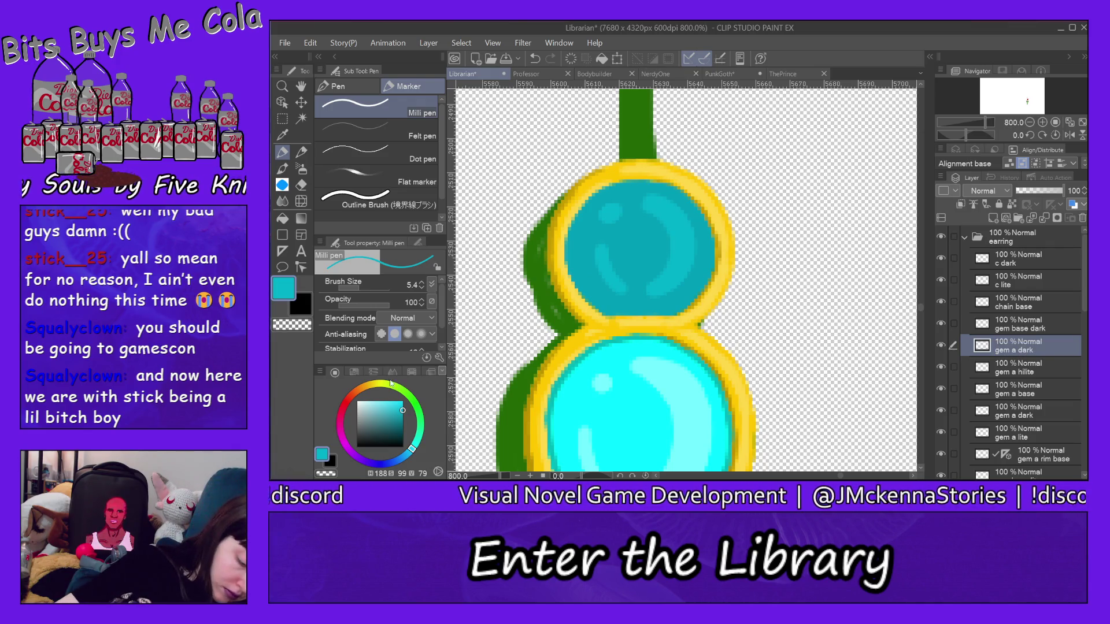
With darker teal and a 2.6 Milli pen, shade the upper gem's inner rim all around
left_click(407, 421)
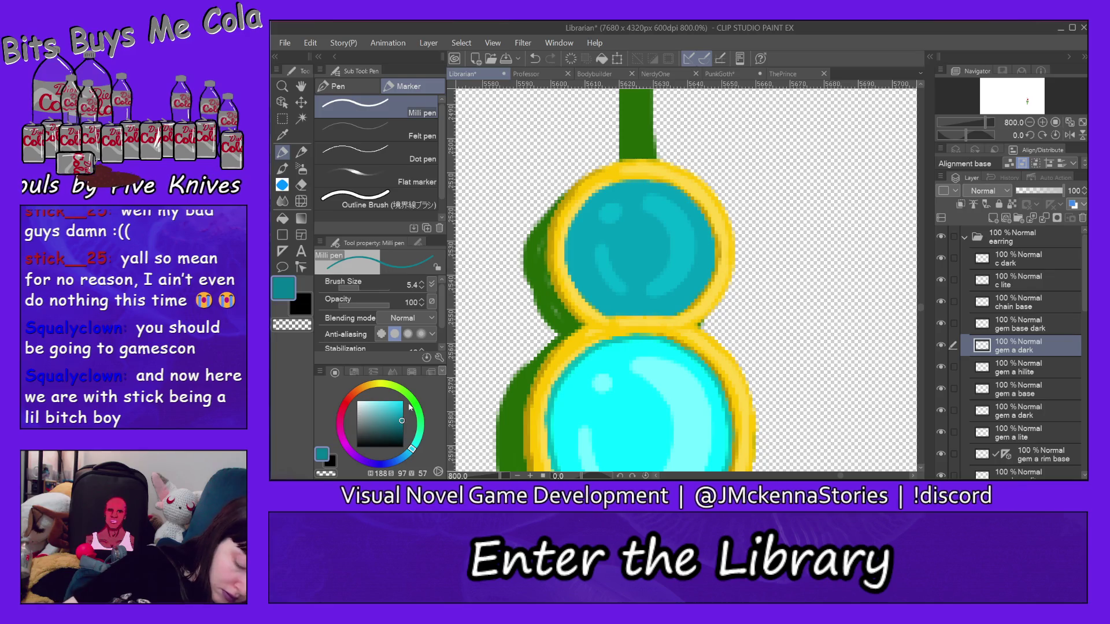
left_click(355, 285)
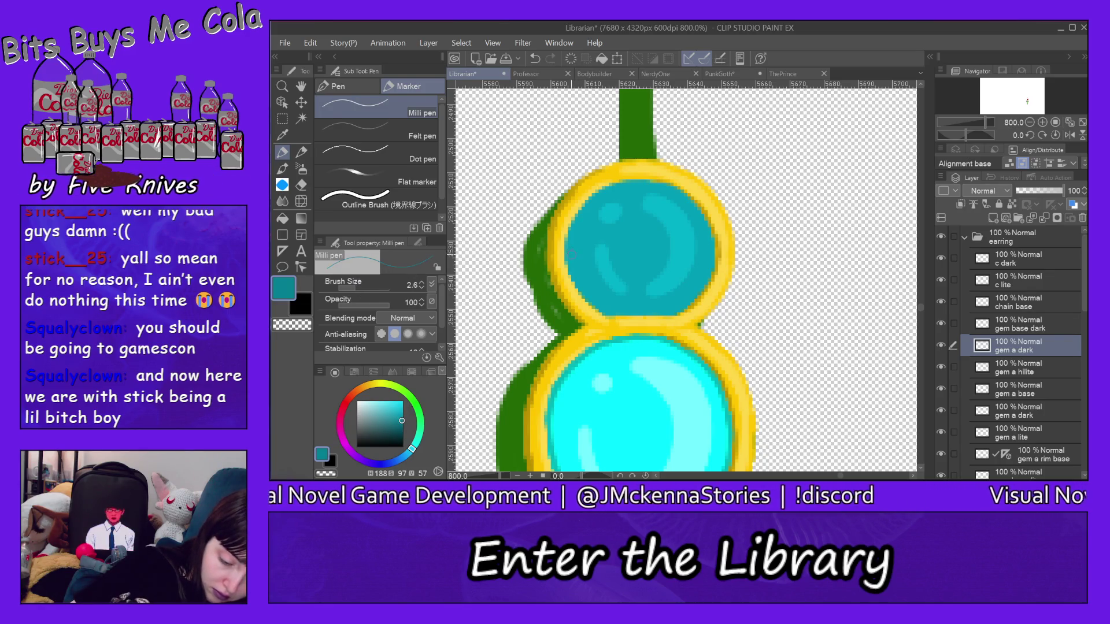
mouse_move(569, 238)
left_mouse_down()
mouse_move(570, 283)
mouse_move(601, 315)
left_mouse_up()
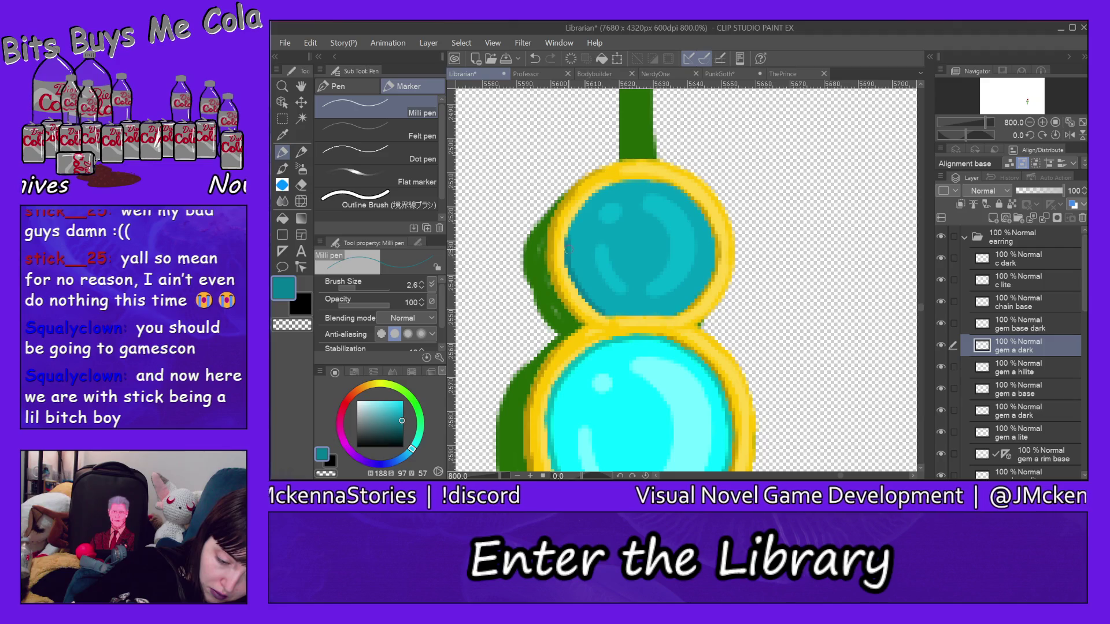
left_click_drag(584, 209, 567, 231)
left_click_drag(579, 208, 608, 183)
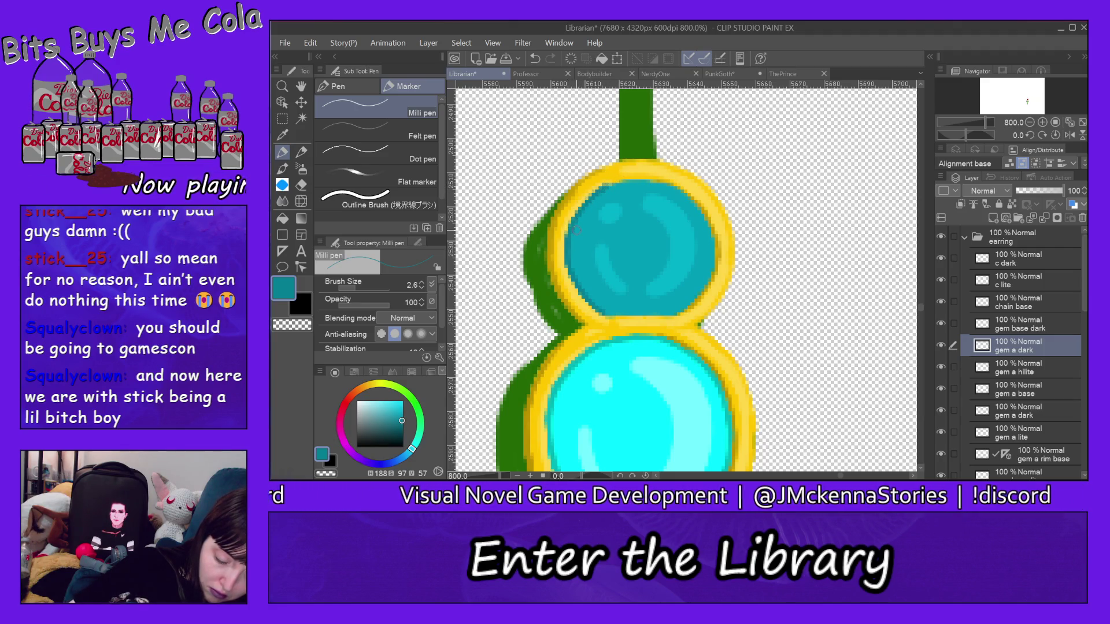
mouse_move(609, 187)
left_mouse_down()
mouse_move(643, 176)
mouse_move(687, 193)
left_mouse_up()
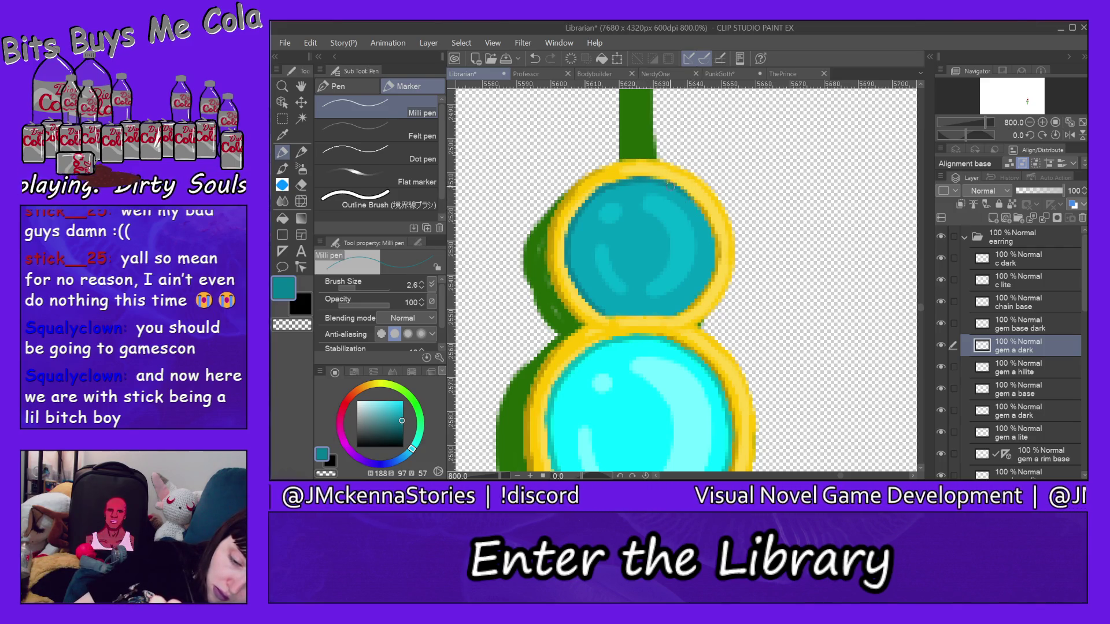
mouse_move(671, 184)
left_mouse_down()
mouse_move(712, 234)
mouse_move(692, 301)
left_mouse_up()
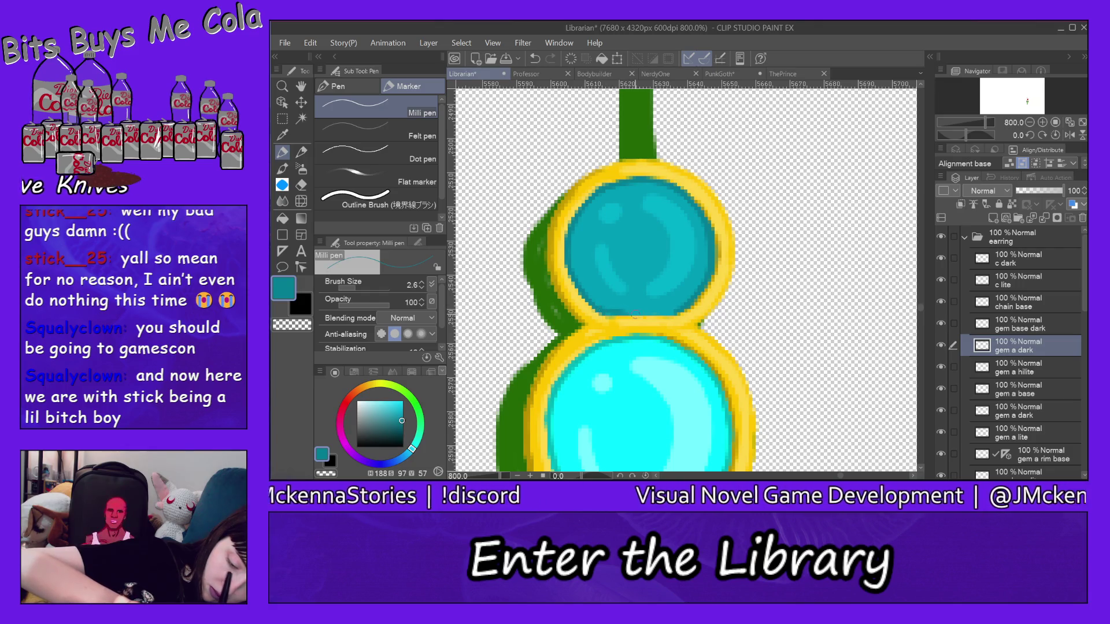
mouse_move(595, 313)
left_mouse_down()
mouse_move(668, 312)
mouse_move(601, 307)
left_mouse_up()
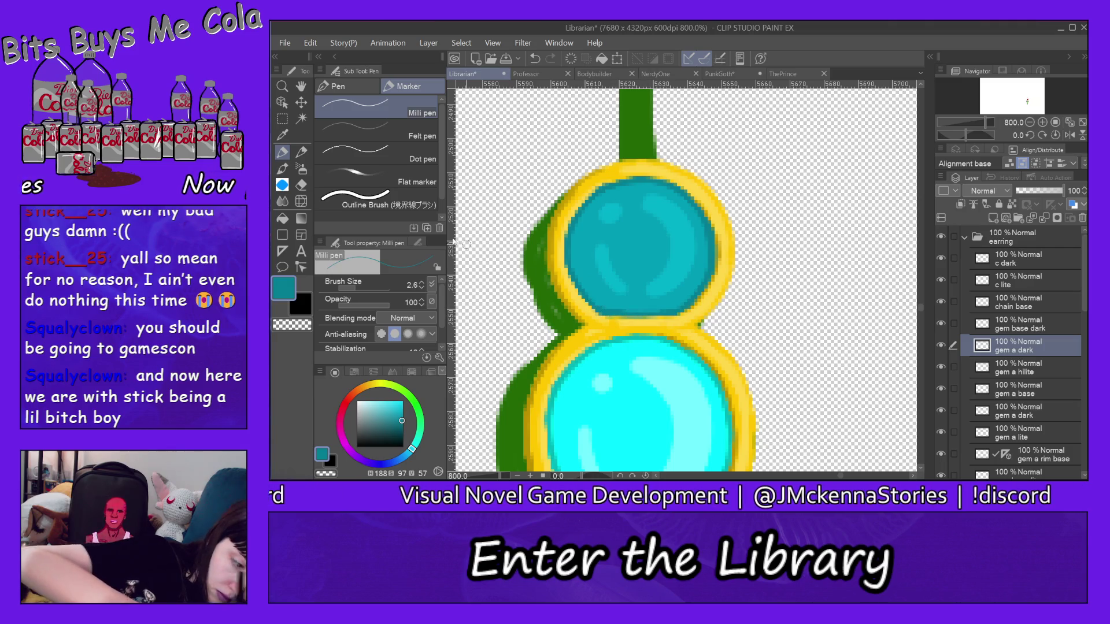
Erase the stray dark strokes along the upper gem's bottom with the eraser
key("e")
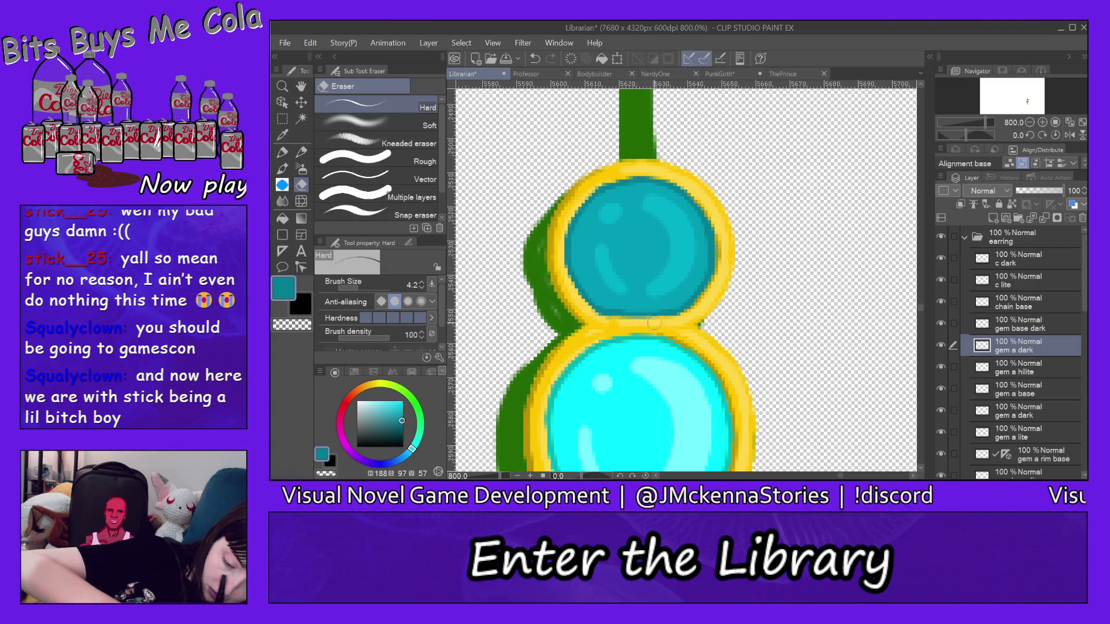
mouse_move(659, 322)
left_mouse_down()
mouse_move(624, 317)
mouse_move(646, 318)
left_mouse_up()
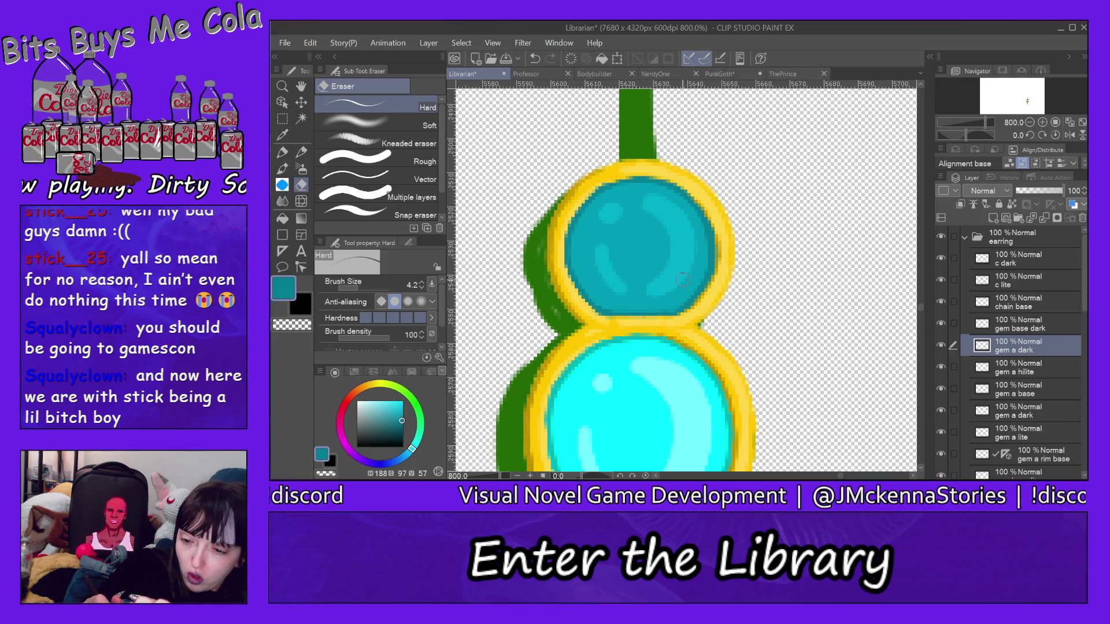
Add a new layer named 'rope base' above gem a dark and keep it selected
left_click(993, 219)
double_click(1014, 350)
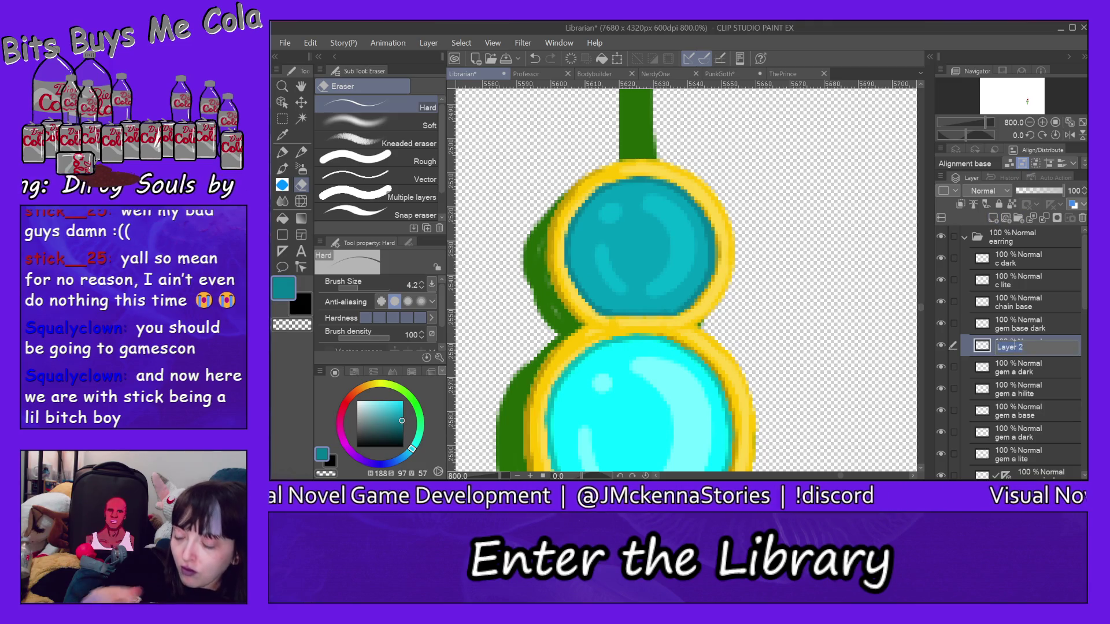
type("rope b")
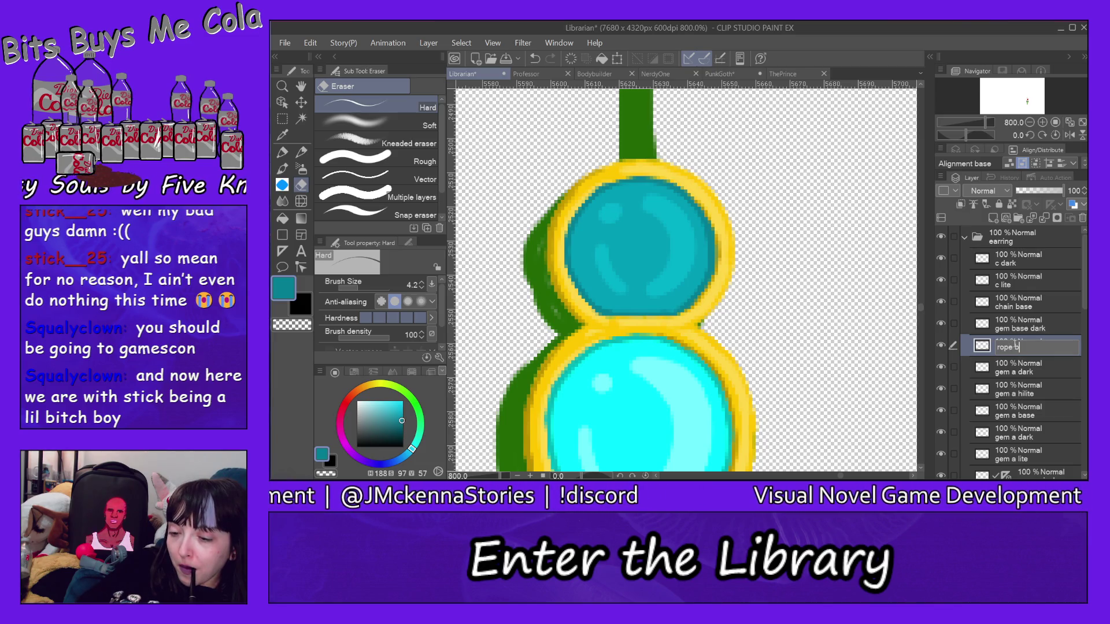
type("ase")
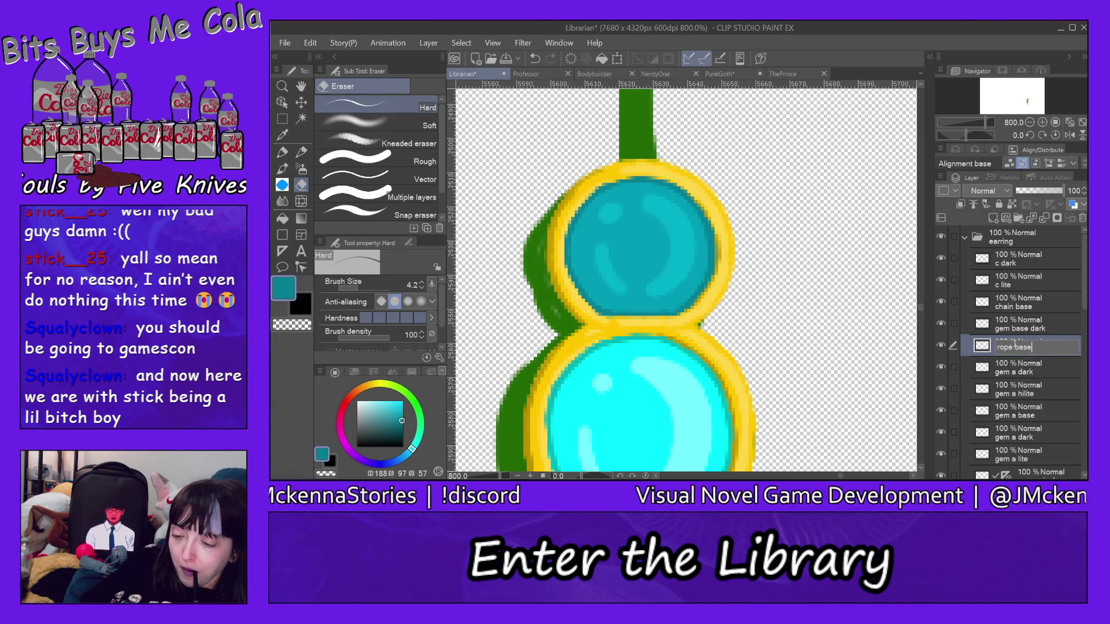
key("Return")
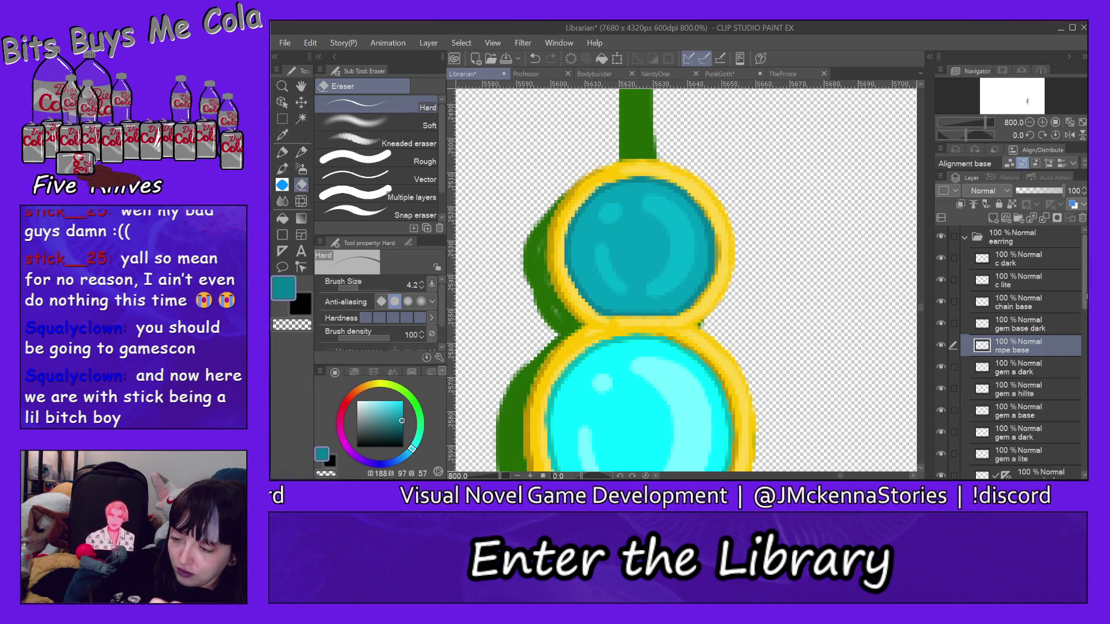
scroll(1052, 356, "down", 3)
left_click(1007, 411)
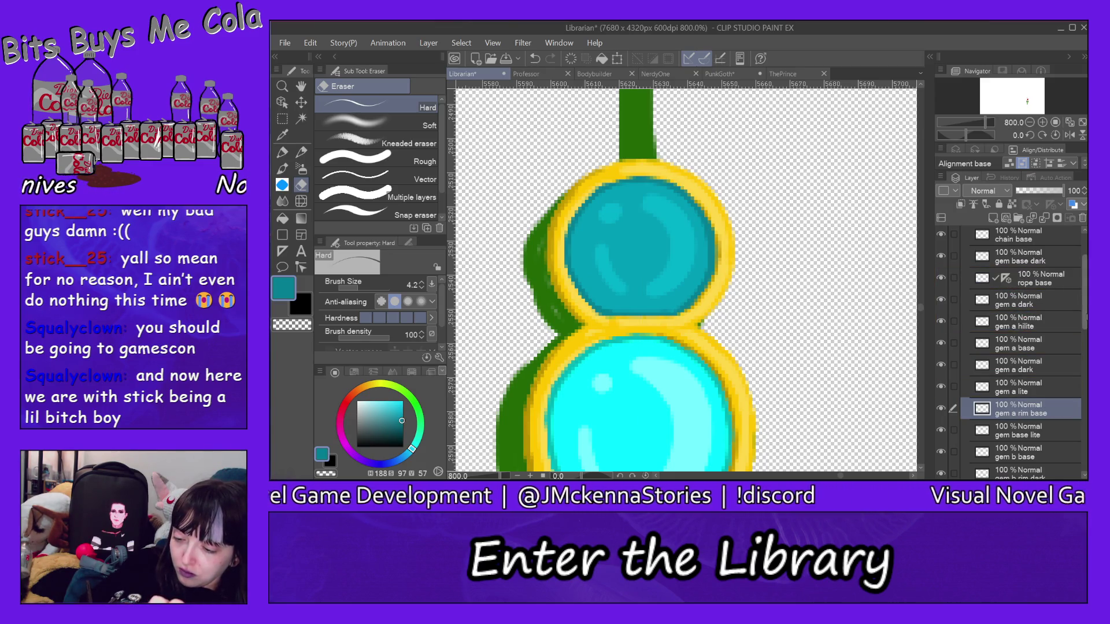
scroll(1069, 313, "up", 3)
left_click(1059, 343)
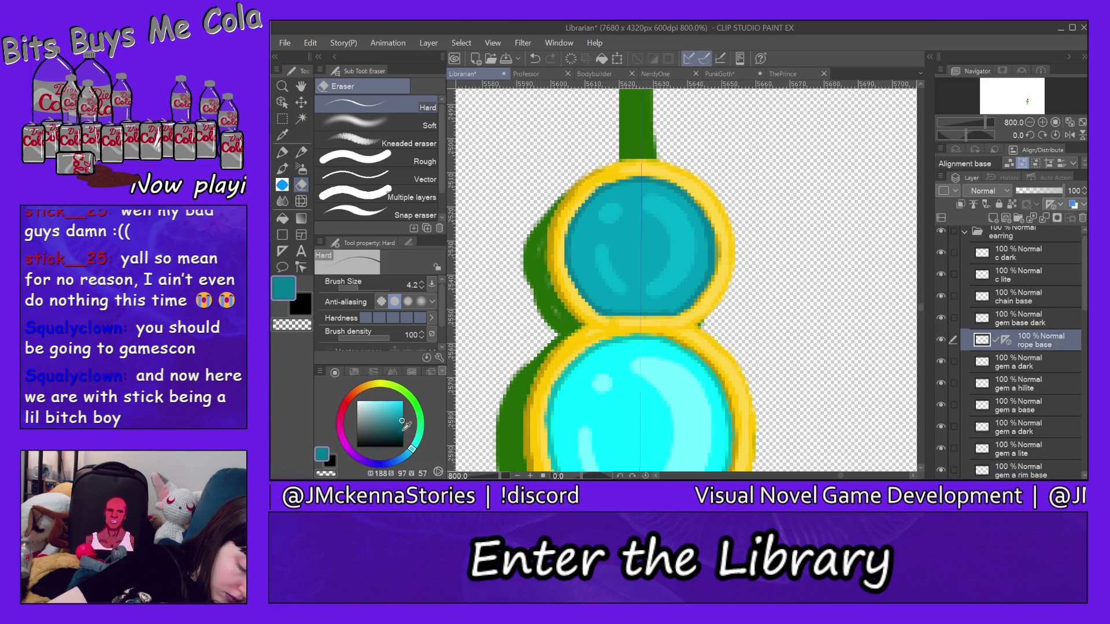
Shift the colour from teal to a deep, fully bright blue using the hue ring and square
left_click(404, 426)
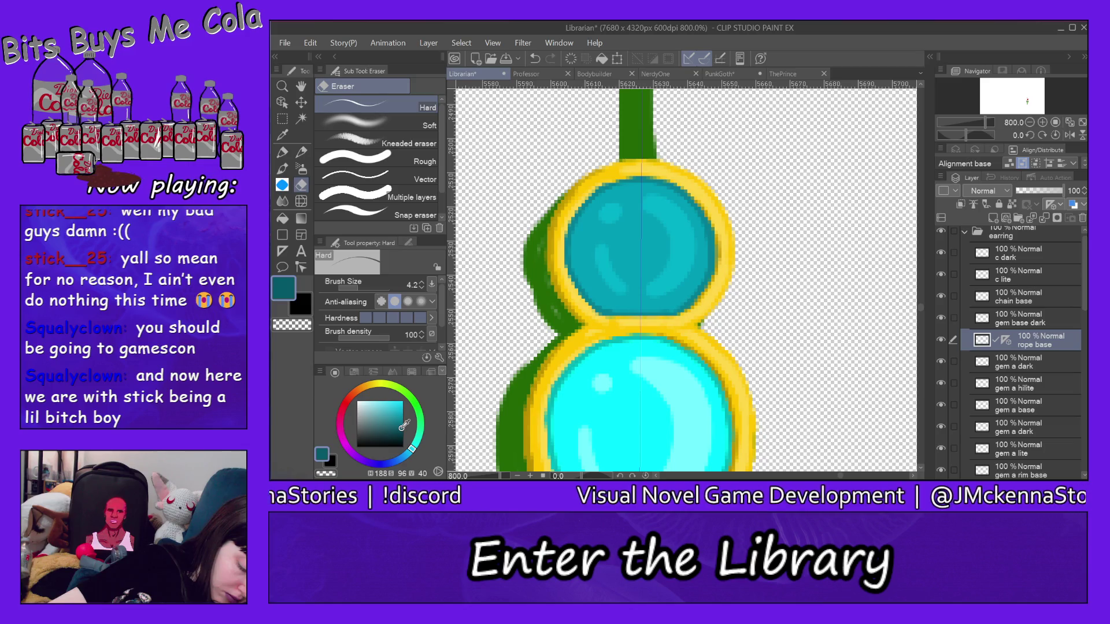
left_click_drag(410, 450, 400, 461)
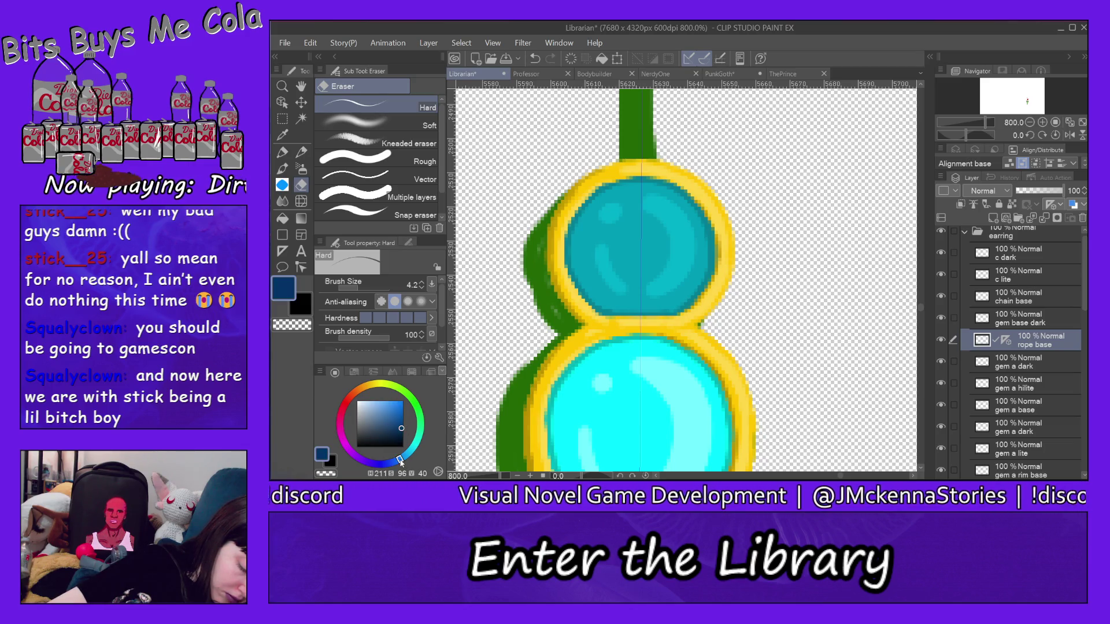
left_click_drag(403, 414, 404, 412)
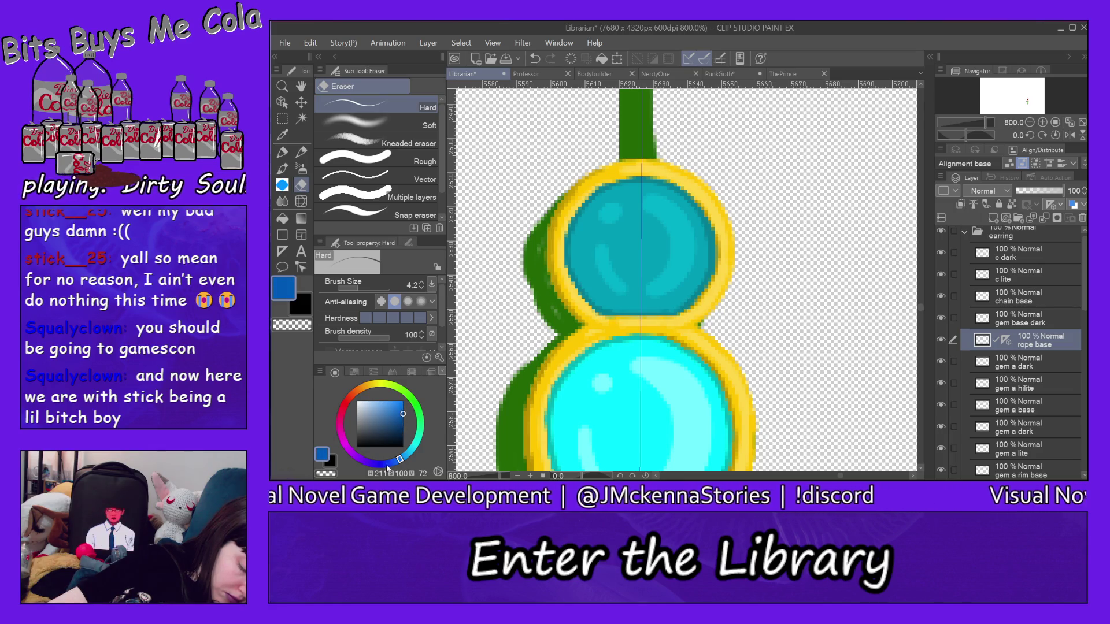
left_click(385, 466)
left_click(403, 401)
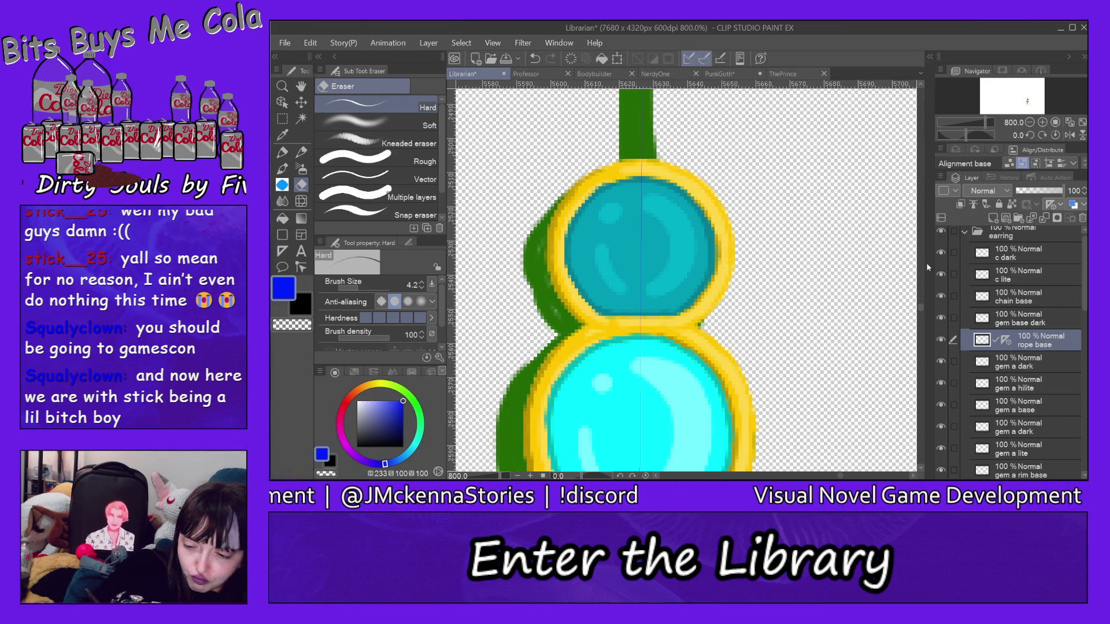
Pick cyan and paint the first cord strokes down to the gold rim with a 5.9 Milli pen
scroll(922, 306, "up", 5)
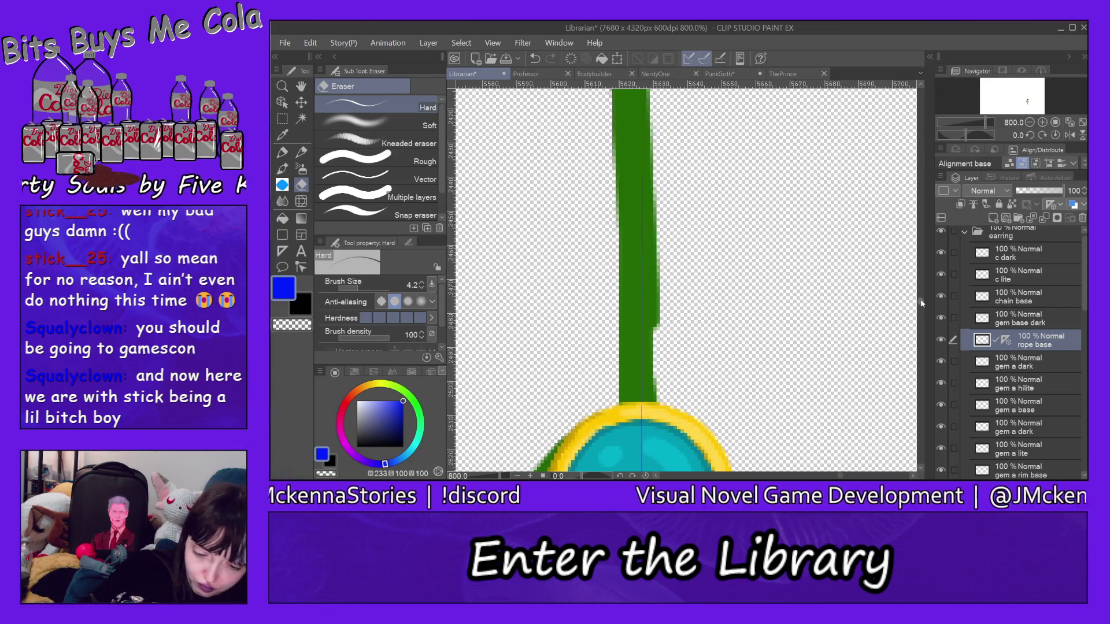
scroll(922, 306, "up", 1)
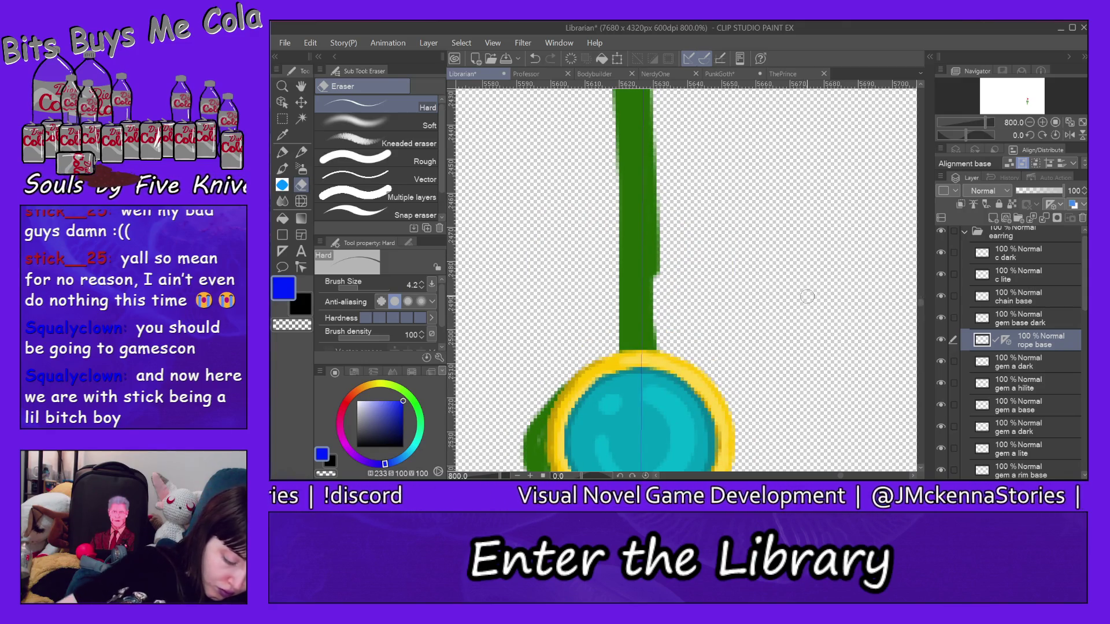
left_click(412, 451)
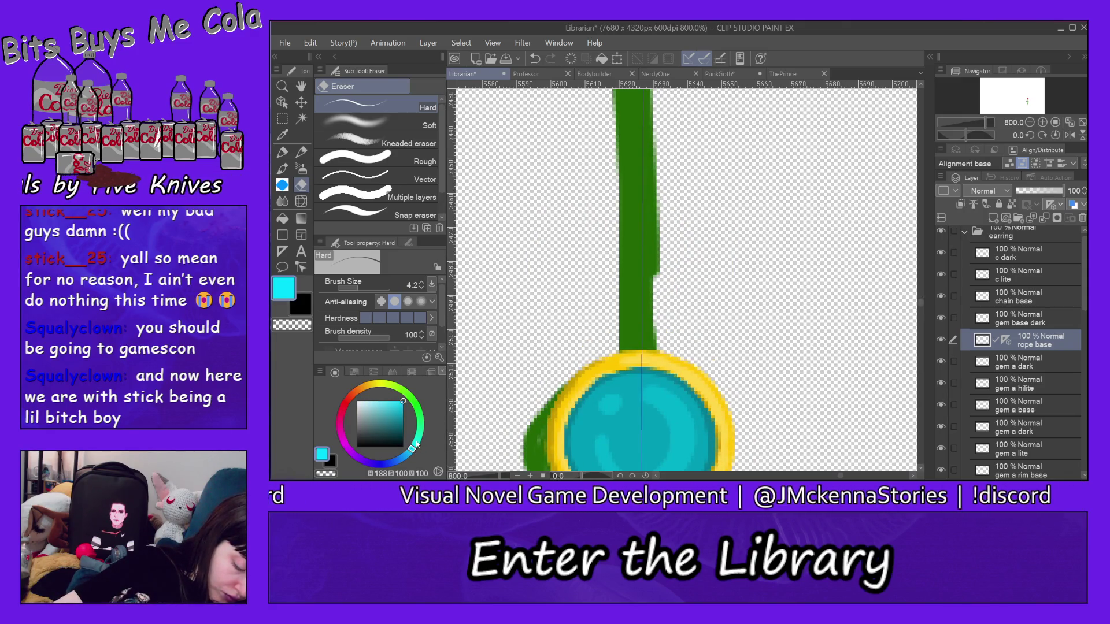
left_click_drag(417, 444, 411, 454)
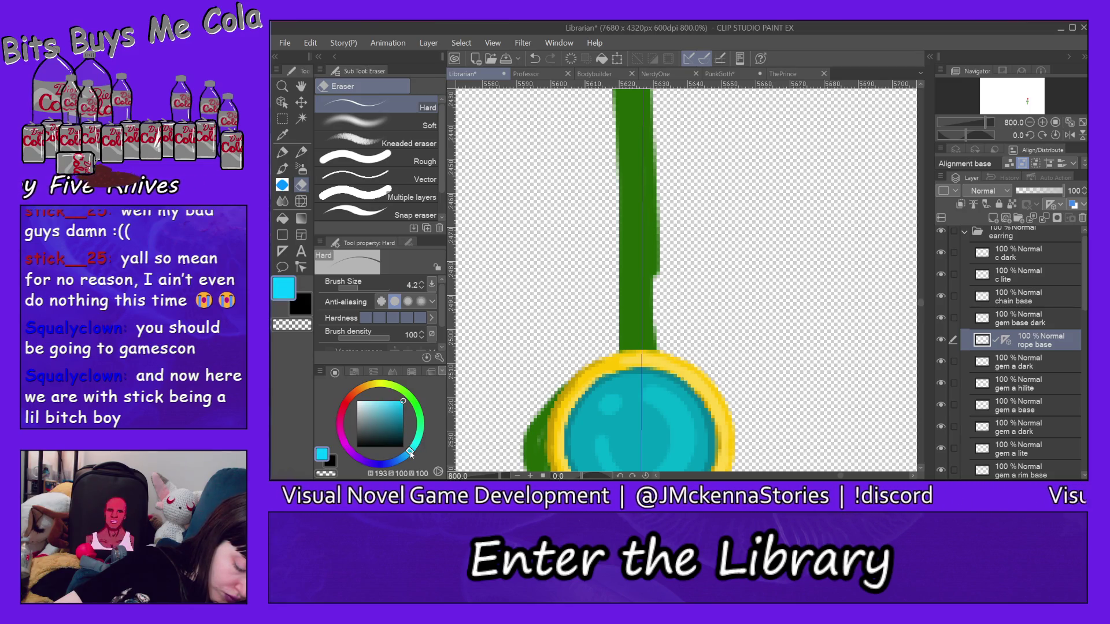
left_click(283, 152)
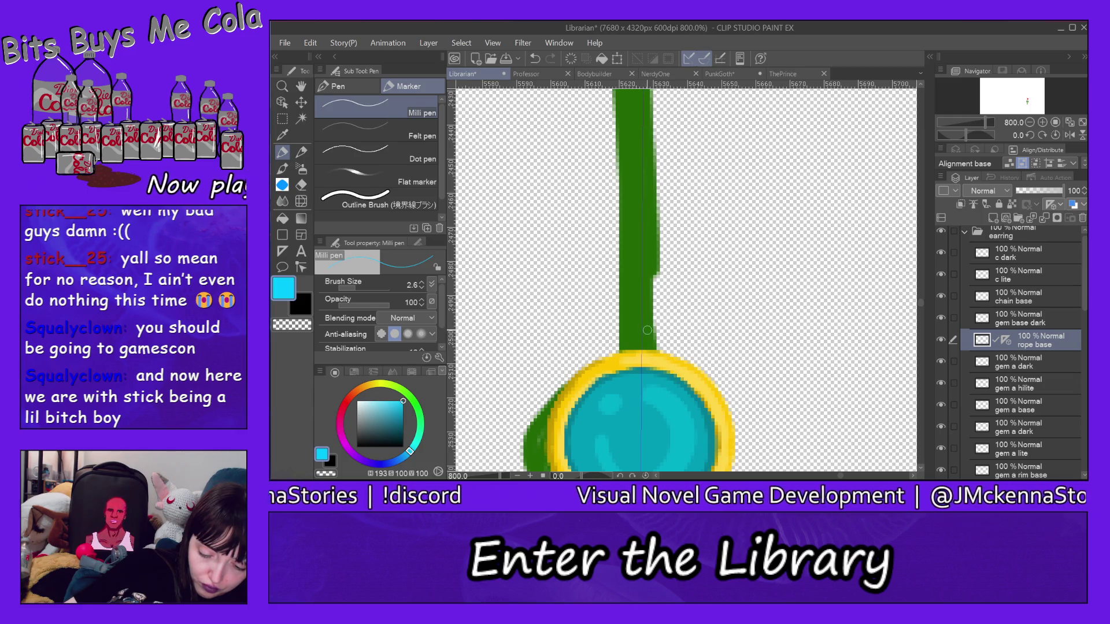
mouse_move(643, 344)
left_mouse_down()
mouse_move(643, 275)
mouse_move(640, 322)
left_mouse_up()
left_click(358, 288)
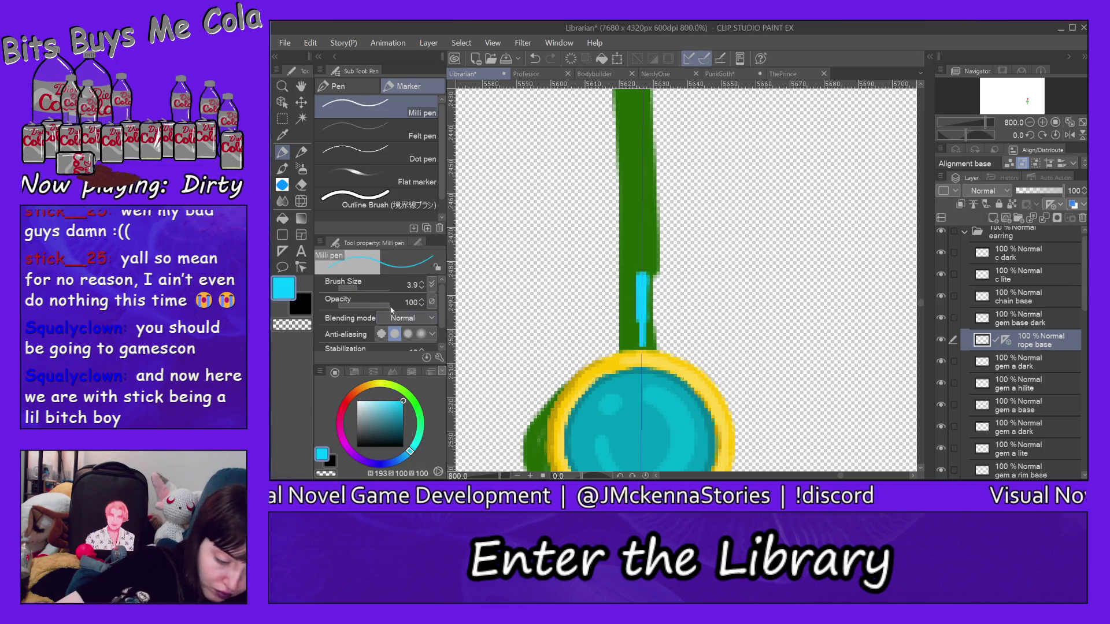
left_click(362, 288)
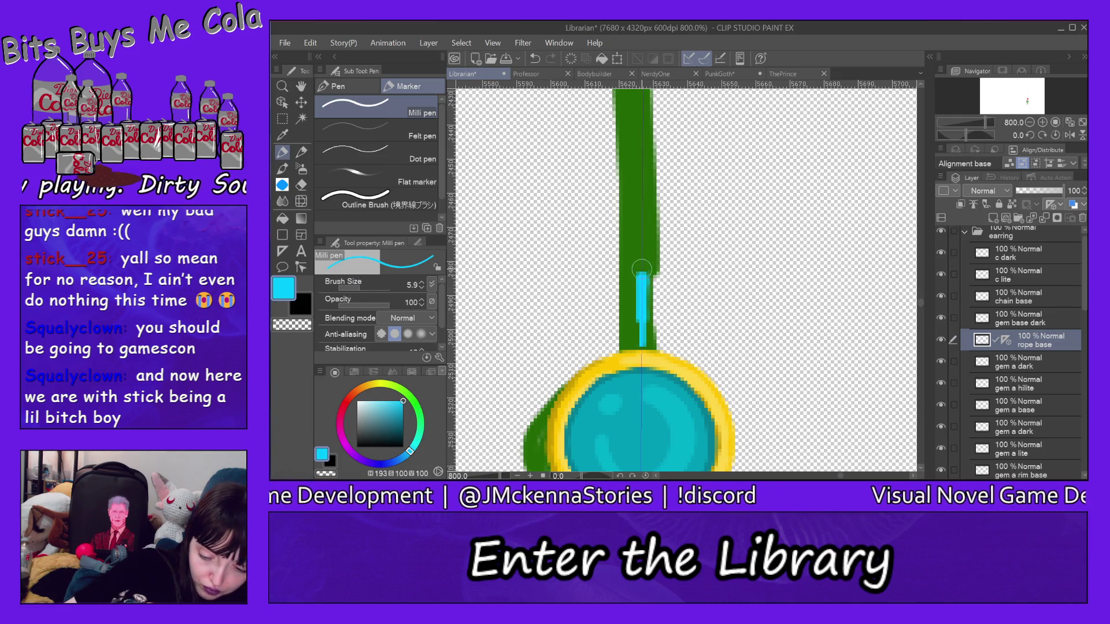
mouse_move(642, 268)
left_mouse_down()
mouse_move(642, 356)
mouse_move(643, 238)
left_mouse_up()
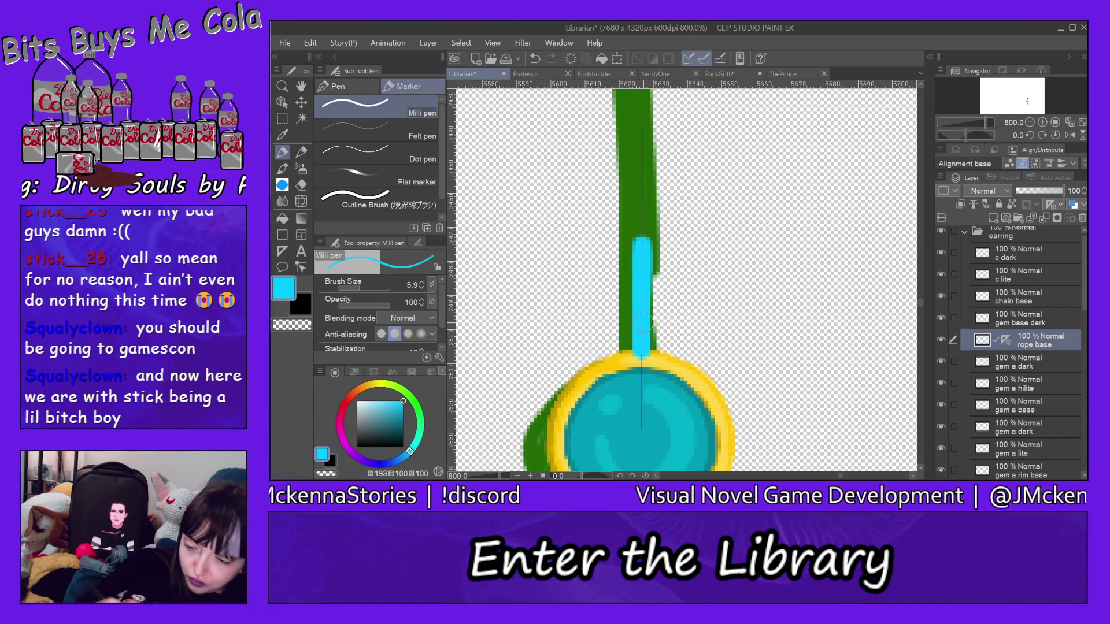
Move rope base below the gem layers and extend the cyan cord up the green stem
scroll(1039, 255, "down", 3)
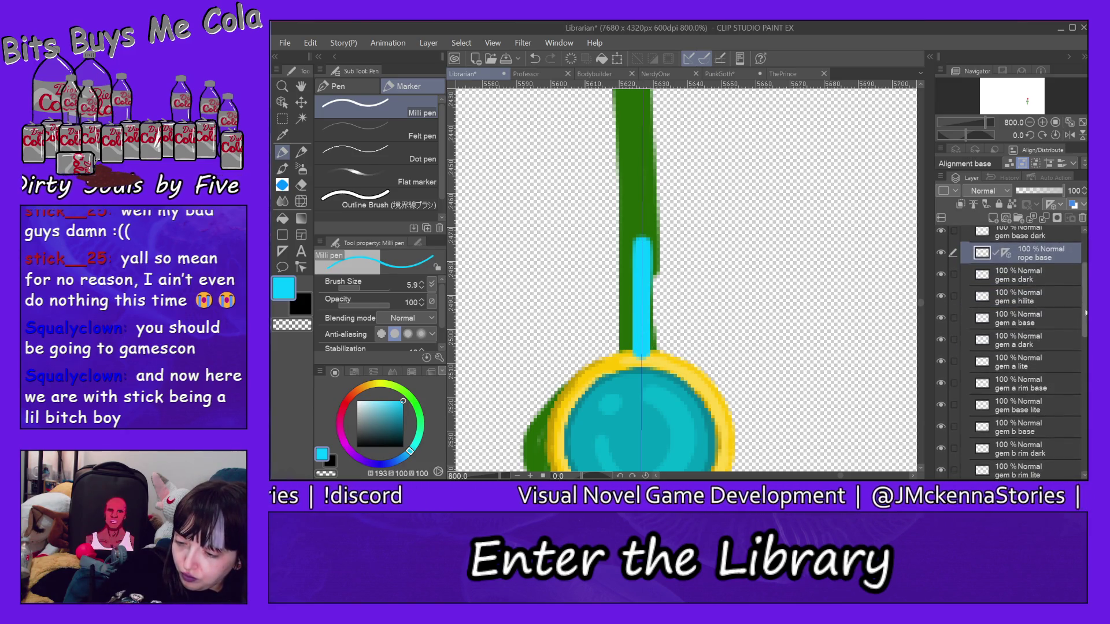
mouse_move(1039, 258)
left_mouse_down()
mouse_move(1041, 478)
mouse_move(1045, 412)
left_mouse_up()
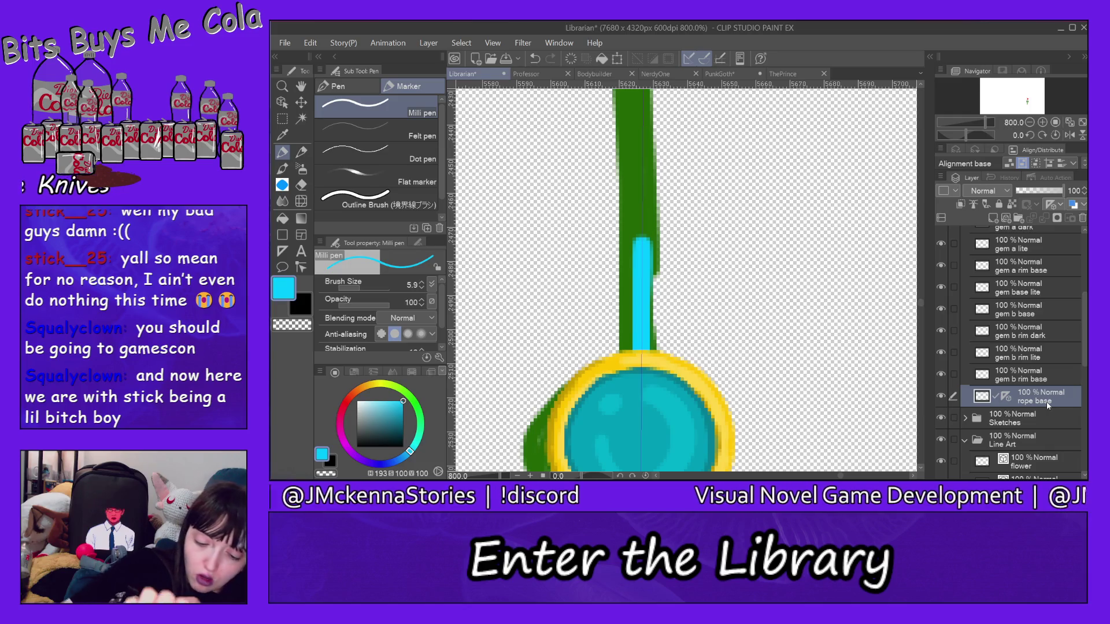
left_click_drag(643, 266, 644, 101)
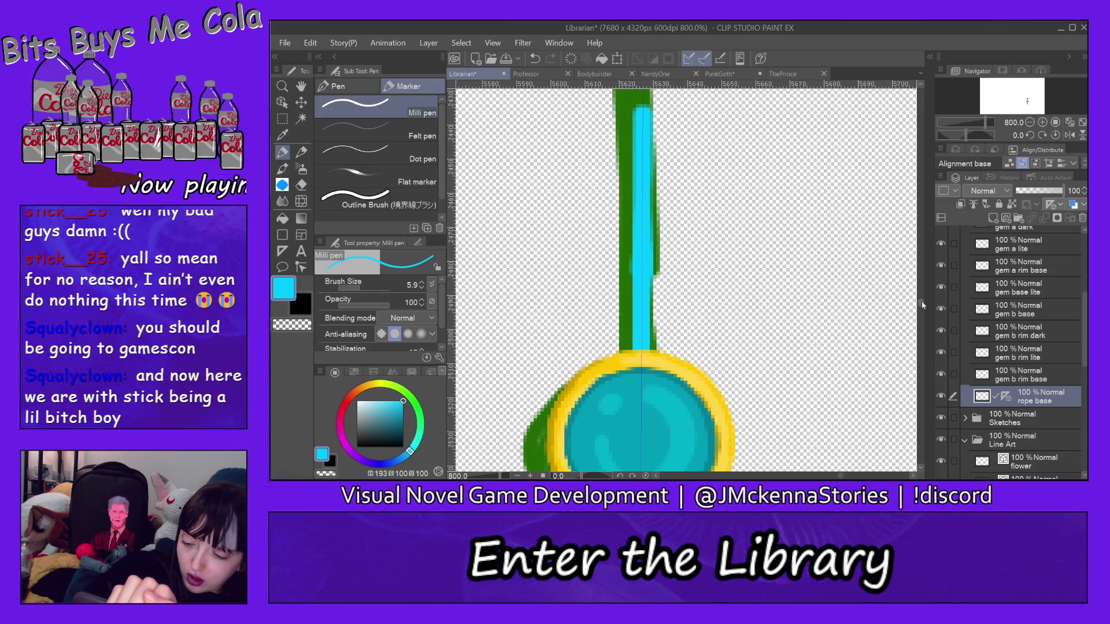
left_click_drag(924, 306, 923, 296)
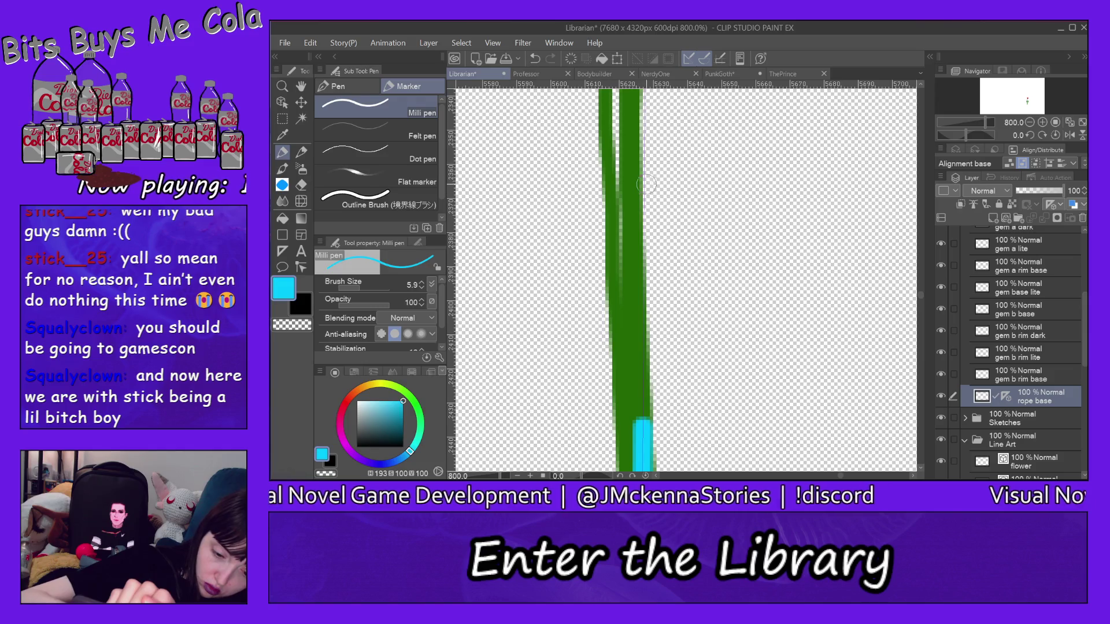
left_click_drag(645, 179, 644, 428)
left_click_drag(651, 347, 652, 138)
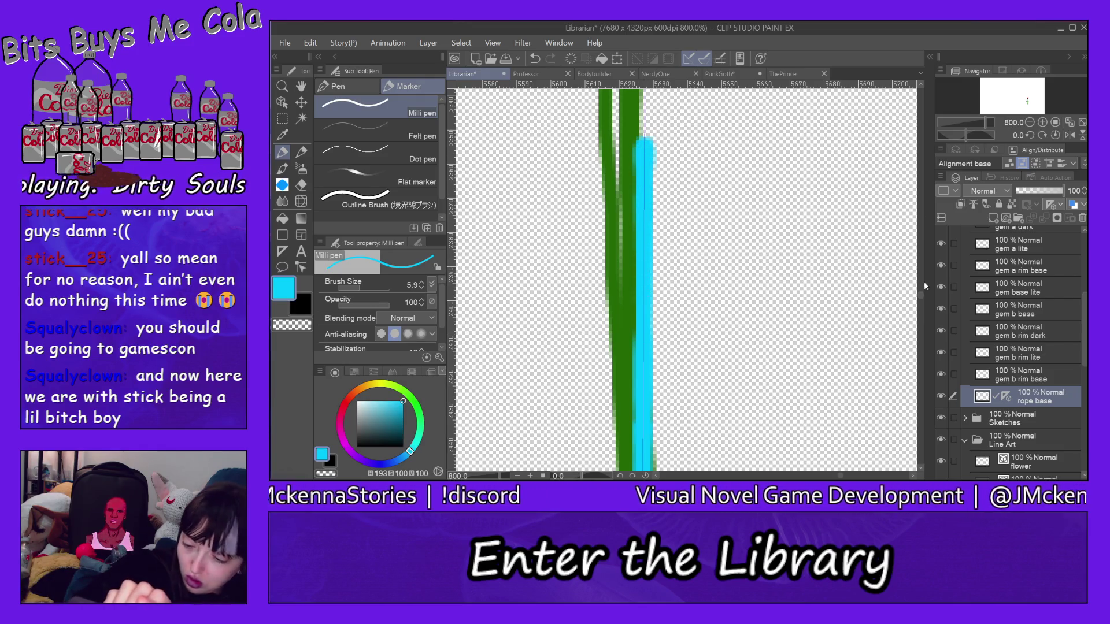
Widen the cyan band with further strokes along the upper stem
scroll(921, 290, "down", 5)
scroll(647, 126, "up", 5)
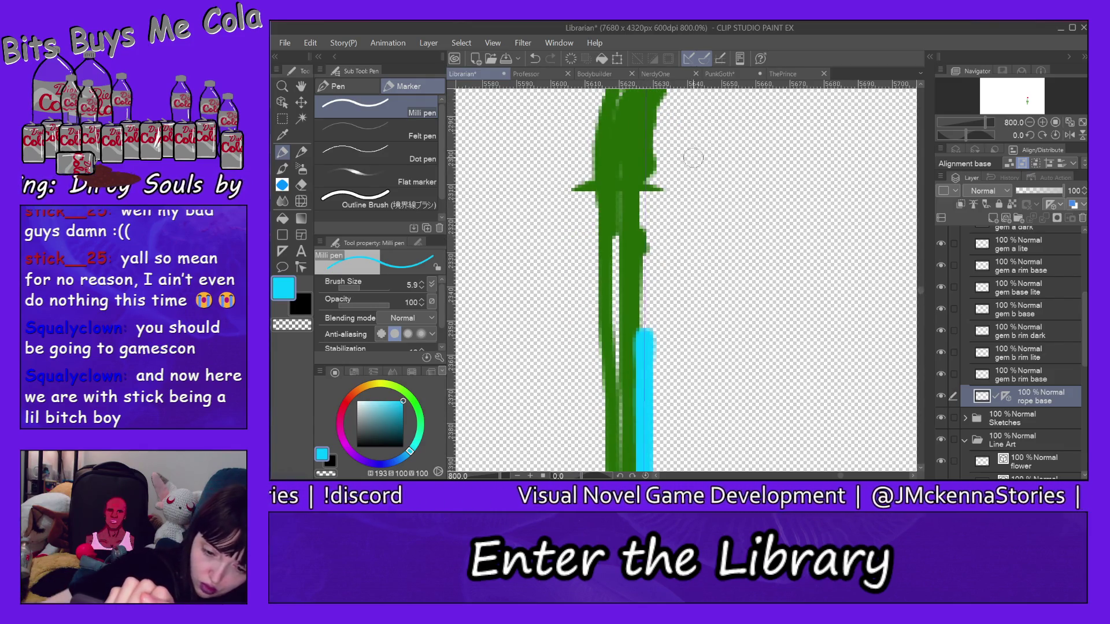
left_click_drag(647, 111, 644, 342)
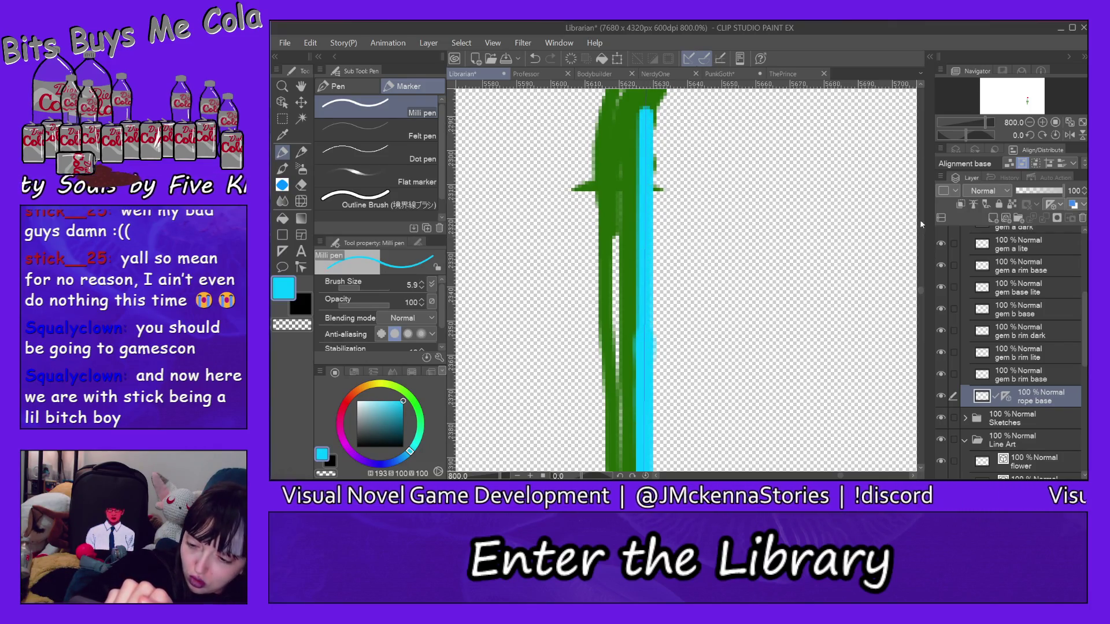
scroll(923, 293, "up", 5)
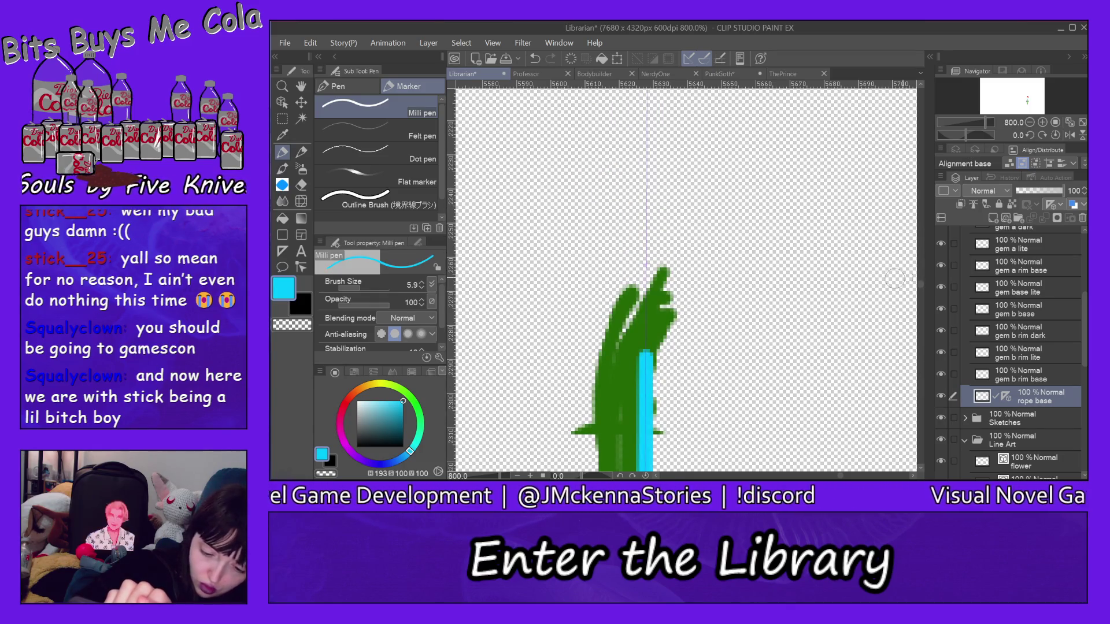
mouse_move(649, 354)
left_mouse_down()
mouse_move(651, 292)
mouse_move(638, 318)
mouse_move(642, 446)
left_mouse_up()
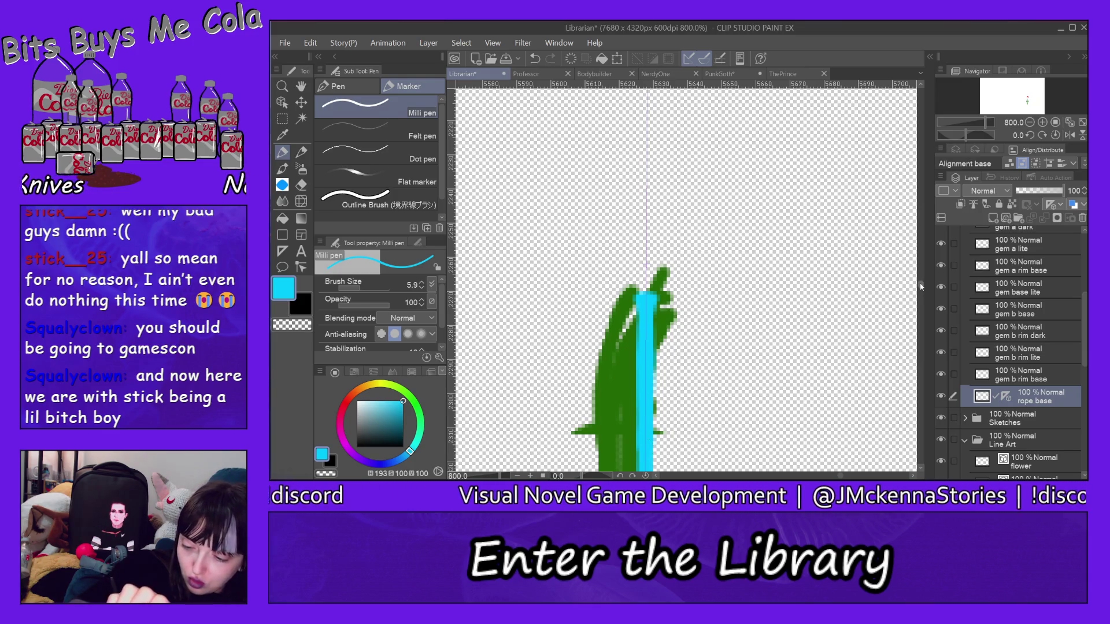
scroll(921, 286, "down", 3)
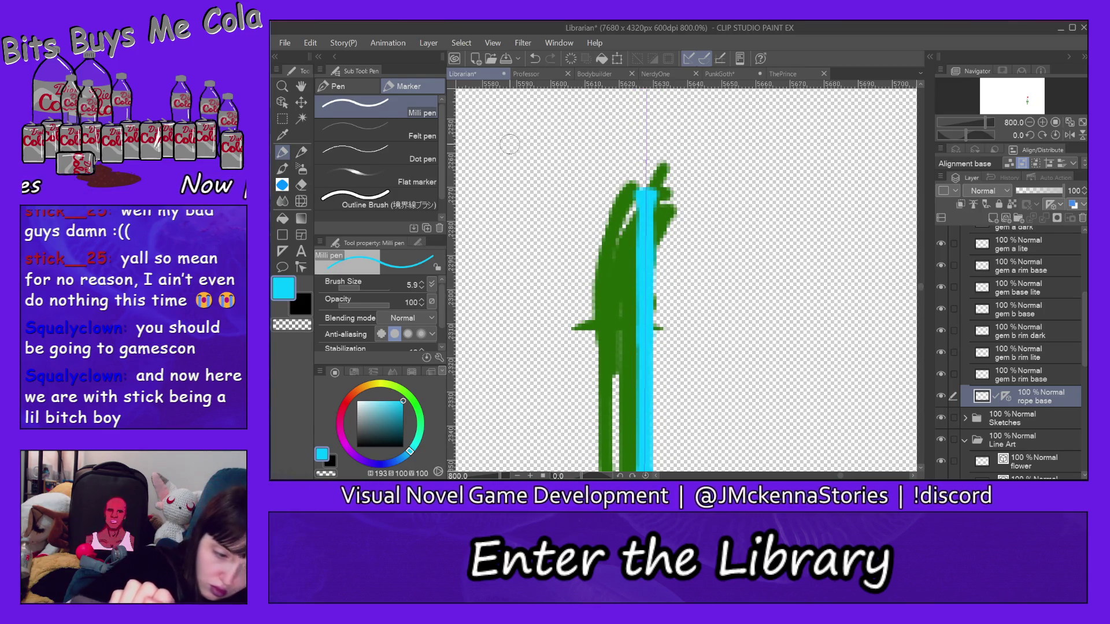
Erase the excess at the cord's top, then touch up the cyan band's left edge
left_click(301, 186)
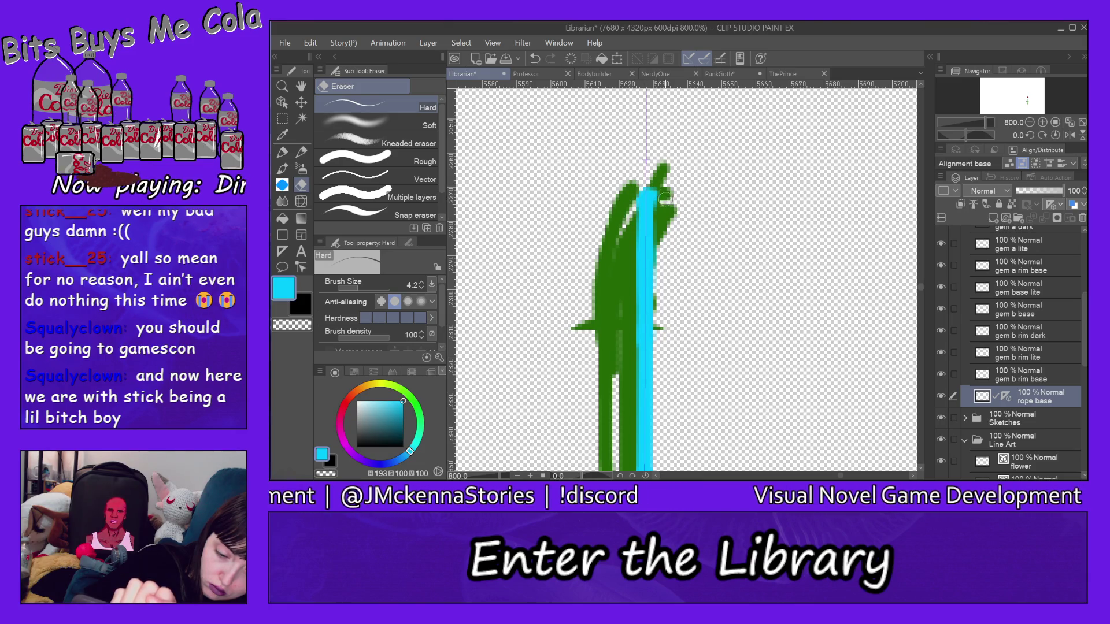
left_click_drag(665, 198, 660, 203)
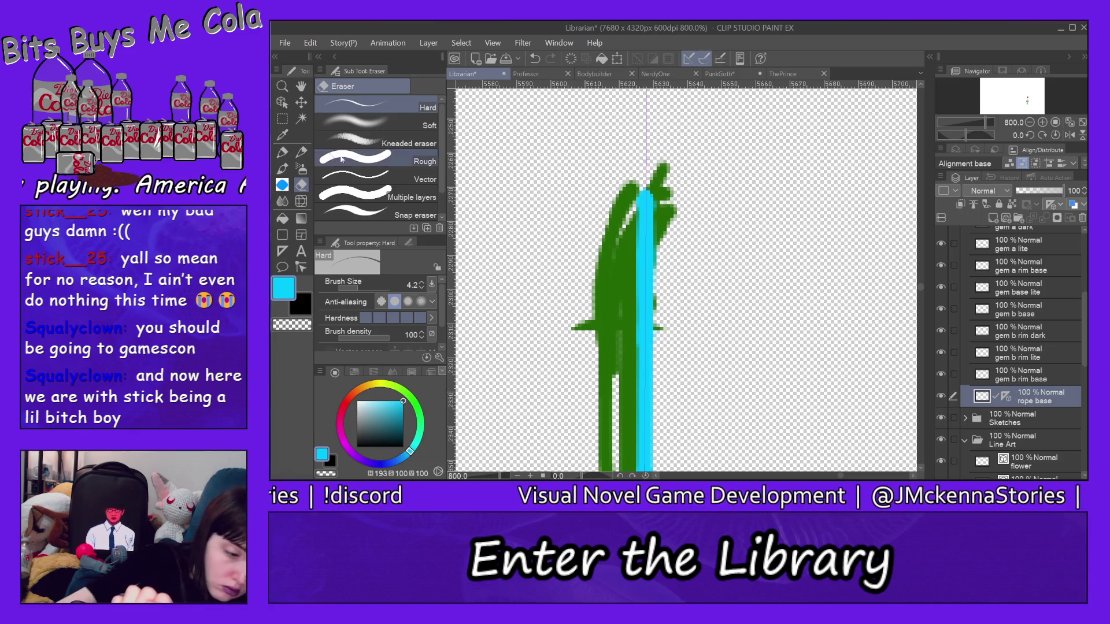
left_click(283, 153)
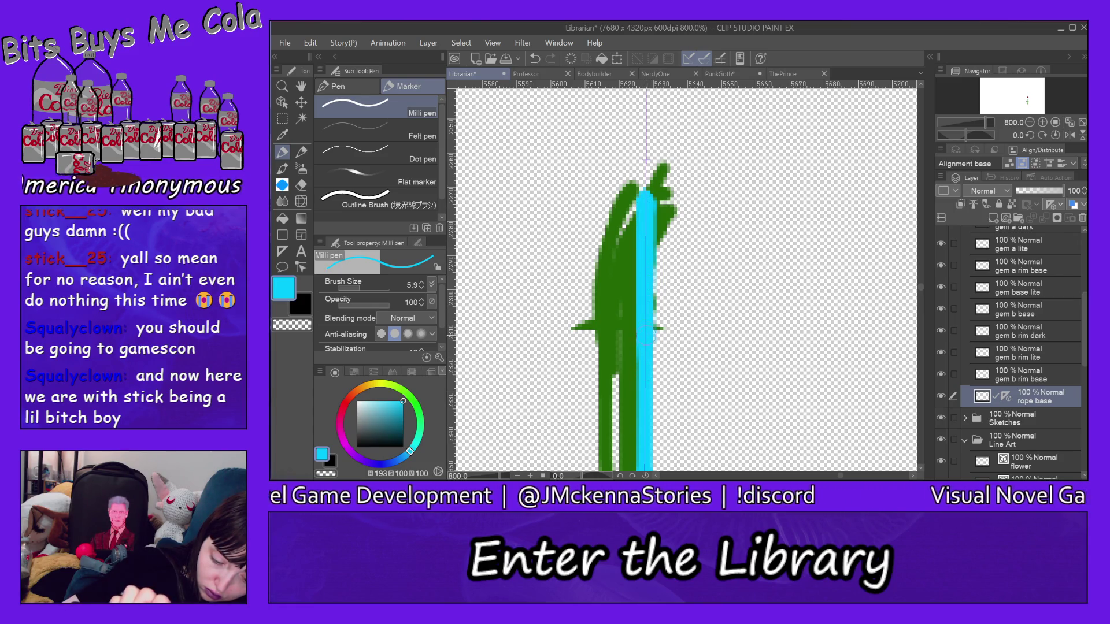
left_click_drag(644, 347, 643, 445)
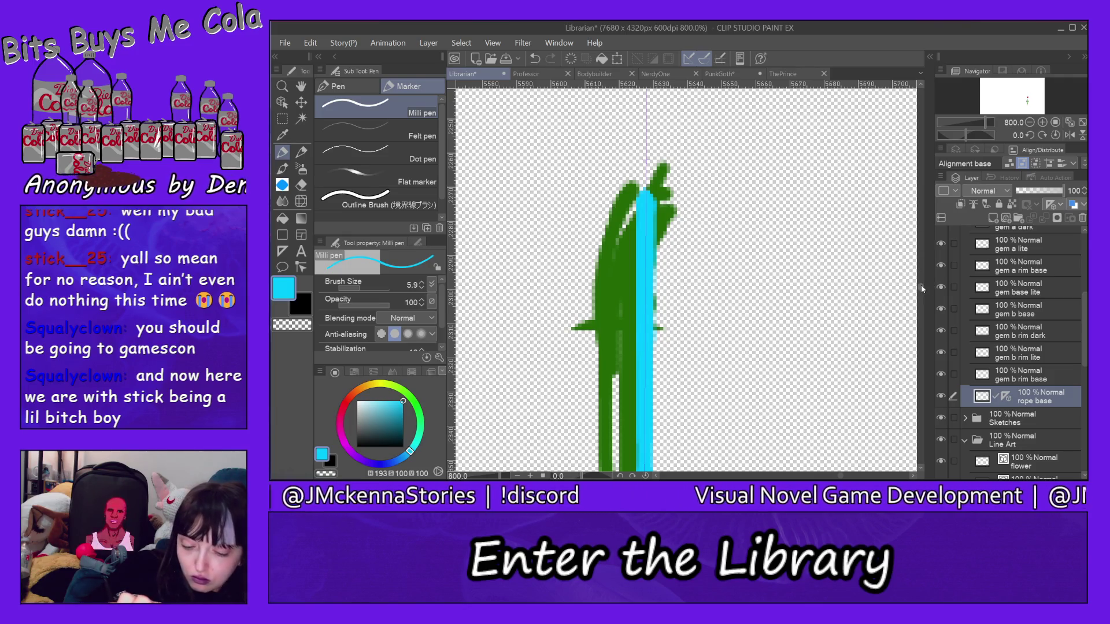
scroll(921, 286, "down", 5)
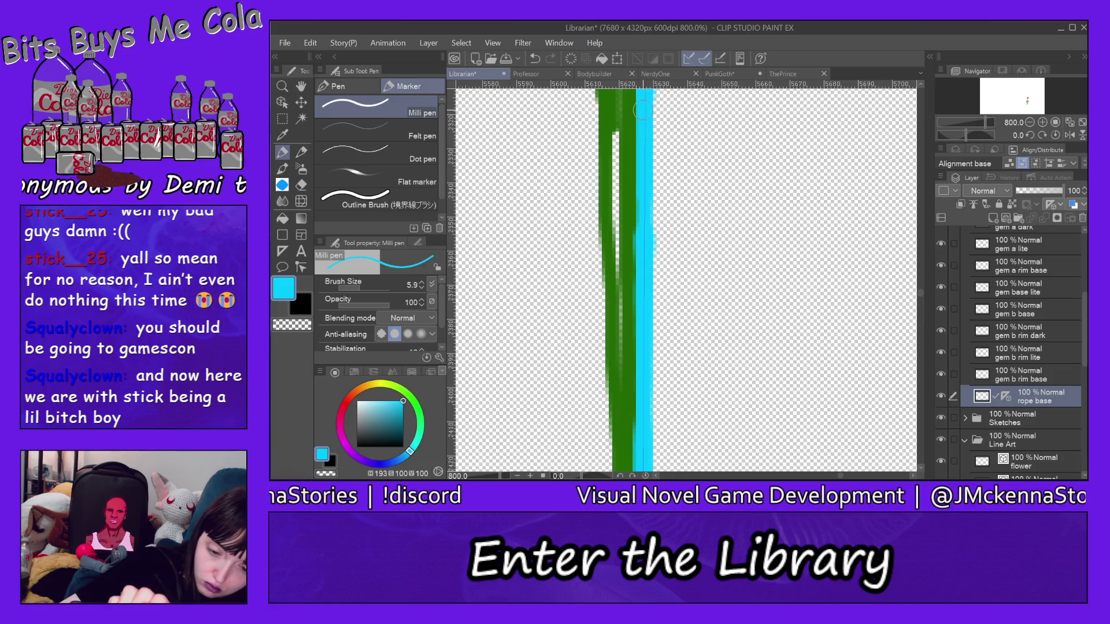
left_click_drag(647, 195, 642, 441)
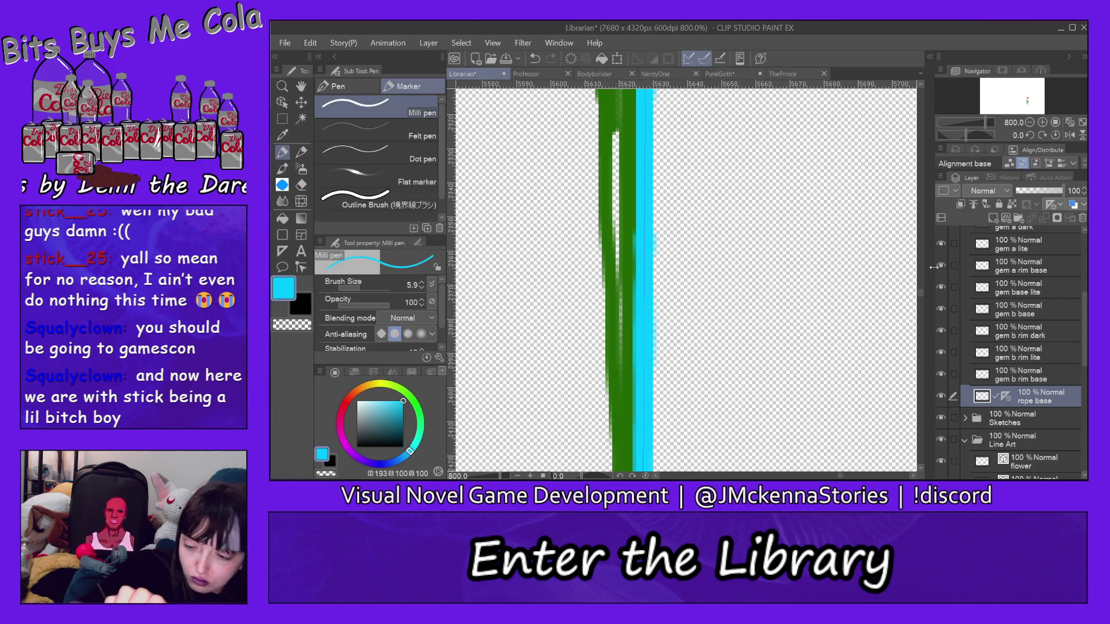
scroll(921, 296, "down", 7)
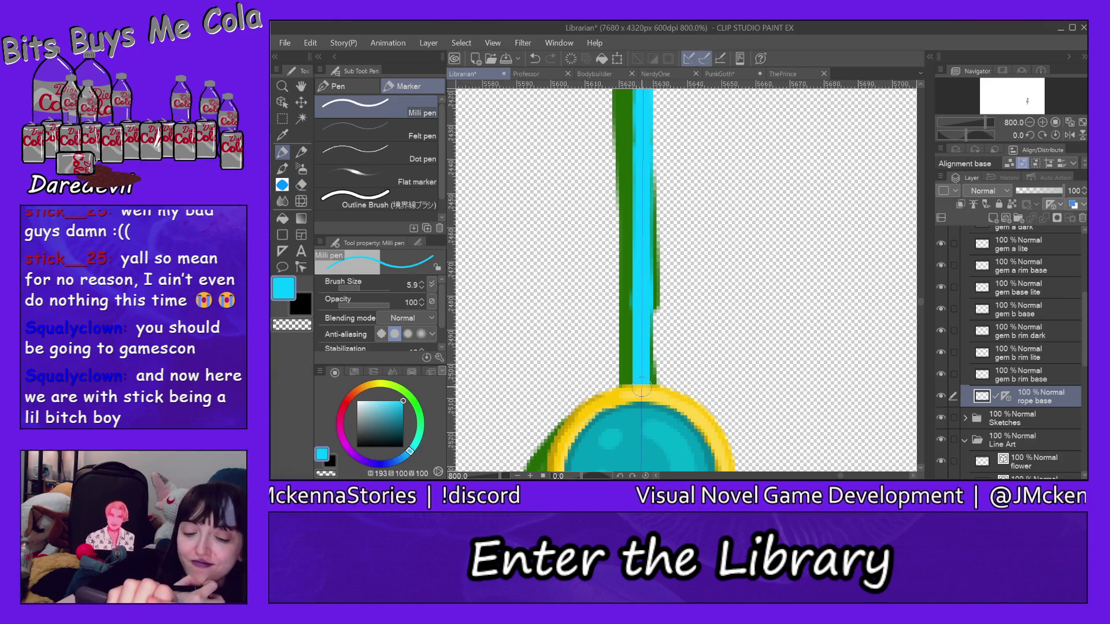
Add a new layer above rope base named 'rope dark'
left_click(993, 217)
double_click(1010, 400)
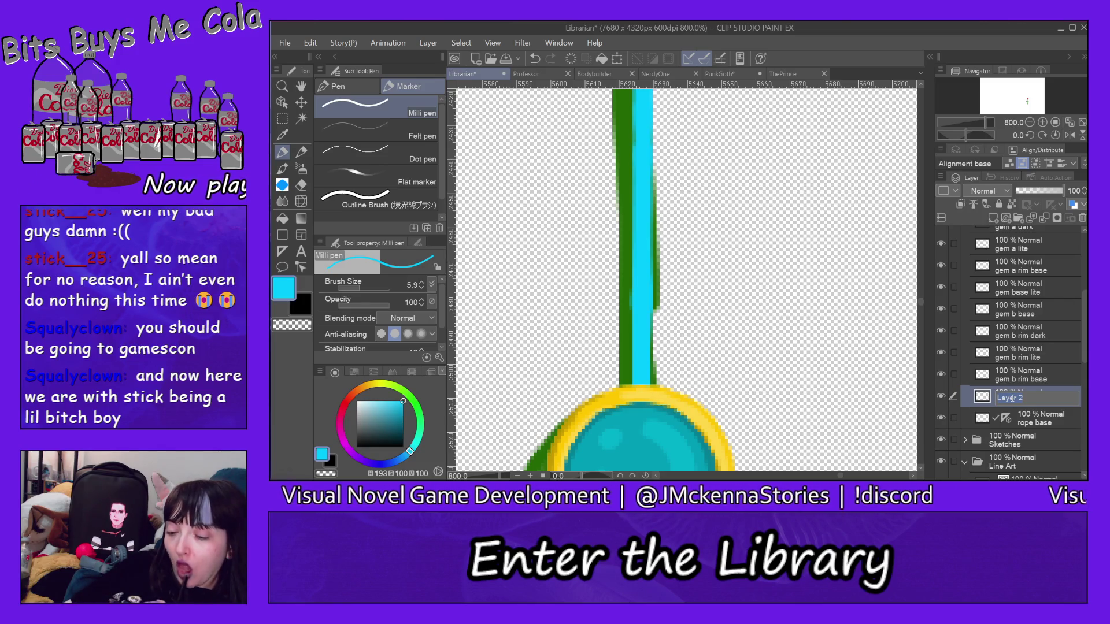
type("rope dark")
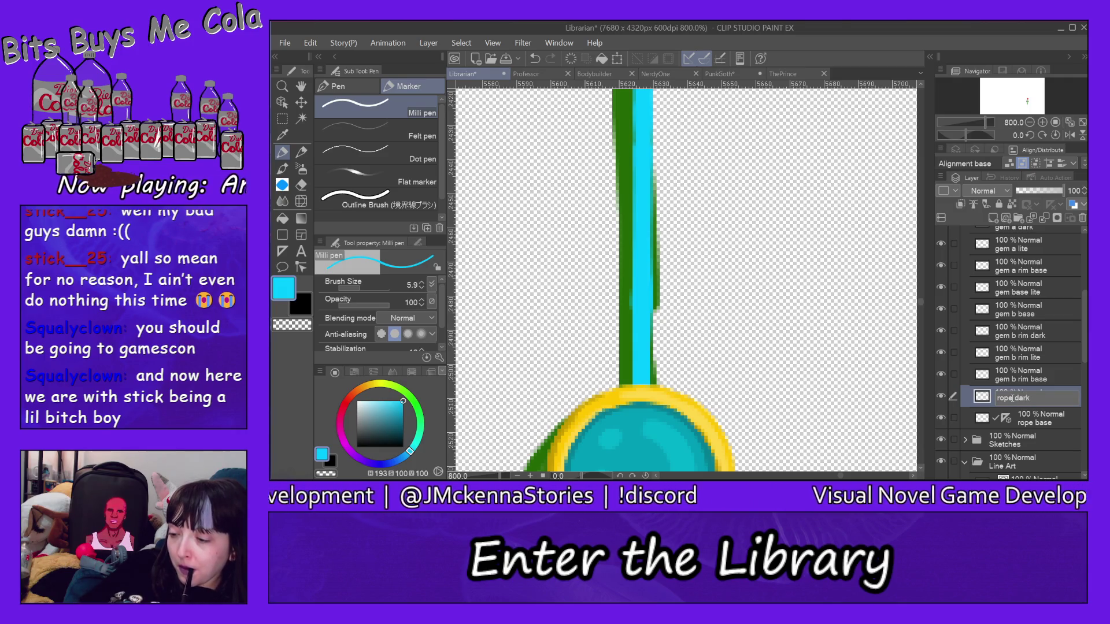
key("Return")
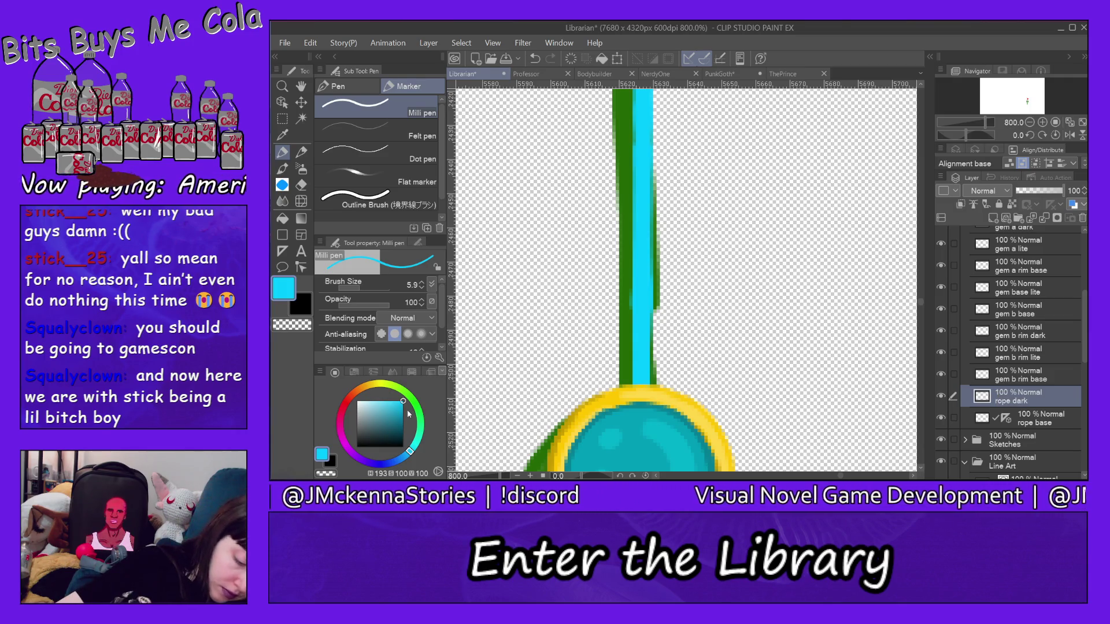
With a deep teal and thin pen, draw short dark twist strokes on the cord above the gem
left_click(404, 414)
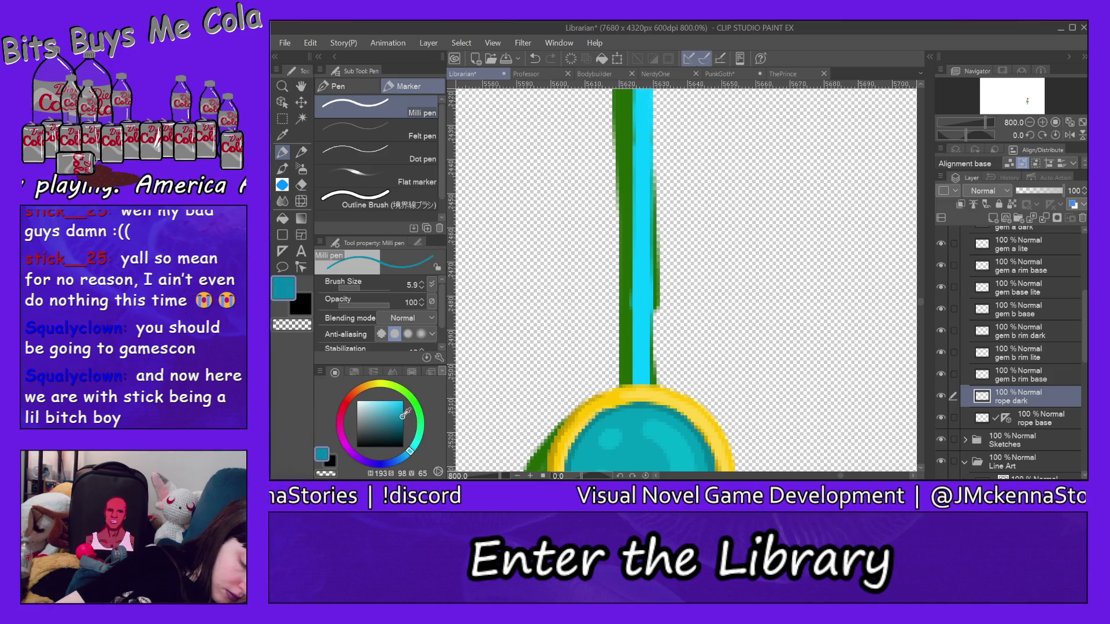
left_click_drag(404, 414, 403, 419)
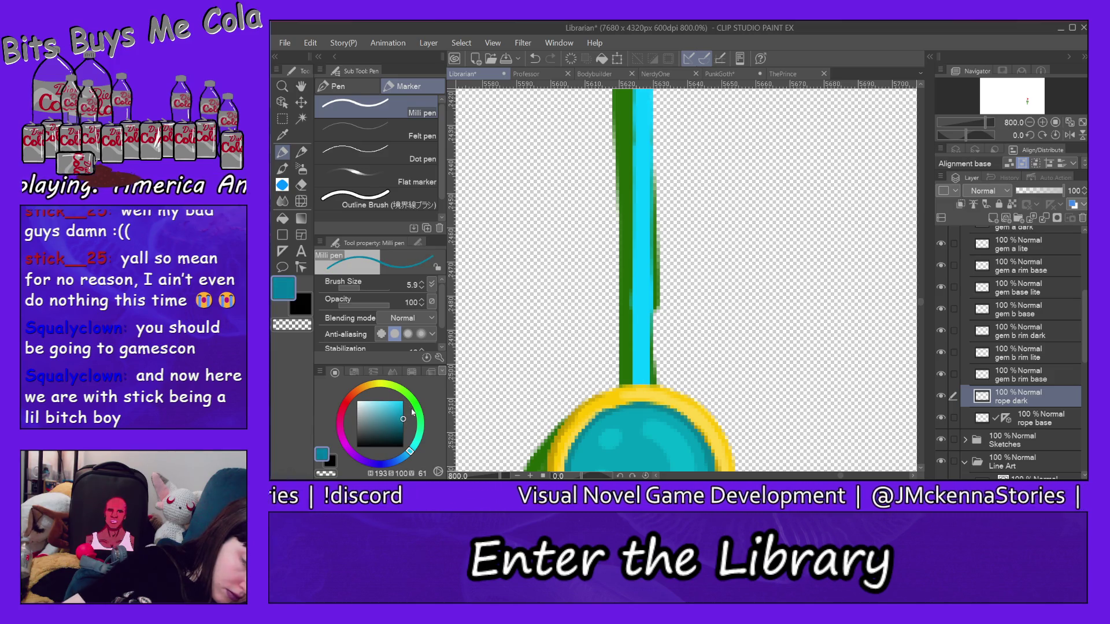
left_click(351, 289)
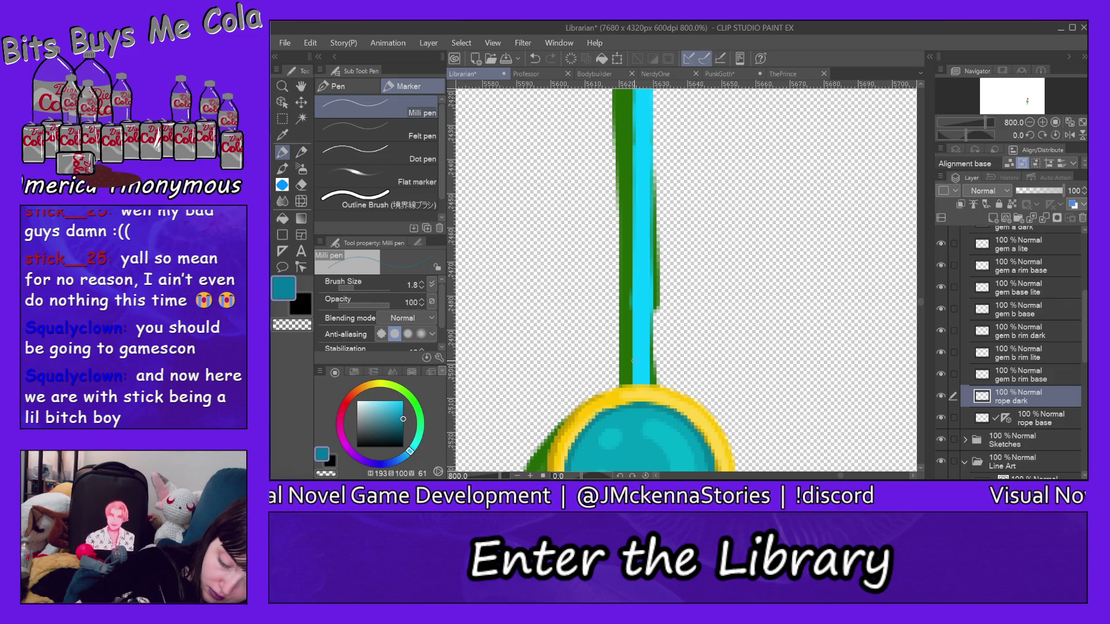
left_click_drag(632, 361, 644, 377)
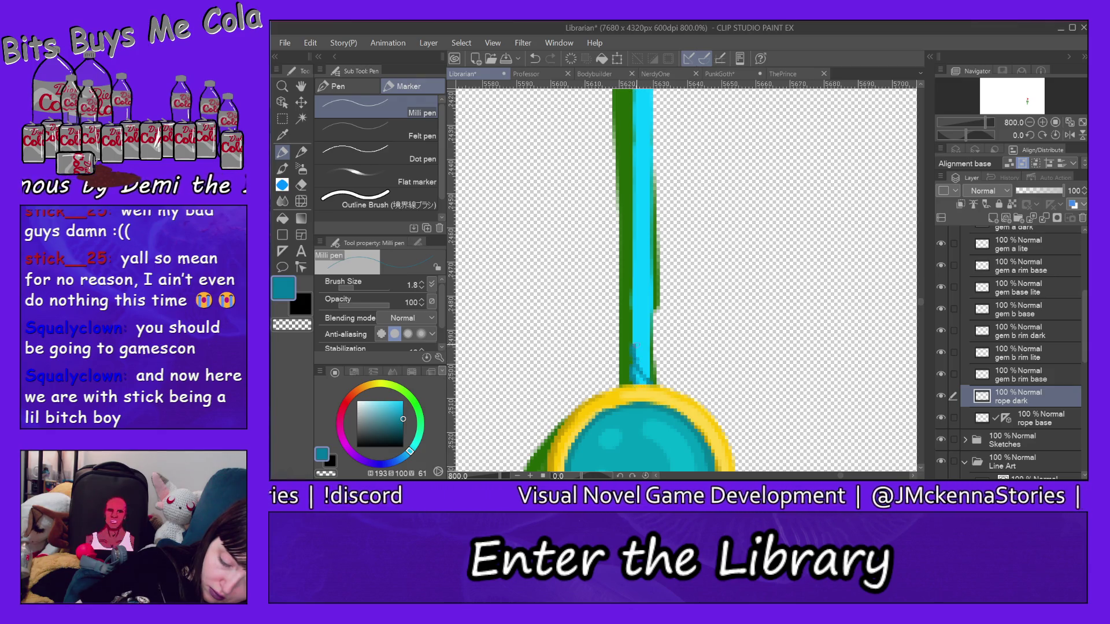
left_click_drag(635, 344, 651, 374)
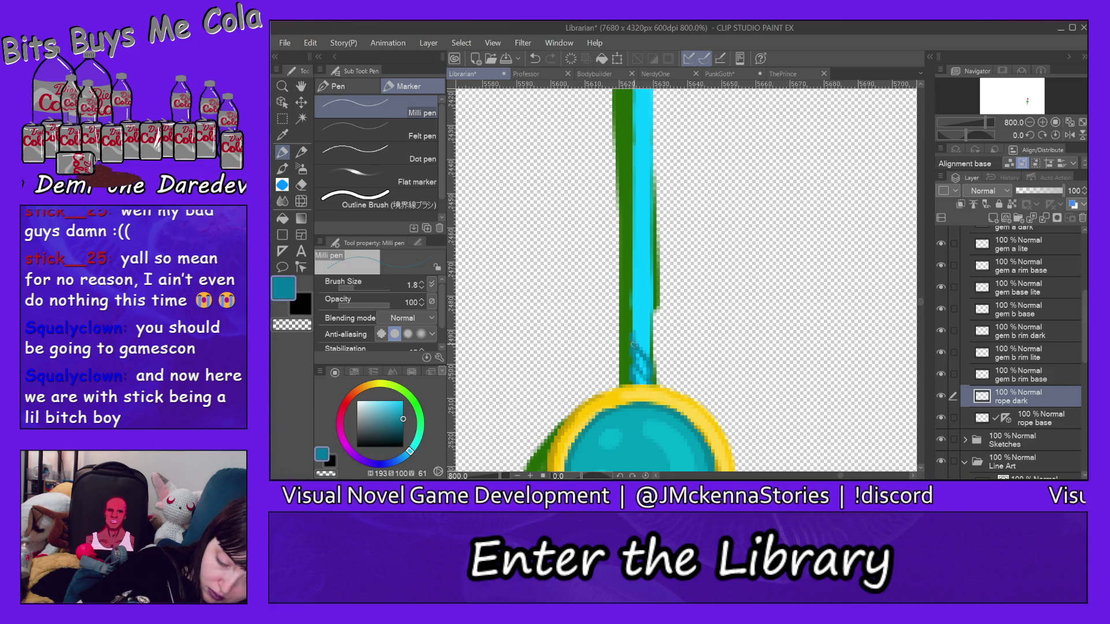
Collapse the earring folder, hide the Sketches folder, and select the rope dark layer
scroll(991, 245, "up", 5)
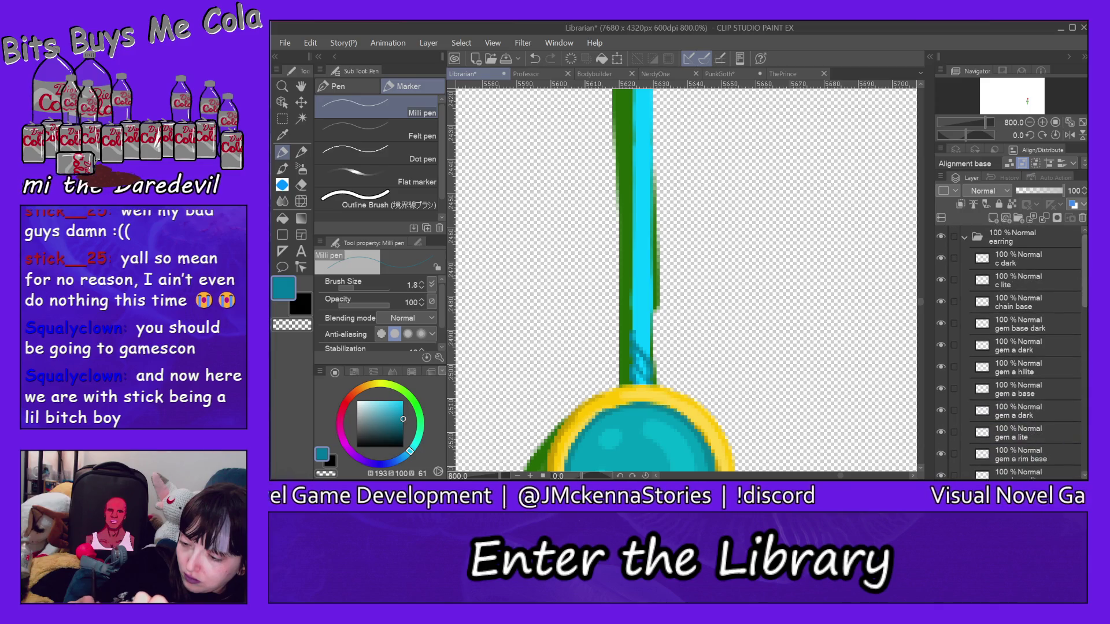
left_click(965, 238)
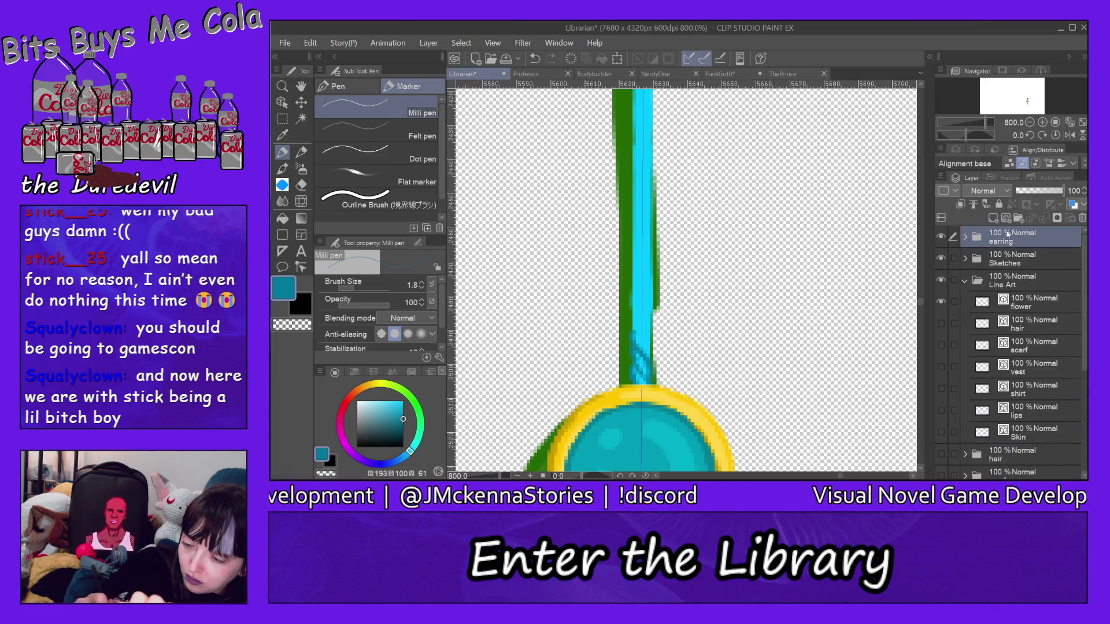
left_click(941, 259)
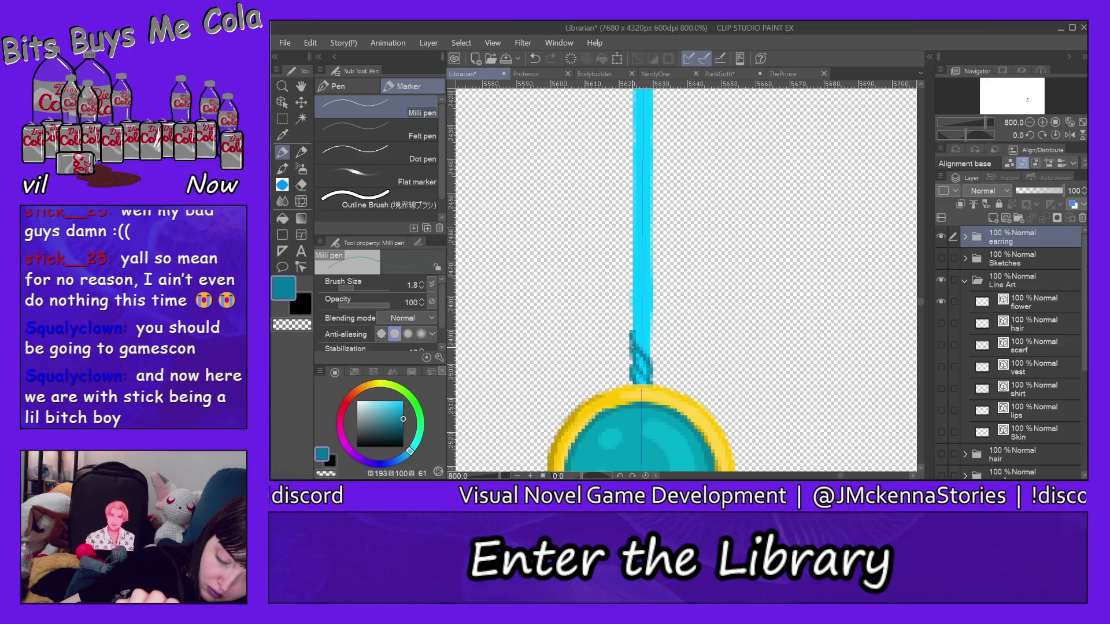
left_click(599, 362, "ctrl+shift")
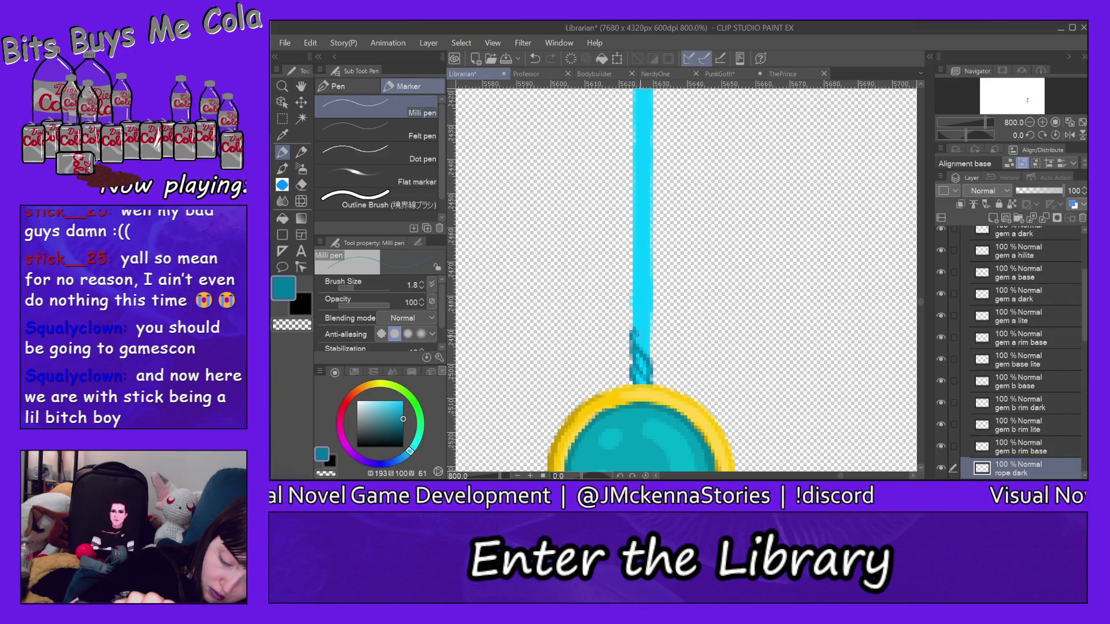
Paint dark diagonal twist stripes climbing up the cyan cord from the gem
left_click_drag(651, 343, 654, 357)
left_click_drag(631, 306, 649, 325)
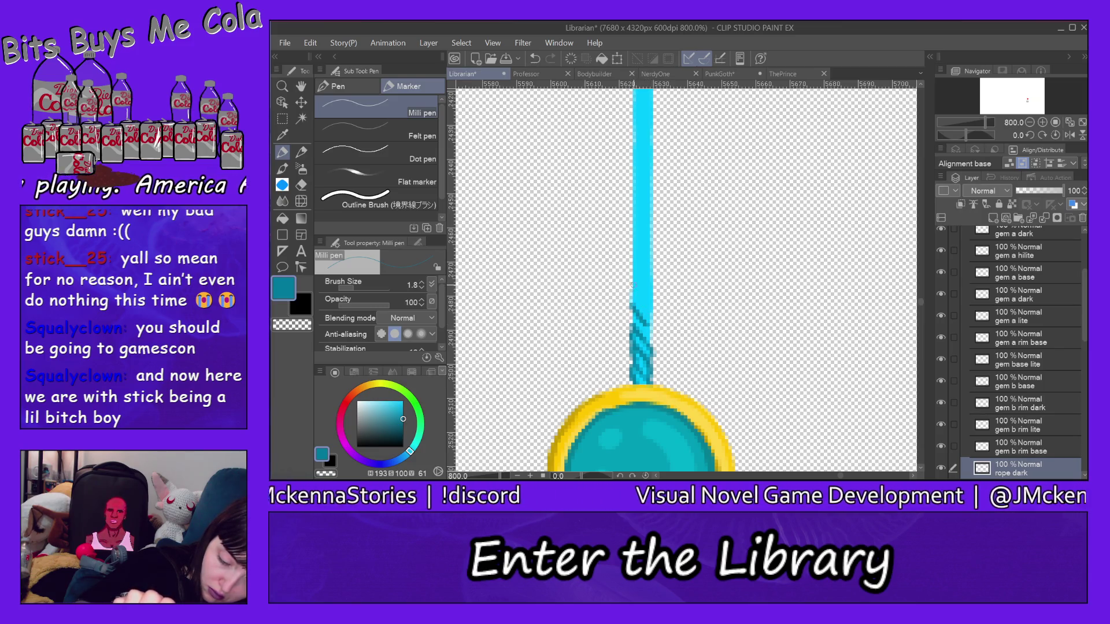
left_click_drag(632, 285, 650, 311)
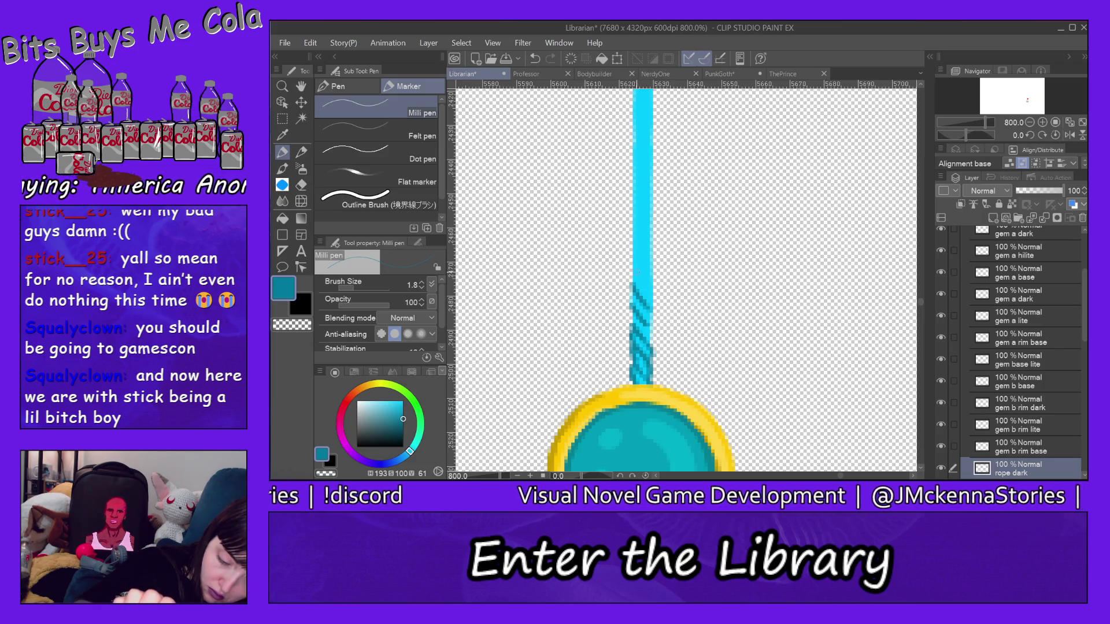
mouse_move(632, 267)
left_mouse_down()
mouse_move(643, 263)
mouse_move(642, 218)
mouse_move(653, 232)
left_mouse_up()
mouse_move(630, 230)
left_mouse_down()
mouse_move(638, 217)
mouse_move(650, 237)
mouse_move(636, 194)
left_mouse_up()
left_click_drag(635, 225, 652, 173)
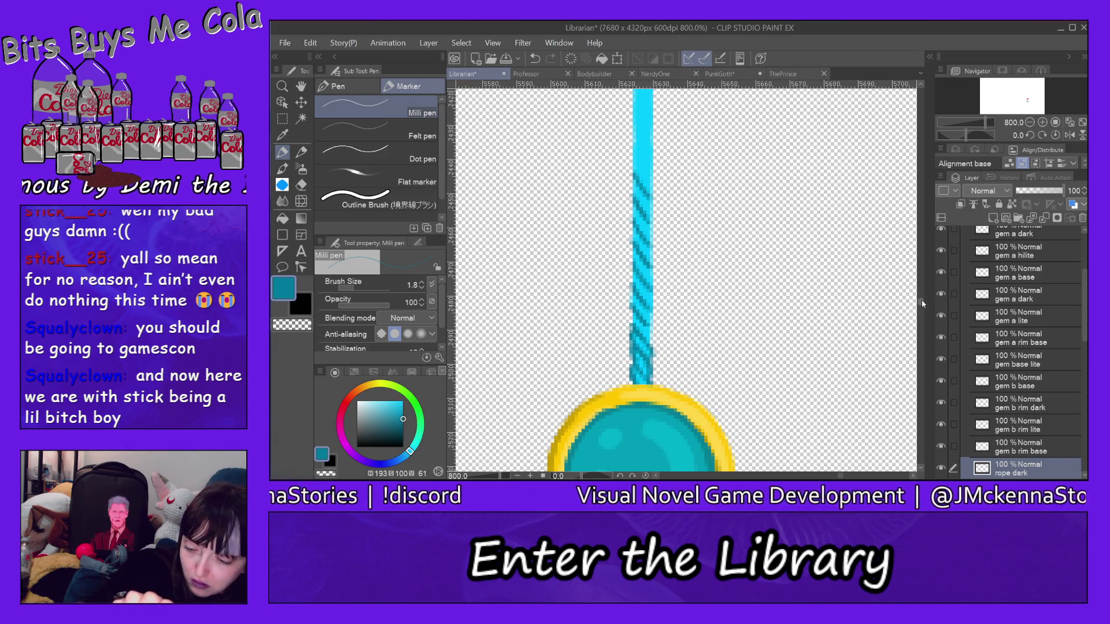
Add dark diagonal stripes along the next stretch of the upper cord
scroll(921, 296, "up", 5)
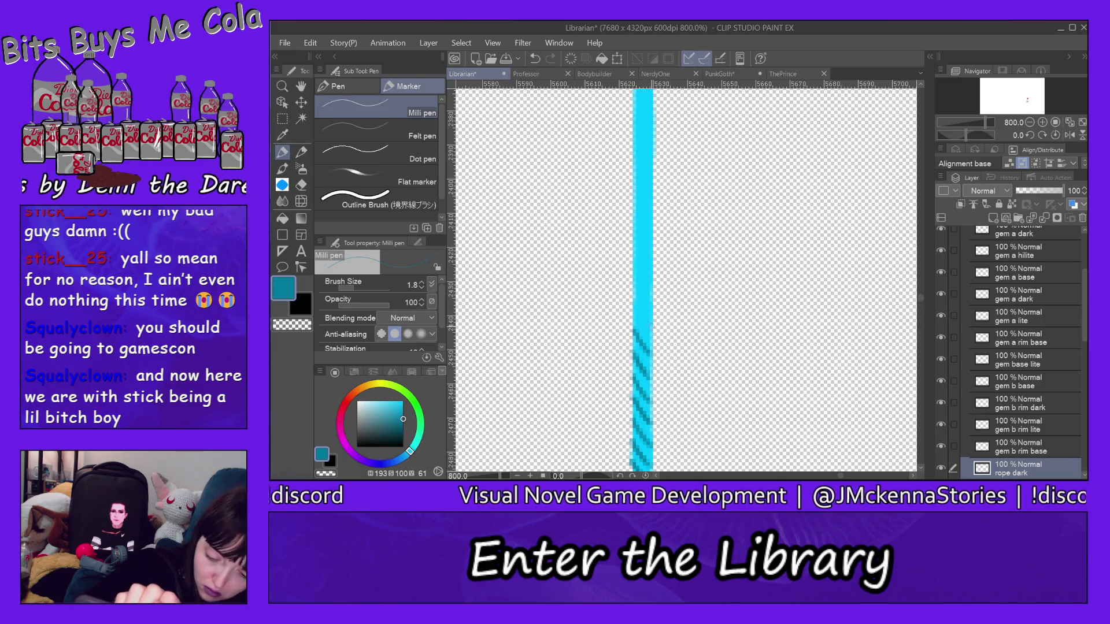
left_click_drag(634, 314, 653, 337)
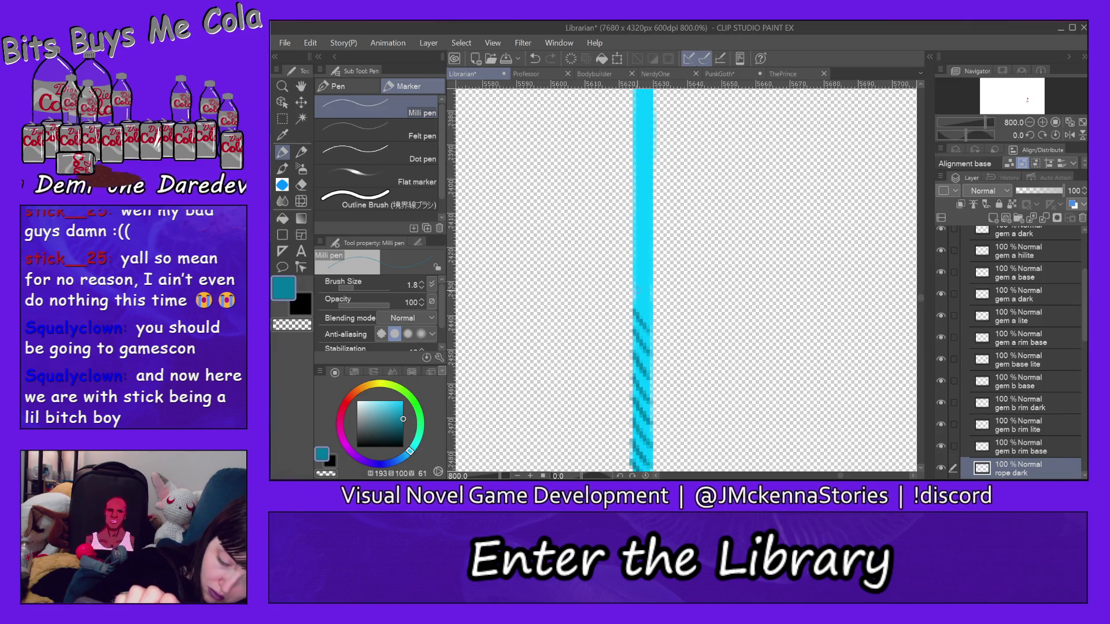
left_click_drag(634, 289, 652, 314)
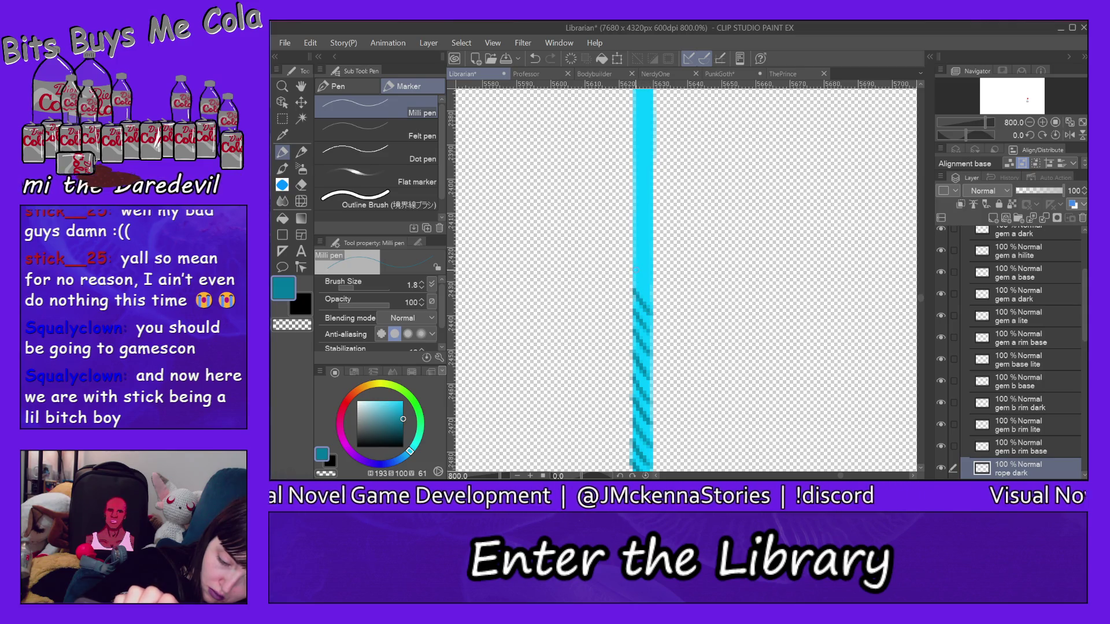
left_click_drag(630, 267, 651, 293)
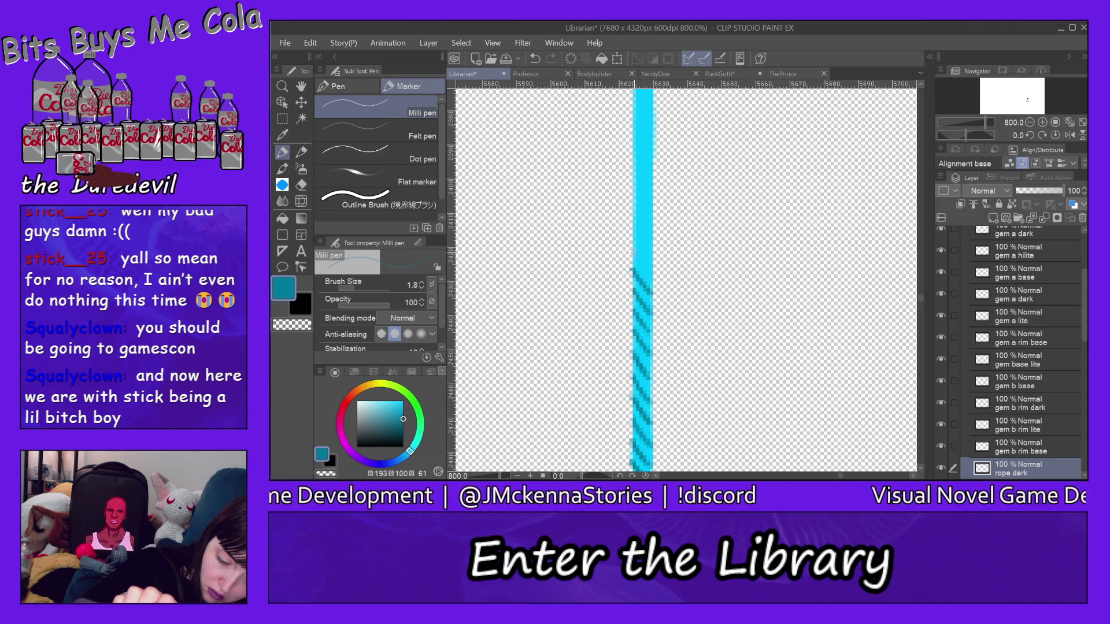
mouse_move(631, 249)
left_mouse_down()
mouse_move(653, 273)
mouse_move(643, 263)
mouse_move(653, 254)
left_mouse_up()
mouse_move(634, 214)
left_mouse_down()
mouse_move(653, 236)
mouse_move(654, 215)
left_mouse_up()
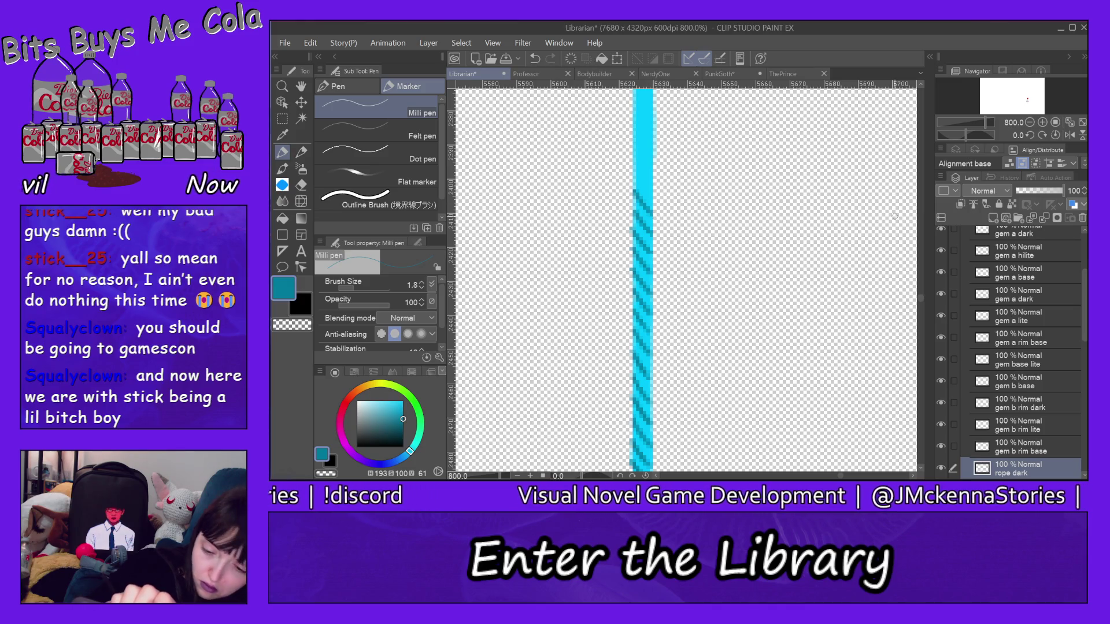
Redo and extend the twisted-rope stripes higher up the cyan cord
scroll(922, 294, "up", 5)
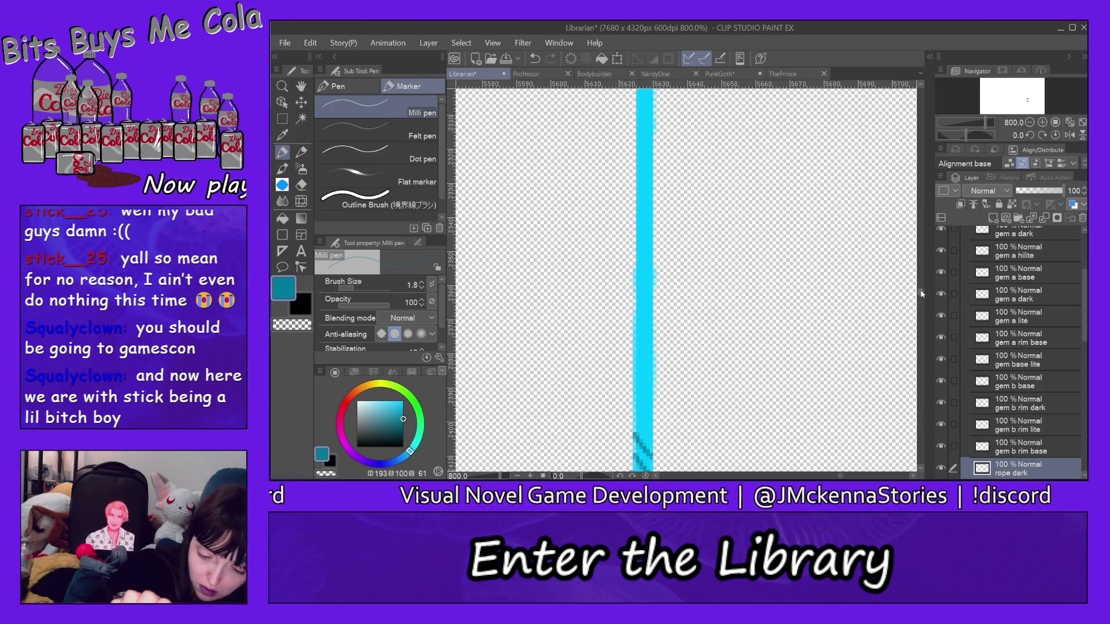
scroll(922, 295, "down", 2)
left_click_drag(633, 328, 654, 352)
left_click_drag(631, 305, 653, 327)
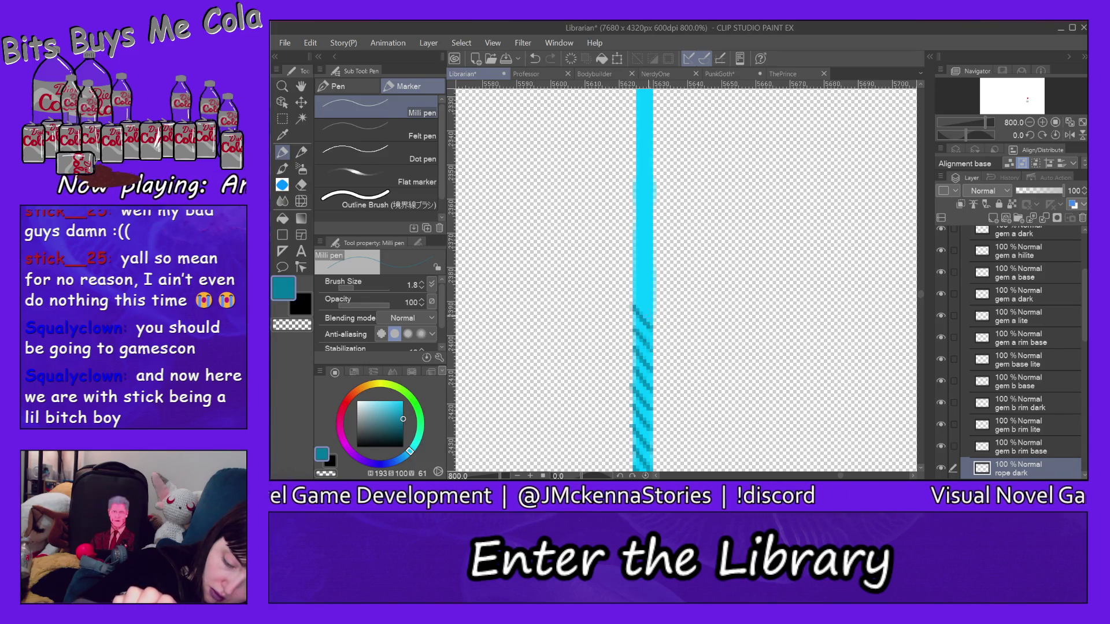
left_click_drag(633, 286, 656, 312)
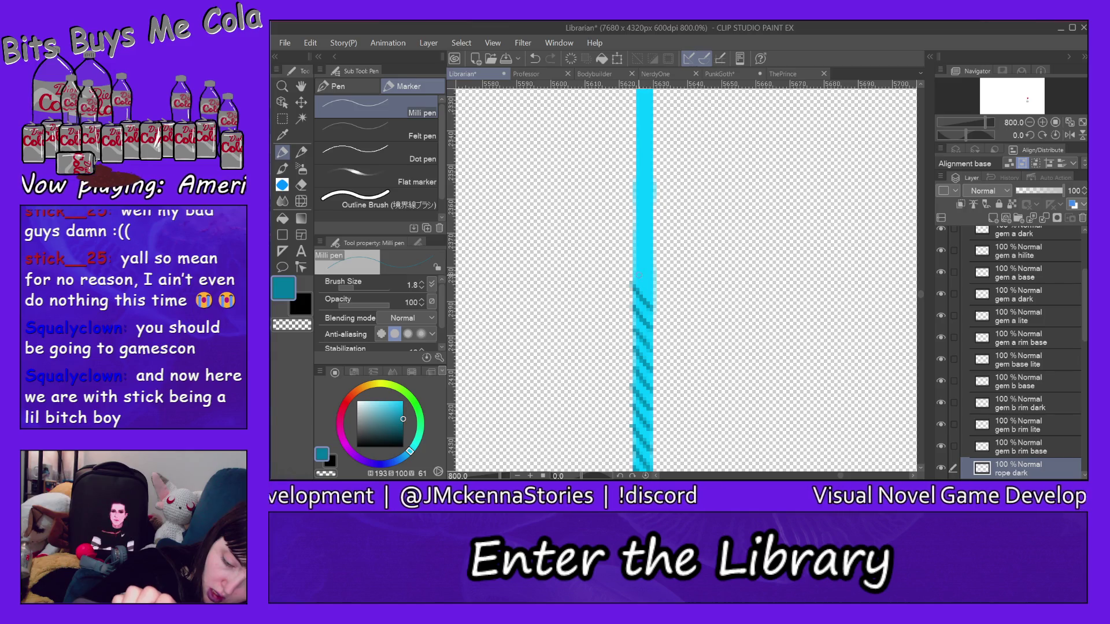
mouse_move(632, 264)
left_mouse_down()
mouse_move(653, 287)
mouse_move(640, 254)
mouse_move(655, 272)
left_mouse_up()
left_click_drag(633, 227, 654, 251)
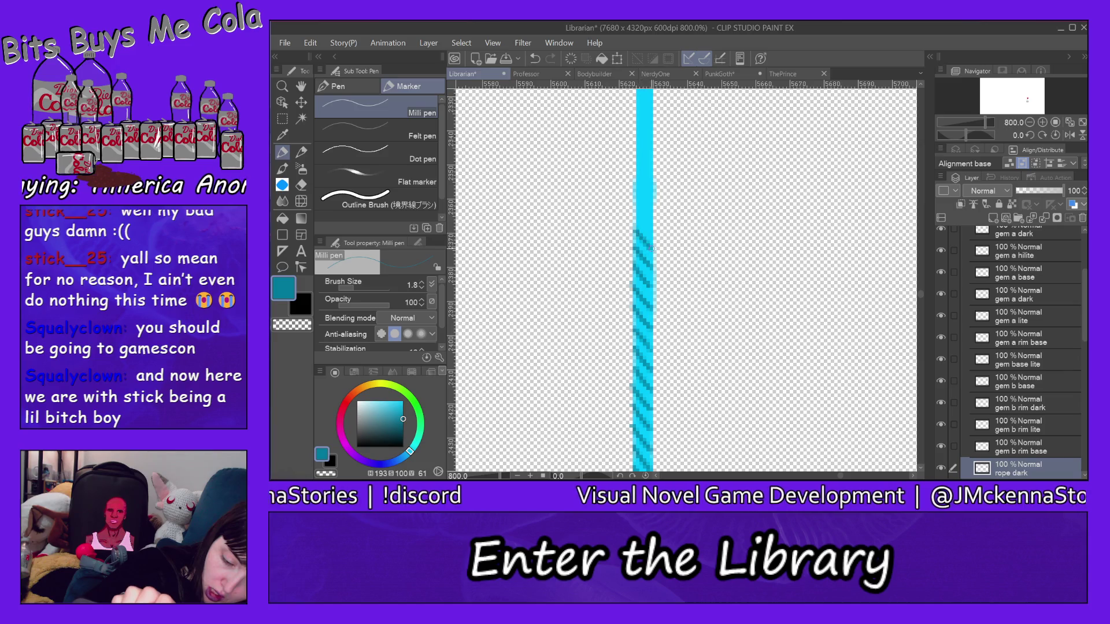
left_click_drag(633, 207, 650, 229)
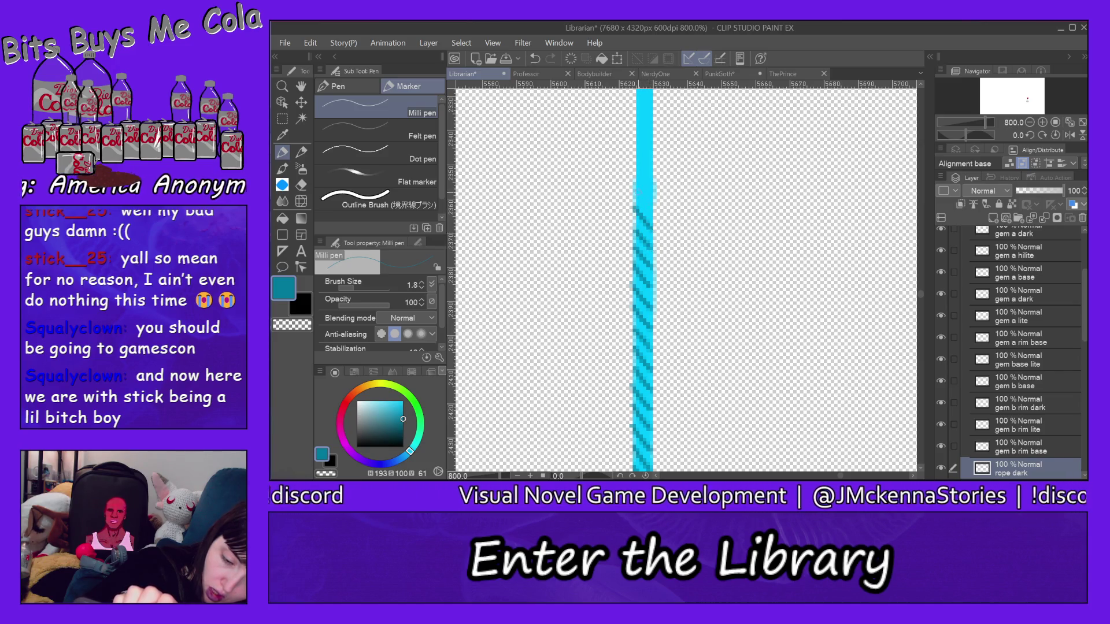
left_click_drag(633, 189, 653, 213)
left_click_drag(633, 187, 656, 213)
left_click_drag(633, 169, 654, 192)
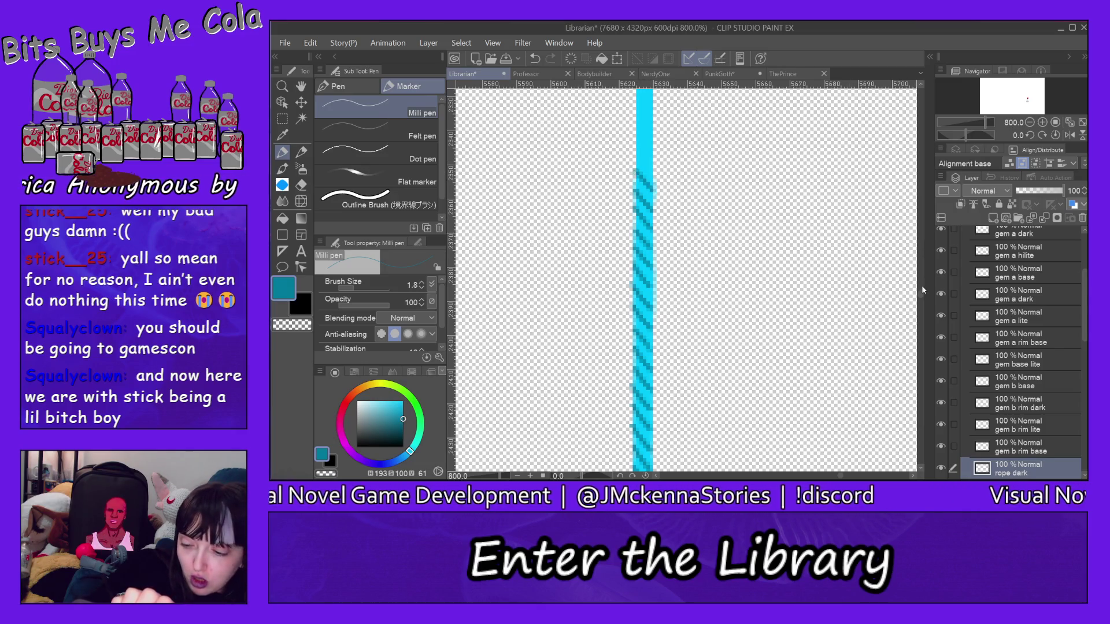
Continue the dark stripes until they reach nearly the top of the cord
scroll(922, 289, "up", 5)
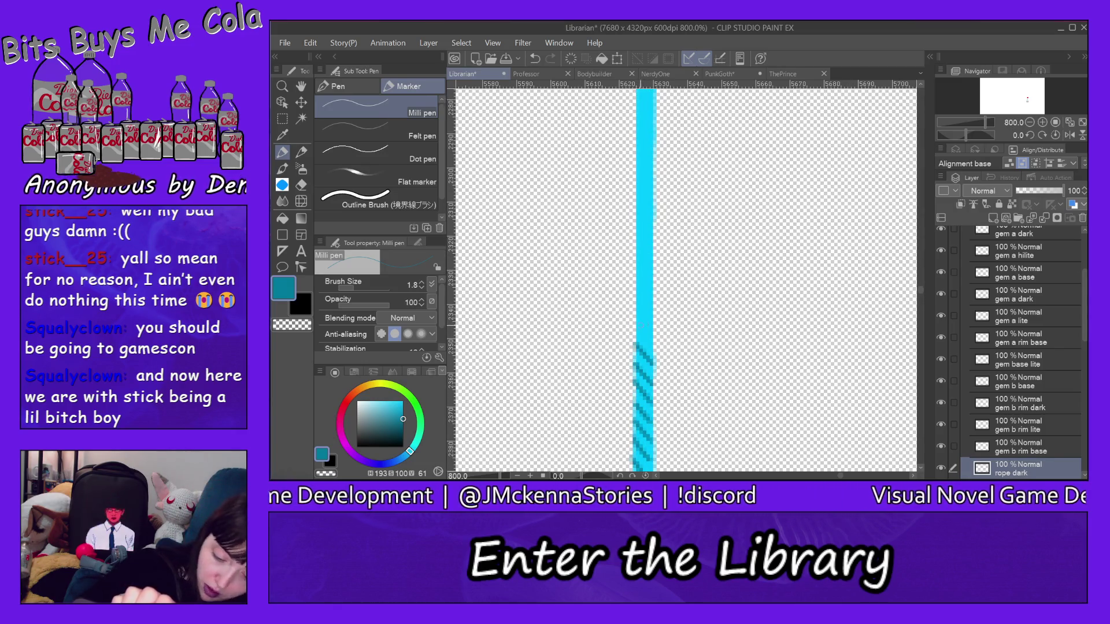
left_click_drag(637, 327, 654, 343)
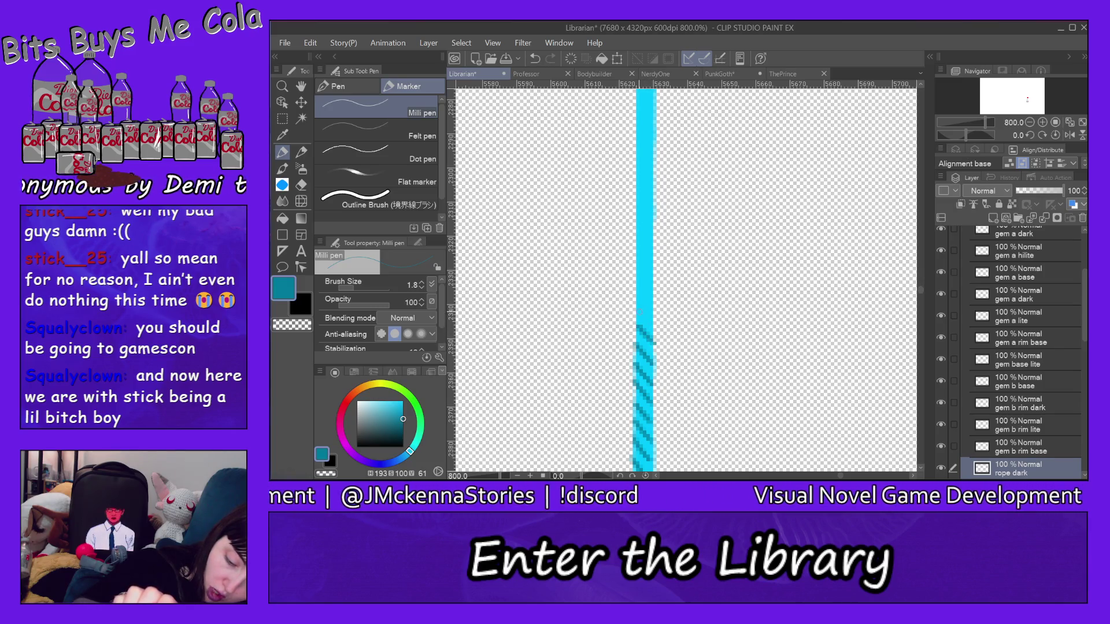
left_click_drag(637, 307, 653, 326)
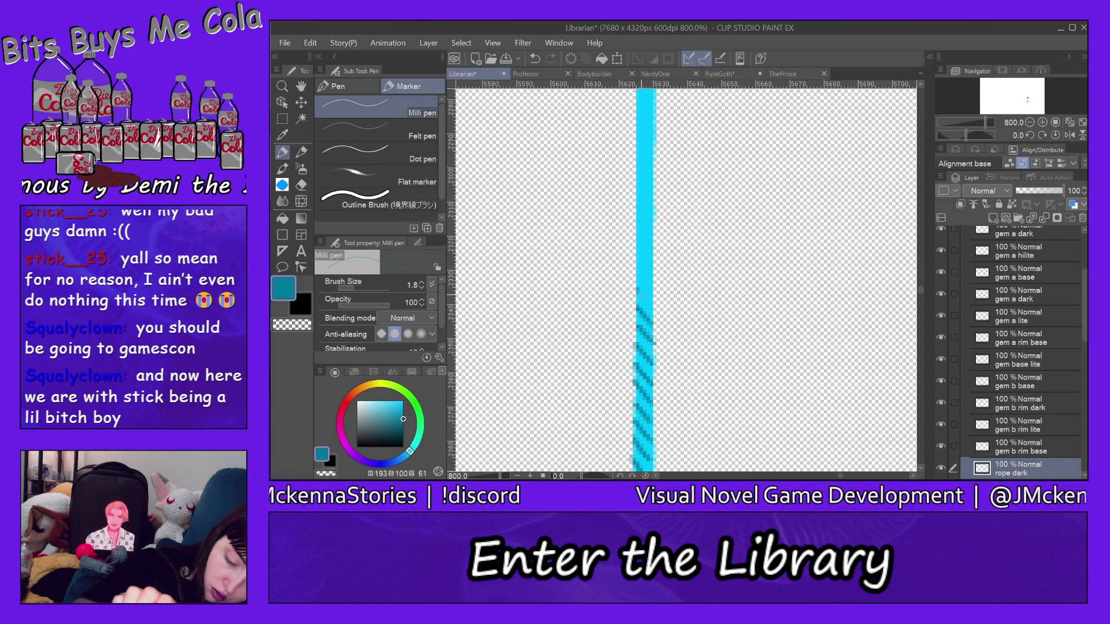
left_click_drag(638, 289, 653, 308)
mouse_move(638, 271)
left_mouse_down()
mouse_move(653, 291)
mouse_move(654, 257)
left_mouse_up()
mouse_move(636, 219)
left_mouse_down()
mouse_move(653, 238)
mouse_move(654, 222)
left_mouse_up()
left_click_drag(633, 182, 656, 205)
mouse_move(634, 183)
left_mouse_down()
mouse_move(643, 194)
mouse_move(655, 185)
mouse_move(641, 174)
left_mouse_up()
left_click_drag(638, 172, 653, 185)
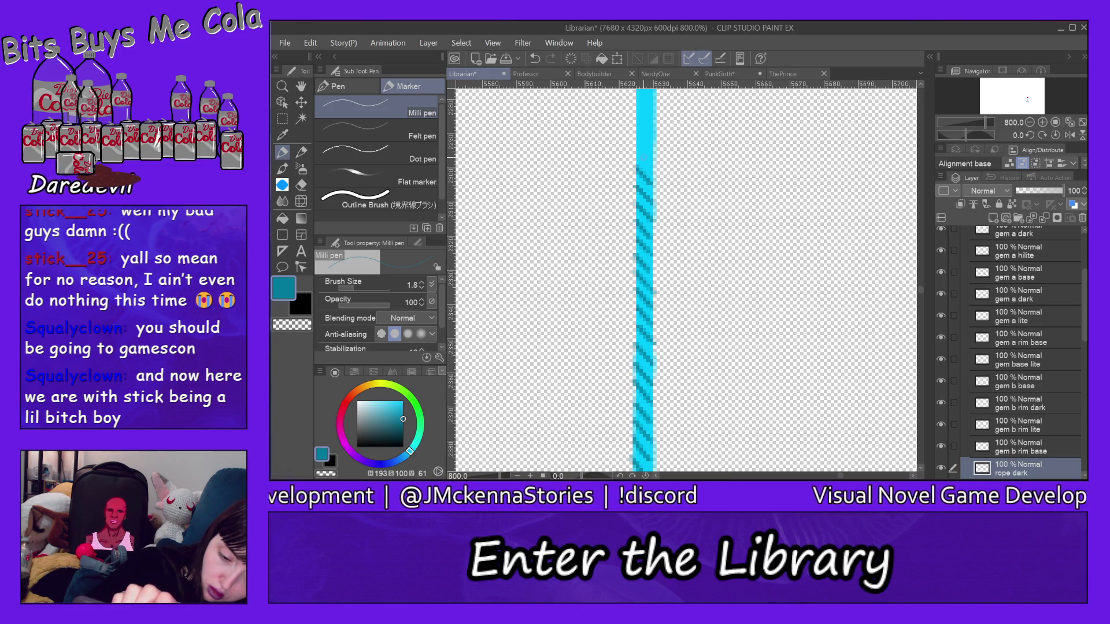